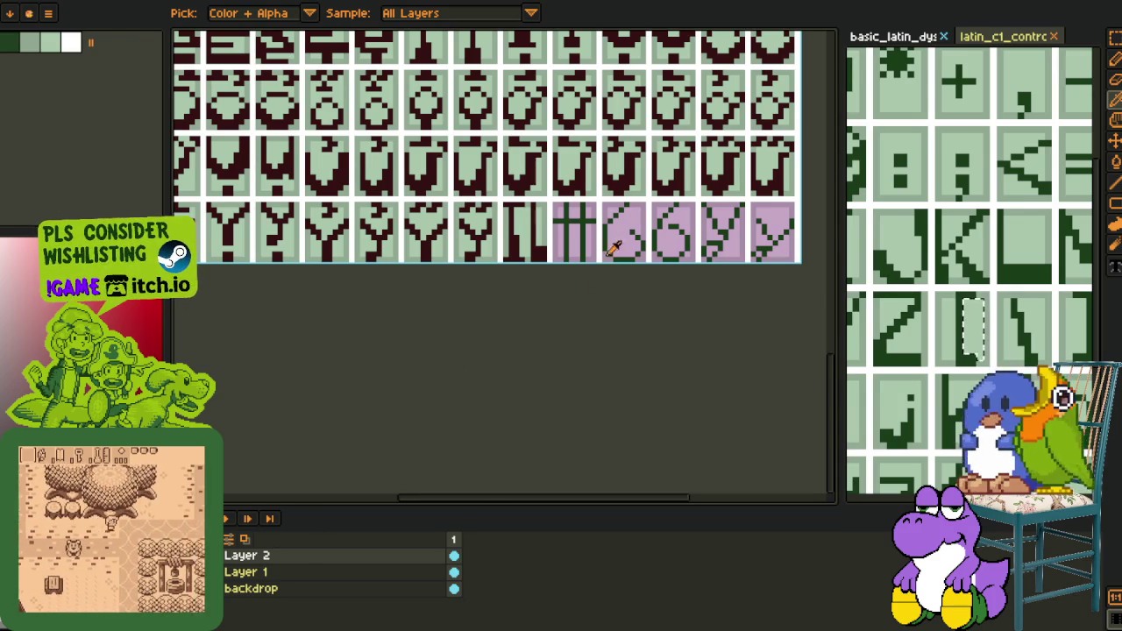
Magic-wand select the light area and a connected region of the reference glyph
drag(591, 287, 427, 327)
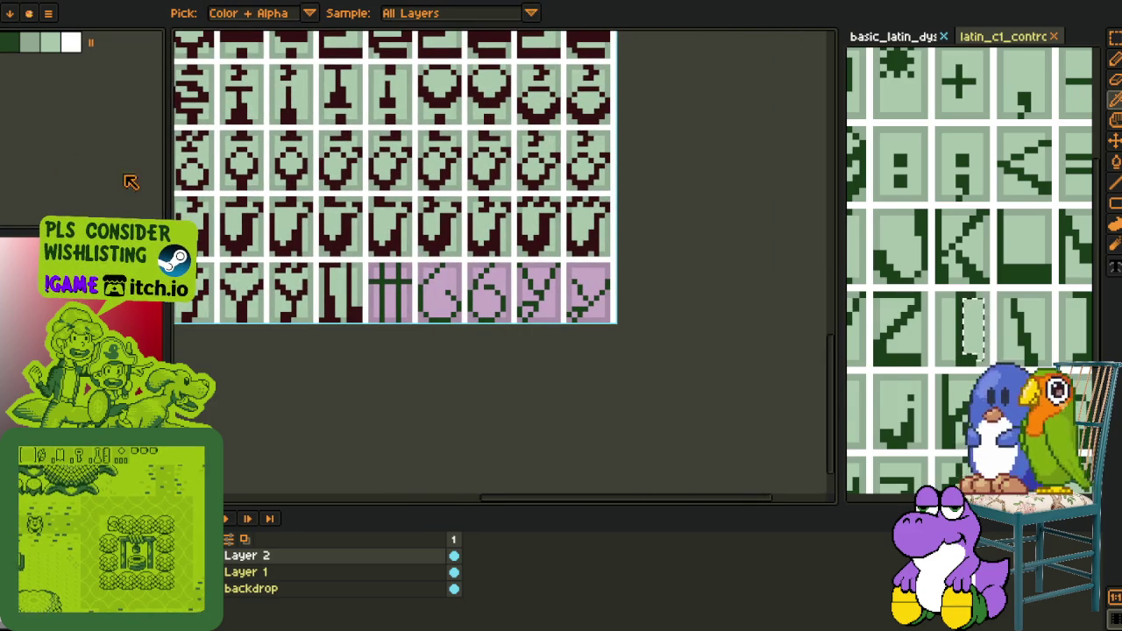
scroll(382, 292, up, 1)
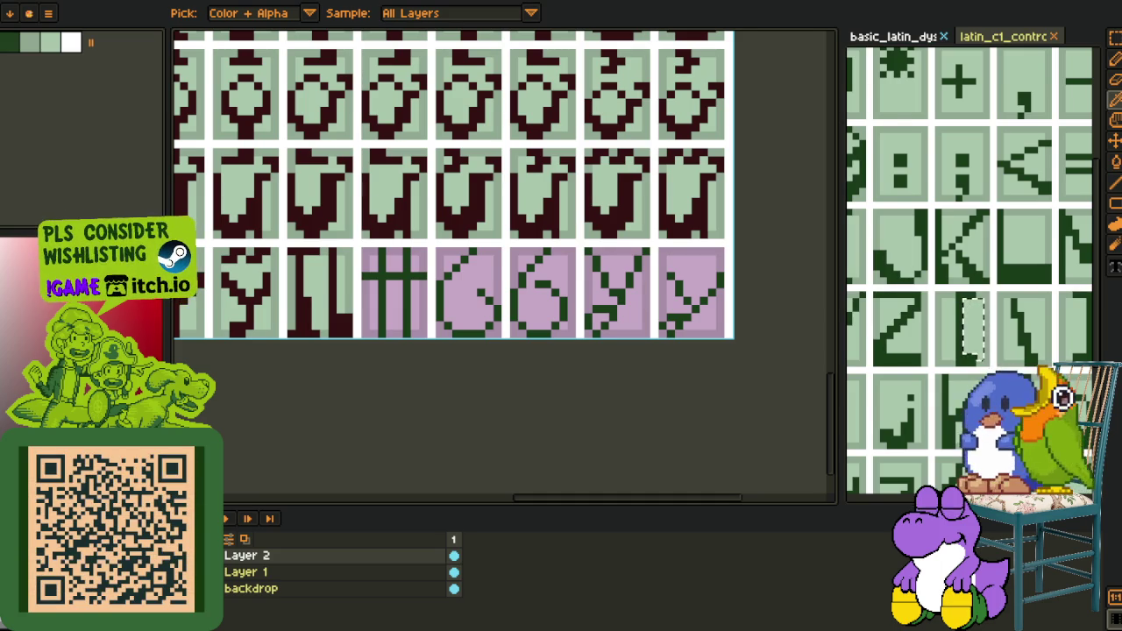
scroll(899, 295, down, 3)
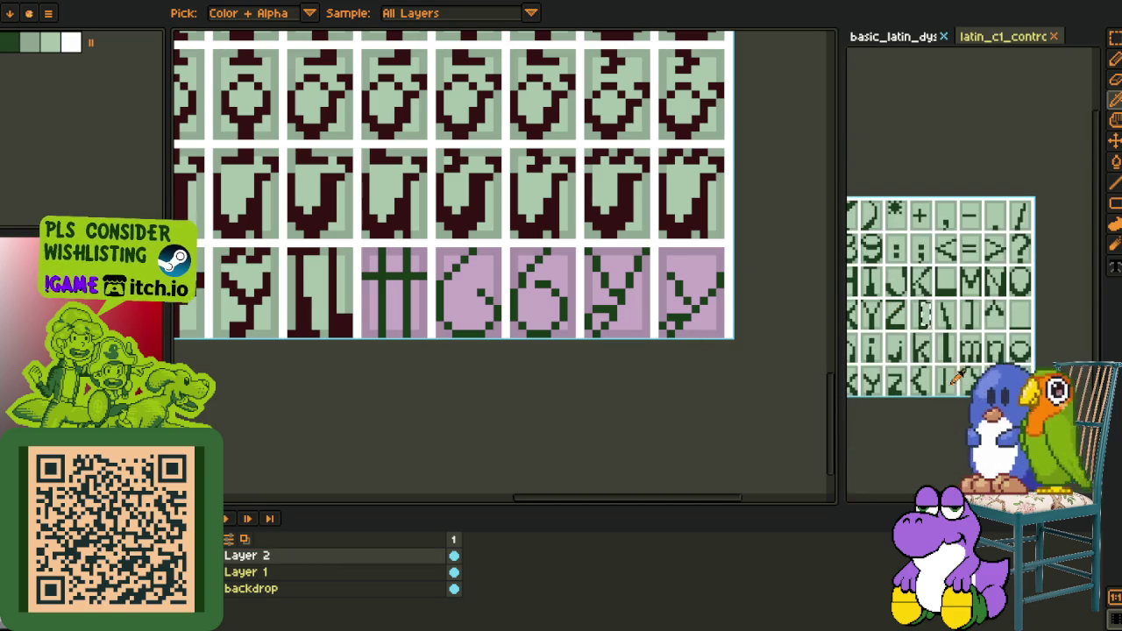
key(m)
scroll(926, 276, up, 2)
scroll(925, 276, up, 2)
key(w)
click(924, 263)
click(995, 281)
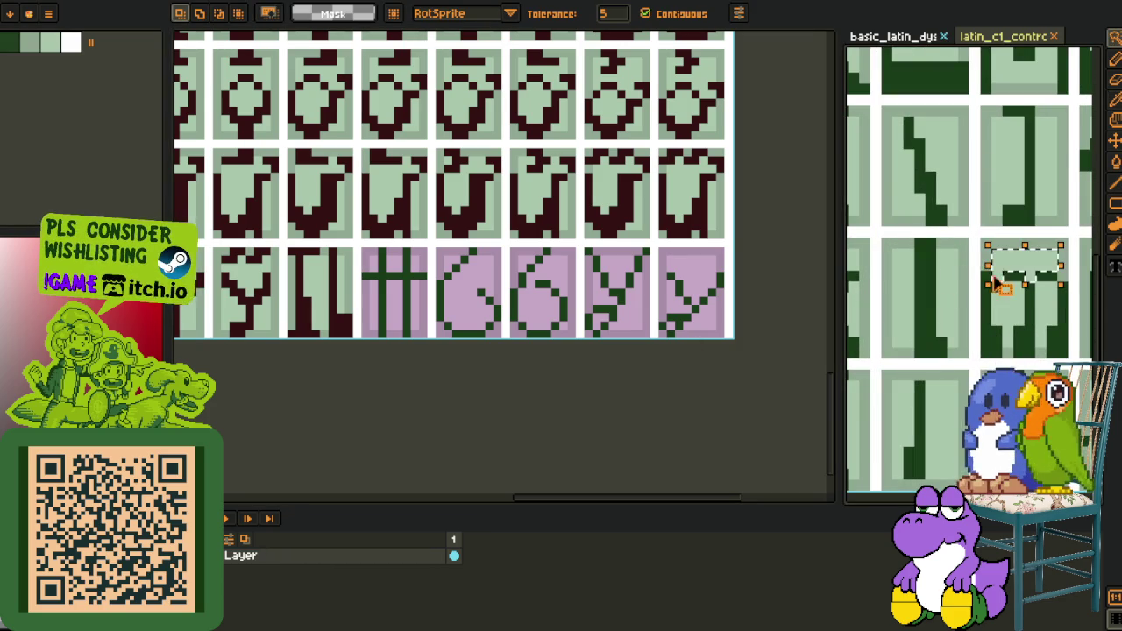
Shift the glyph's right vertical stroke left and commit it, undoing a stray fill in the 6
click(396, 325)
scroll(377, 302, up, 2)
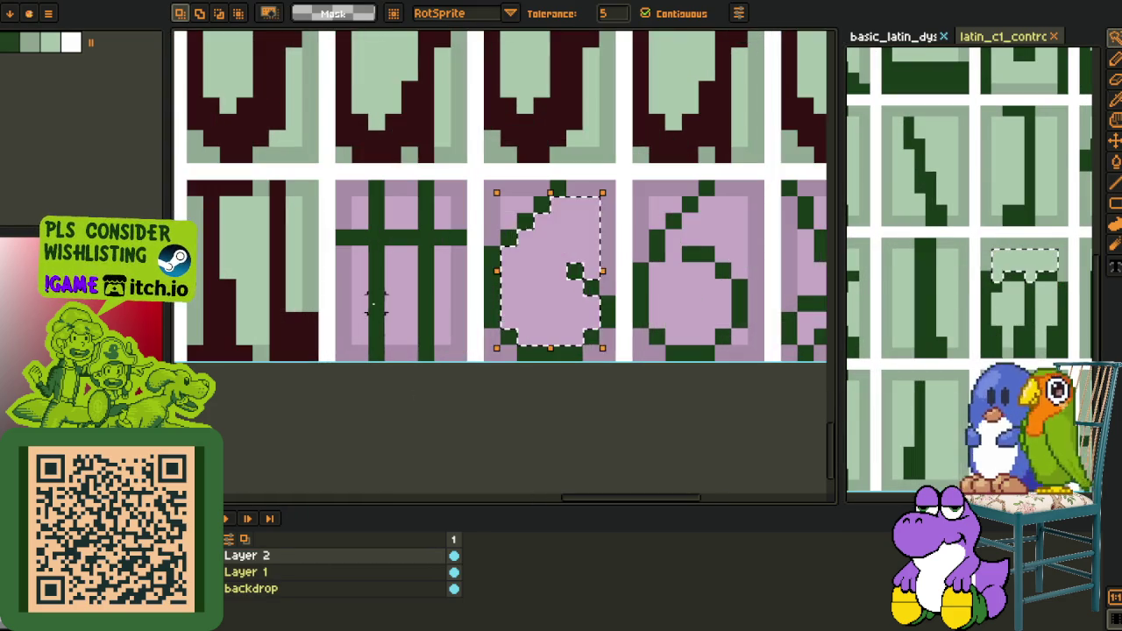
scroll(527, 263, up, 3)
scroll(601, 309, down, 3)
mouse_move(602, 309)
mouse_down()
mouse_move(431, 295)
mouse_move(486, 314)
mouse_up()
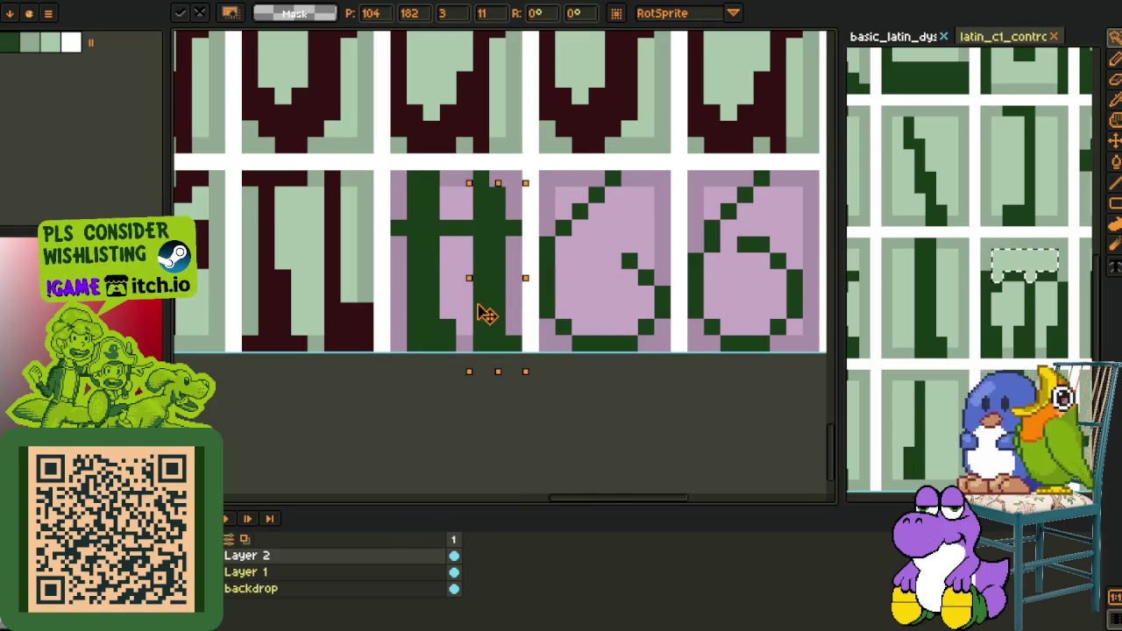
key(g)
click(612, 292)
key(ctrl+z)
key(ctrl+z)
Pencil in the H crossbar beside the moved stroke
key(o)
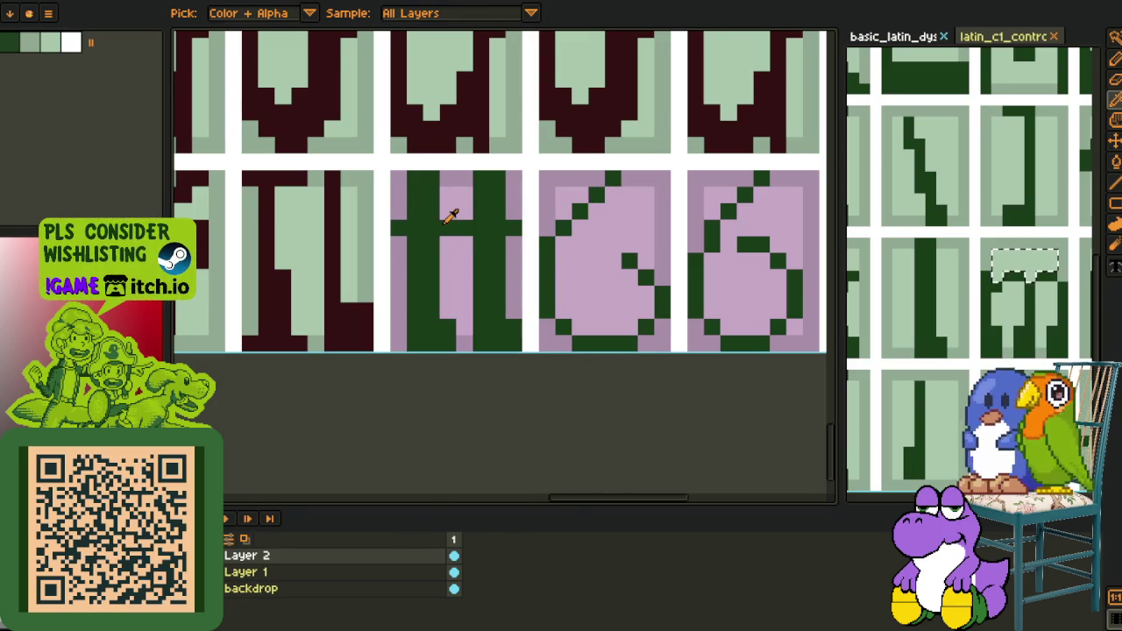
scroll(416, 230, up, 1)
key(b)
click(389, 234)
drag(544, 246, 408, 254)
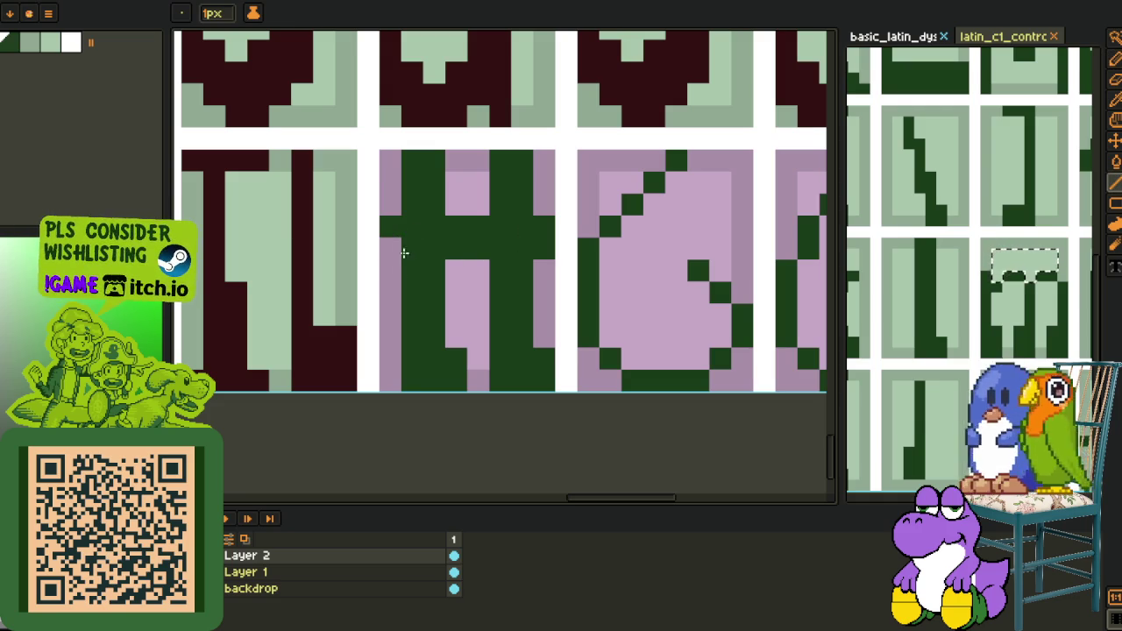
Recolour the green H glyph dark red, sampled from the other letters
key(o)
click(349, 338)
key(g)
click(413, 313)
scroll(421, 333, down, 2)
Fill the pink areas around the H with the sampled light green
key(o)
scroll(443, 356, up, 1)
scroll(430, 290, up, 1)
click(438, 248)
key(g)
click(468, 193)
click(522, 164)
click(581, 179)
click(576, 272)
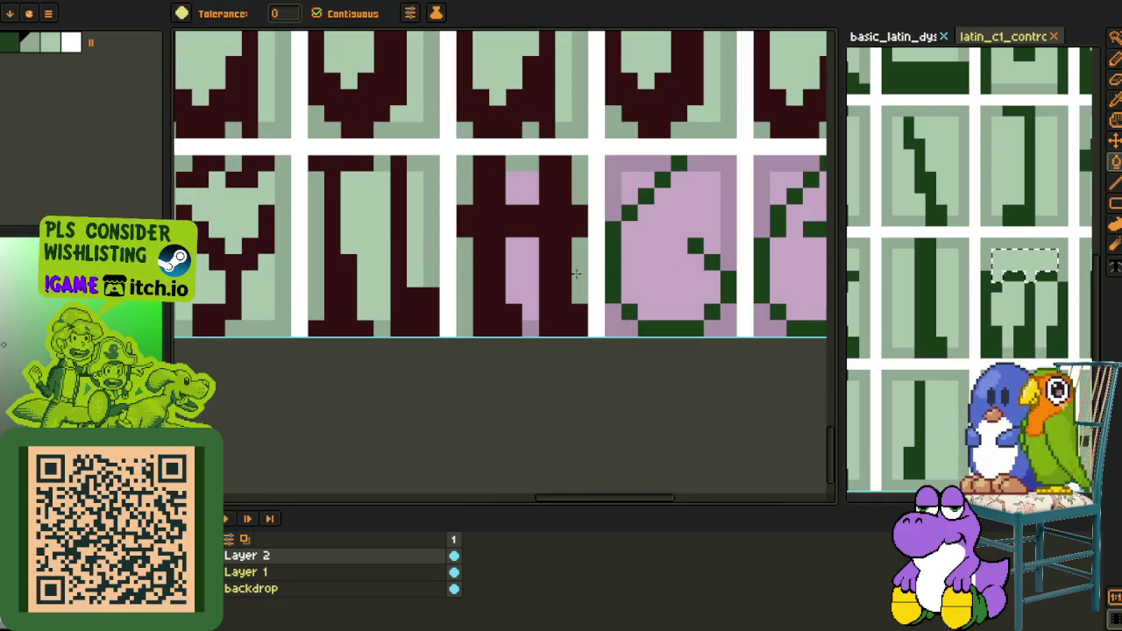
Fill the lower pink area and last pink pixel of the H cell light green
key(o)
click(426, 251)
key(g)
click(517, 229)
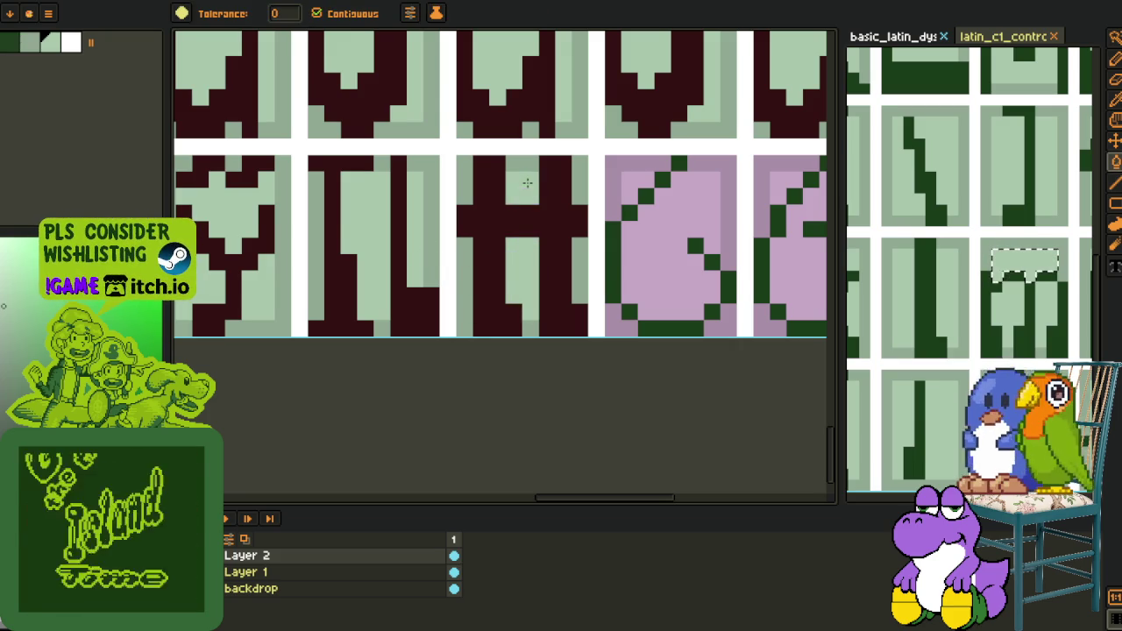
click(527, 181)
Save the font sheet with Ctrl+S
key(o)
scroll(527, 333, down, 1)
scroll(551, 376, down, 1)
key(ctrl+s)
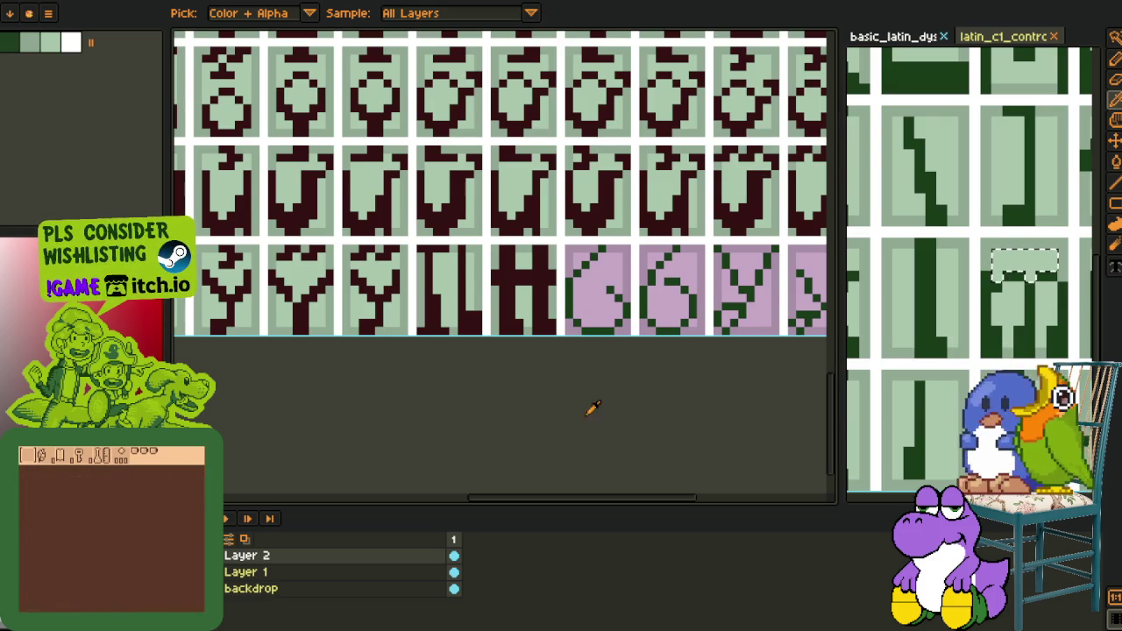
drag(626, 393, 400, 399)
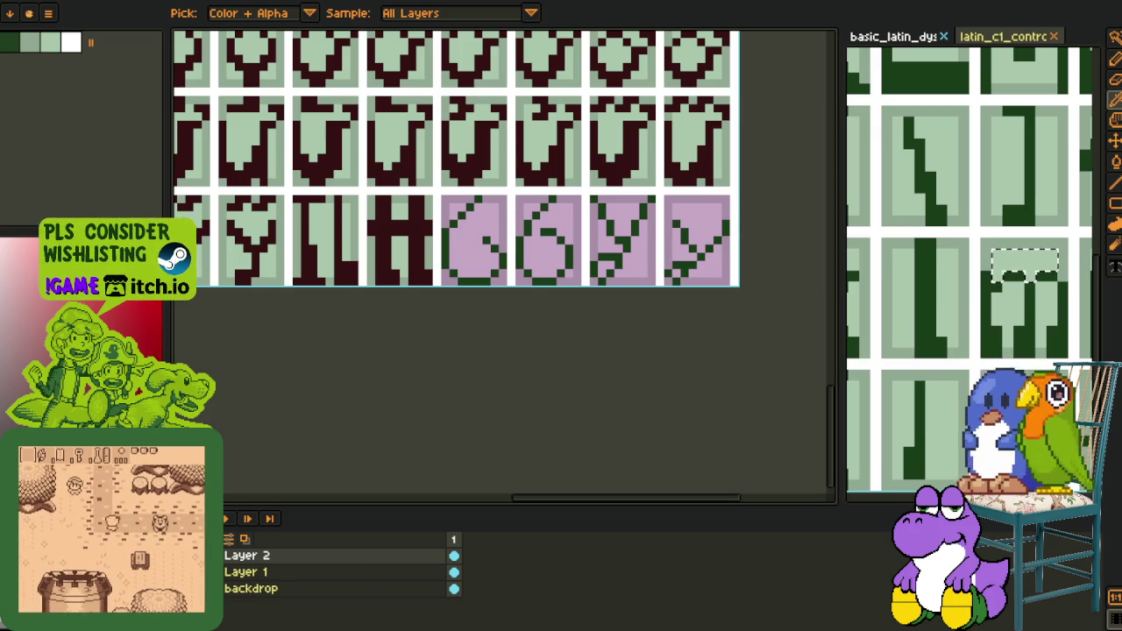
scroll(476, 314, down, 1)
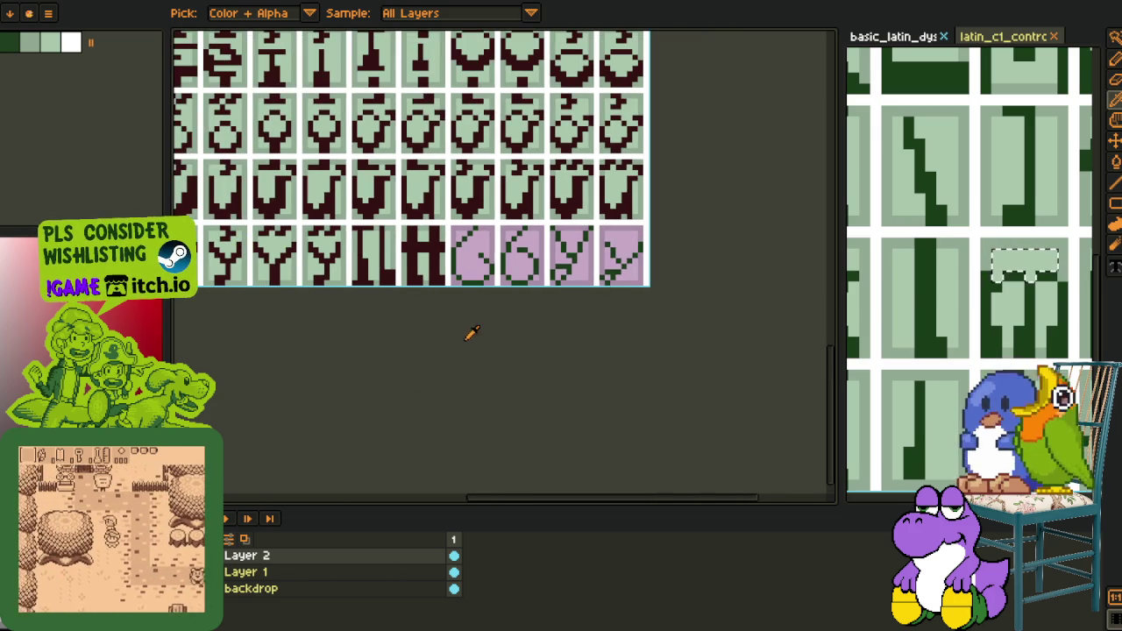
Repaint the first 6 glyph's green outline and top-left diagonal dark red
scroll(372, 305, up, 2)
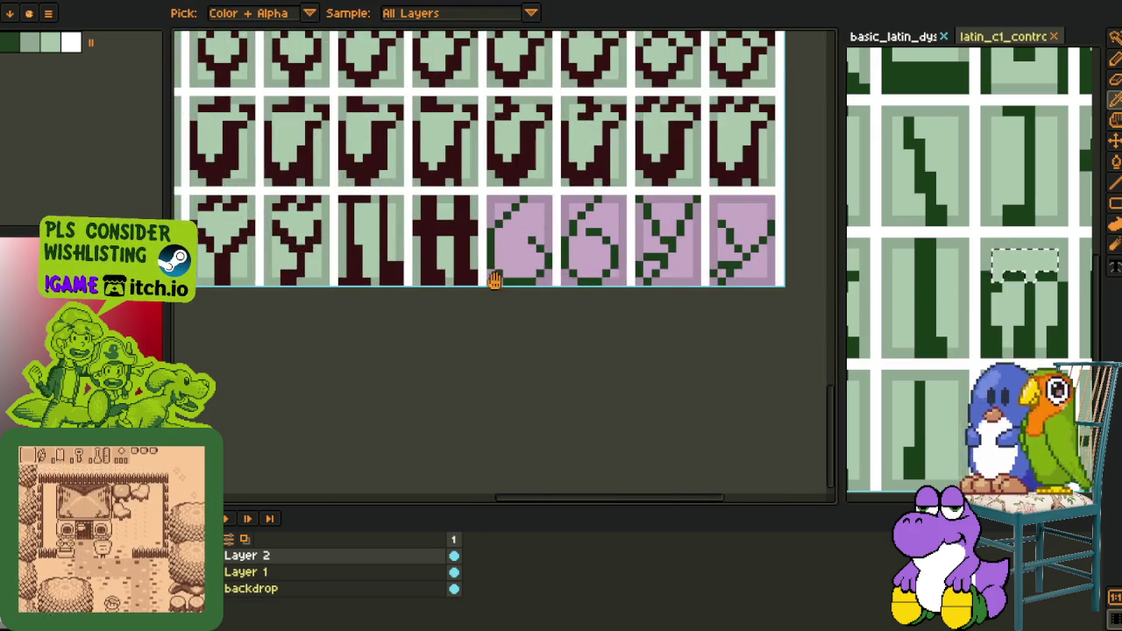
scroll(394, 334, up, 1)
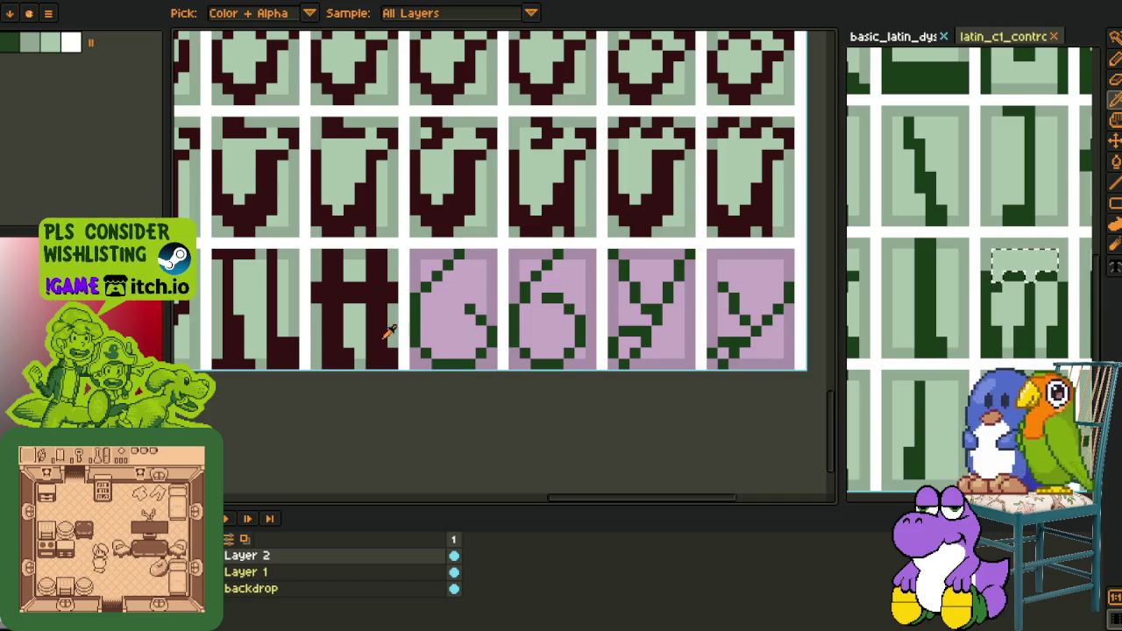
scroll(451, 338, up, 1)
mouse_move(483, 307)
mouse_down()
mouse_move(487, 316)
mouse_move(428, 360)
mouse_up()
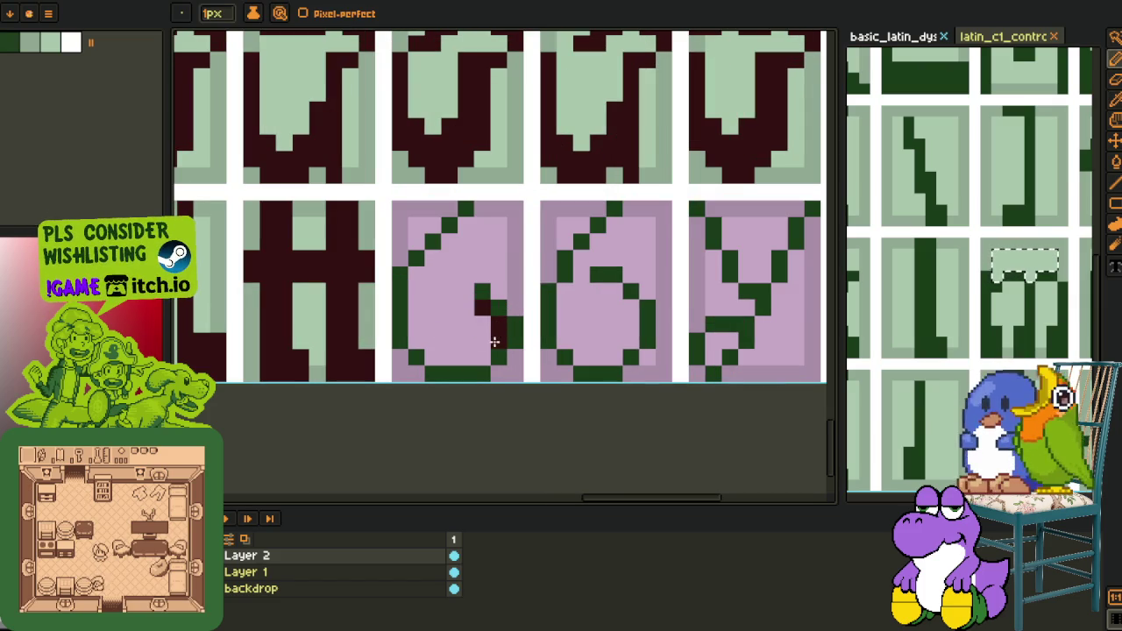
key(g)
click(415, 353)
click(441, 367)
click(502, 344)
click(499, 312)
click(479, 292)
click(449, 227)
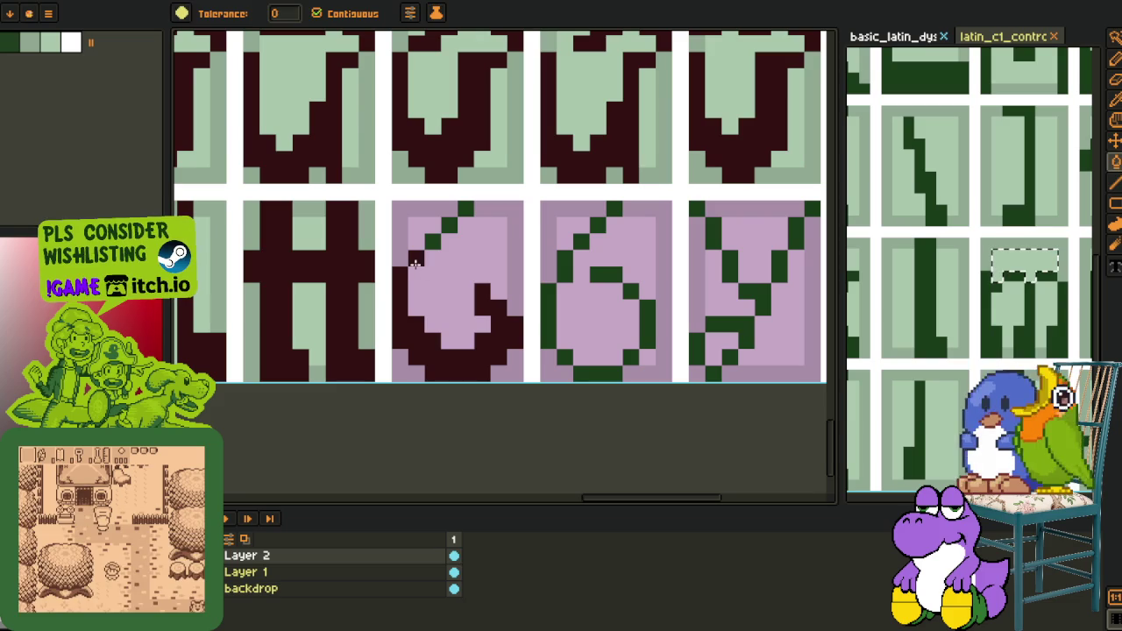
Thicken the first 6's left outline with dark red pencil pixels
key(b)
drag(418, 260, 411, 280)
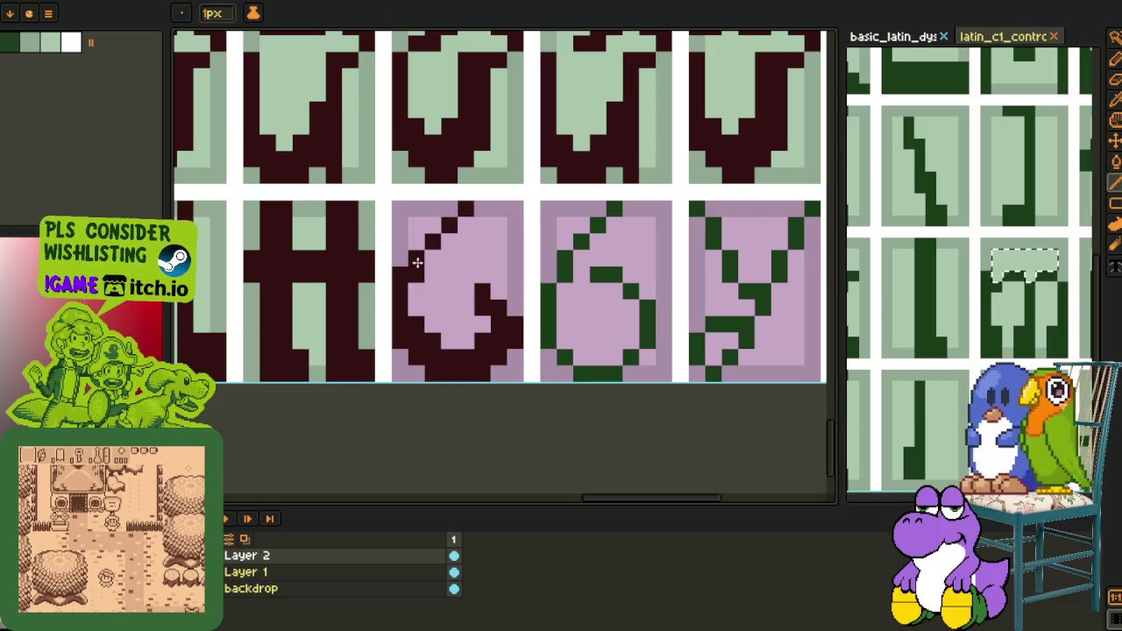
scroll(446, 236, down, 3)
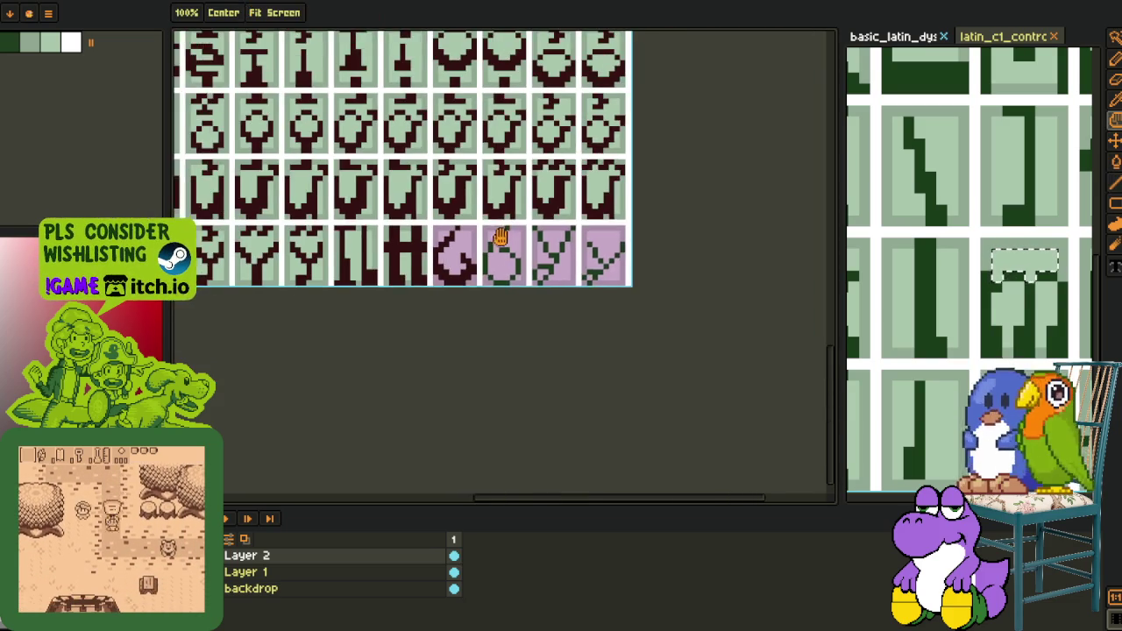
scroll(430, 263, up, 1)
scroll(421, 279, up, 1)
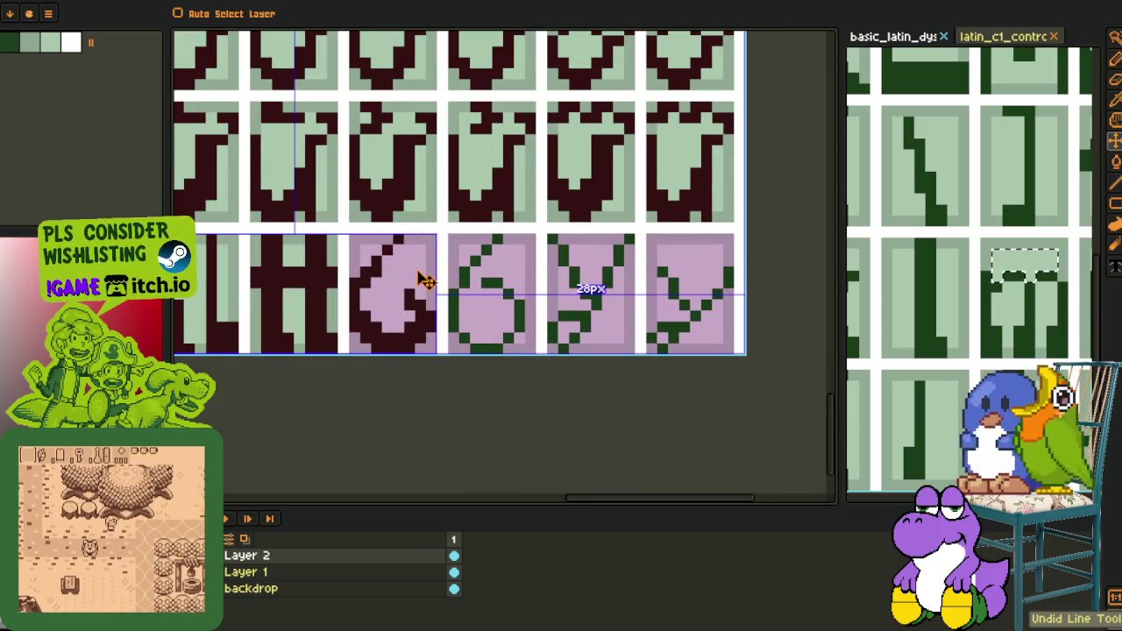
Recolour the second 6's upper green strokes and middle bar dark red
key(g)
scroll(462, 280, up, 1)
click(462, 280)
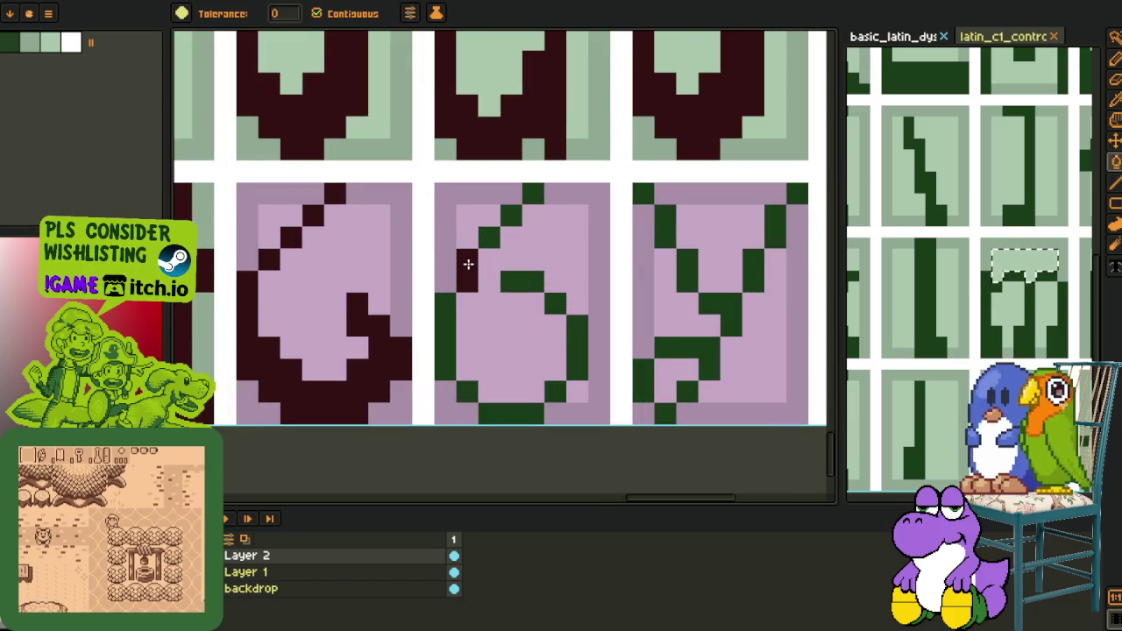
click(490, 237)
click(512, 216)
click(534, 193)
click(536, 281)
Recolour the second 6's lower strokes, bottom bar and left column dark red
click(574, 325)
click(556, 391)
click(506, 413)
click(468, 392)
click(449, 377)
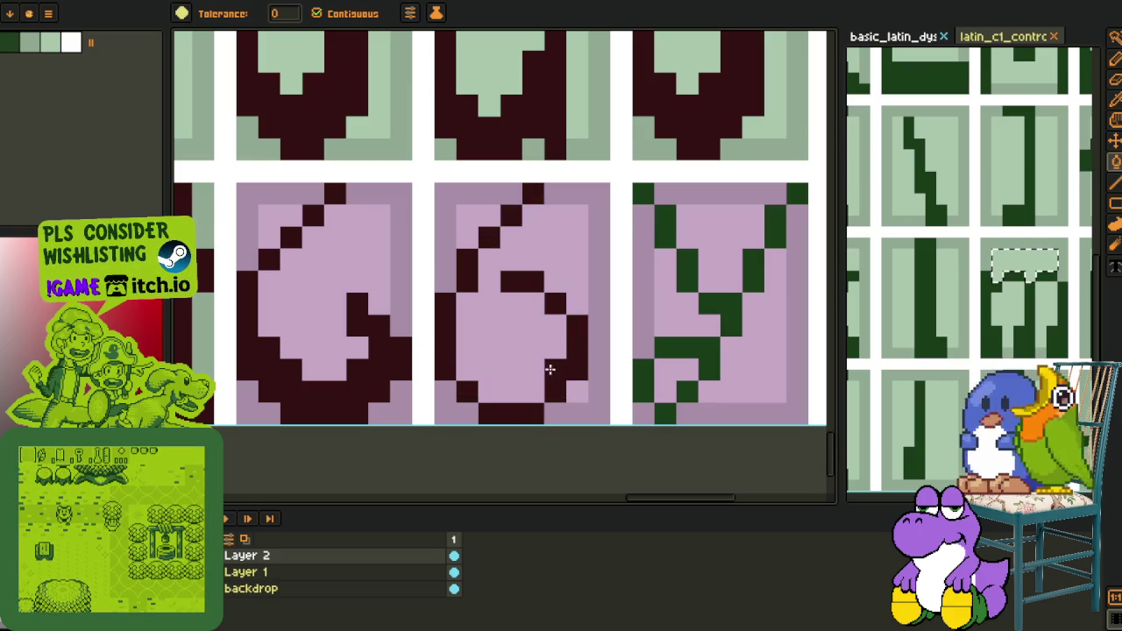
key(b)
scroll(456, 362, down, 5)
key(i)
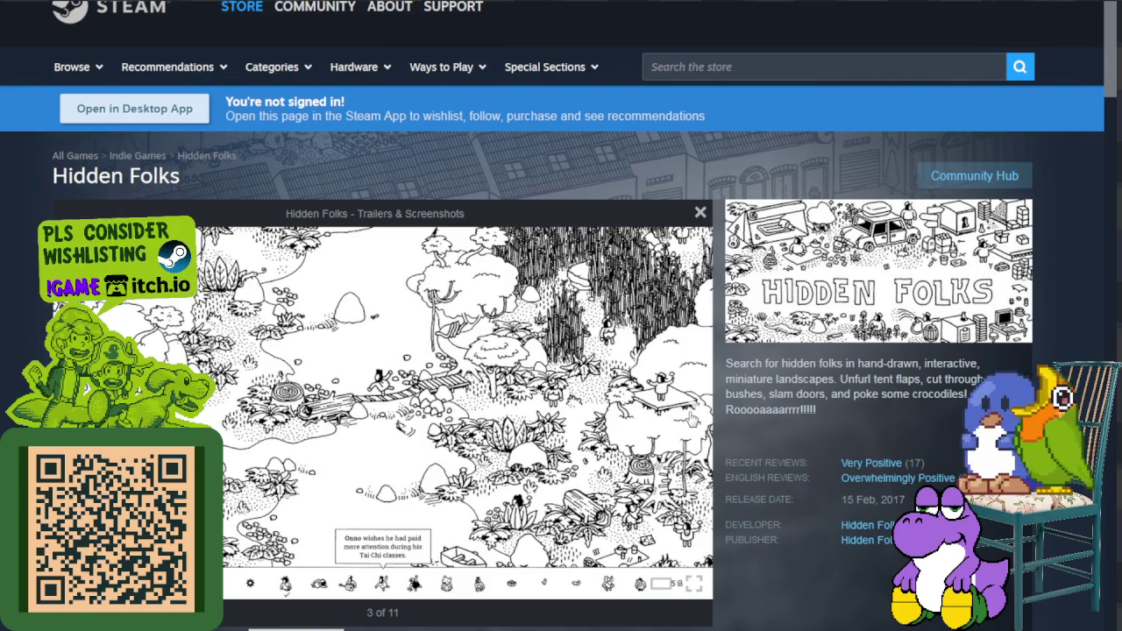
Advance the Hidden Folks screenshot viewer three images, ending on the 6-of-11 farm scene
click(693, 421)
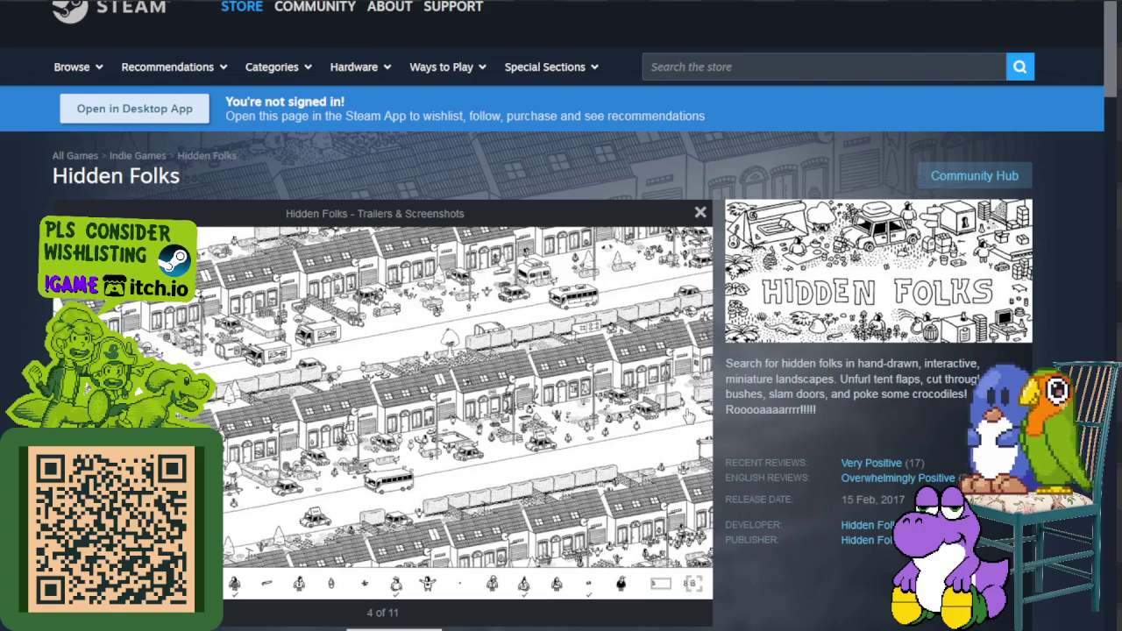
click(699, 420)
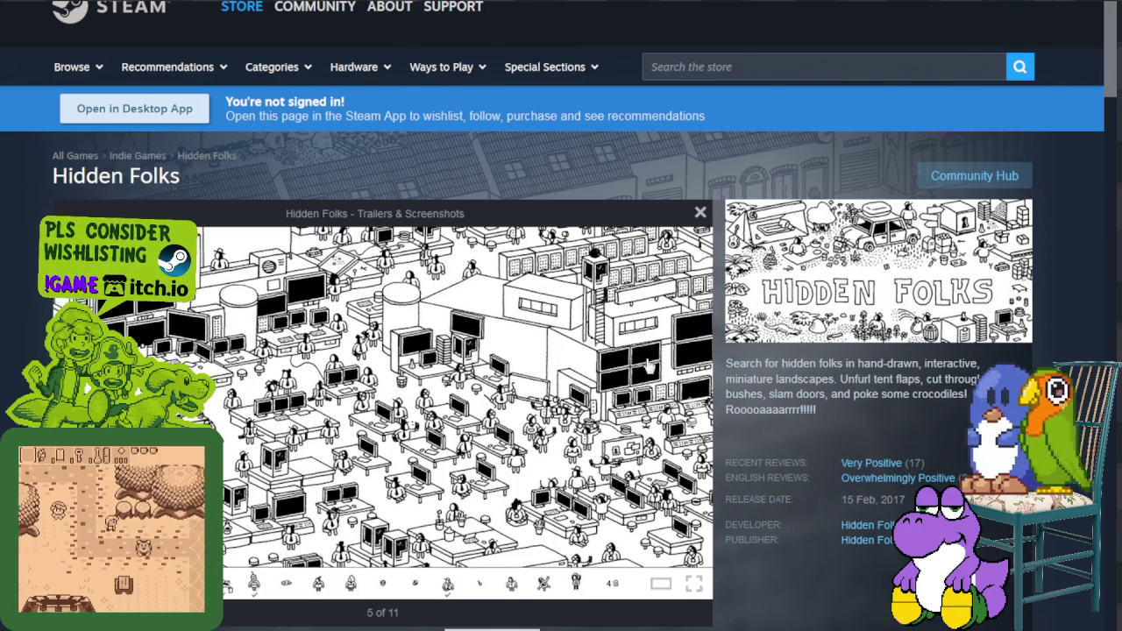
key(Right)
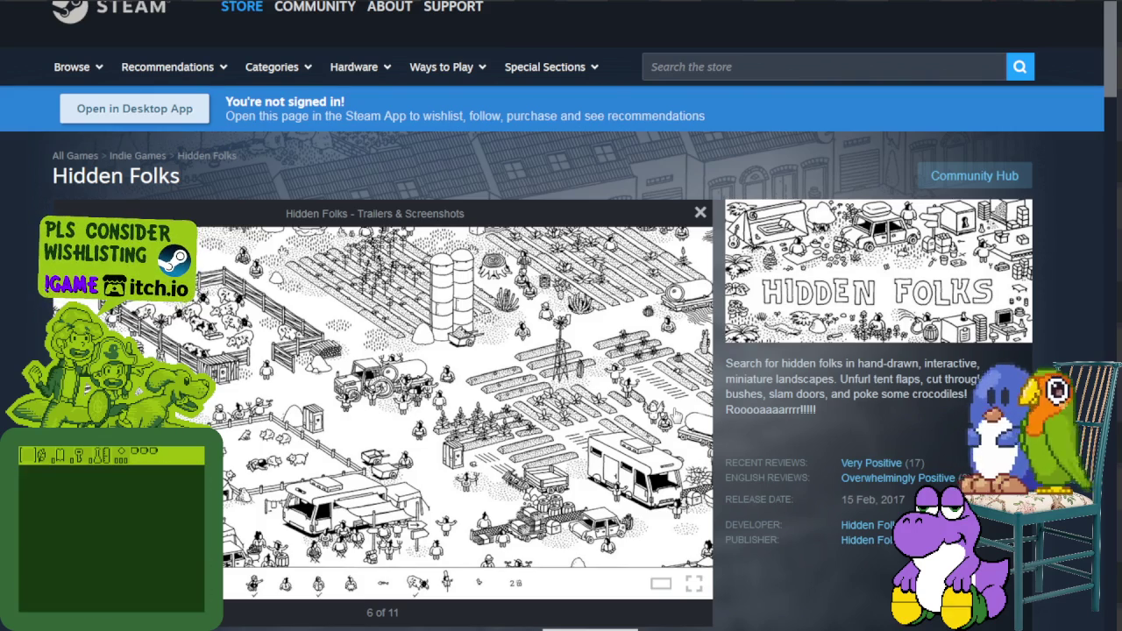
Step through the Hidden Folks screenshots past the forest scene to the town scene, 4 of 11
click(689, 411)
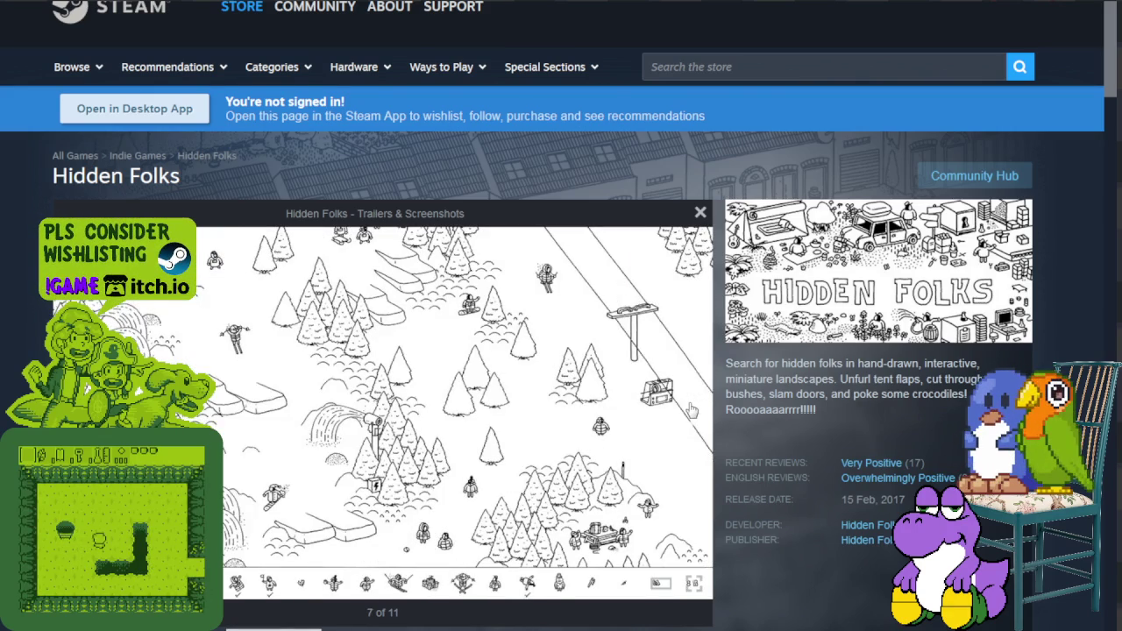
click(687, 411)
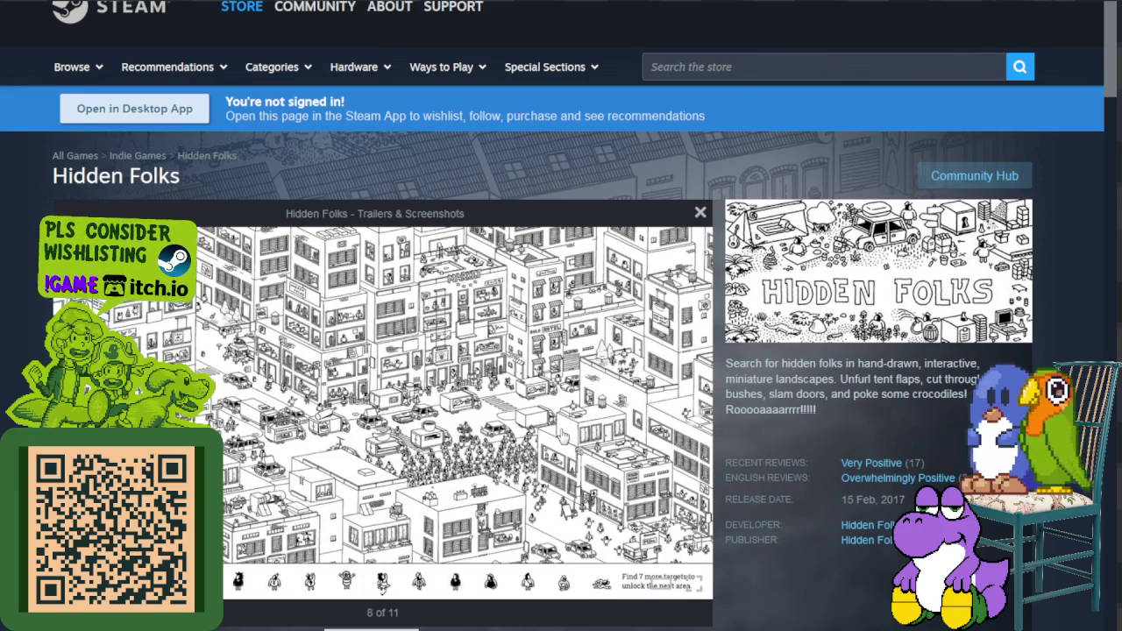
click(695, 418)
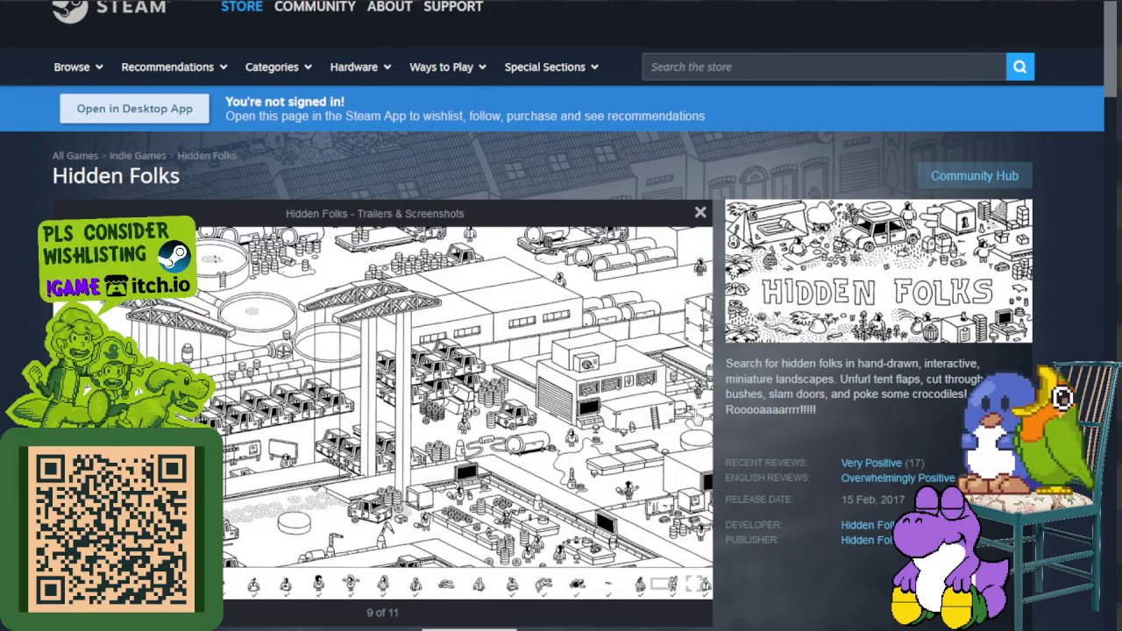
click(694, 417)
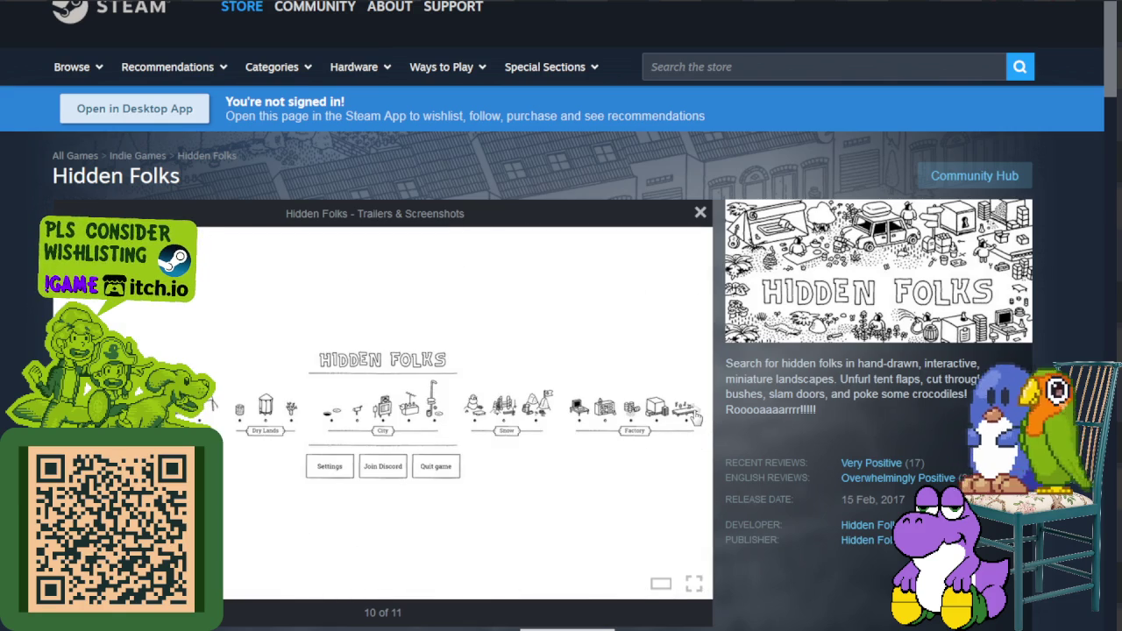
click(695, 417)
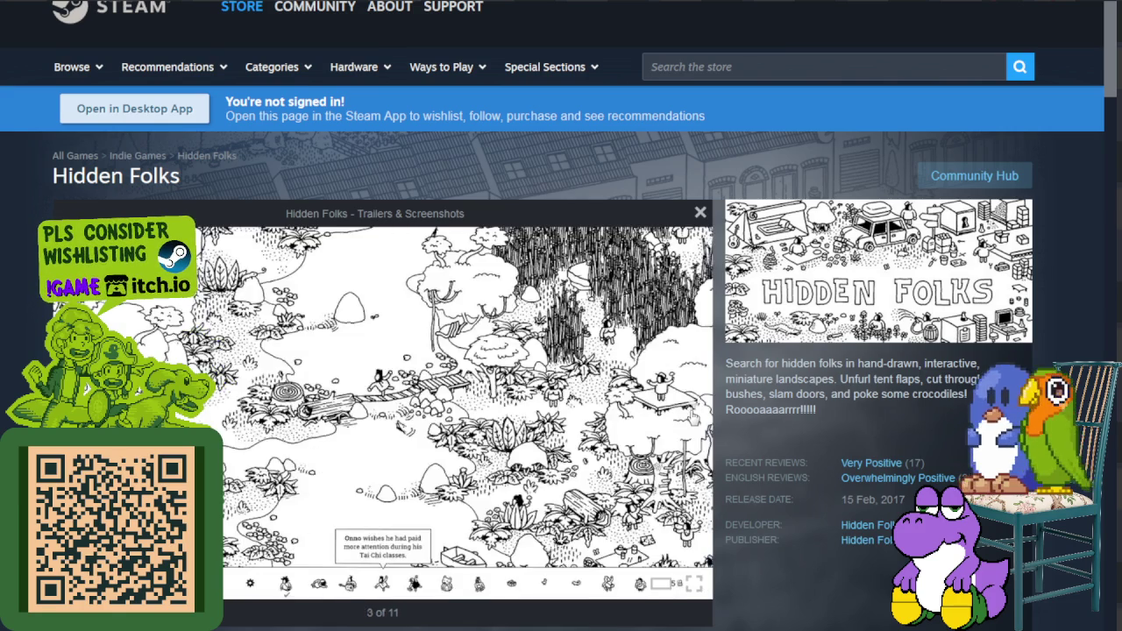
click(691, 419)
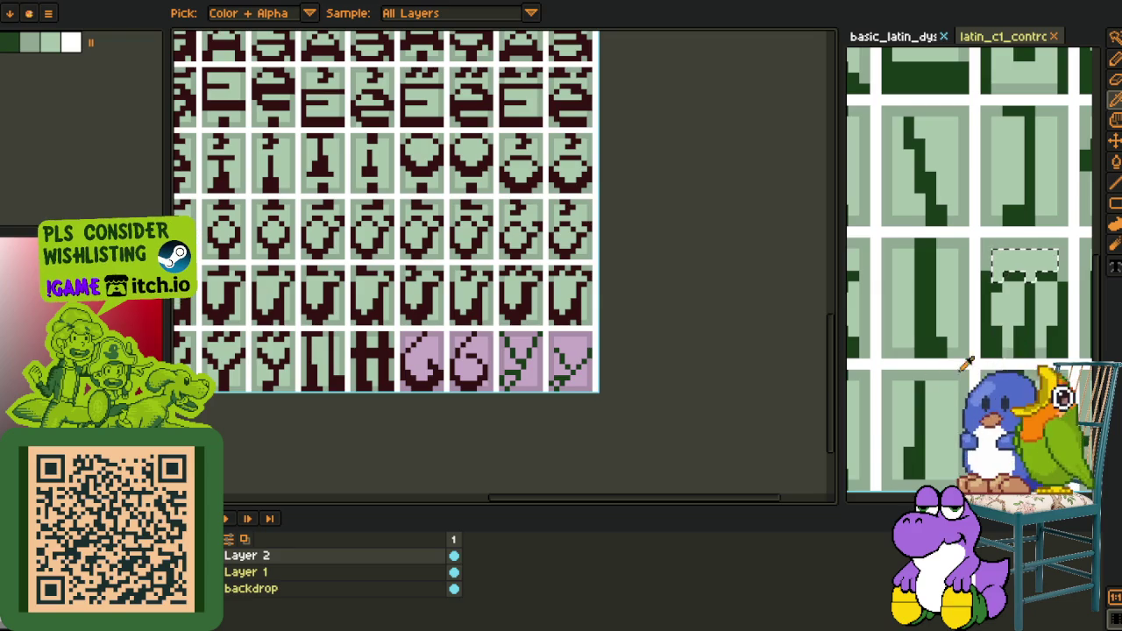
Focus the left glyph sheet and switch back to the layered glyph sheet
scroll(933, 366, down, 2)
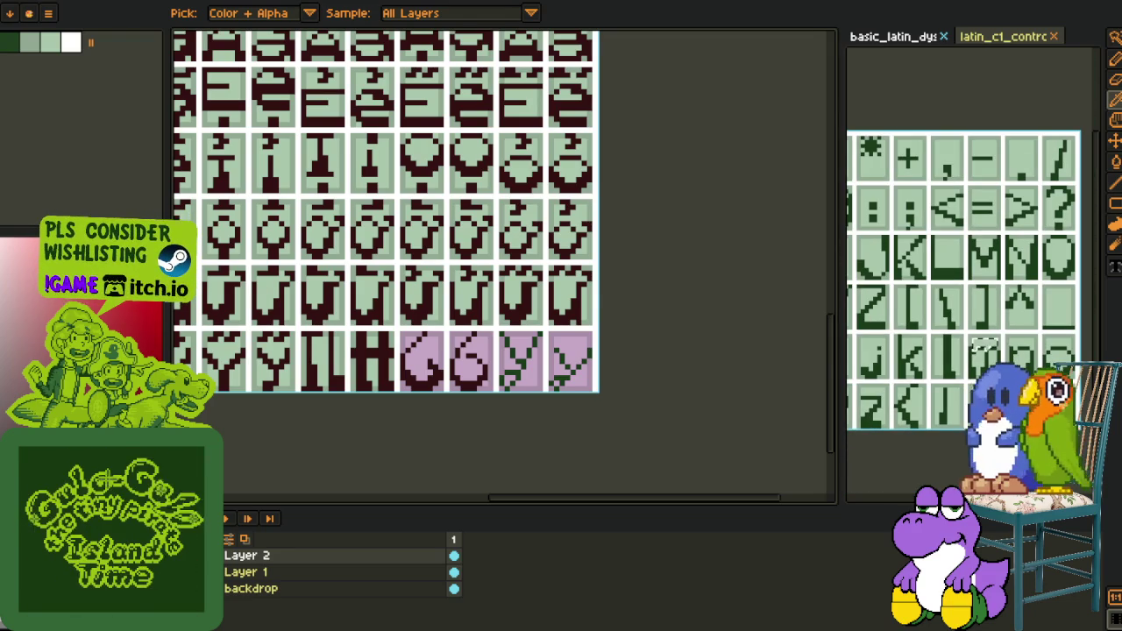
click(479, 443)
scroll(479, 444, up, 1)
scroll(363, 480, up, 1)
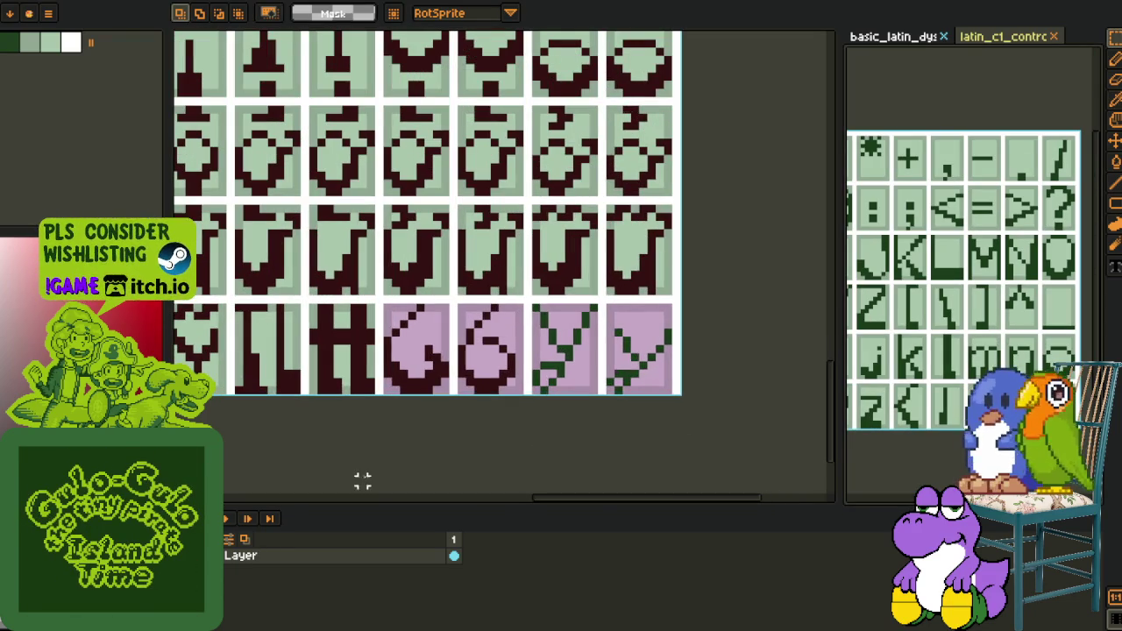
scroll(520, 362, up, 1)
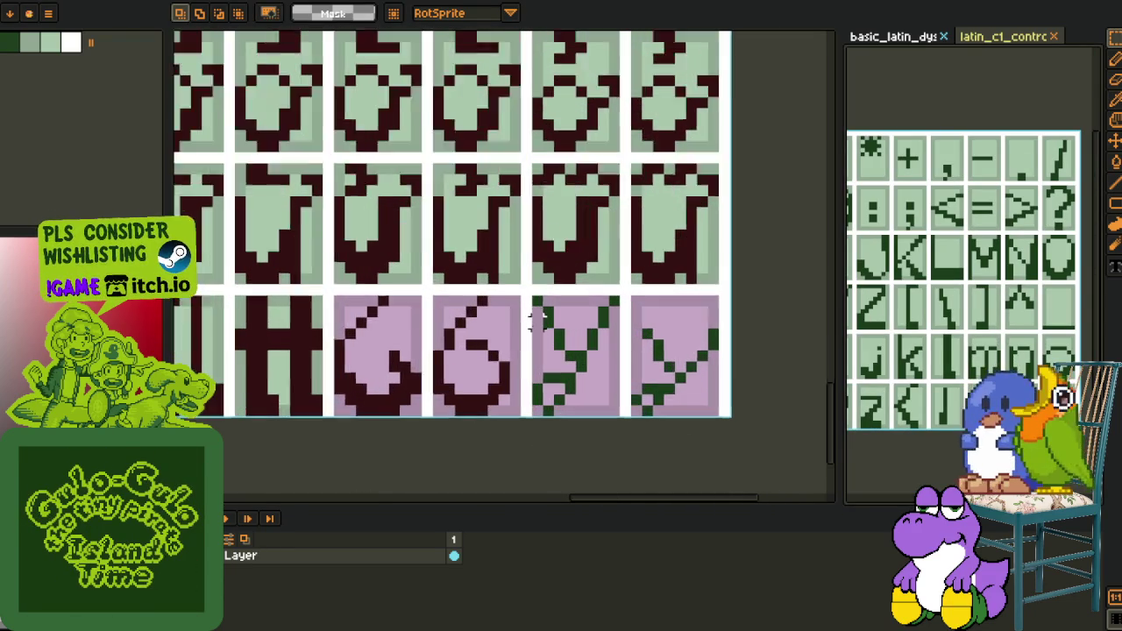
scroll(520, 361, up, 2)
key(ctrl+Tab)
Trace over both y glyphs' green strokes in dark maroon
key(g)
mouse_move(759, 269)
mouse_down()
mouse_move(649, 380)
mouse_move(604, 384)
mouse_move(649, 318)
mouse_move(628, 248)
mouse_up()
mouse_move(535, 215)
mouse_down()
mouse_move(559, 186)
mouse_move(445, 383)
mouse_move(407, 405)
mouse_move(406, 376)
mouse_move(448, 266)
mouse_move(420, 190)
mouse_up()
click(420, 189)
scroll(408, 182, down, 4)
key(o)
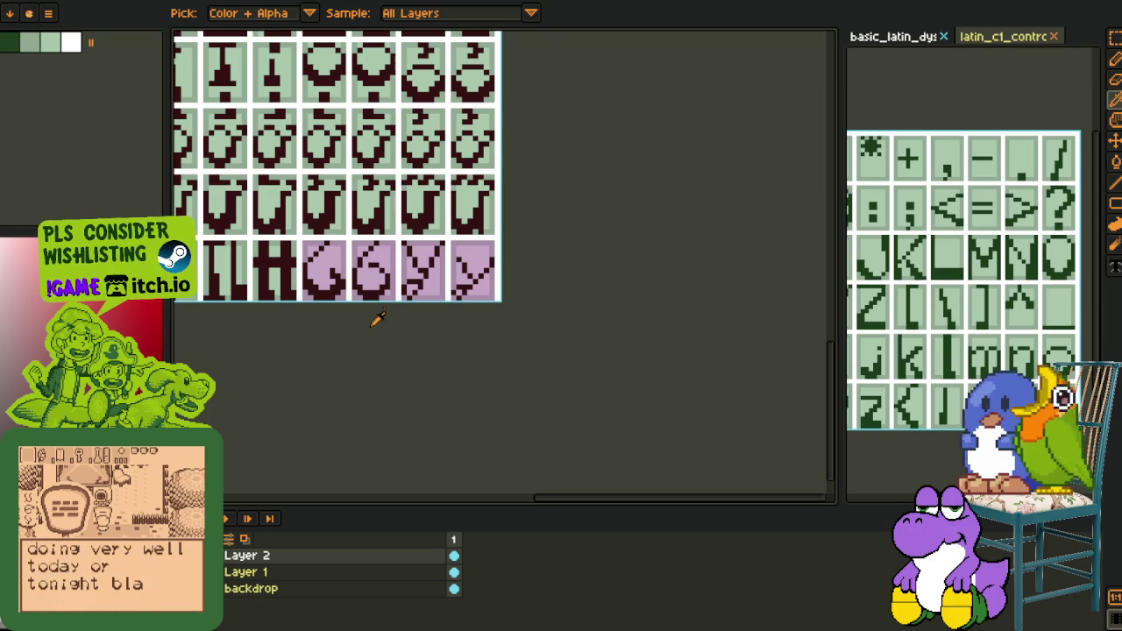
Redraw the y glyphs' diagonal tails pixel by pixel in dark red
scroll(413, 310, up, 2)
scroll(436, 267, up, 2)
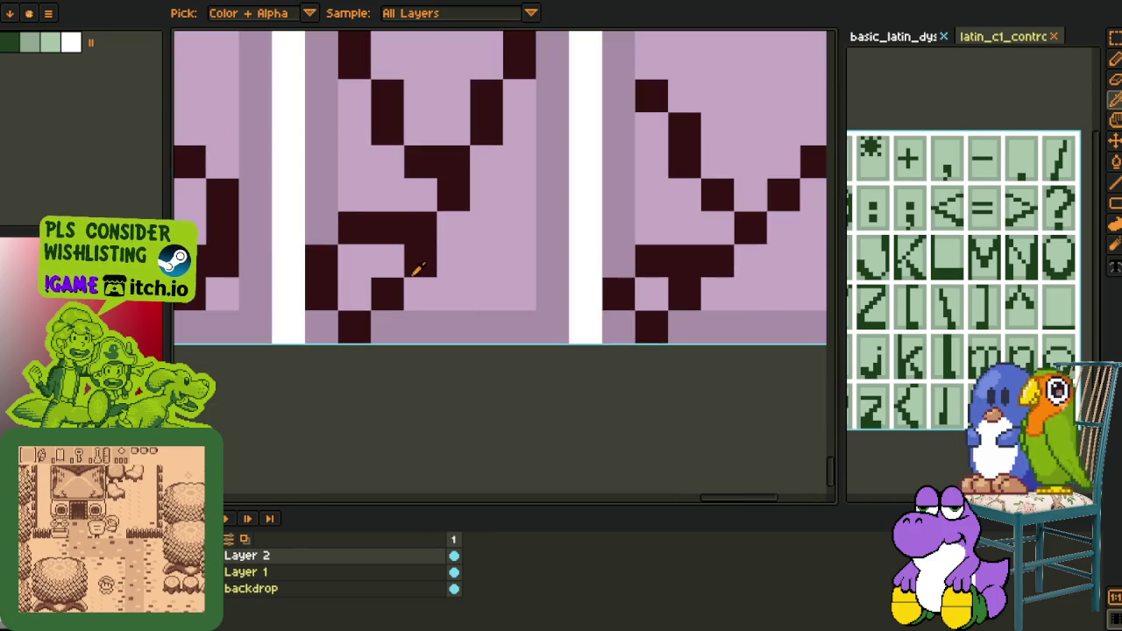
mouse_move(387, 327)
mouse_down()
mouse_move(450, 226)
mouse_move(418, 313)
mouse_up()
scroll(526, 228, down, 2)
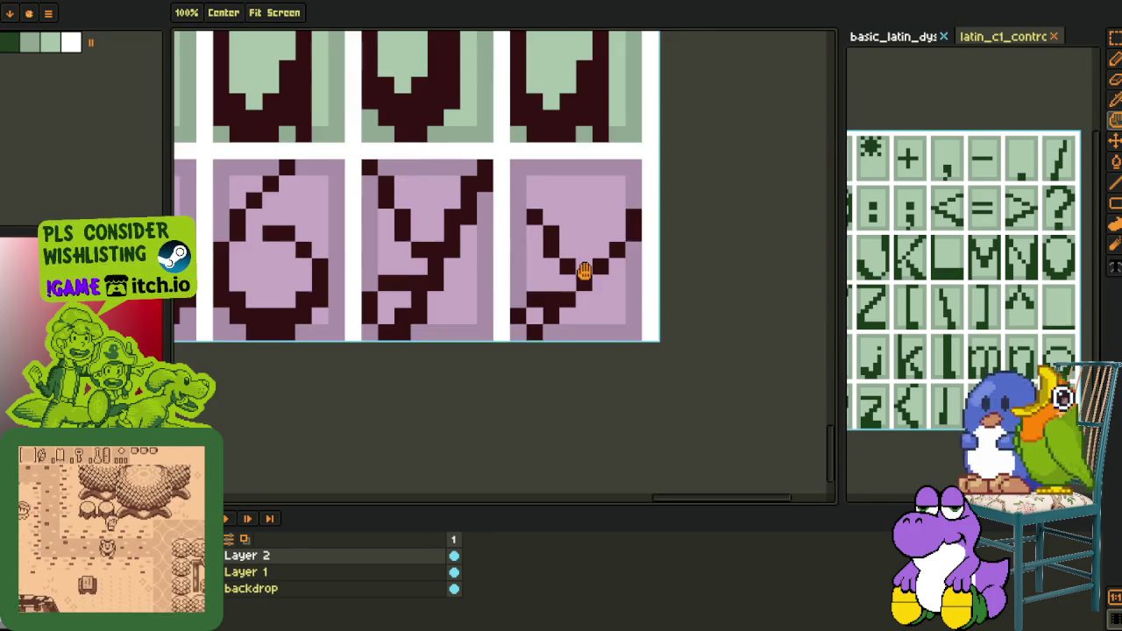
scroll(561, 280, up, 1)
scroll(548, 298, up, 1)
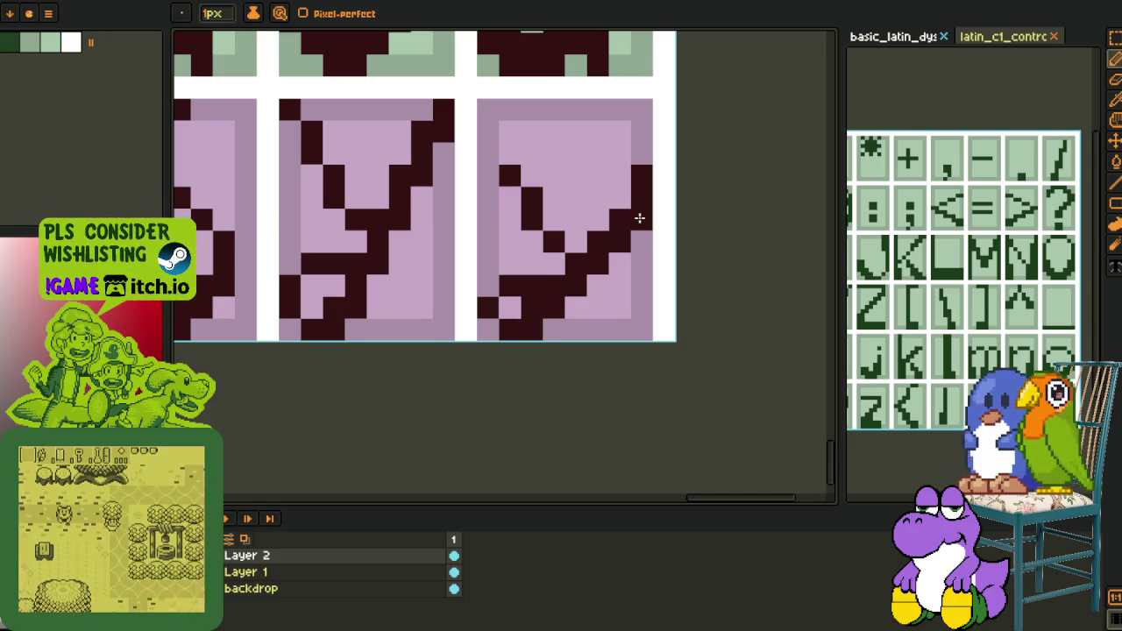
click(538, 245)
click(507, 195)
Bring the green glyph row into view and sample a colour for bucket filling
drag(394, 153, 493, 264)
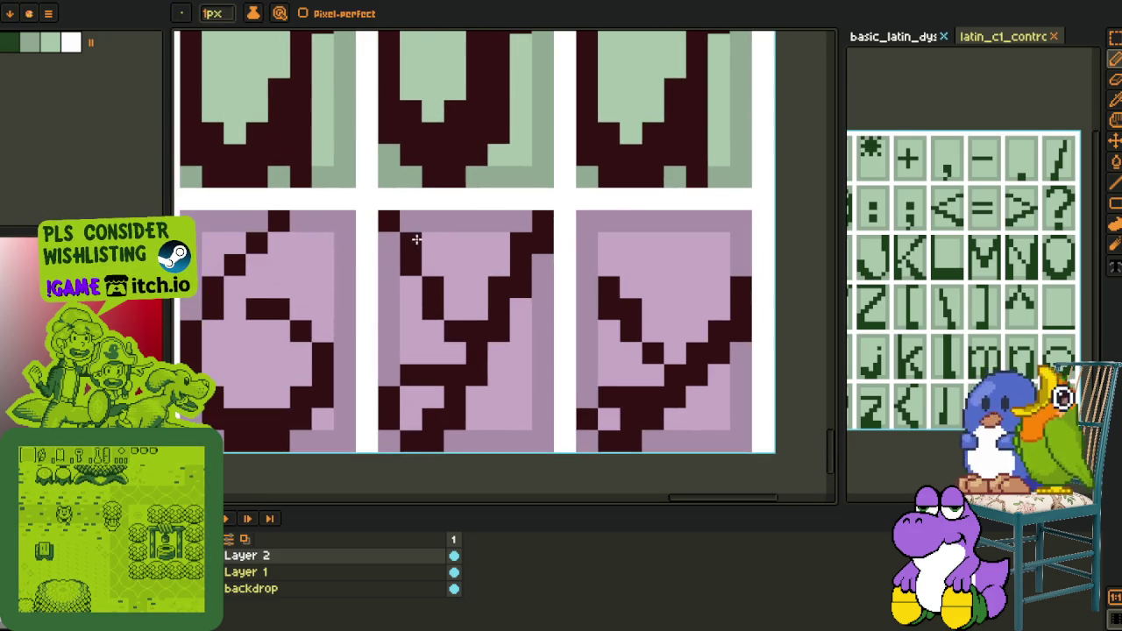
scroll(452, 351, down, 3)
scroll(459, 375, down, 1)
key(i)
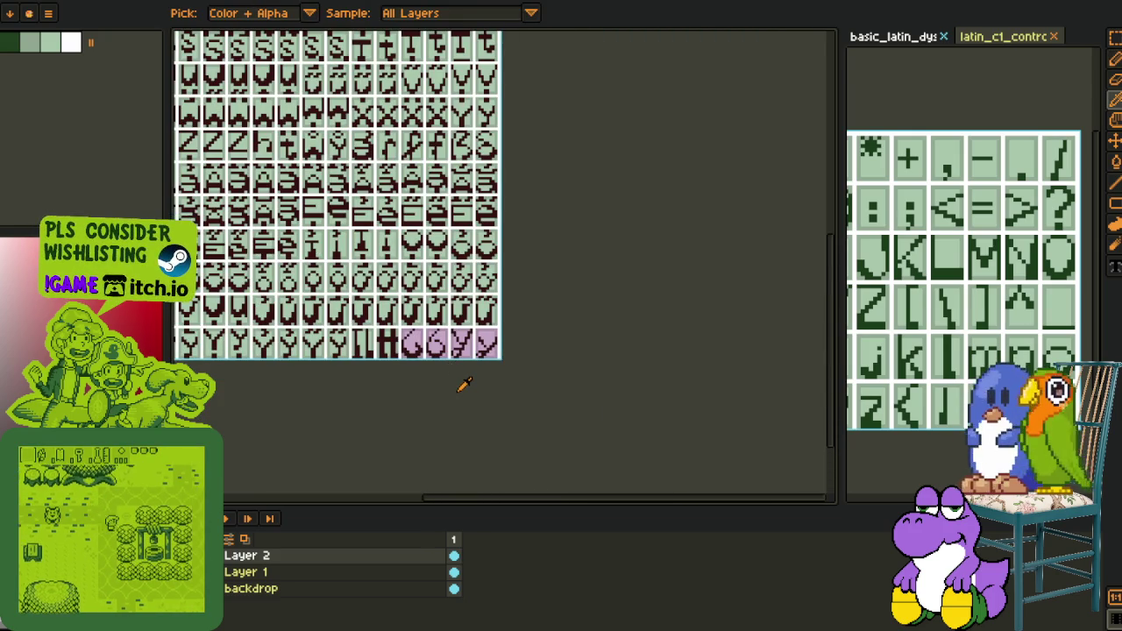
scroll(389, 337, up, 2)
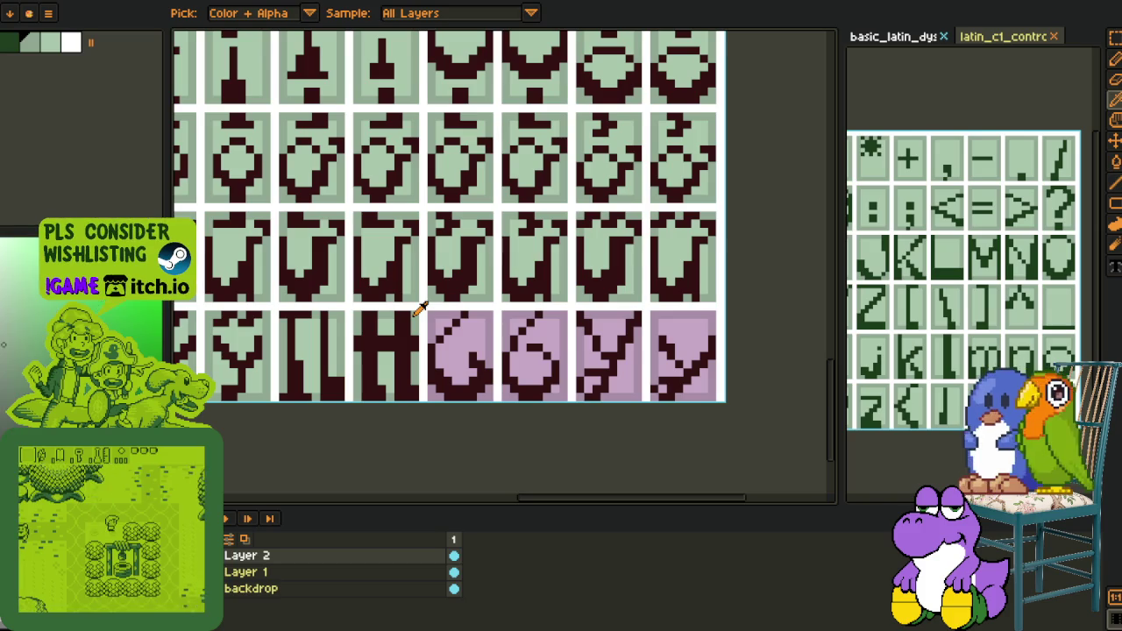
key(g)
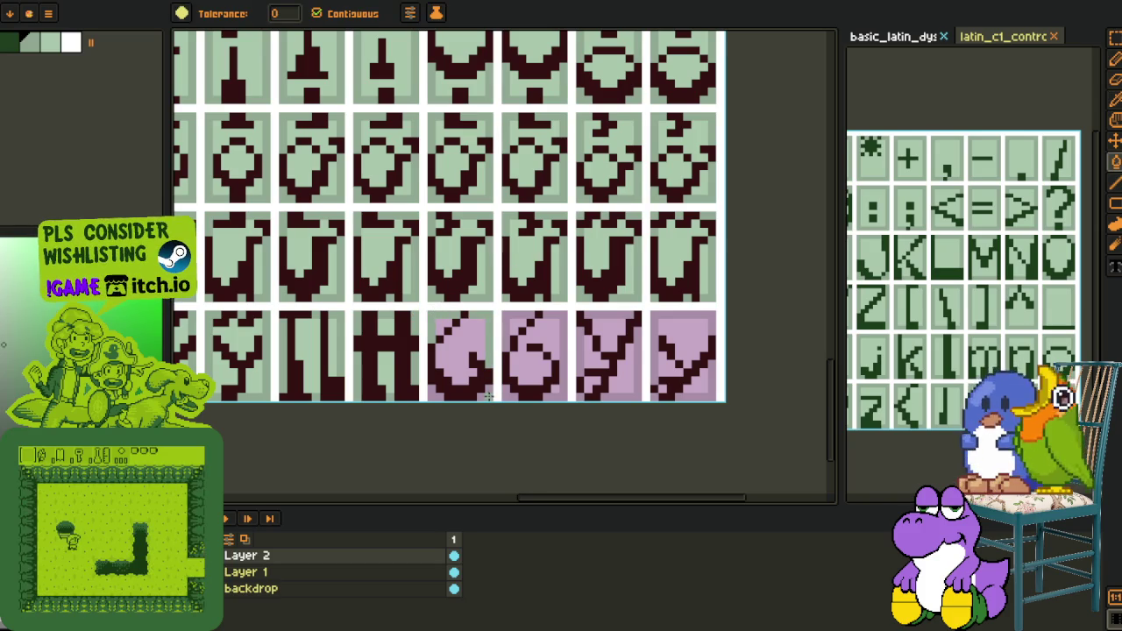
scroll(443, 399, up, 1)
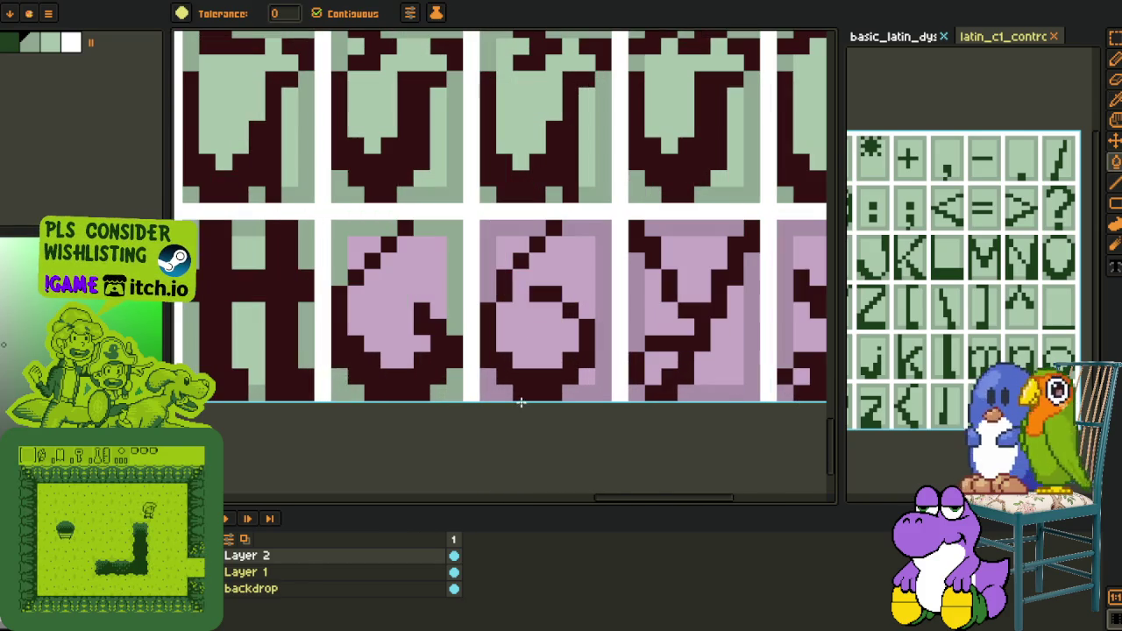
drag(759, 282, 509, 306)
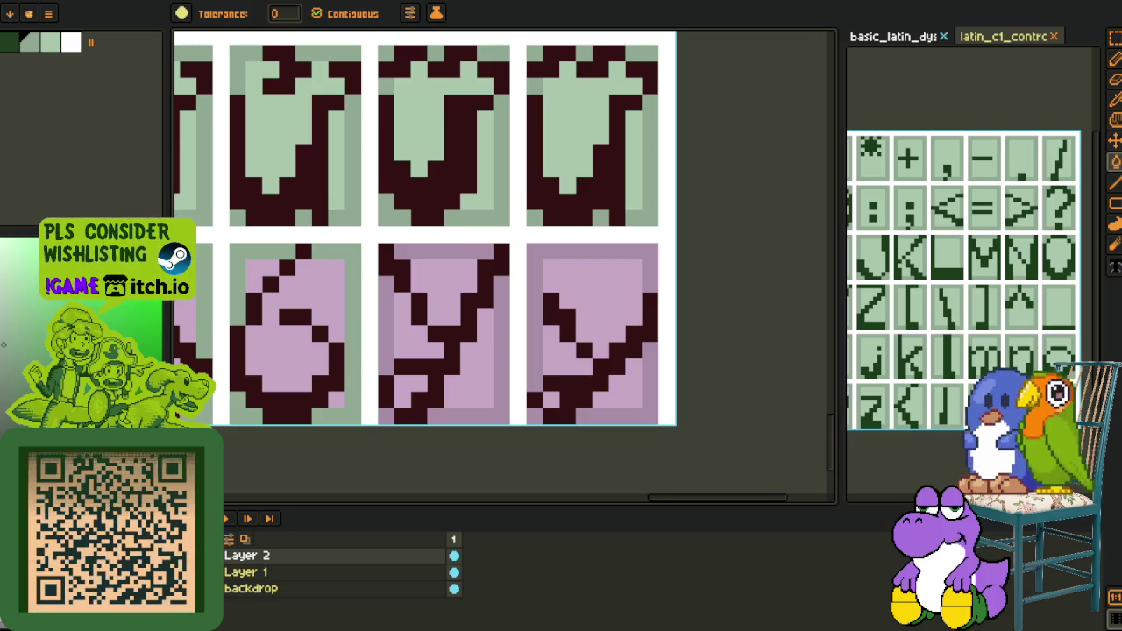
Restore the y cells' top borders, side shading and bottom strips to green
click(469, 252)
click(503, 319)
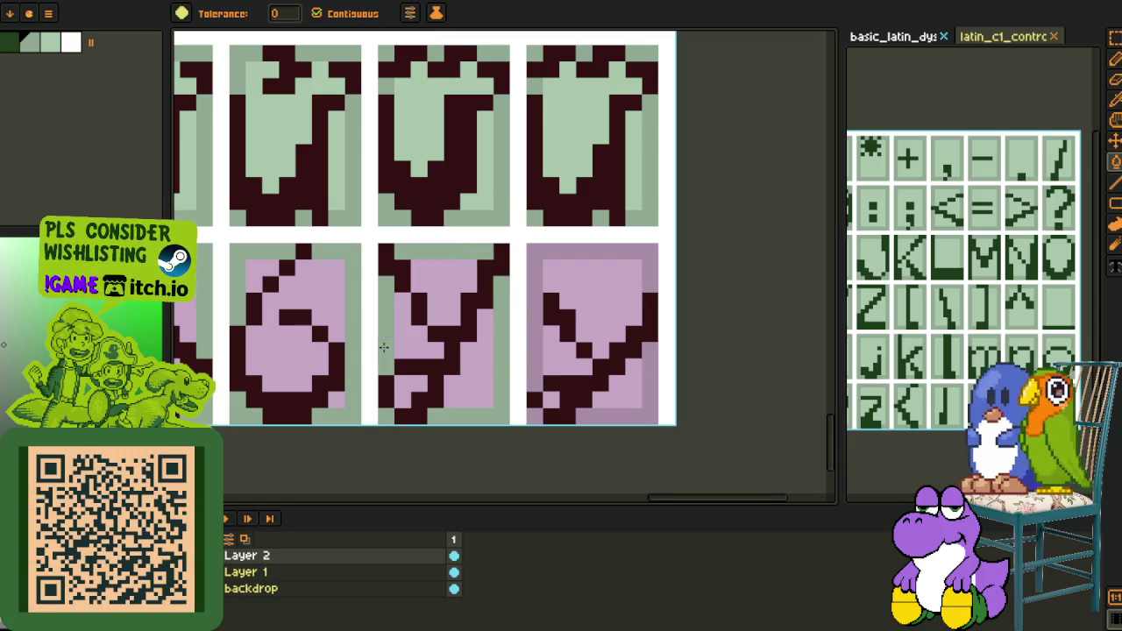
click(537, 256)
click(622, 395)
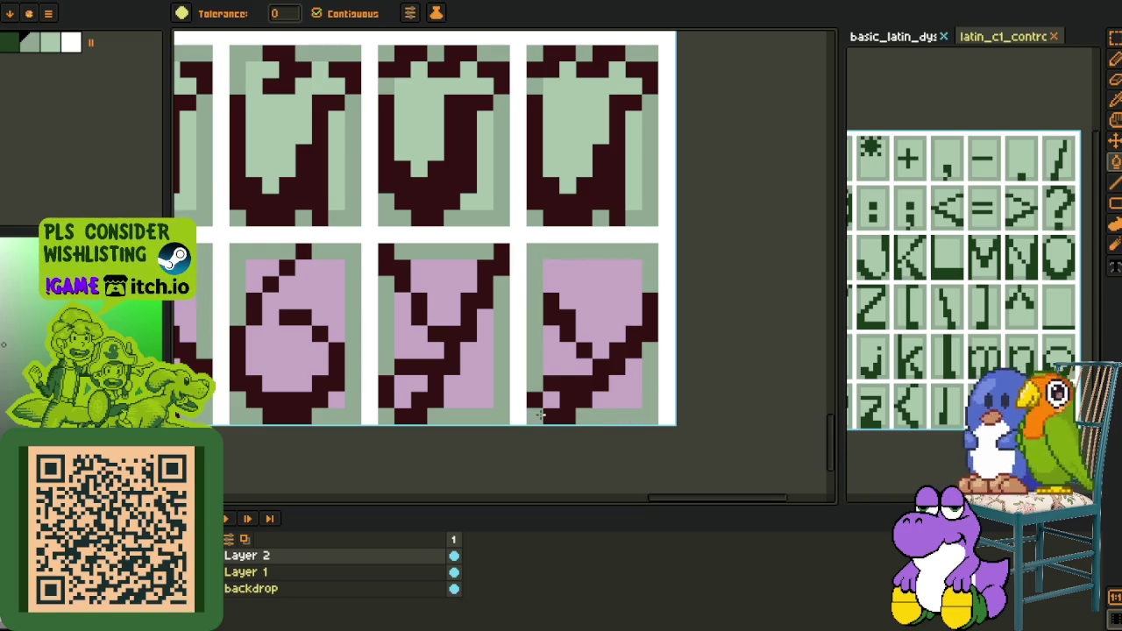
key(i)
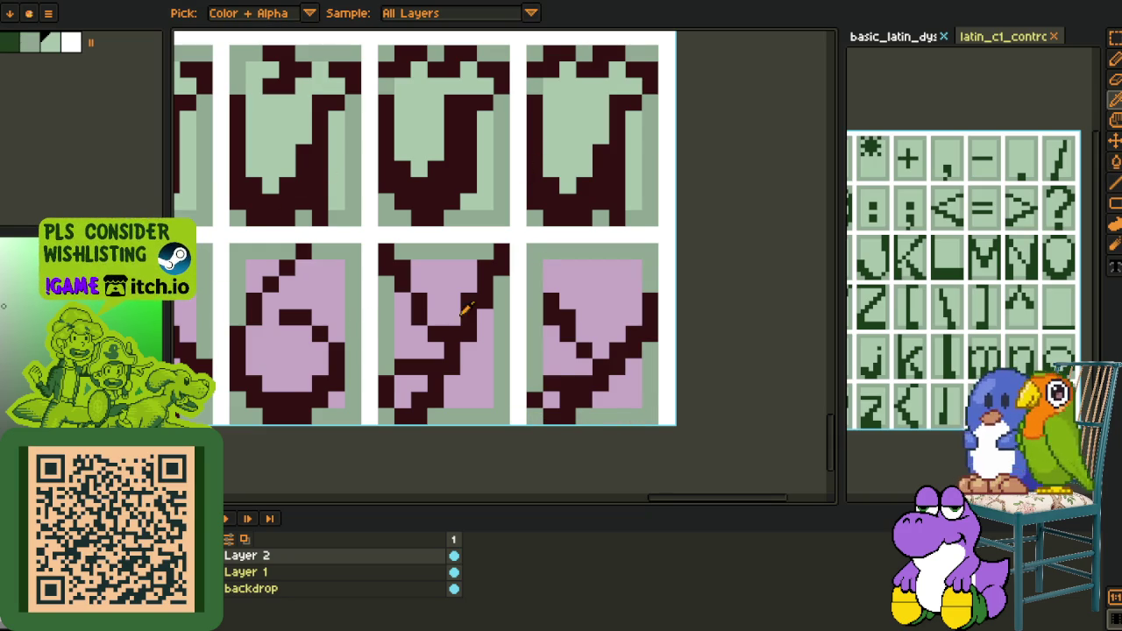
key(g)
Fill the pink interiors of the right and middle y cells light green
click(571, 296)
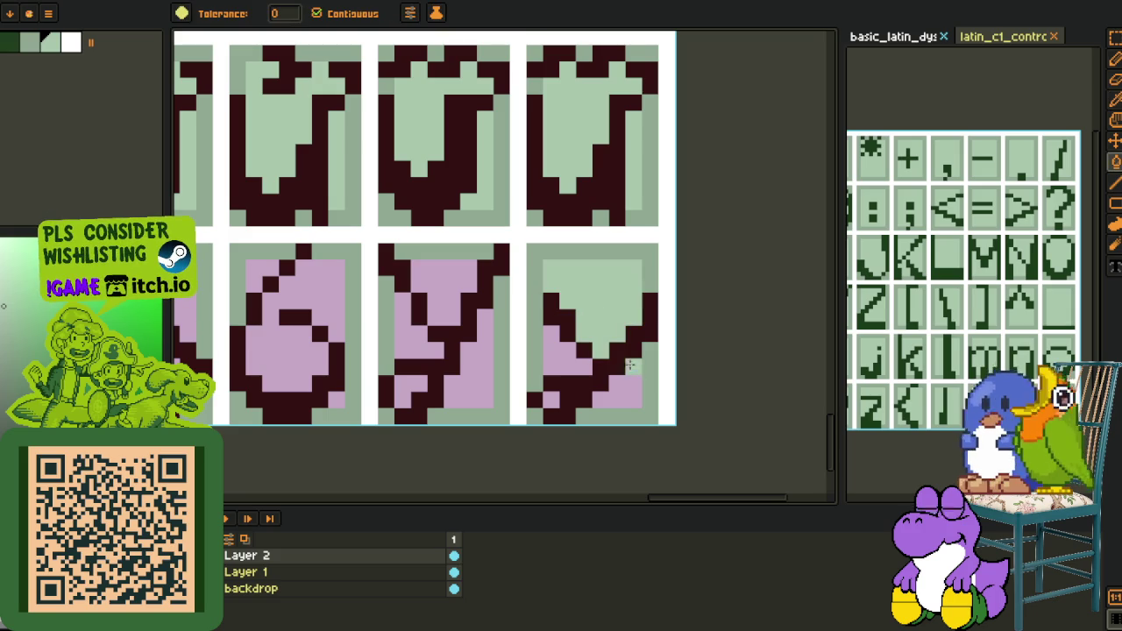
click(624, 386)
click(537, 400)
click(481, 383)
click(408, 393)
click(402, 346)
click(431, 290)
Fill the 6 cell's and the neighbouring glyph cell's pink patches light green
click(335, 298)
click(333, 400)
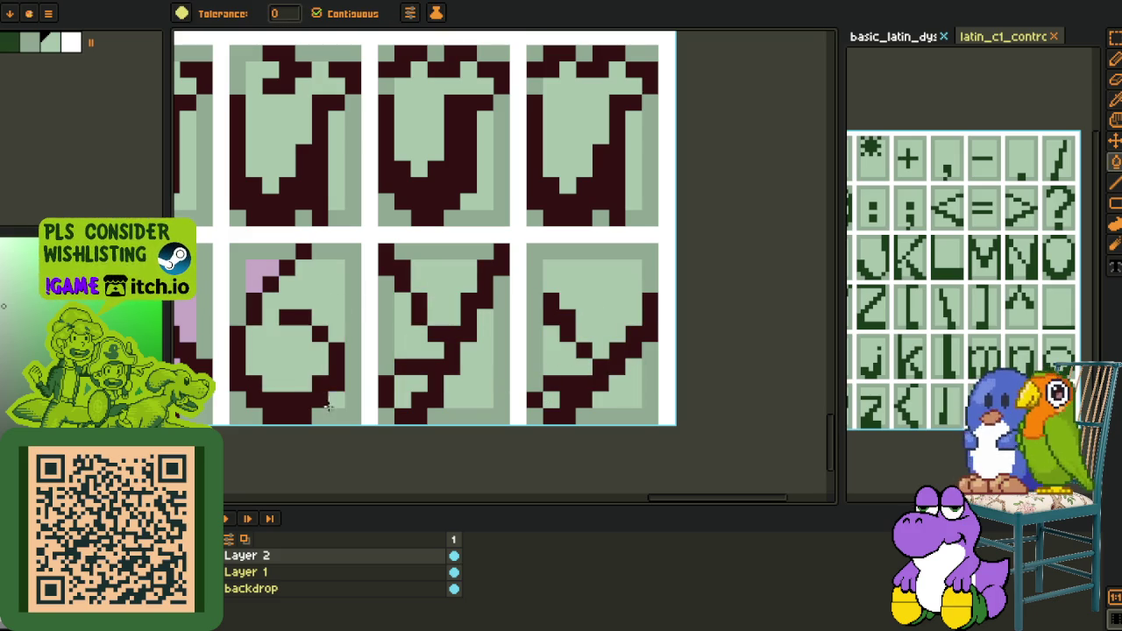
click(252, 262)
drag(251, 272, 526, 302)
click(465, 368)
click(421, 294)
scroll(421, 294, down, 5)
key(o)
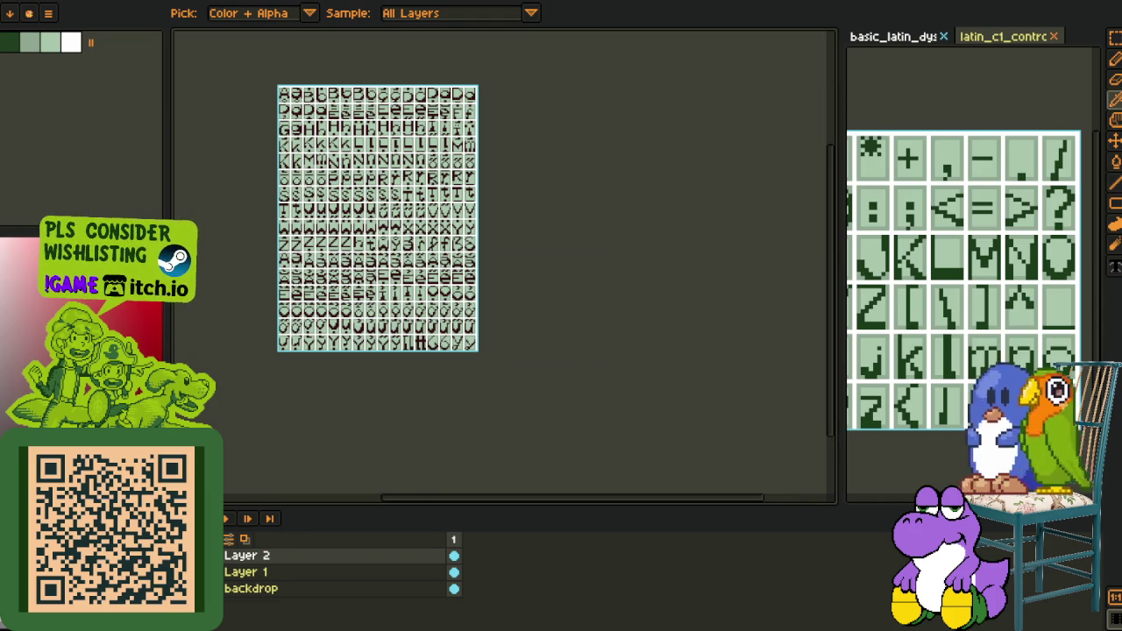
Pick the dark green from the palette and run a first colour replacement
scroll(456, 219, up, 5)
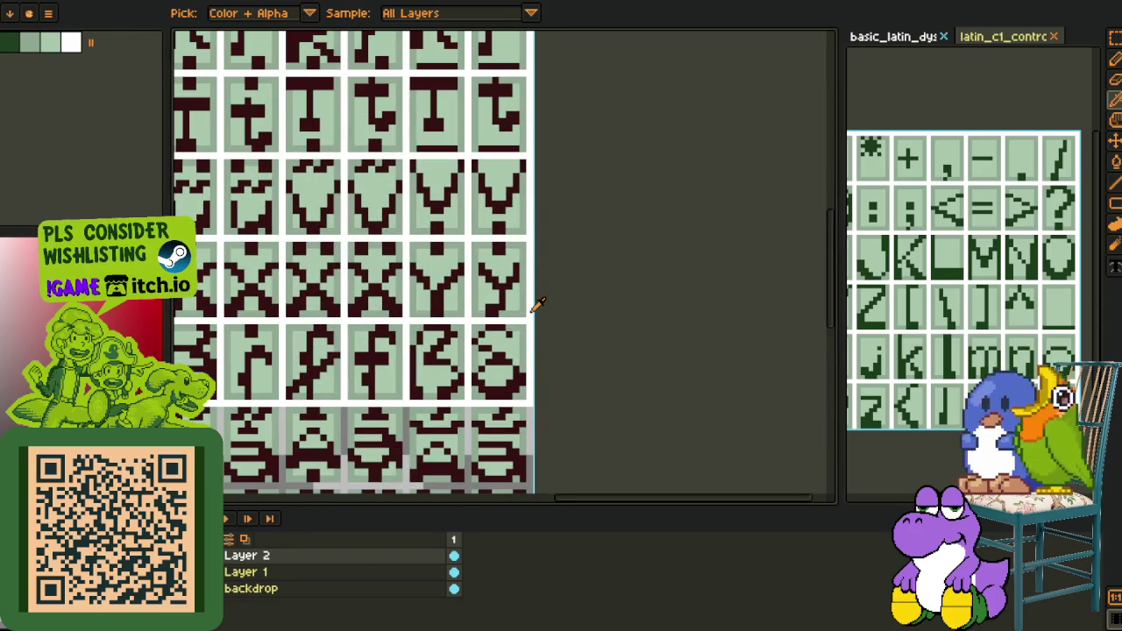
scroll(540, 303, down, 2)
scroll(540, 303, up, 2)
key(g)
scroll(527, 213, down, 3)
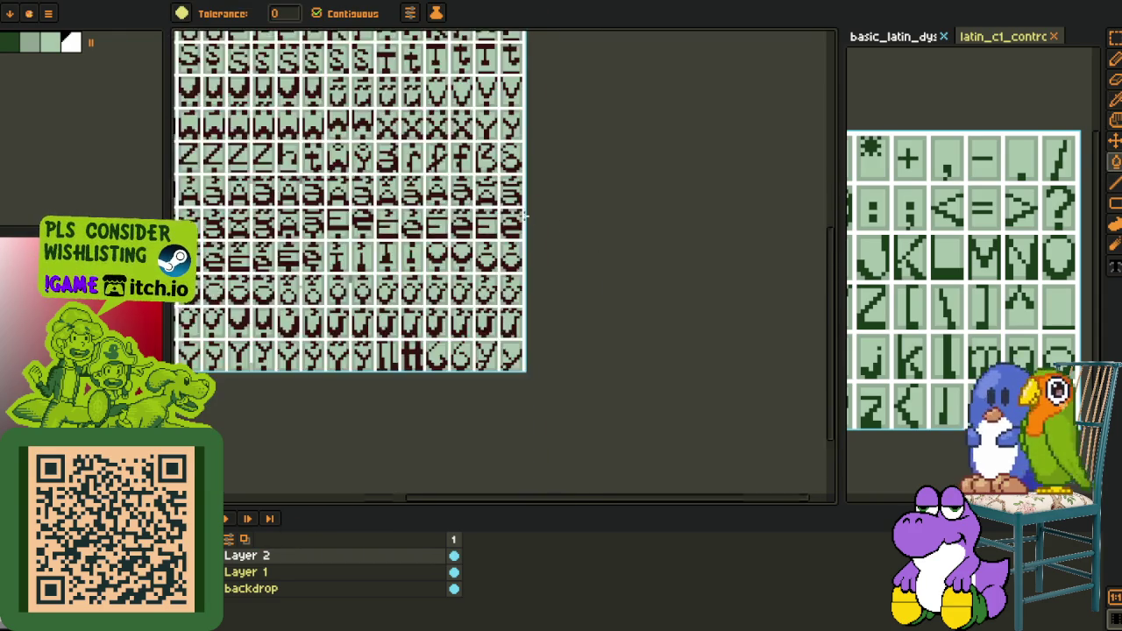
scroll(526, 213, down, 2)
key(o)
click(71, 40)
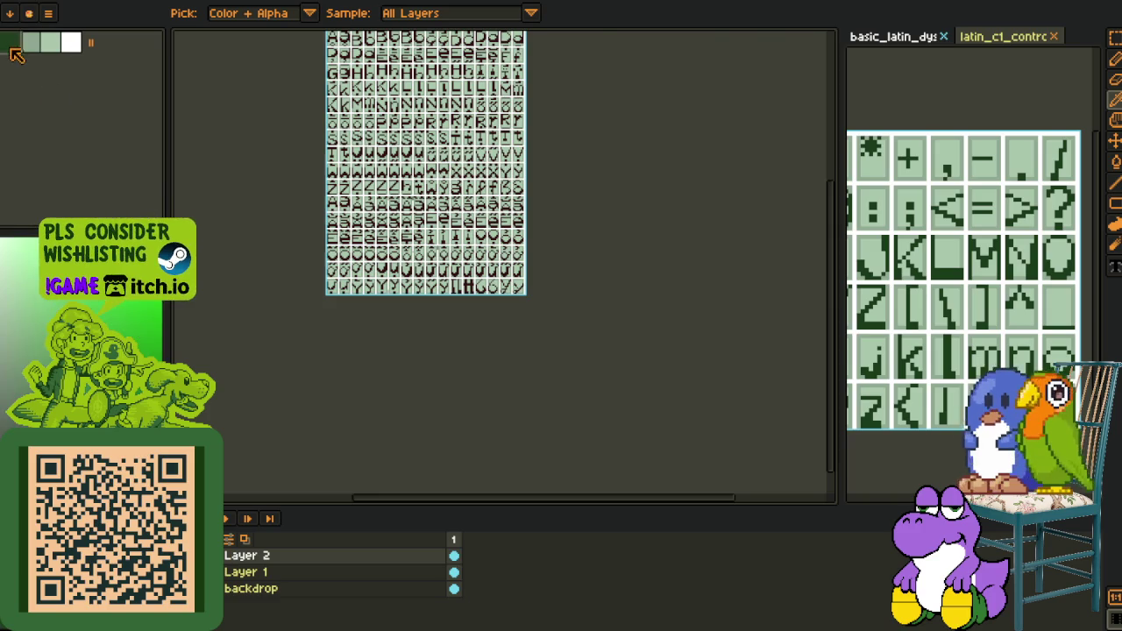
scroll(408, 268, up, 4)
key(shift+r)
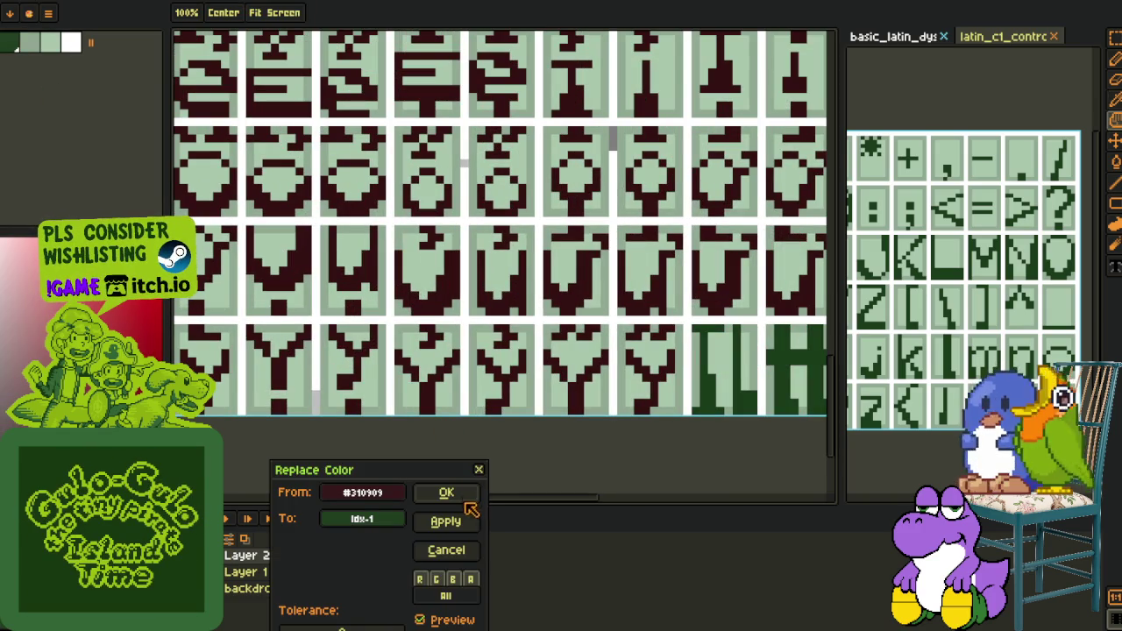
click(449, 494)
Inspect Layer 1's properties, then merge Layer 2 down into Layer 1
right_click(313, 572)
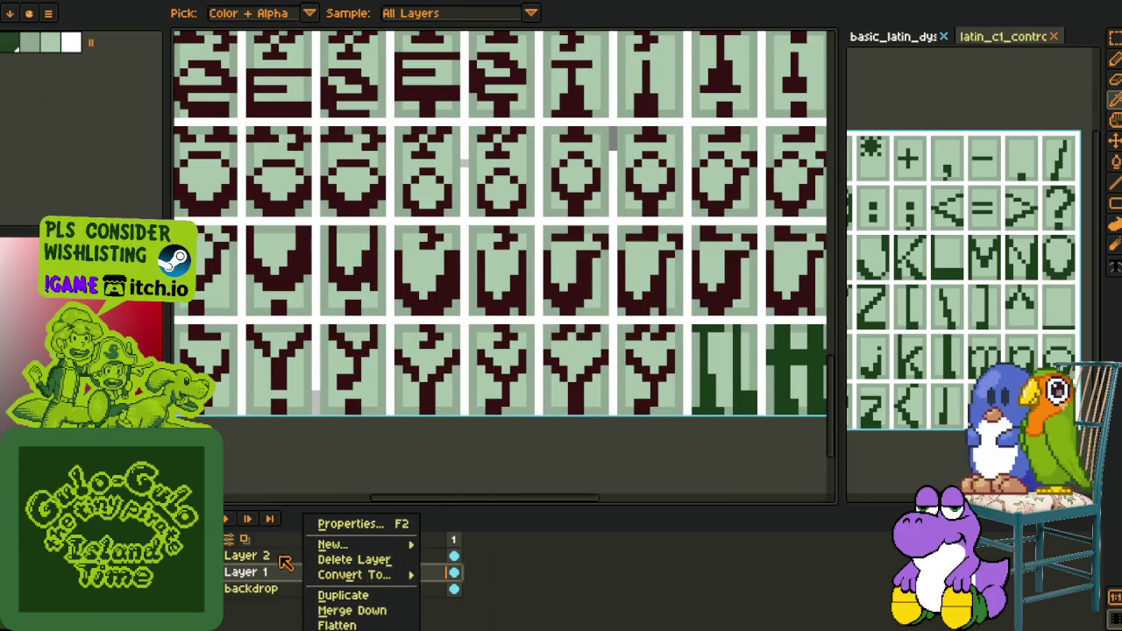
click(287, 568)
double_click(288, 570)
click(436, 74)
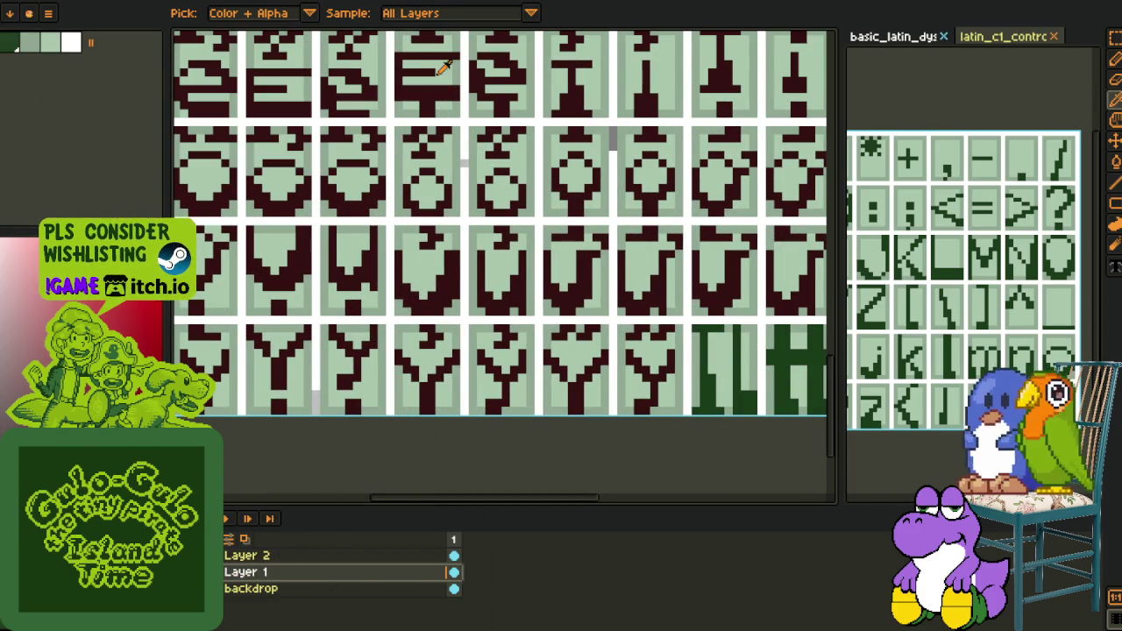
right_click(296, 558)
click(345, 610)
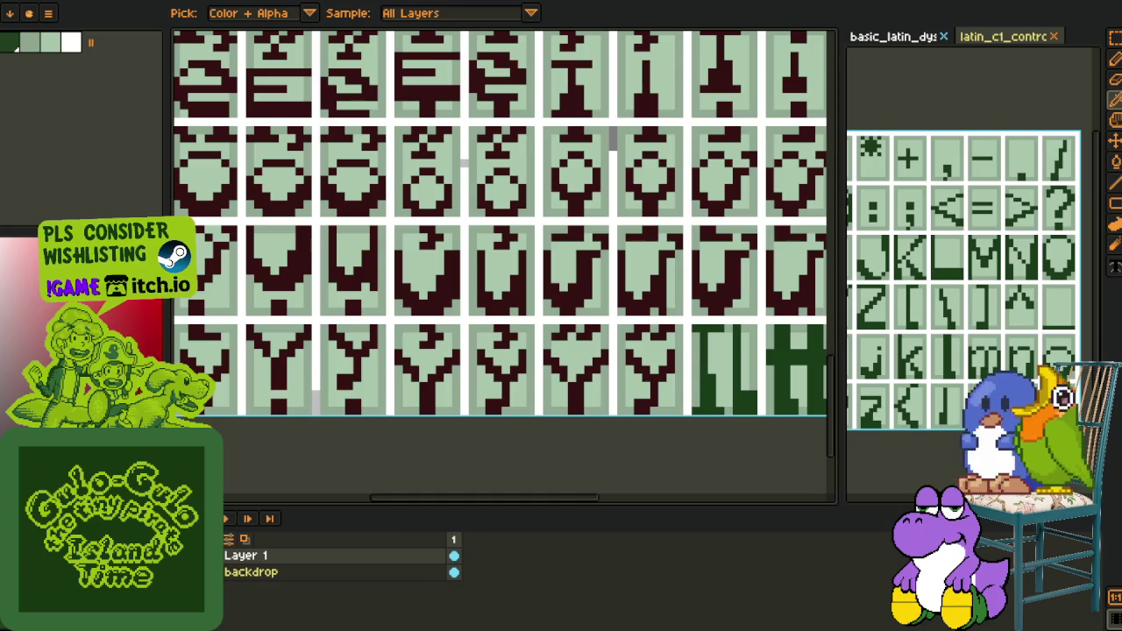
Replace the maroon glyph colour with dark green across the merged sheet
scroll(348, 444, down, 3)
key(shift+r)
click(469, 502)
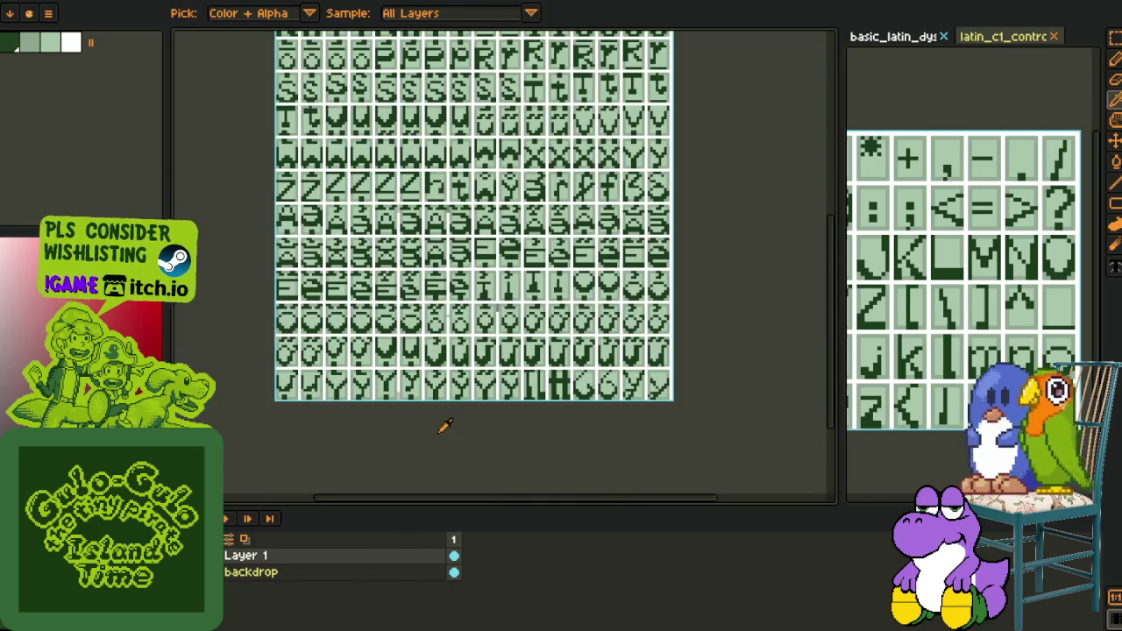
key(v)
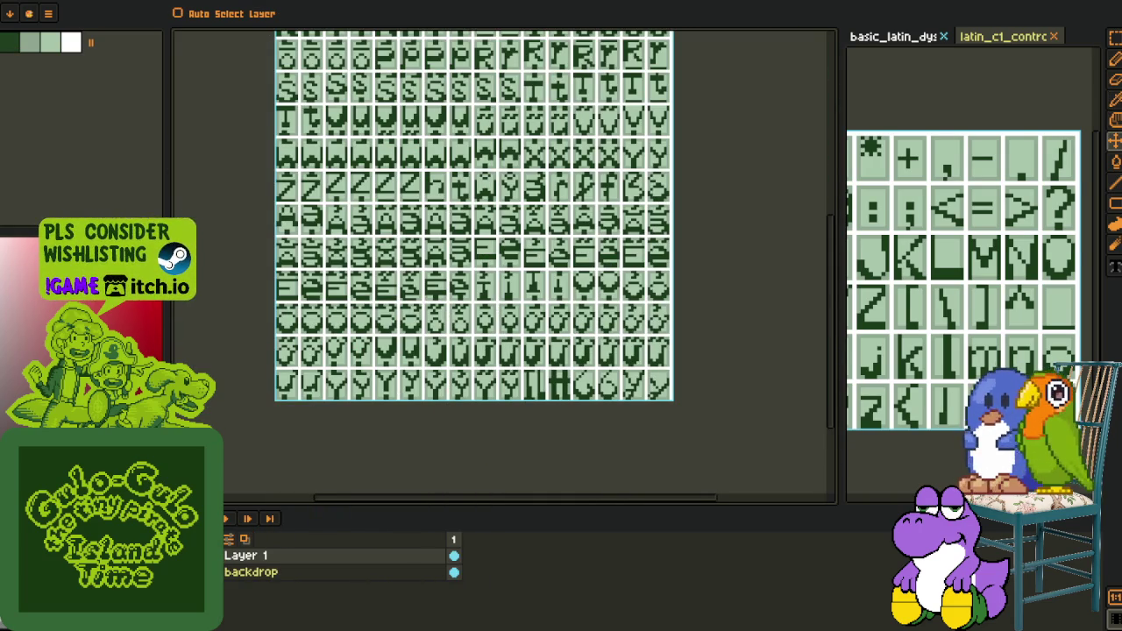
key(i)
scroll(331, 308, down, 3)
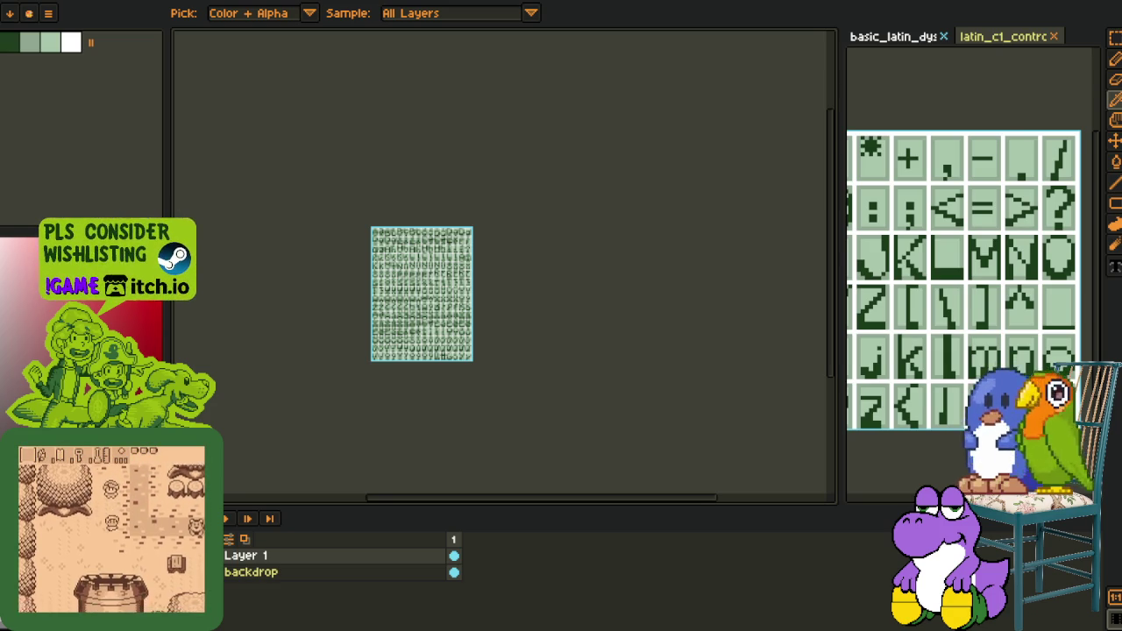
Export the sheet as latin_extended_additional_dyslexic.png, accepting png without layers
scroll(351, 325, up, 2)
drag(330, 326, 273, 382)
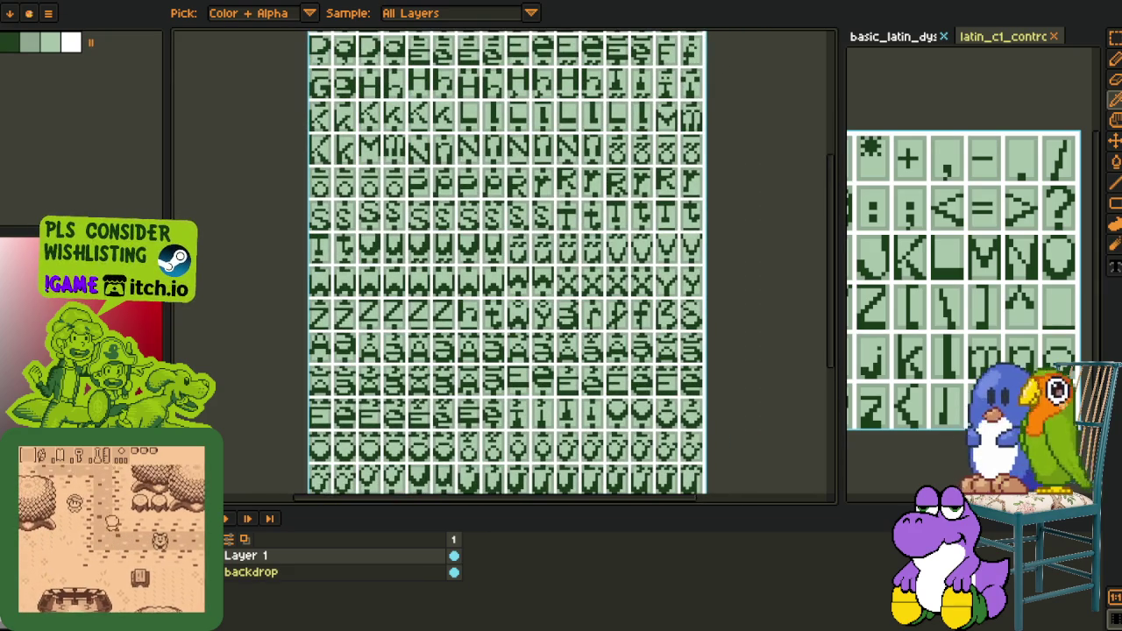
click(13, 2)
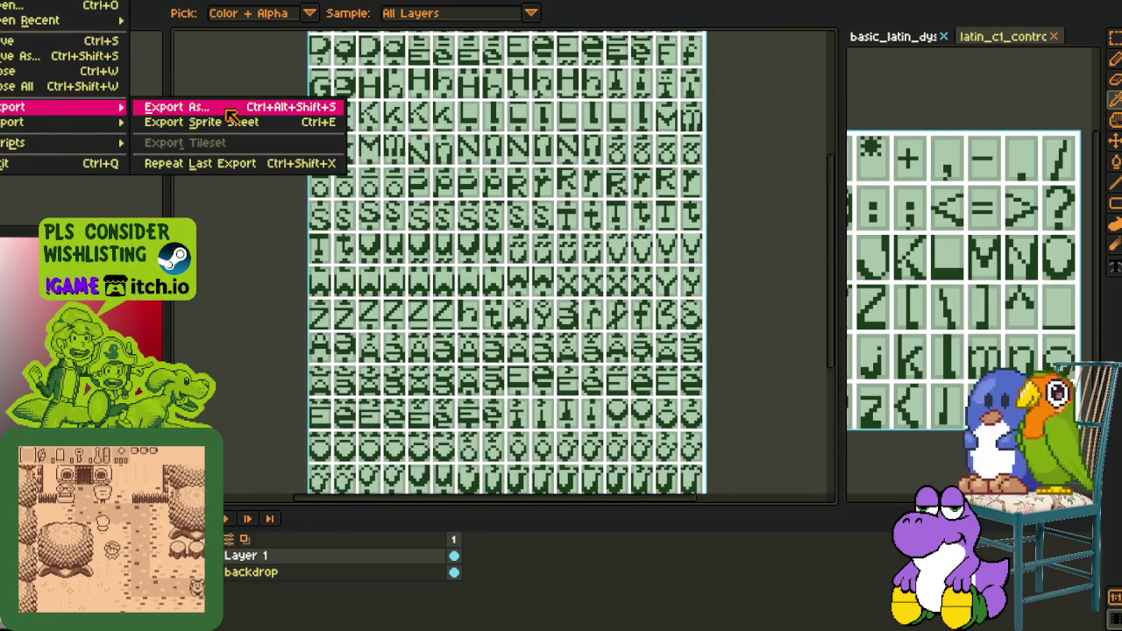
click(230, 116)
click(881, 534)
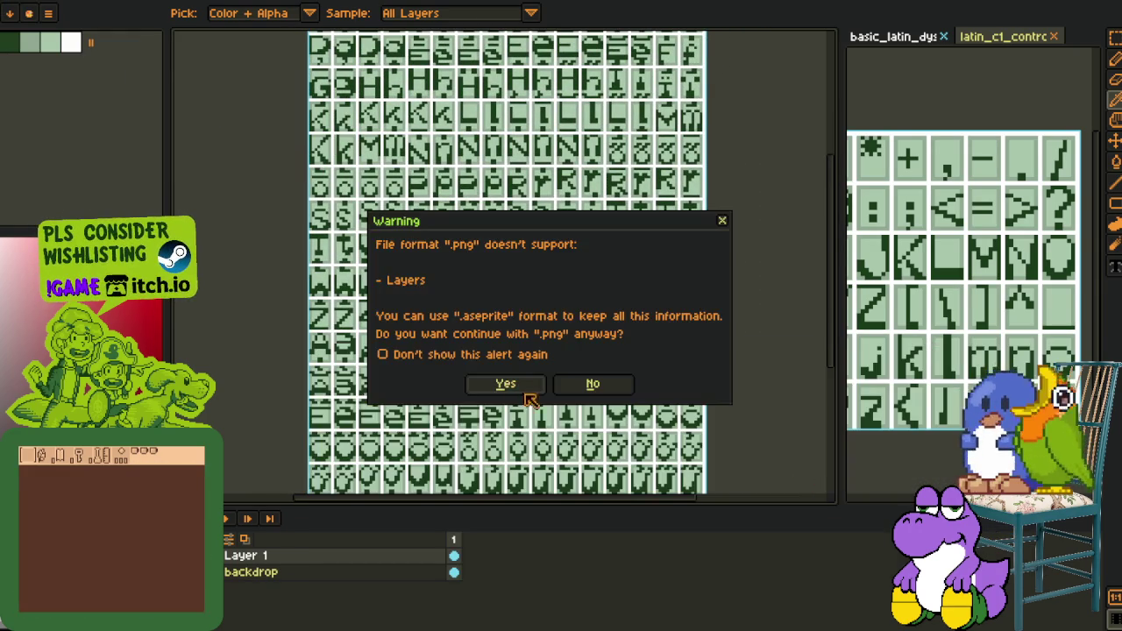
click(528, 389)
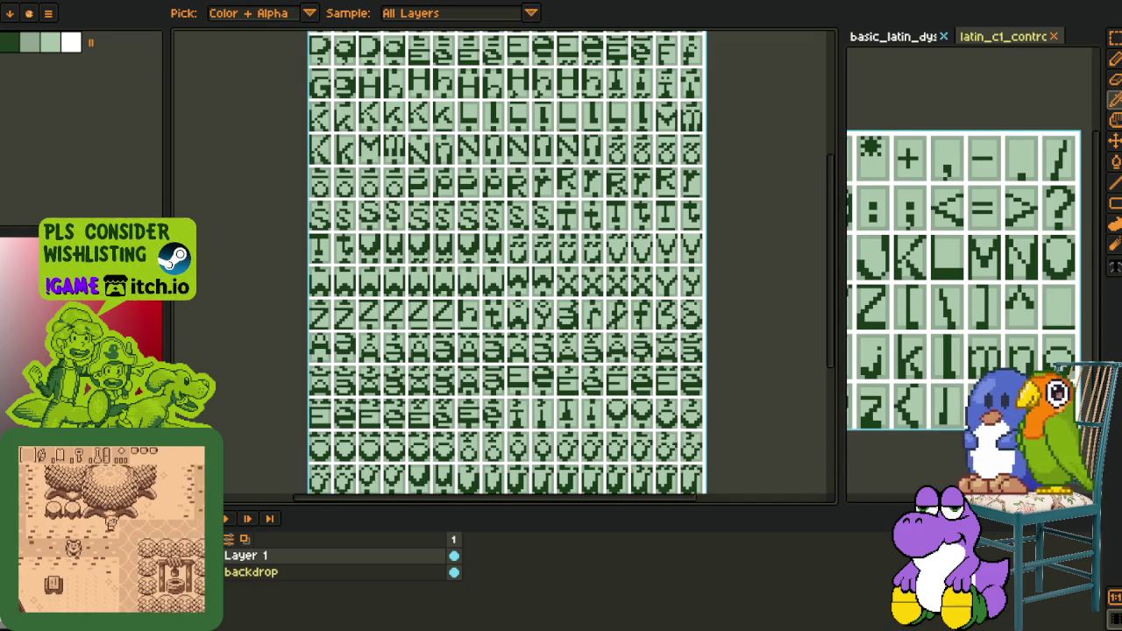
click(185, 4)
Cycle between the colour illustration and basic_latin glyph sheet documents, zooming in on the glyphs
key(ctrl+Tab)
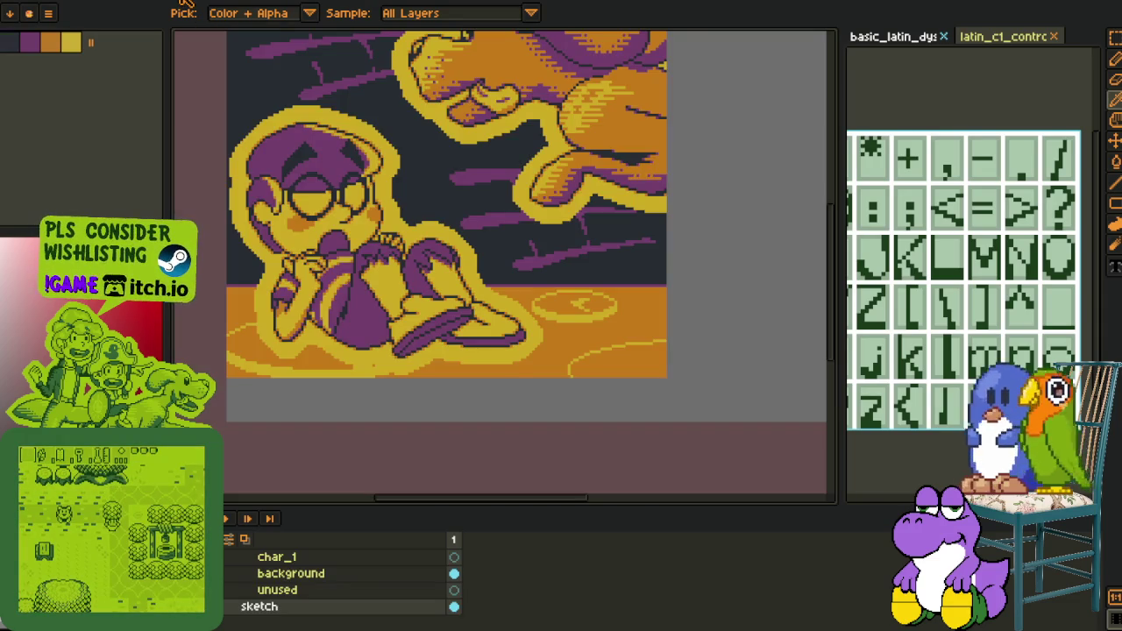
click(929, 38)
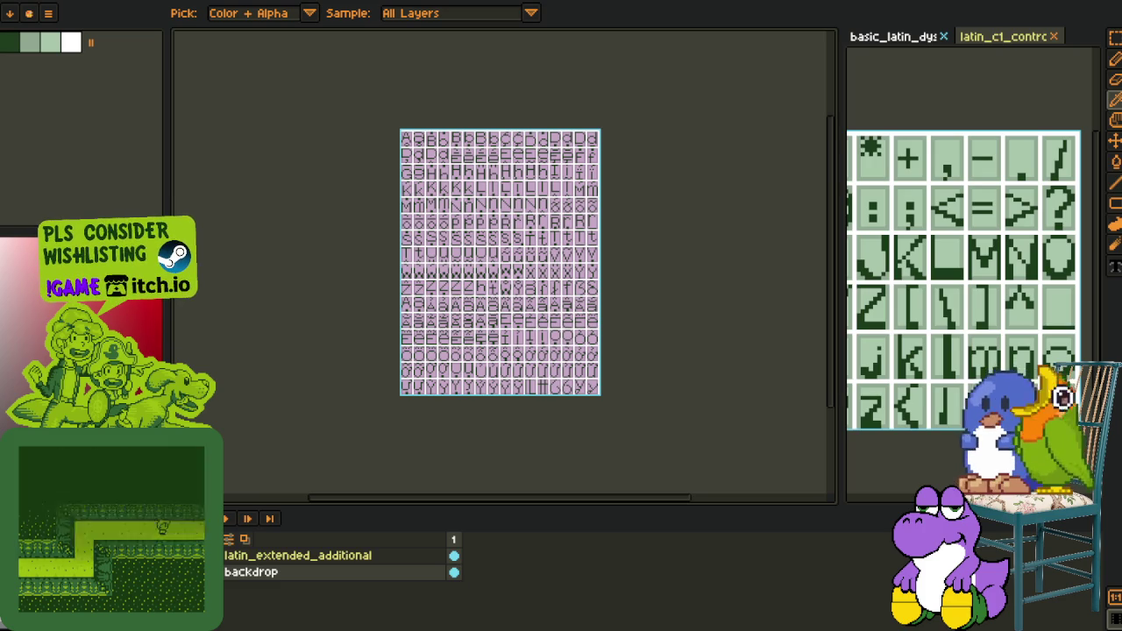
scroll(463, 251, up, 3)
key(h)
drag(488, 275, 485, 198)
key(o)
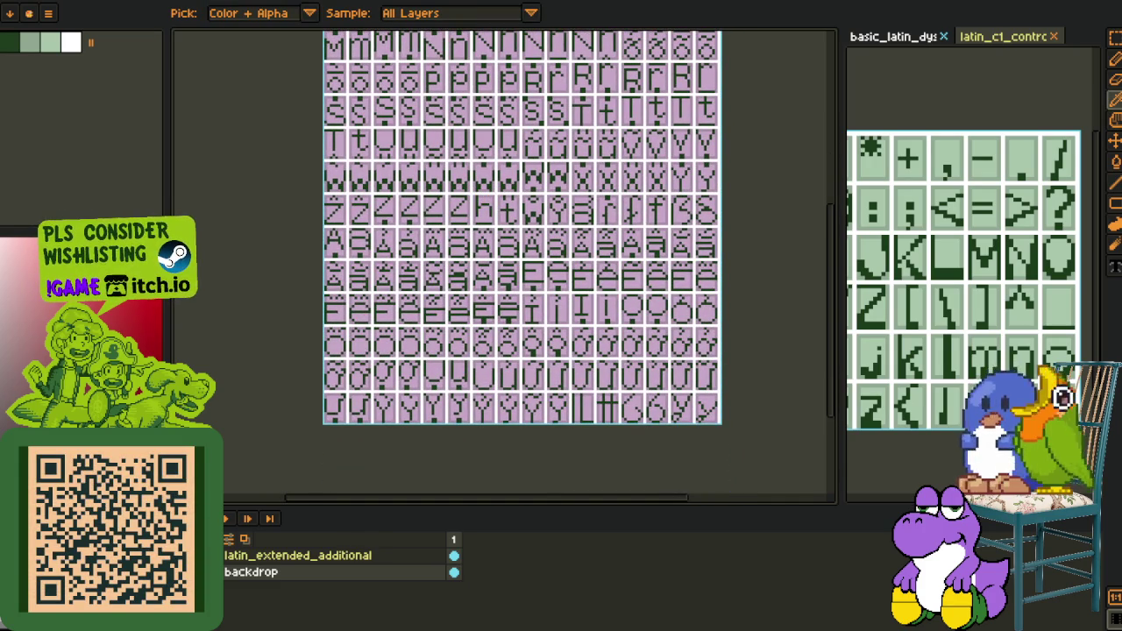
key(ctrl+Tab)
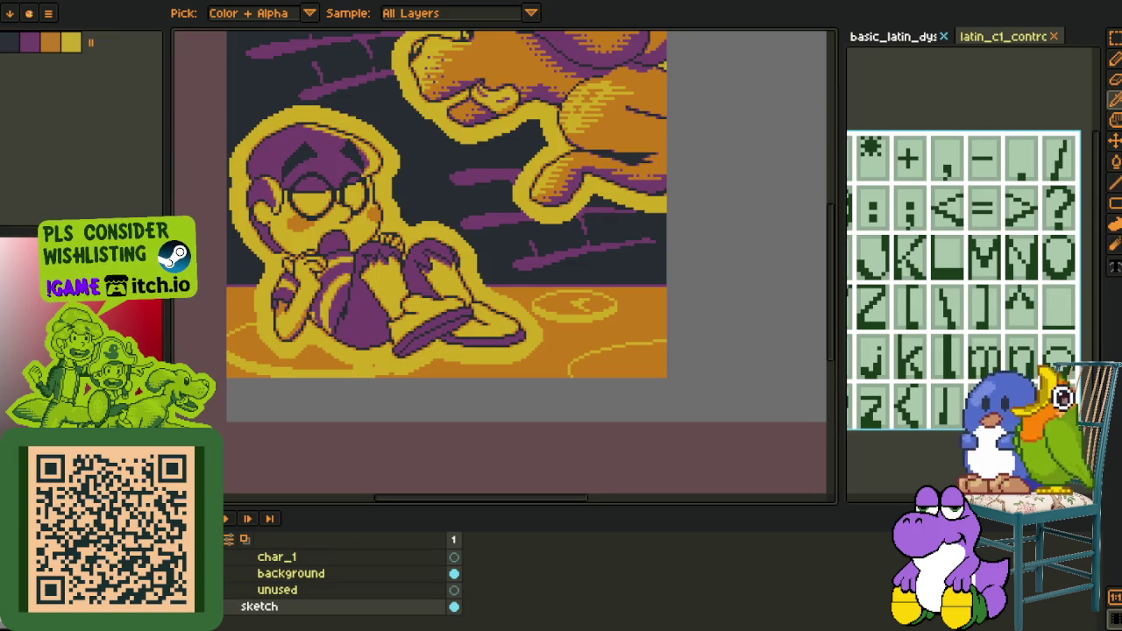
key(ctrl+Tab)
scroll(502, 244, up, 1)
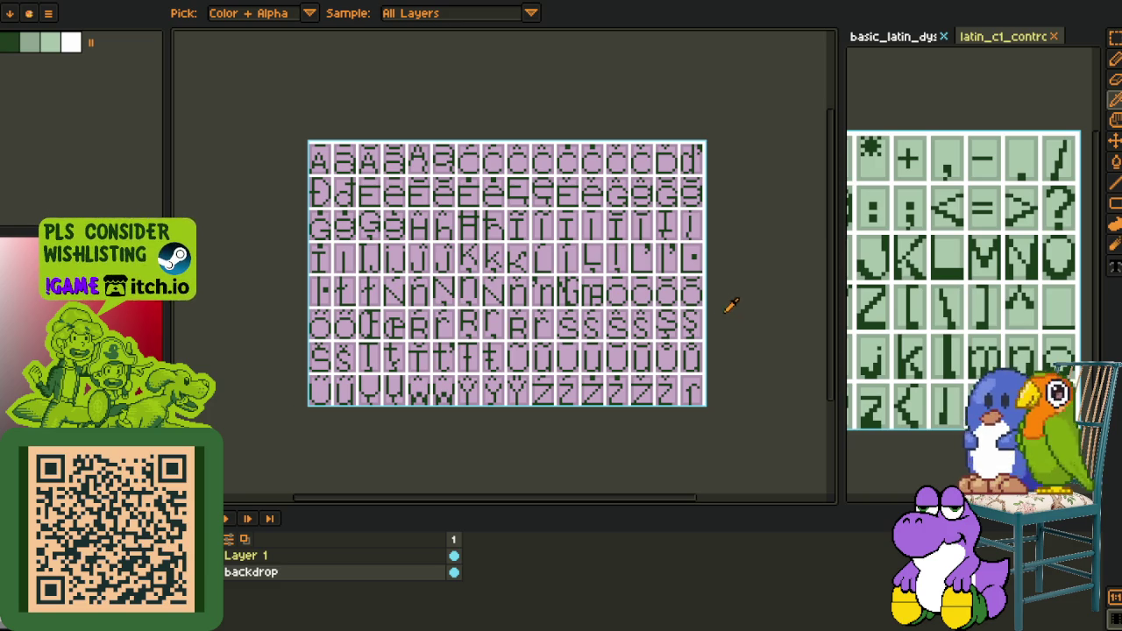
Switch to the latin_extended_b sheet and pan over its top and bottom rows
key(ctrl+Tab)
scroll(468, 376, up, 1)
drag(513, 325, 469, 376)
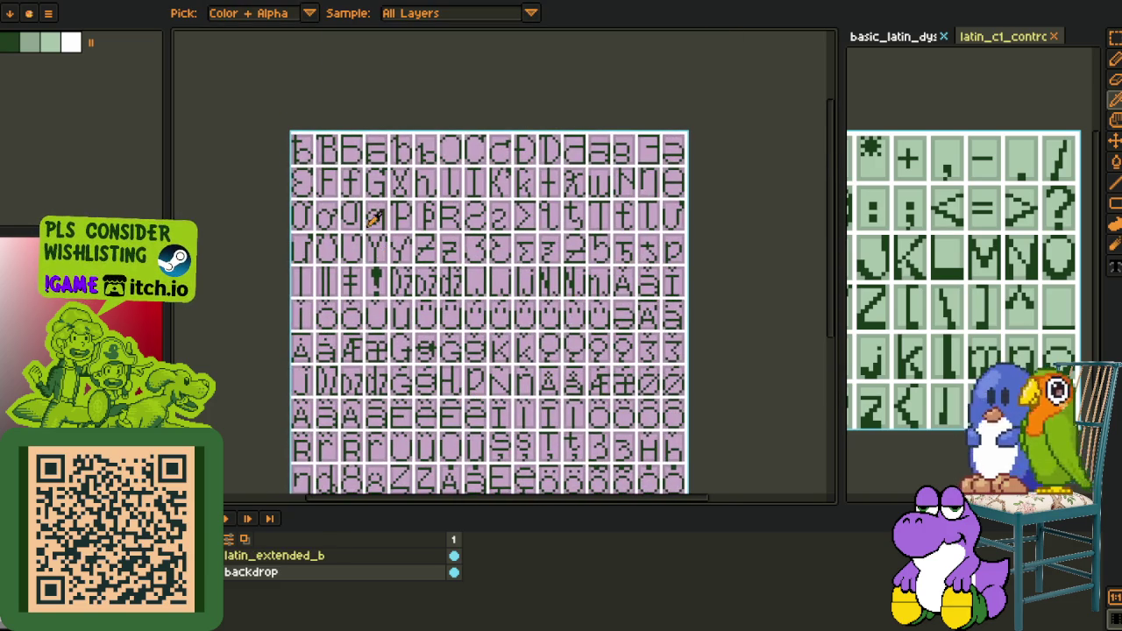
drag(373, 226, 377, 122)
drag(516, 260, 490, 316)
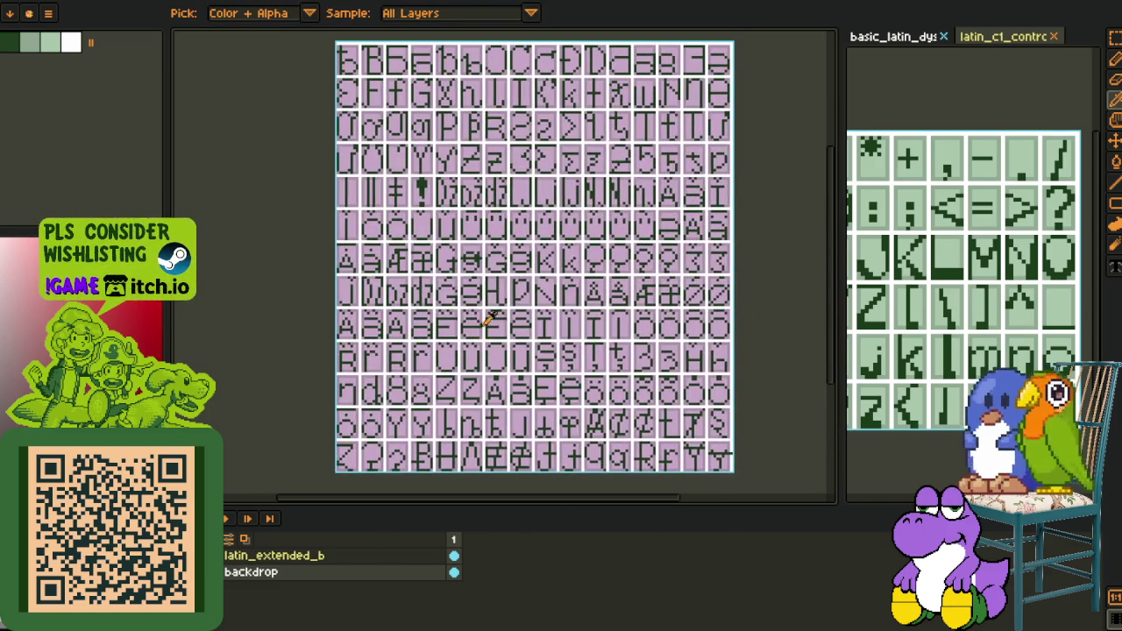
drag(496, 392, 496, 372)
Rectangle-select a single glyph cell, then the next glyph cell
key(m)
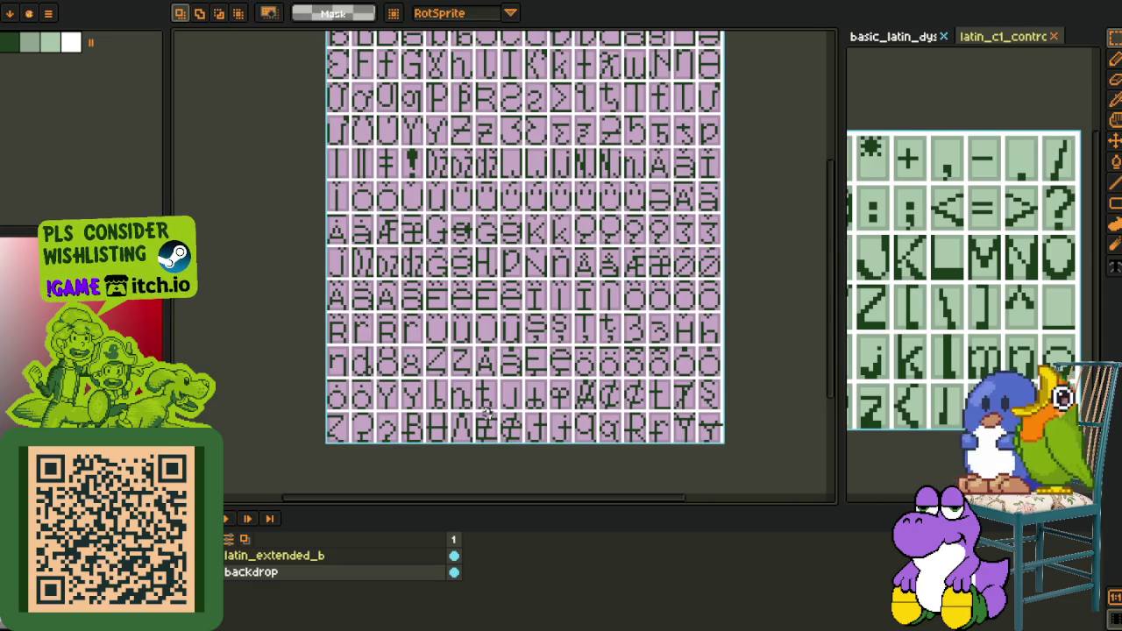
scroll(546, 407, up, 1)
scroll(546, 408, up, 2)
mouse_move(489, 290)
mouse_down()
mouse_move(608, 434)
mouse_move(456, 368)
mouse_up()
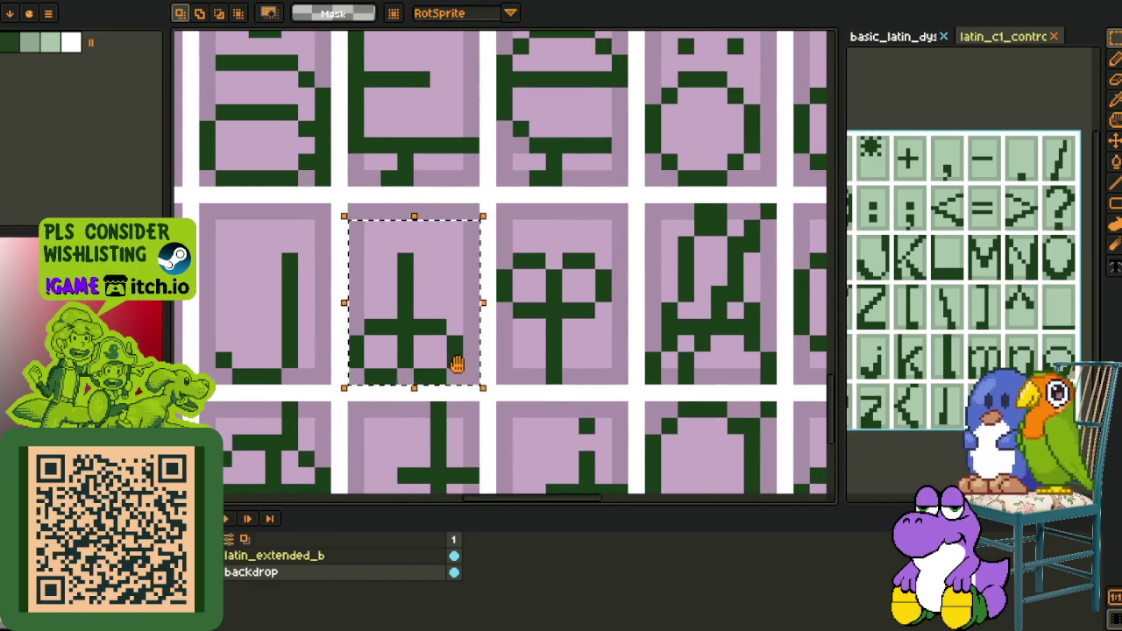
drag(634, 191, 513, 396)
scroll(524, 385, down, 2)
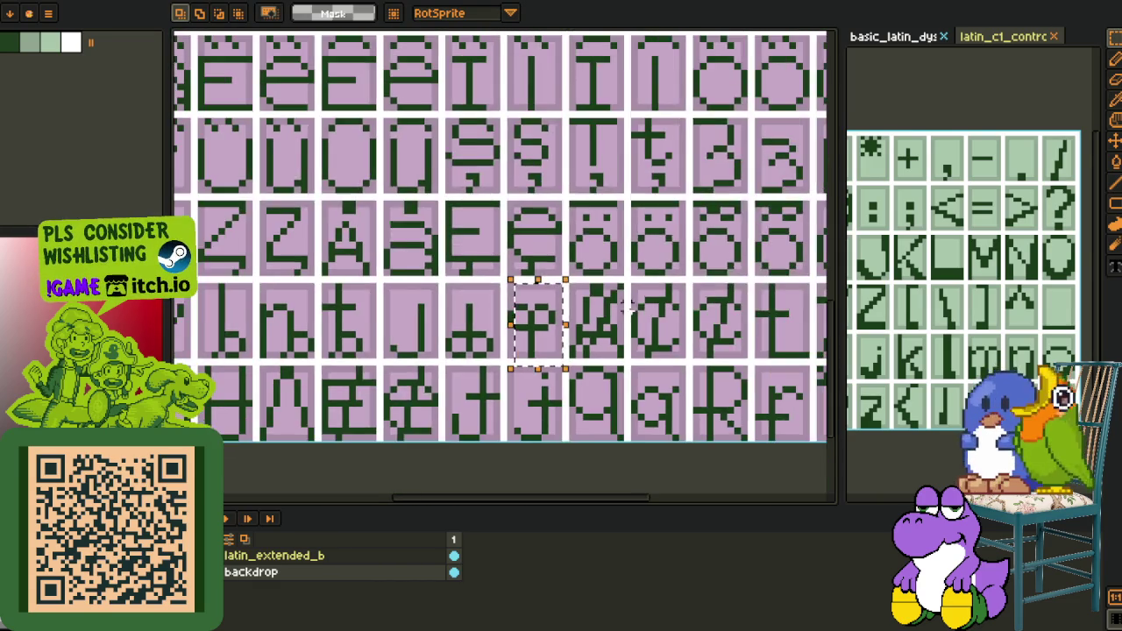
scroll(566, 332, down, 1)
scroll(566, 325, down, 1)
scroll(491, 337, down, 1)
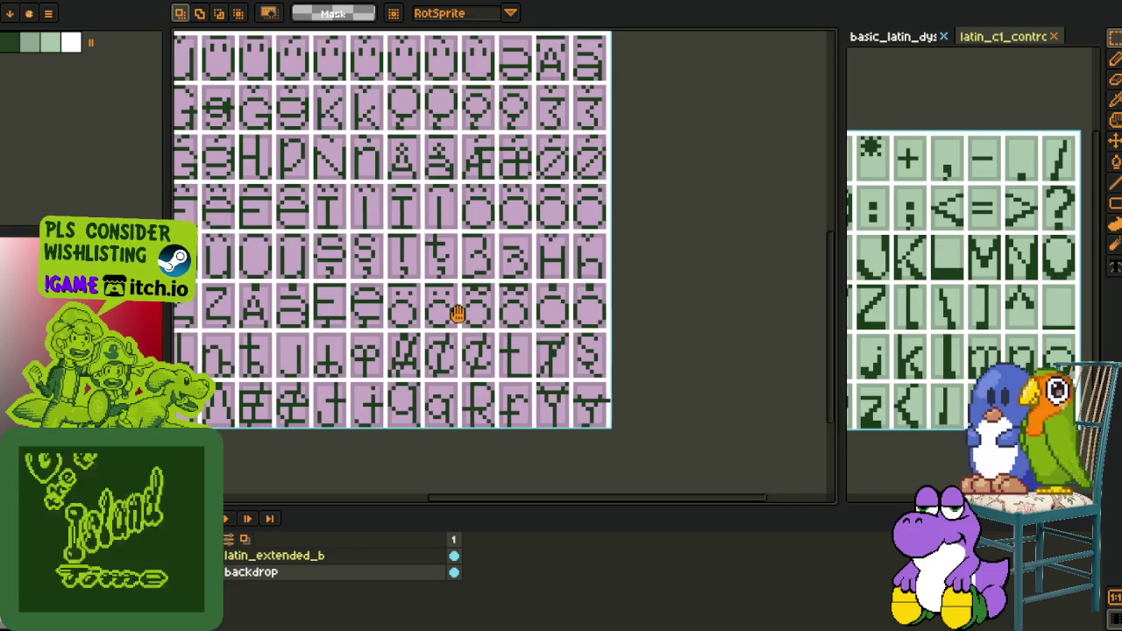
scroll(455, 343, down, 2)
scroll(474, 351, down, 1)
scroll(498, 369, up, 1)
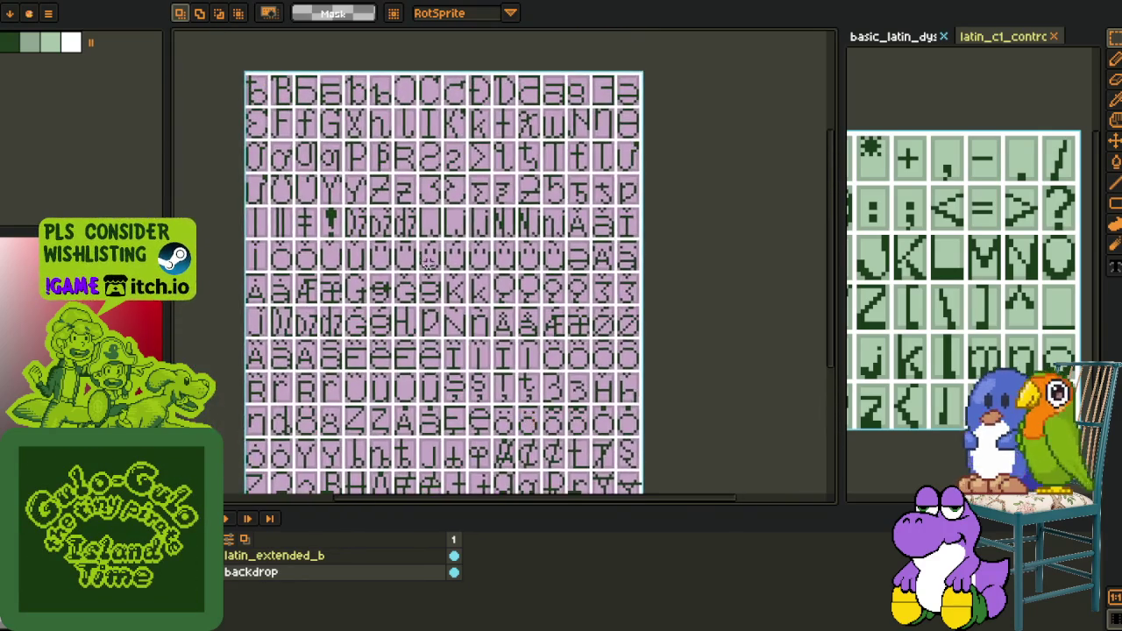
scroll(431, 278, up, 1)
Select the row of round glyphs, then clear the selection
drag(318, 209, 707, 293)
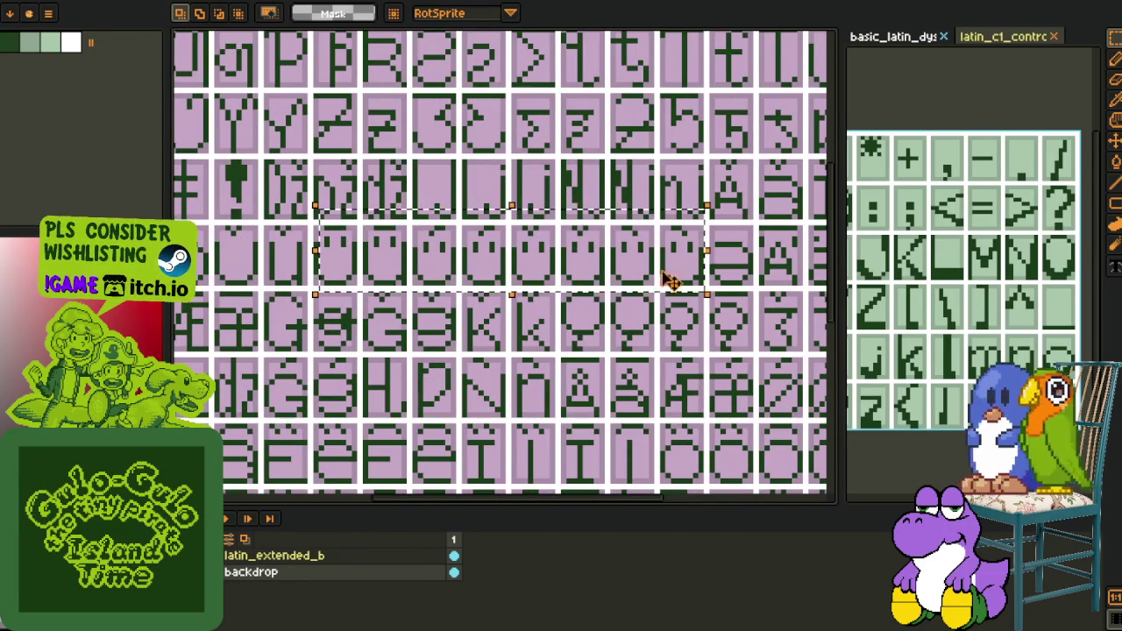
scroll(496, 263, down, 1)
key(ctrl+d)
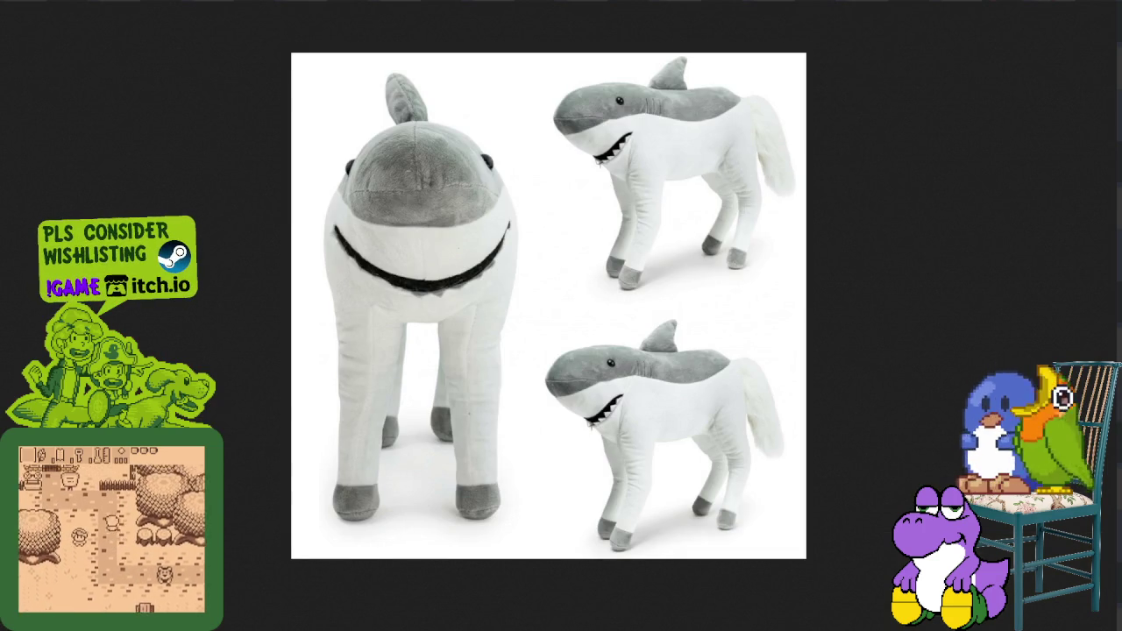
scroll(602, 300, up, 5)
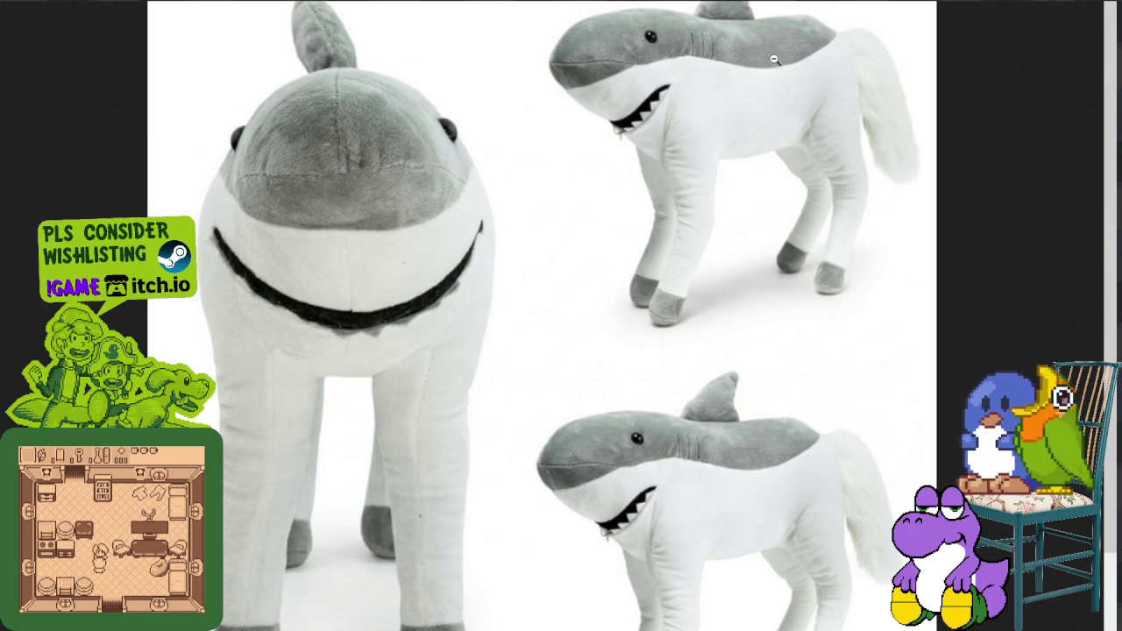
scroll(763, 88, down, 2)
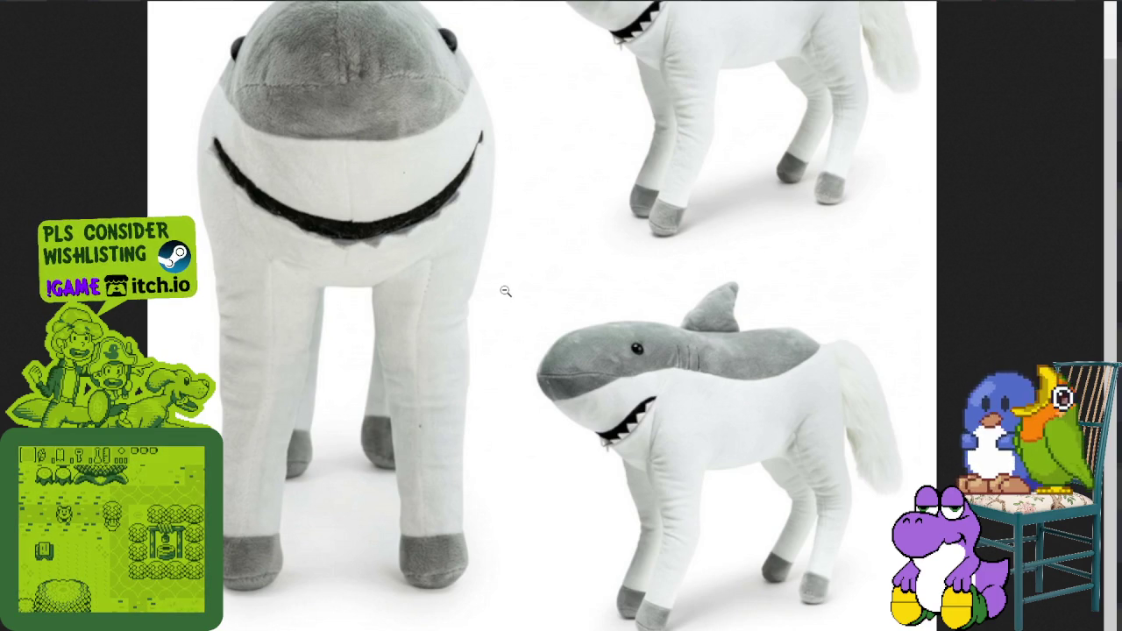
scroll(594, 249, up, 1)
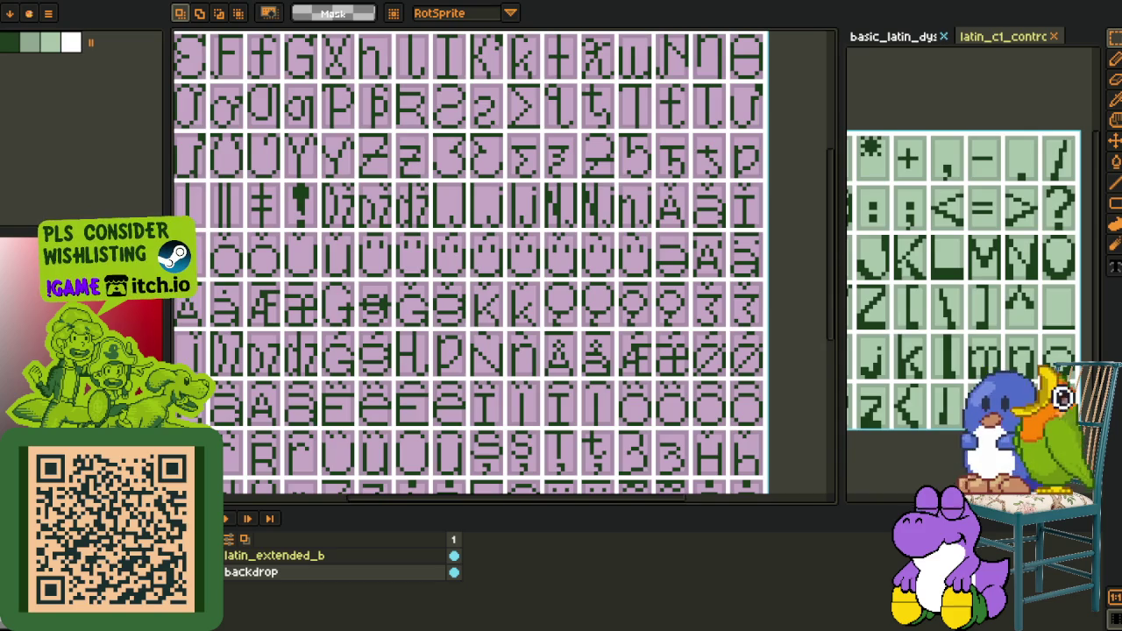
Export the Latin Extended-A sheet as latin_extended_a_dyslexic.png, accepting png without layers
scroll(419, 351, down, 3)
scroll(419, 351, up, 2)
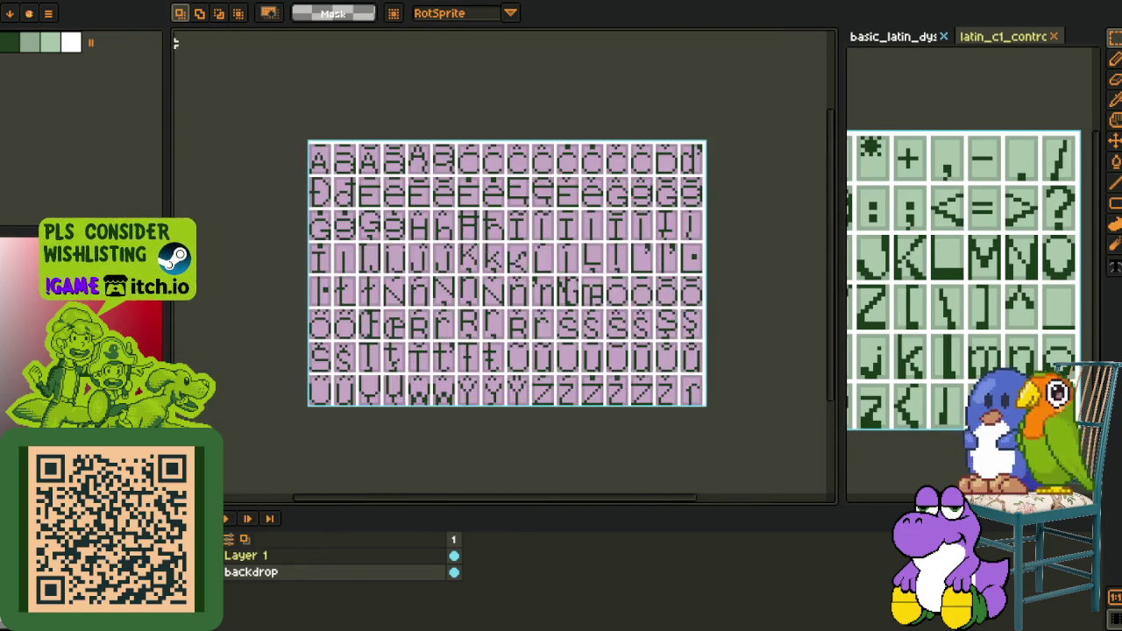
key(ctrl+z)
key(ctrl+z)
key(ctrl+z)
key(ctrl+y)
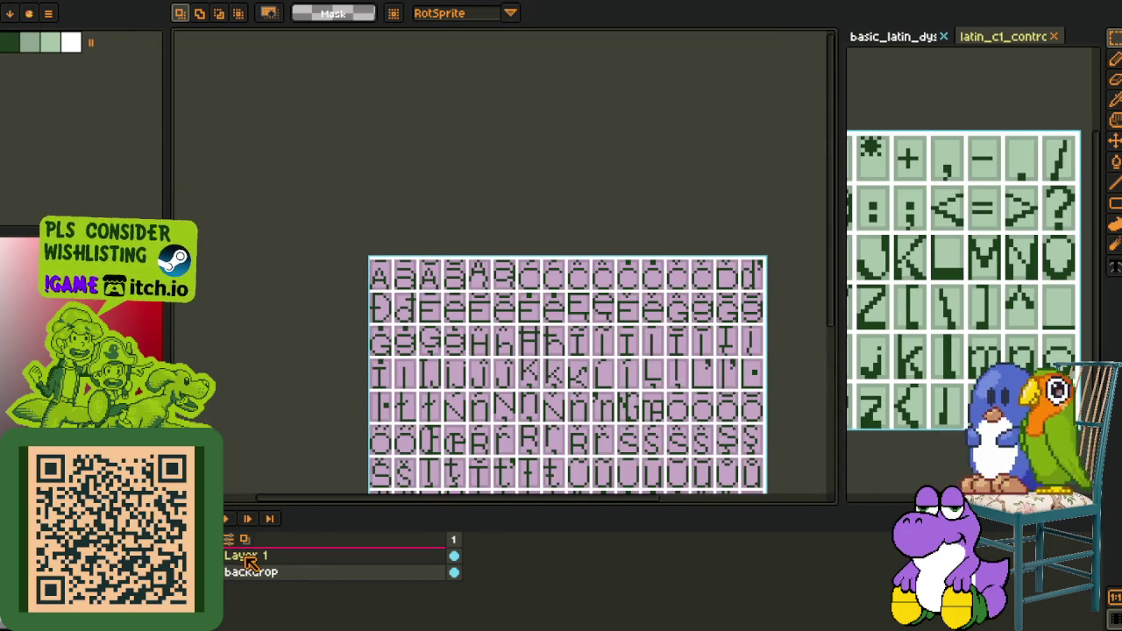
key(alt+f)
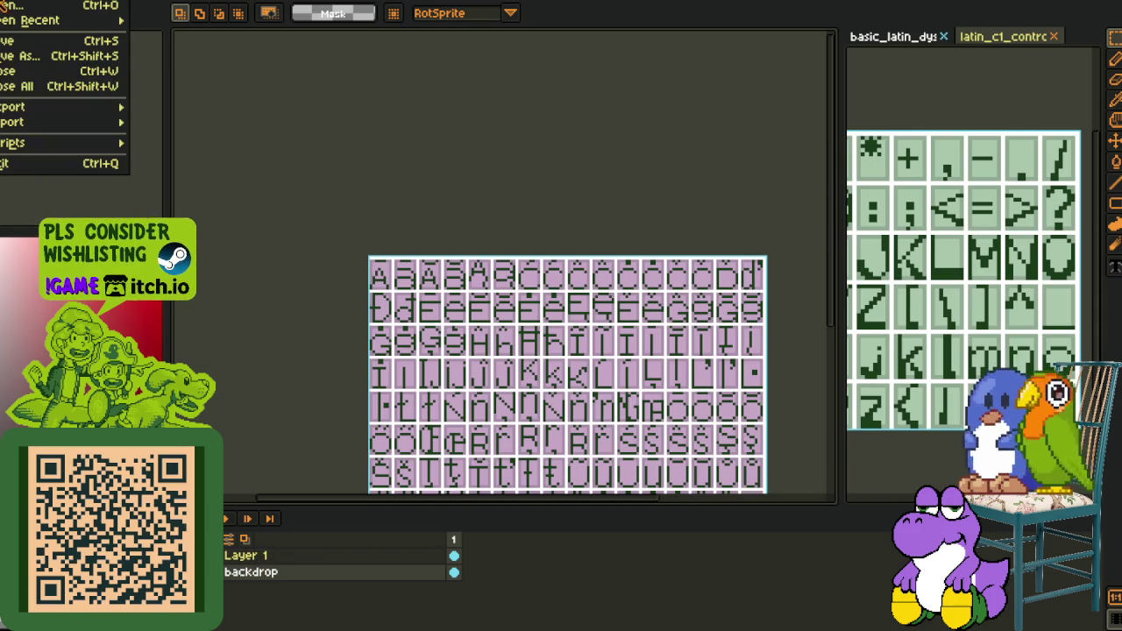
click(176, 105)
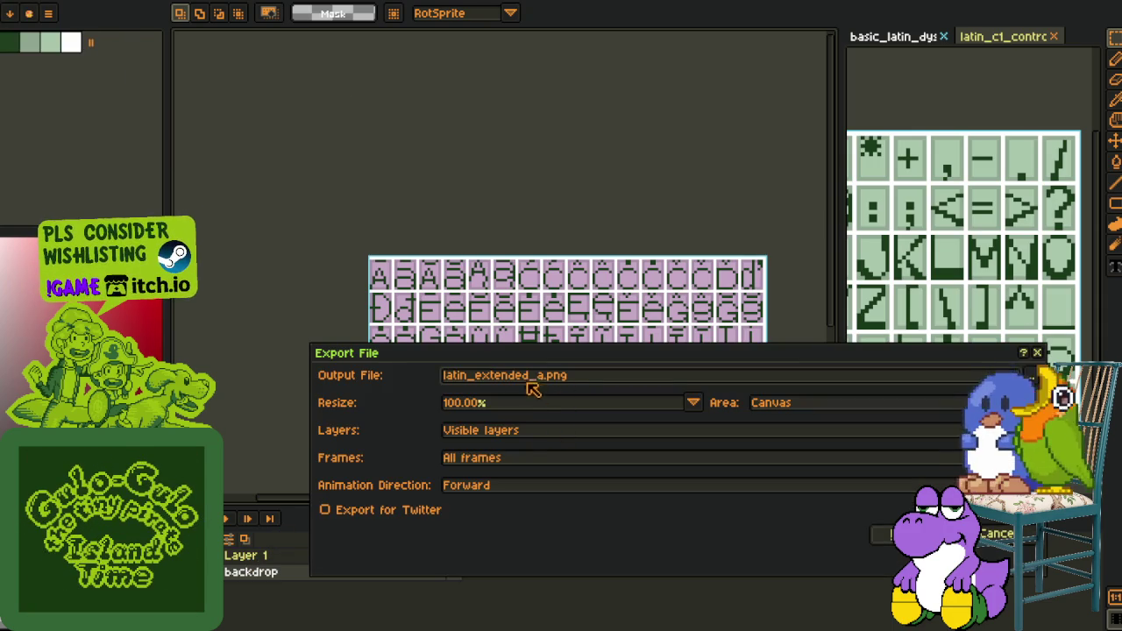
text(_dys)
text(lex)
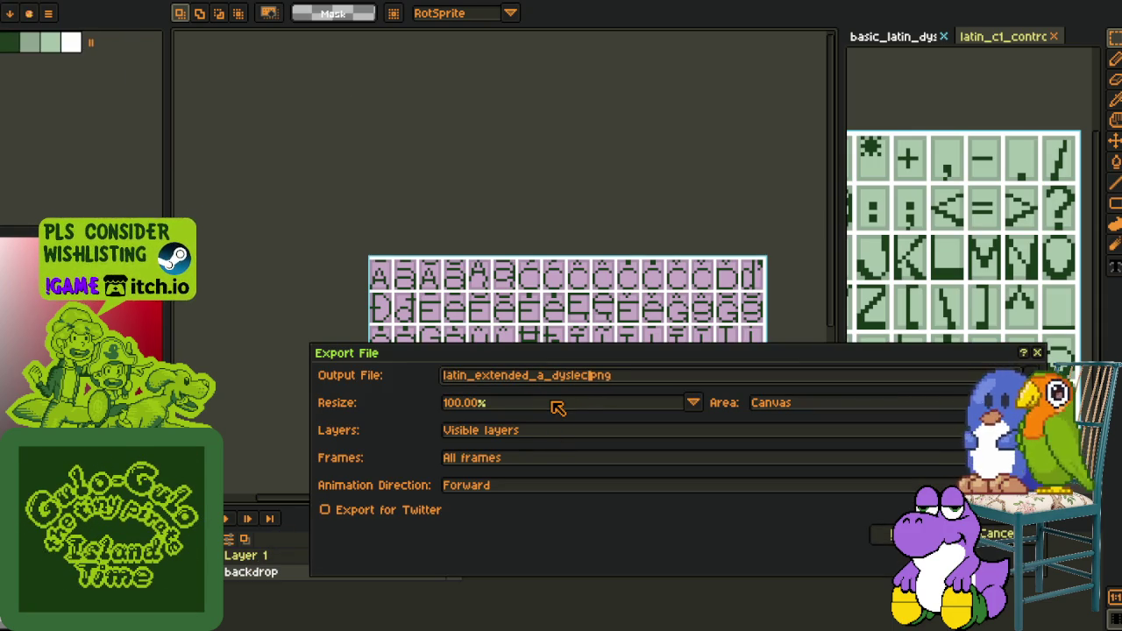
text(ic)
key(Return)
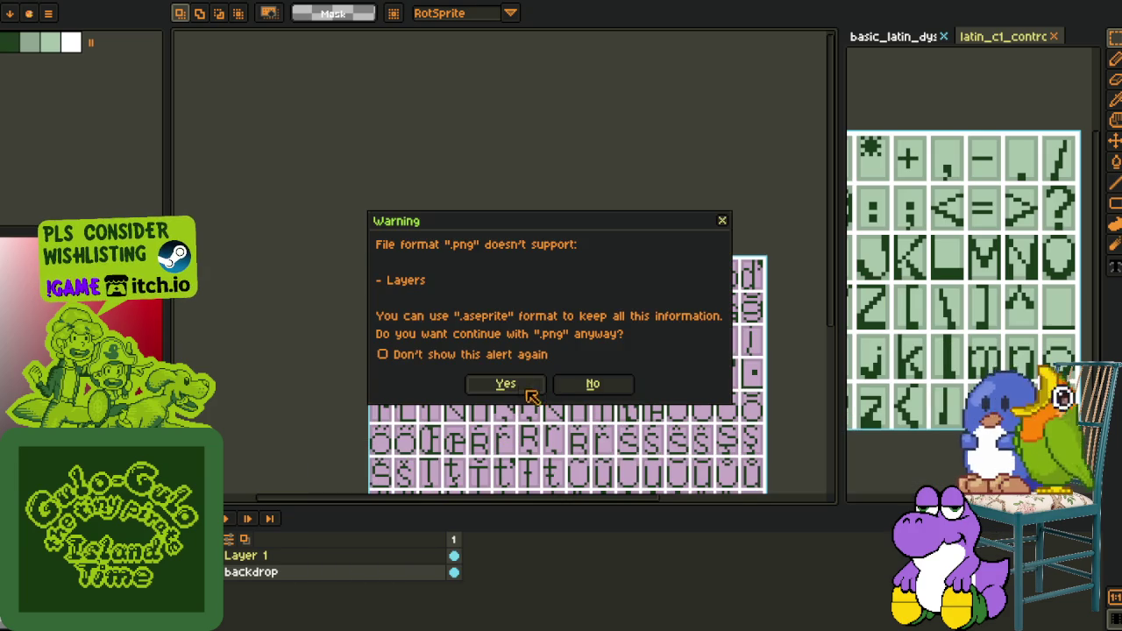
click(589, 383)
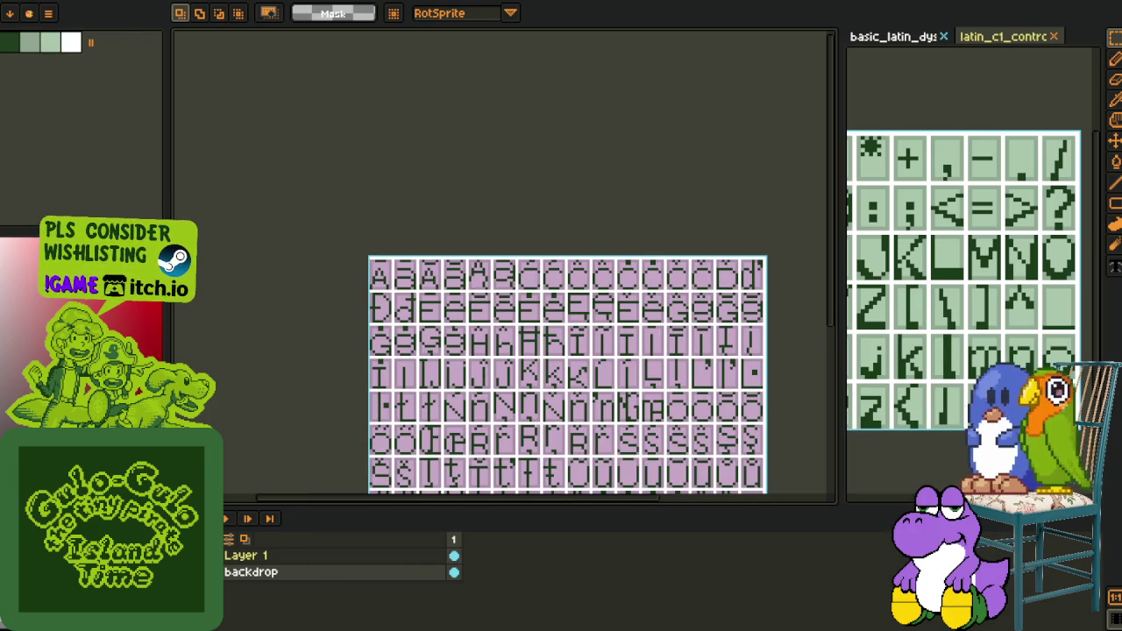
Bring up Save As for the sheet, then cancel it
click(49, 13)
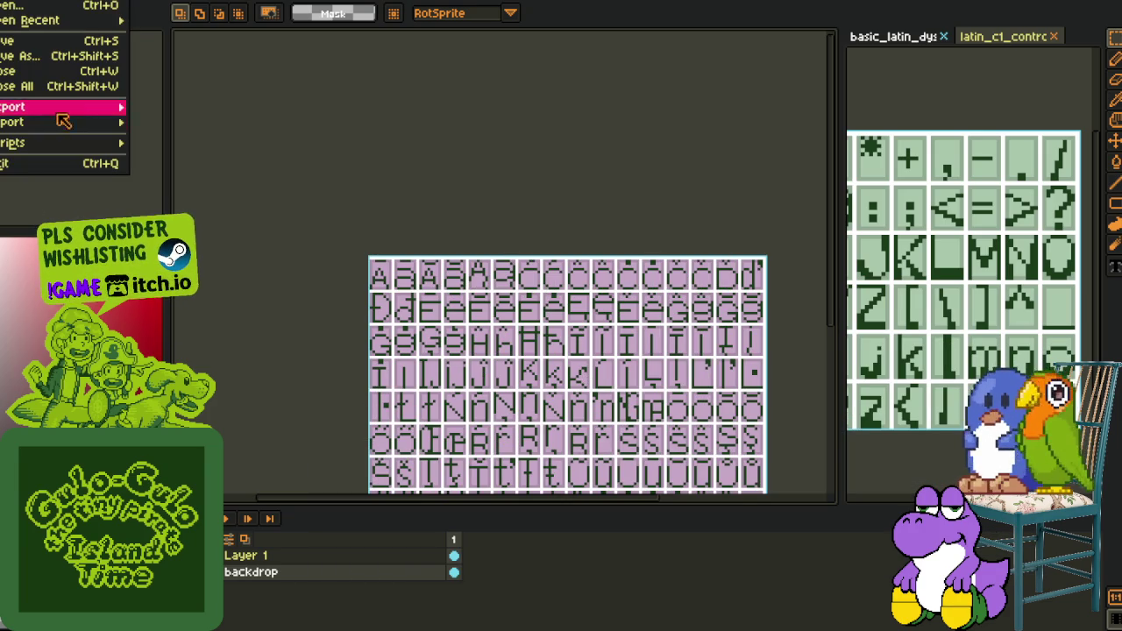
click(69, 55)
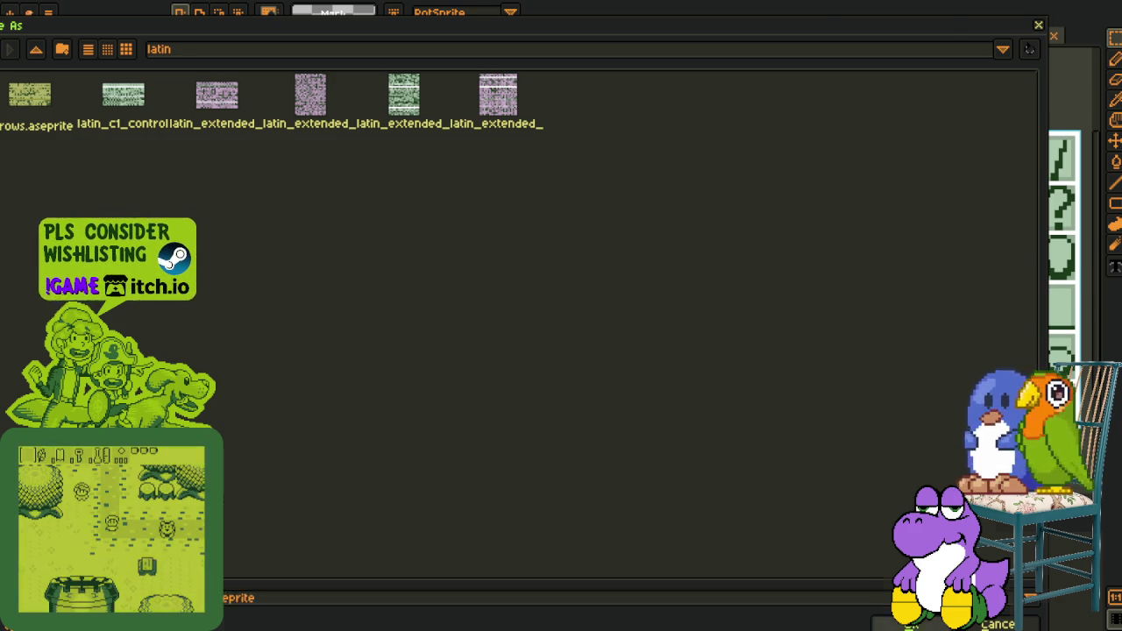
key(Return)
Merge Layer 1 down into backdrop and add a new empty layer
right_click(268, 556)
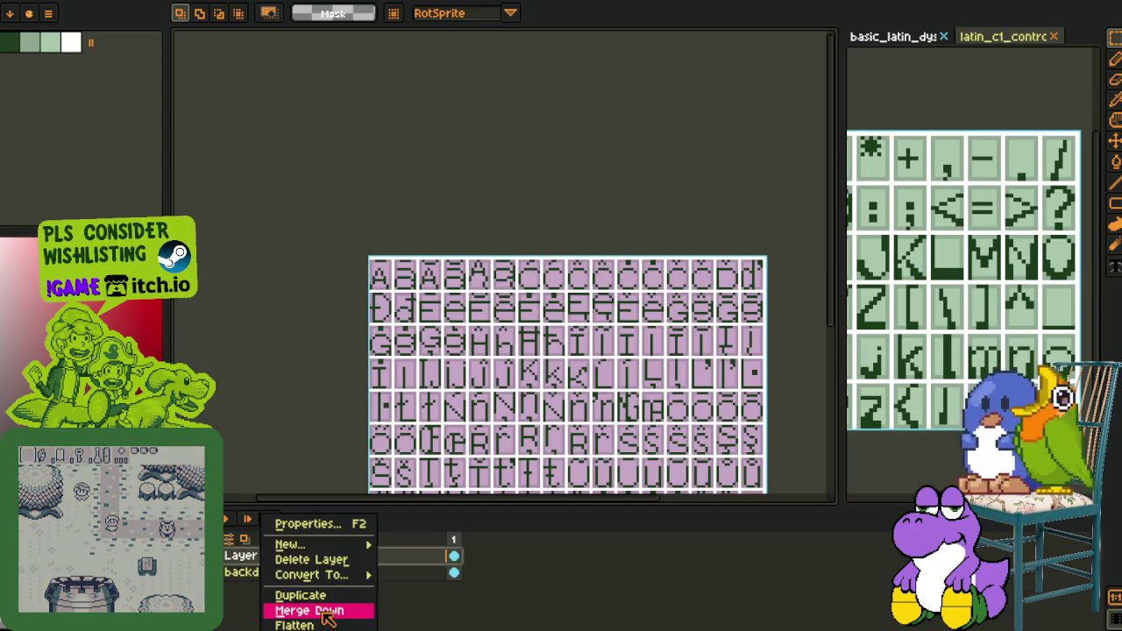
click(326, 610)
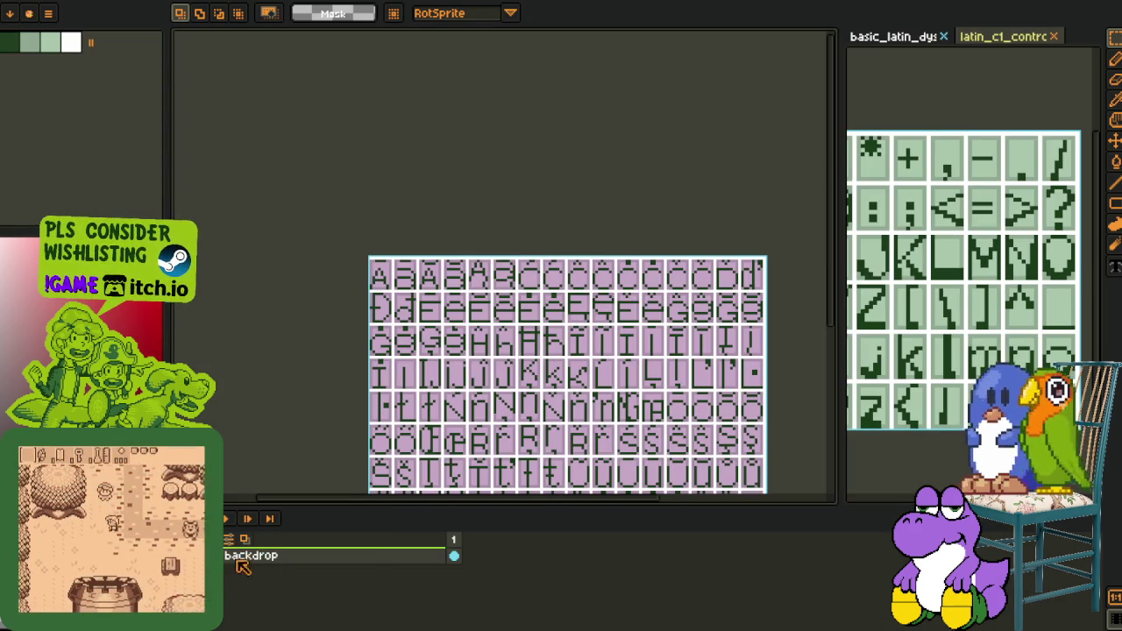
right_click(268, 556)
click(404, 538)
key(Tab)
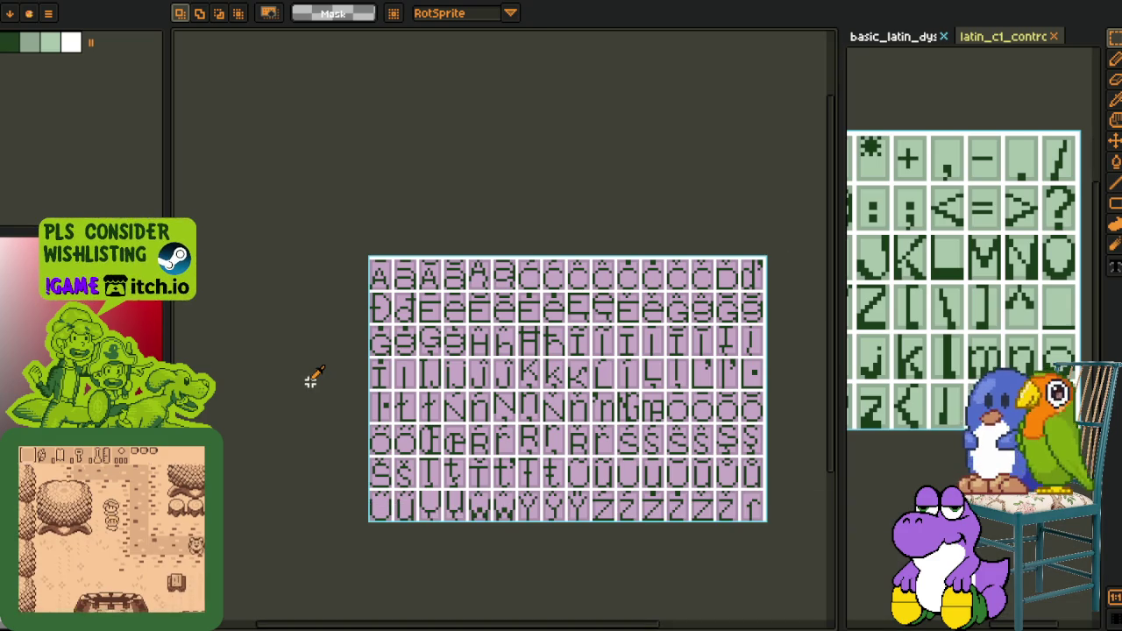
key(i)
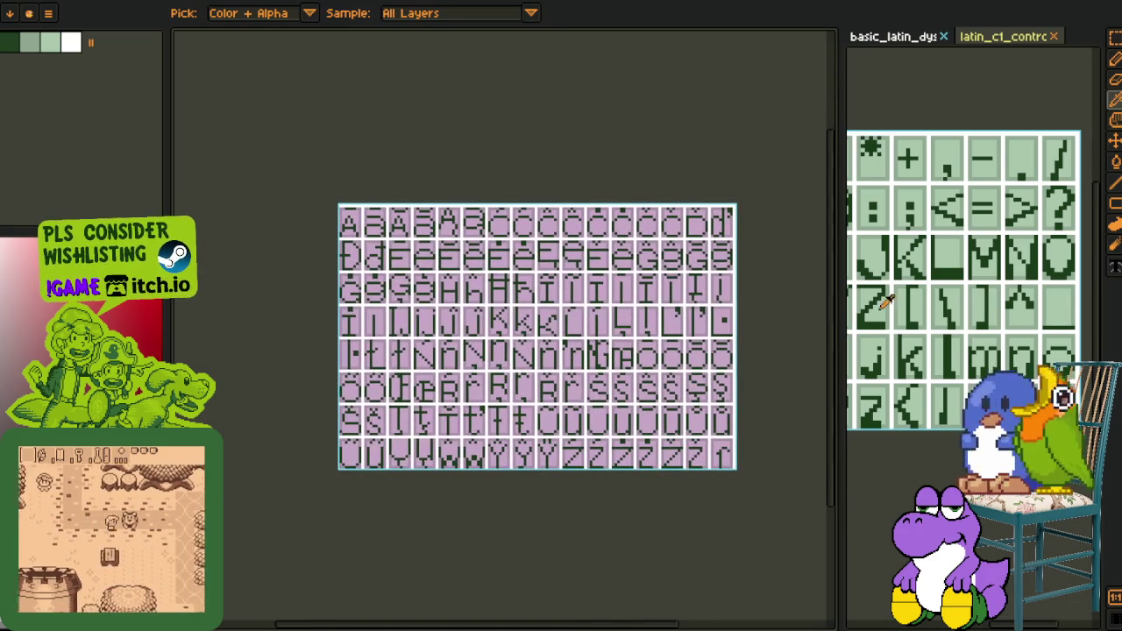
Rectangle-select an accented A glyph on the Latin-1 reference sheet
click(895, 37)
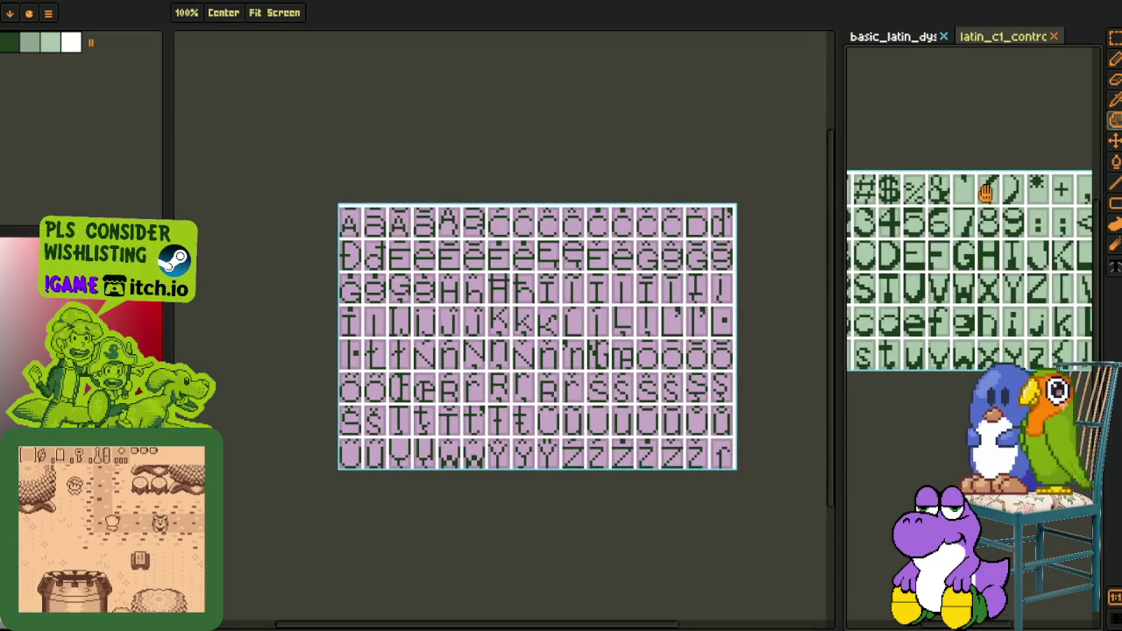
click(1000, 37)
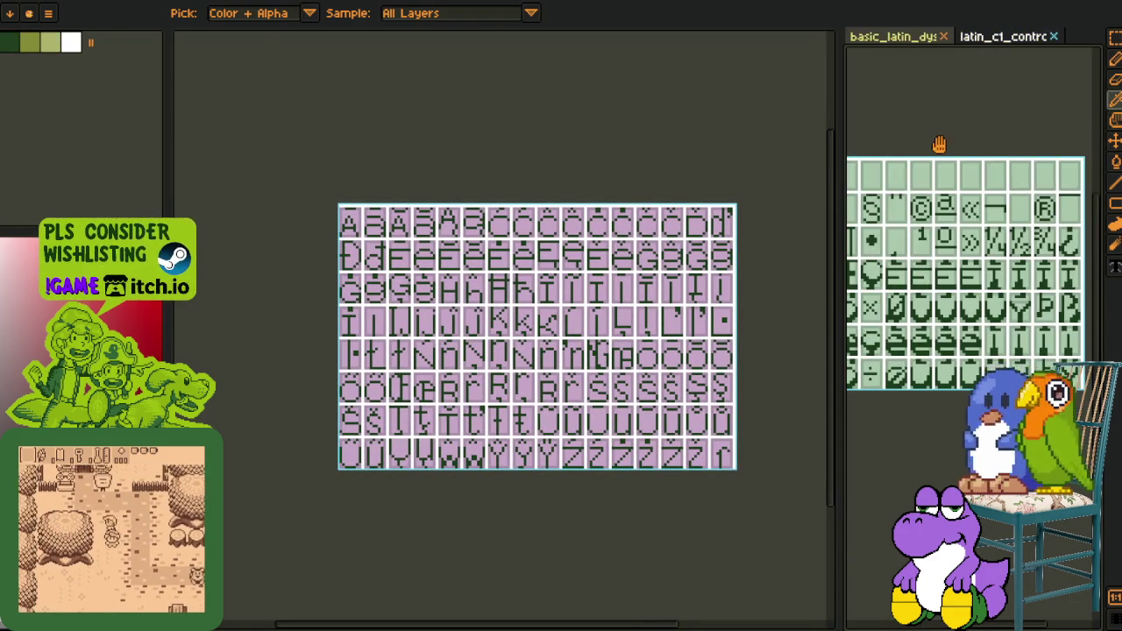
scroll(1007, 182, down, 2)
scroll(1008, 183, up, 3)
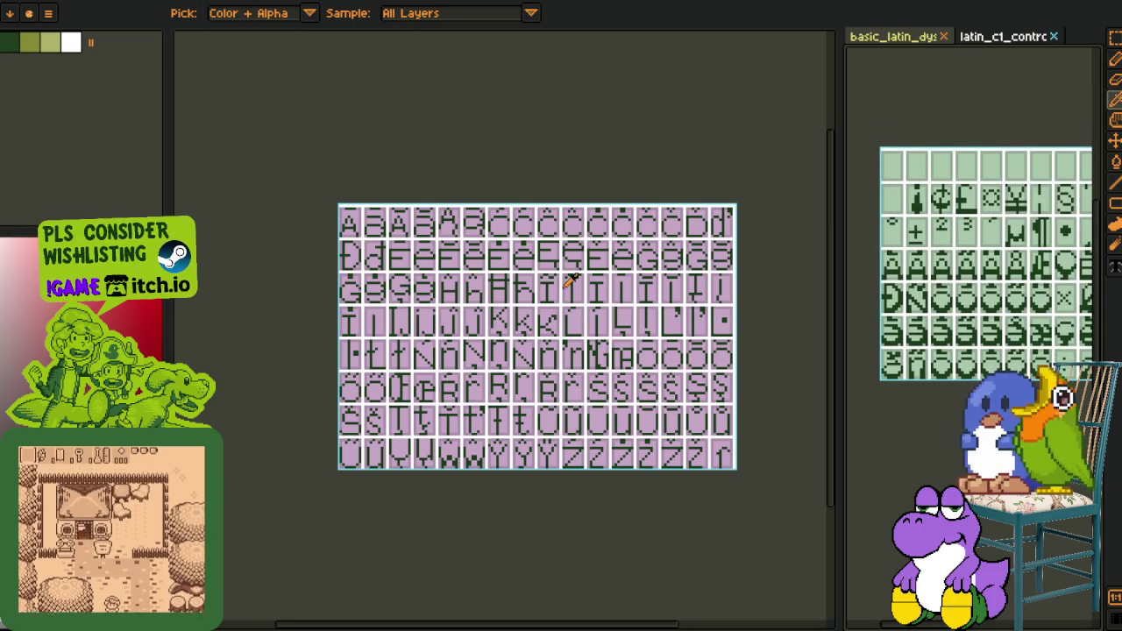
scroll(894, 241, up, 2)
scroll(894, 241, up, 2)
scroll(895, 241, up, 1)
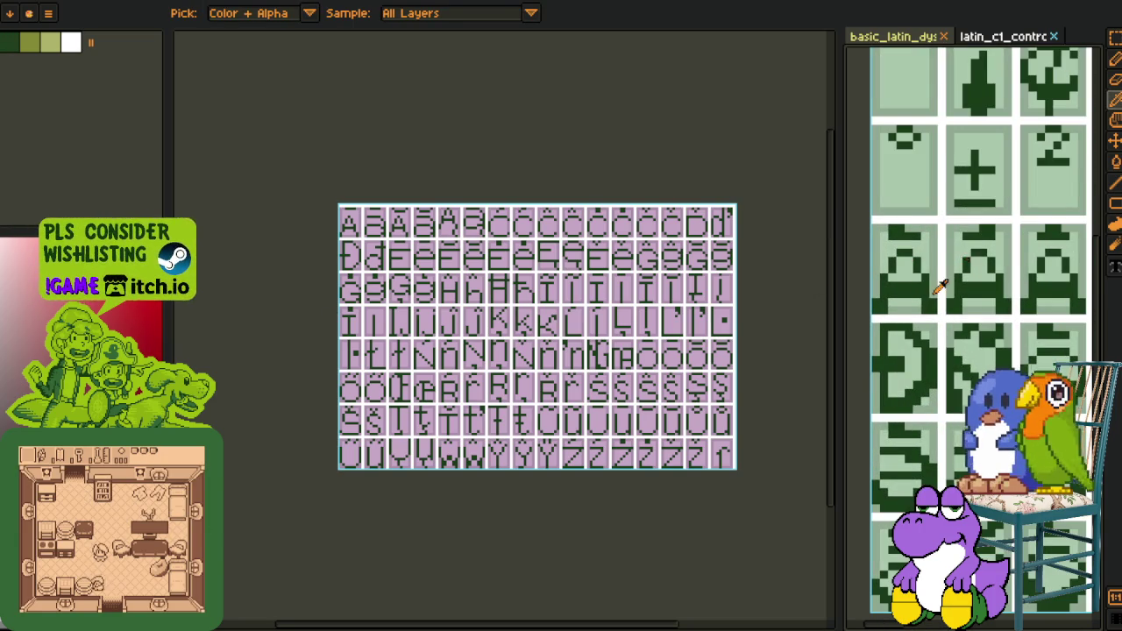
key(r)
scroll(929, 228, down, 1)
drag(1028, 270, 926, 210)
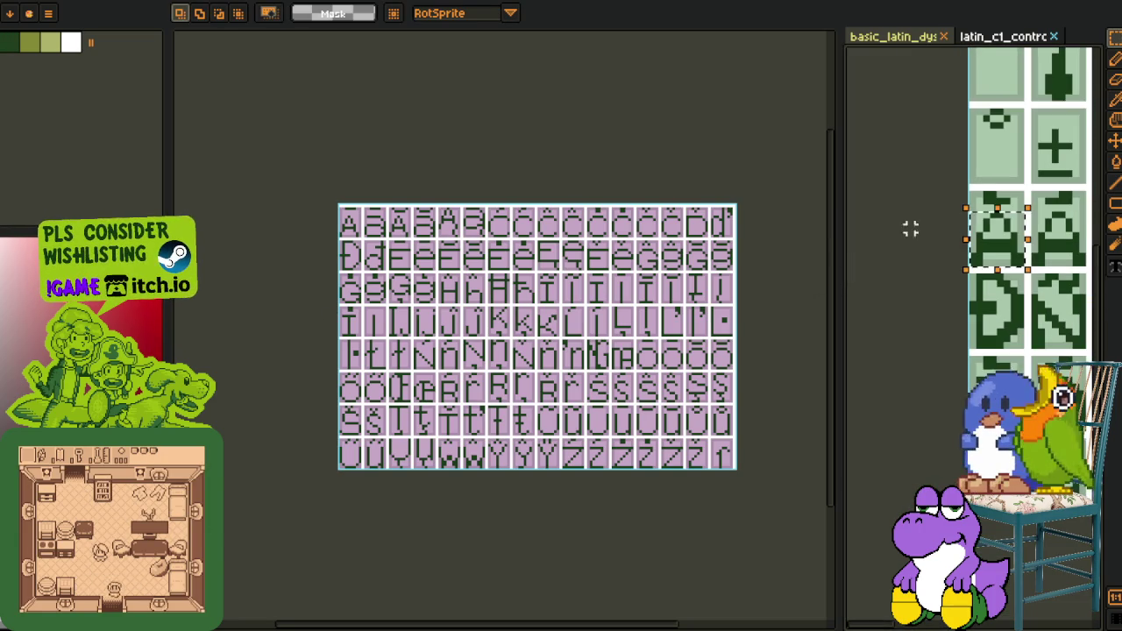
scroll(320, 202, up, 2)
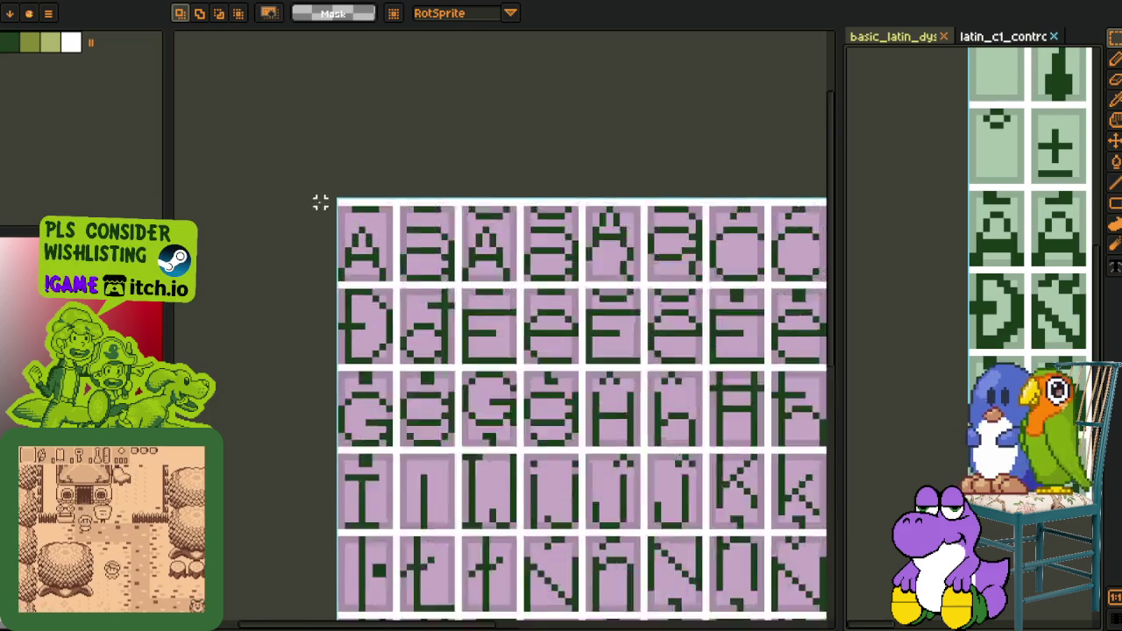
scroll(352, 244, up, 2)
Paste the green A glyph into the first A cell and confirm its placement
key(ctrl+v)
key(ctrl+z)
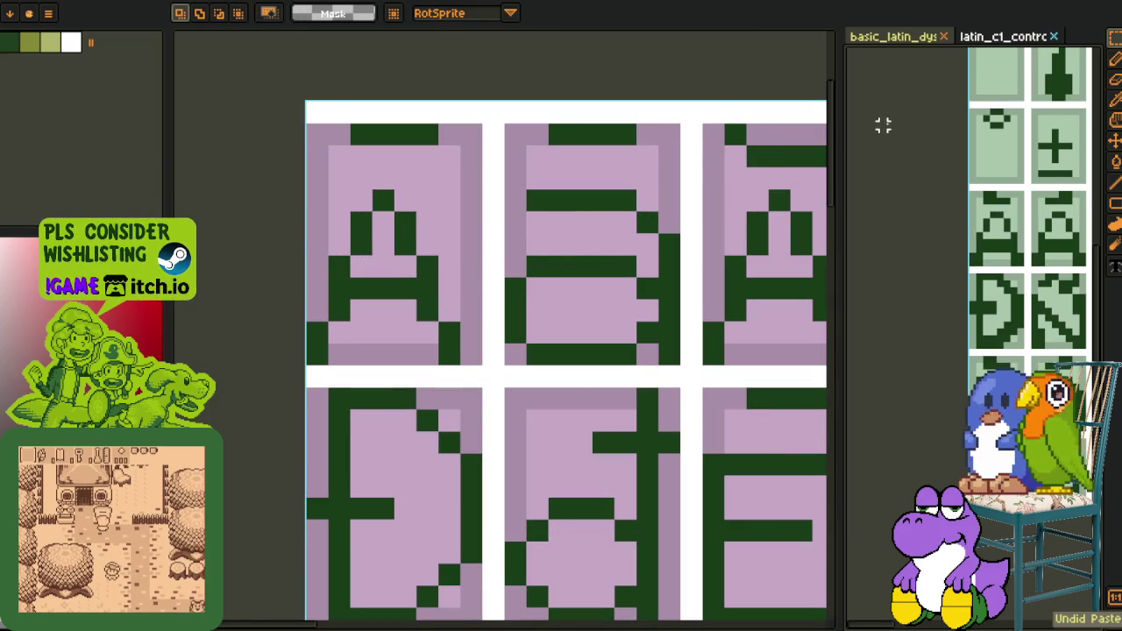
key(Tab)
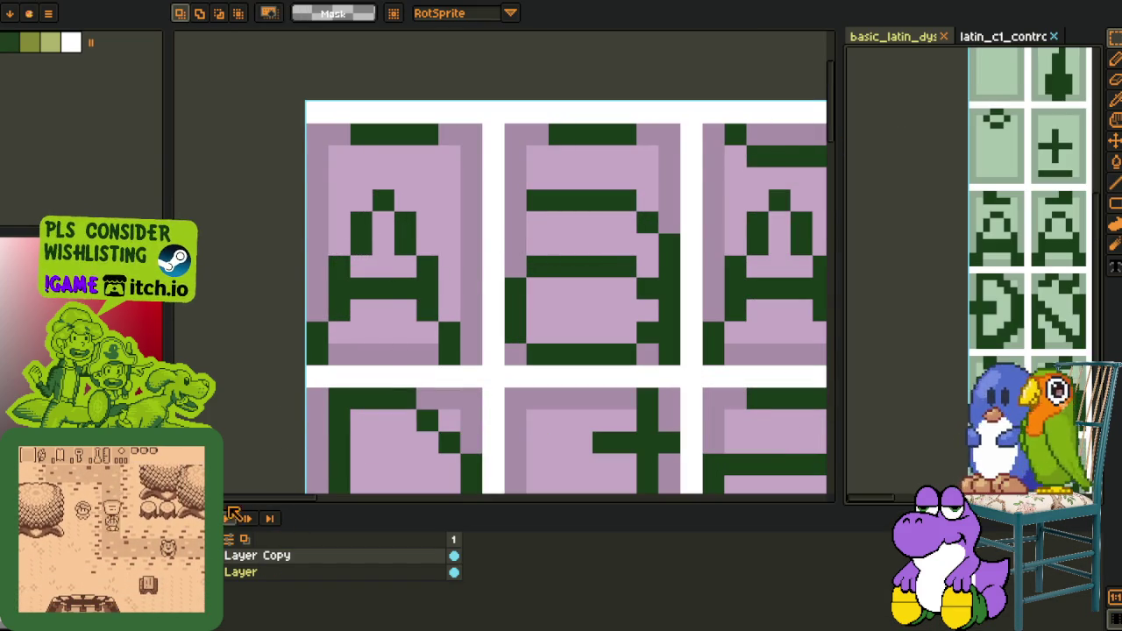
key(ctrl+v)
drag(430, 272, 430, 292)
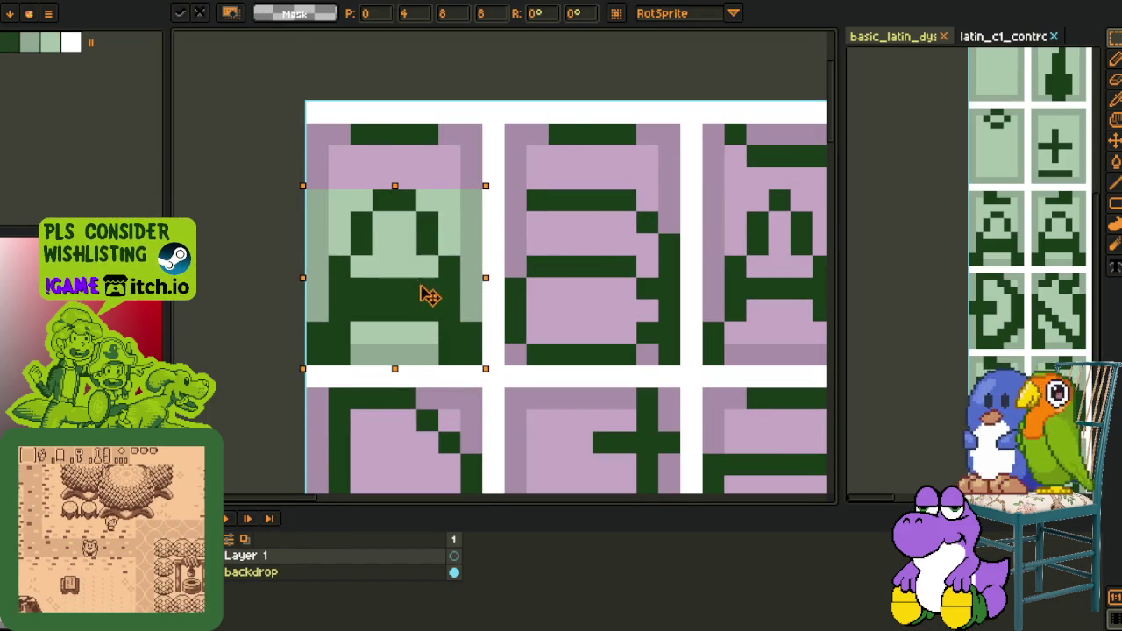
key(Return)
Pan across the sheet and bring another A copy toward the next A cell
scroll(638, 337, down, 3)
drag(1009, 208, 899, 206)
drag(621, 210, 513, 211)
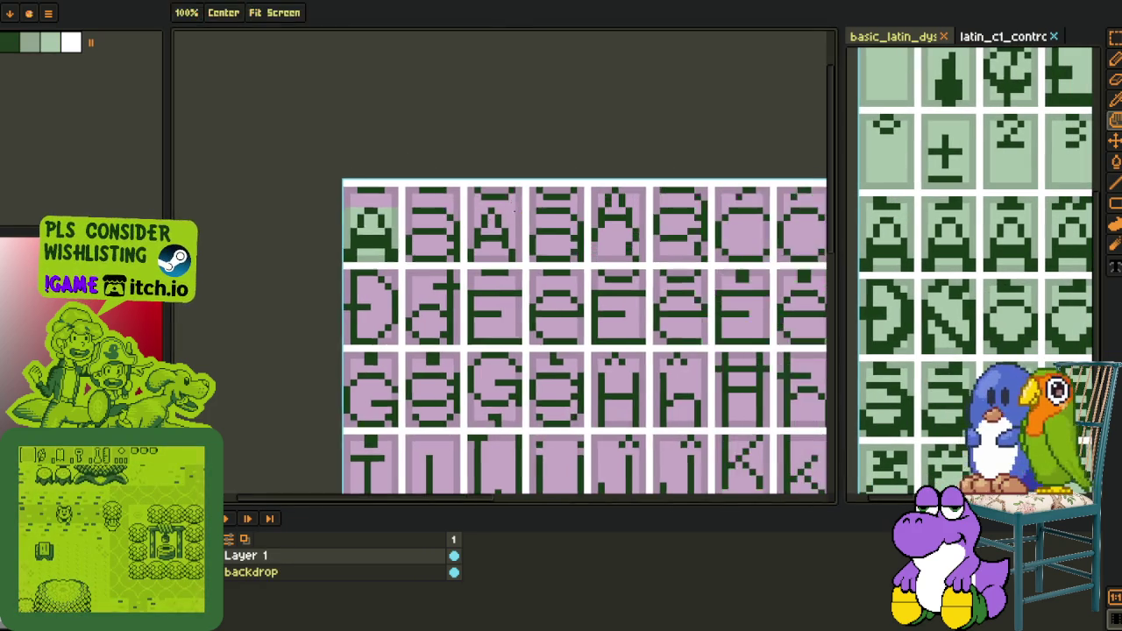
scroll(513, 210, up, 4)
key(r)
mouse_move(342, 302)
mouse_down()
mouse_move(483, 296)
mouse_move(497, 309)
mouse_move(664, 268)
mouse_up()
key(Right)
Drop the floating A into another A cell, commit it, and save the sheet
scroll(483, 306, down, 2)
scroll(672, 263, down, 1)
mouse_move(705, 301)
mouse_down()
mouse_move(468, 293)
mouse_move(337, 162)
mouse_up()
scroll(468, 293, down, 2)
key(Return)
scroll(485, 266, down, 1)
key(ctrl+s)
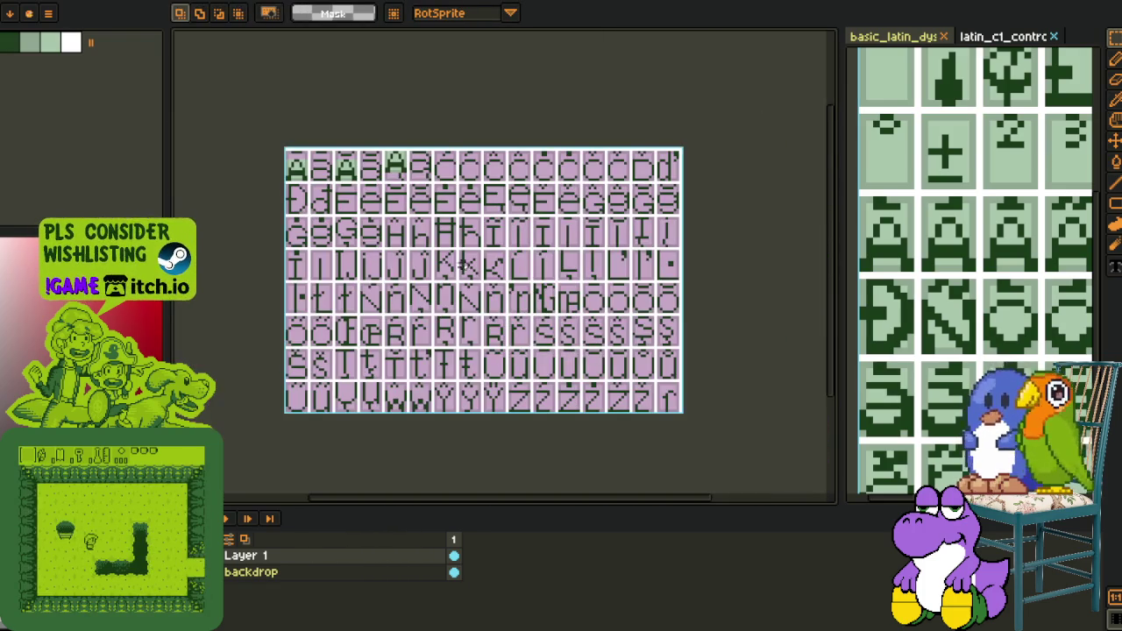
drag(376, 258, 459, 326)
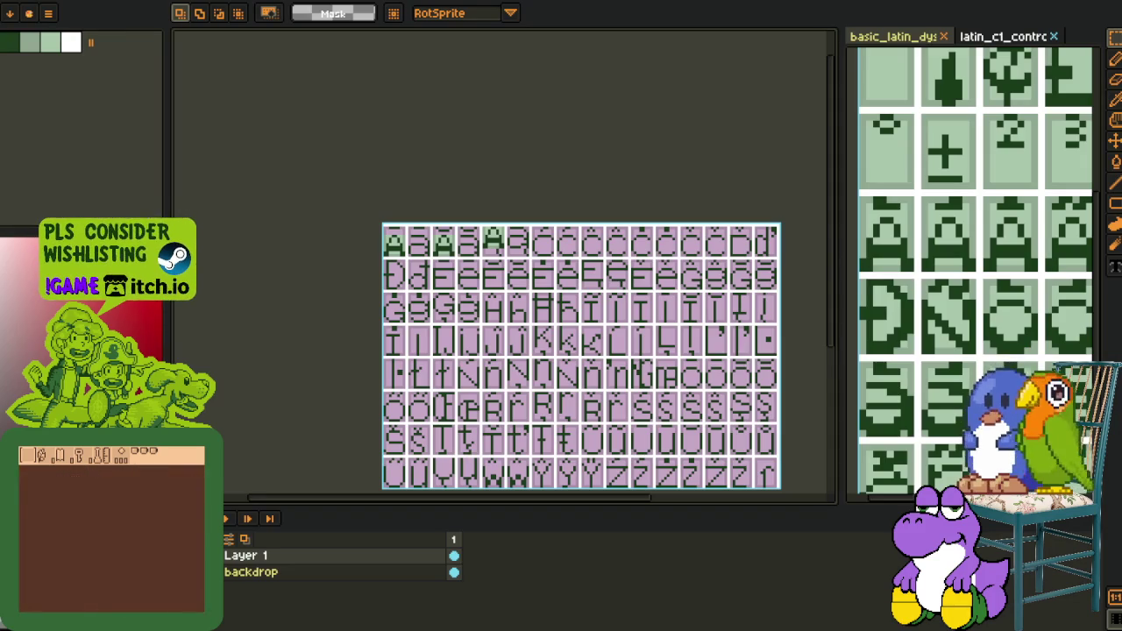
scroll(518, 341, down, 2)
Select a glyph cell on the reference sheet and copy it
scroll(473, 289, right, 3)
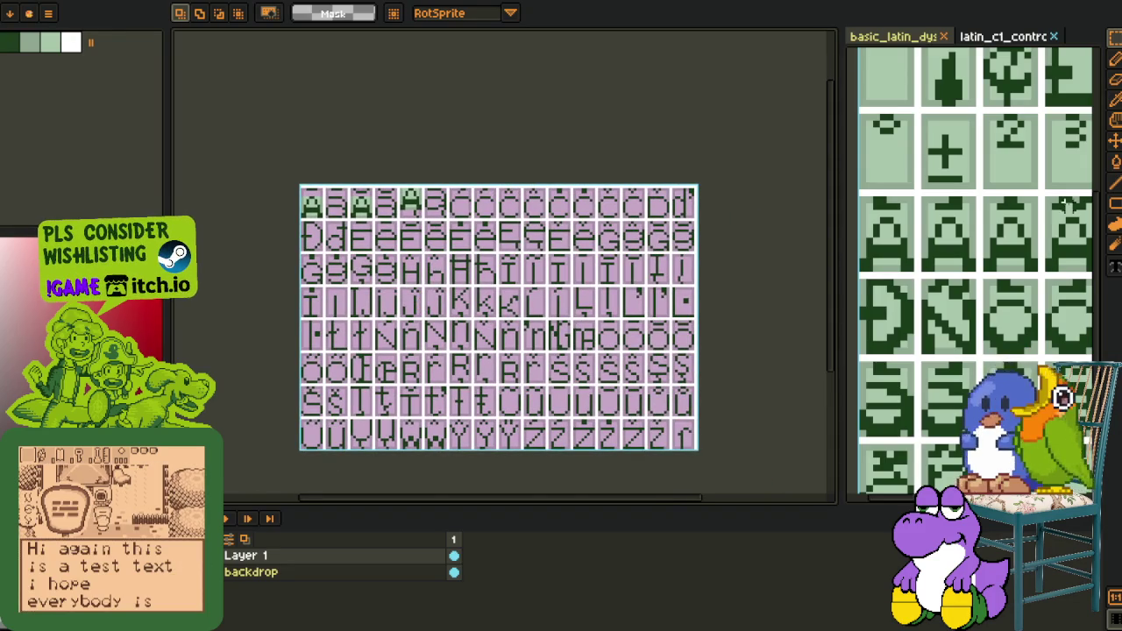
scroll(1017, 205, down, 3)
scroll(988, 305, up, 2)
scroll(988, 305, up, 3)
scroll(988, 304, up, 1)
drag(967, 304, 890, 230)
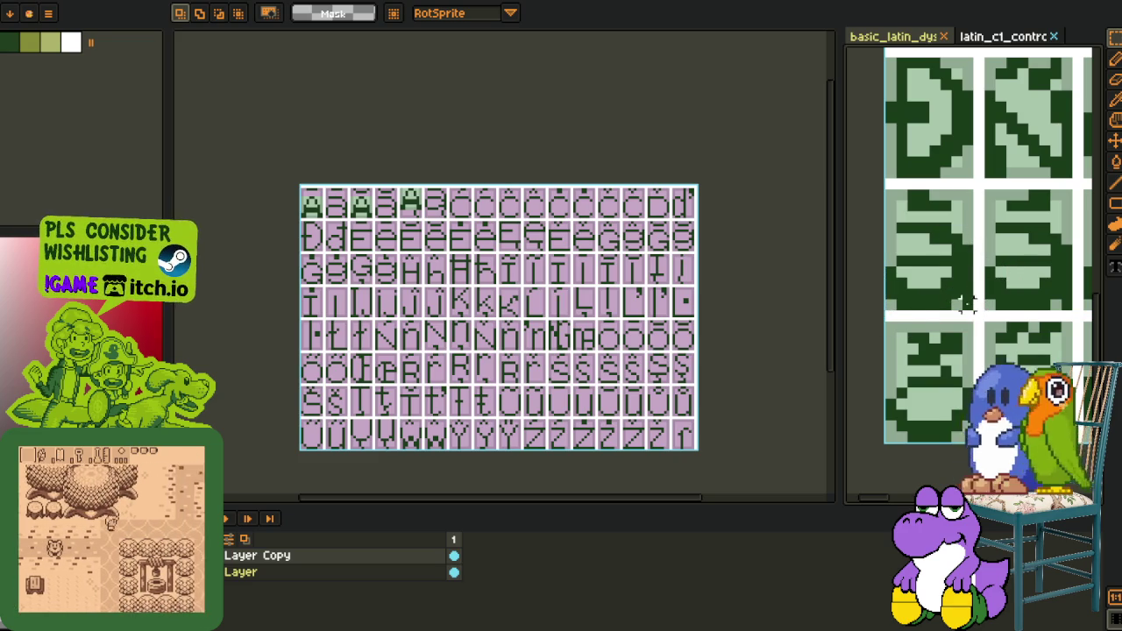
drag(967, 305, 968, 305)
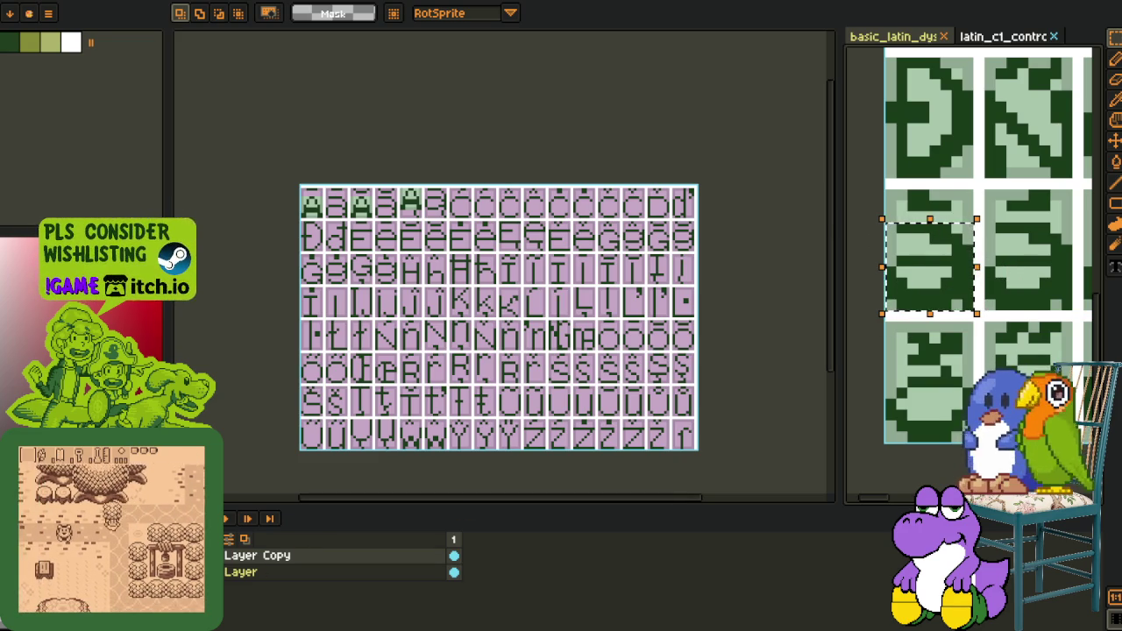
key(ctrl+Tab)
Paste the copied glyph into its target cell on the sheet
scroll(318, 184, up, 2)
scroll(317, 184, up, 1)
key(ctrl+v)
mouse_move(256, 260)
mouse_down()
mouse_move(389, 313)
mouse_move(666, 328)
mouse_up()
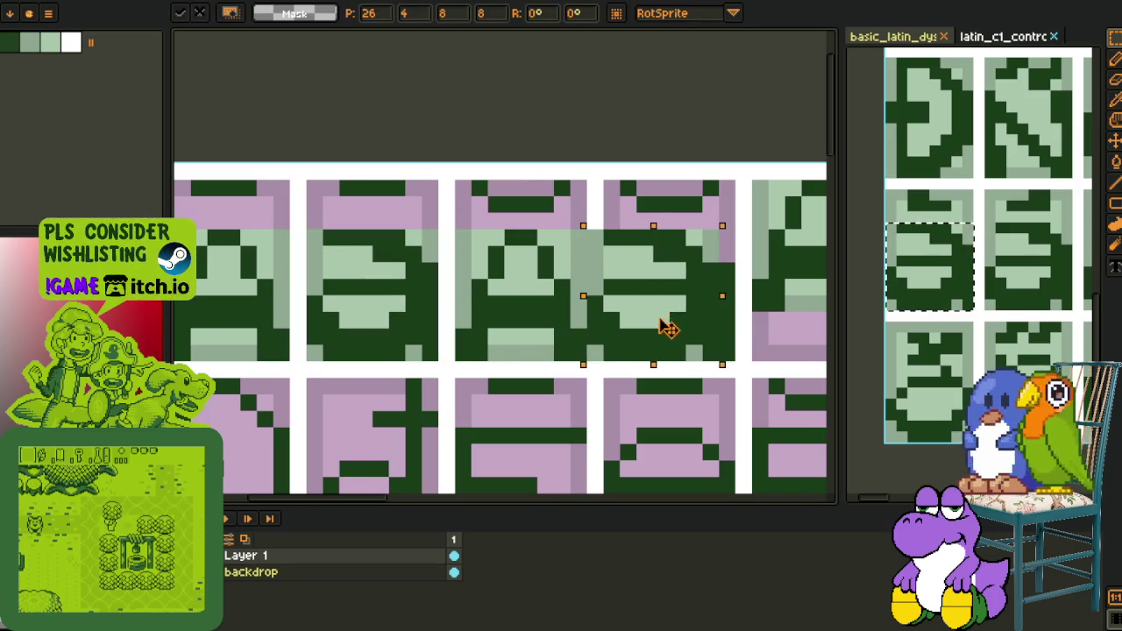
key(Return)
Paste a second copy of the glyph into the next cell
scroll(747, 220, down, 4)
scroll(419, 220, up, 2)
scroll(419, 222, up, 1)
scroll(419, 222, up, 1)
key(ctrl+v)
mouse_move(493, 295)
mouse_down()
mouse_move(381, 251)
mouse_move(392, 251)
mouse_up()
key(Return)
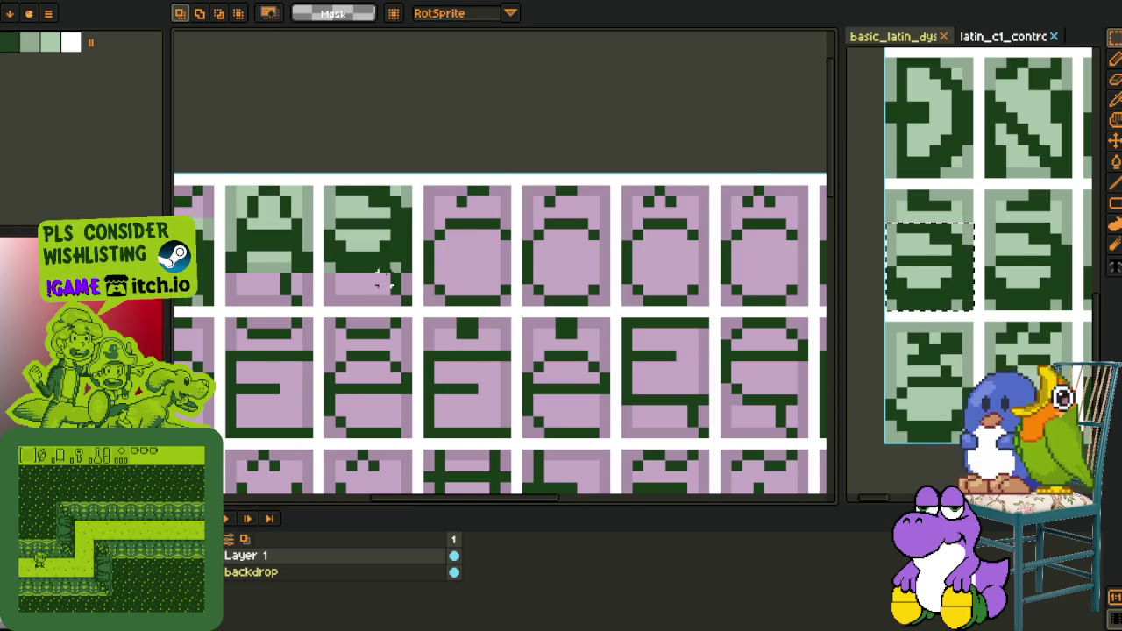
Save the edited glyph sheet
scroll(379, 282, up, 2)
scroll(413, 251, down, 3)
scroll(458, 151, down, 1)
key(ctrl+s)
Select the round reference glyph, undoing an accidental change to it
key(minus)
key(minus)
key(m)
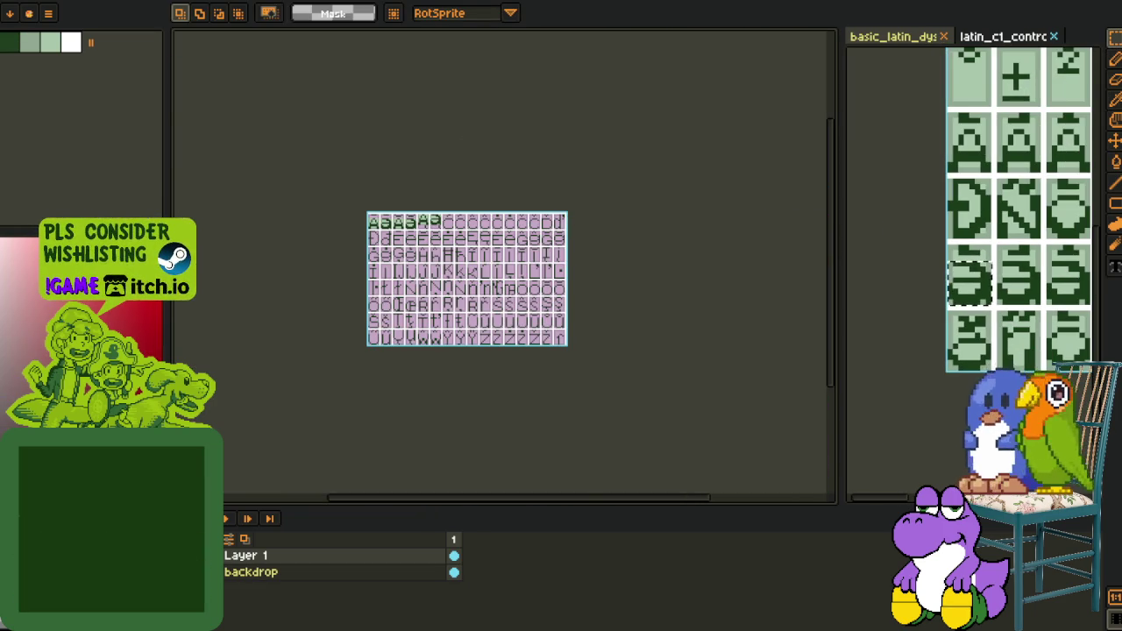
scroll(888, 352, down, 2)
scroll(888, 353, down, 2)
scroll(888, 353, right, 2)
scroll(961, 336, up, 1)
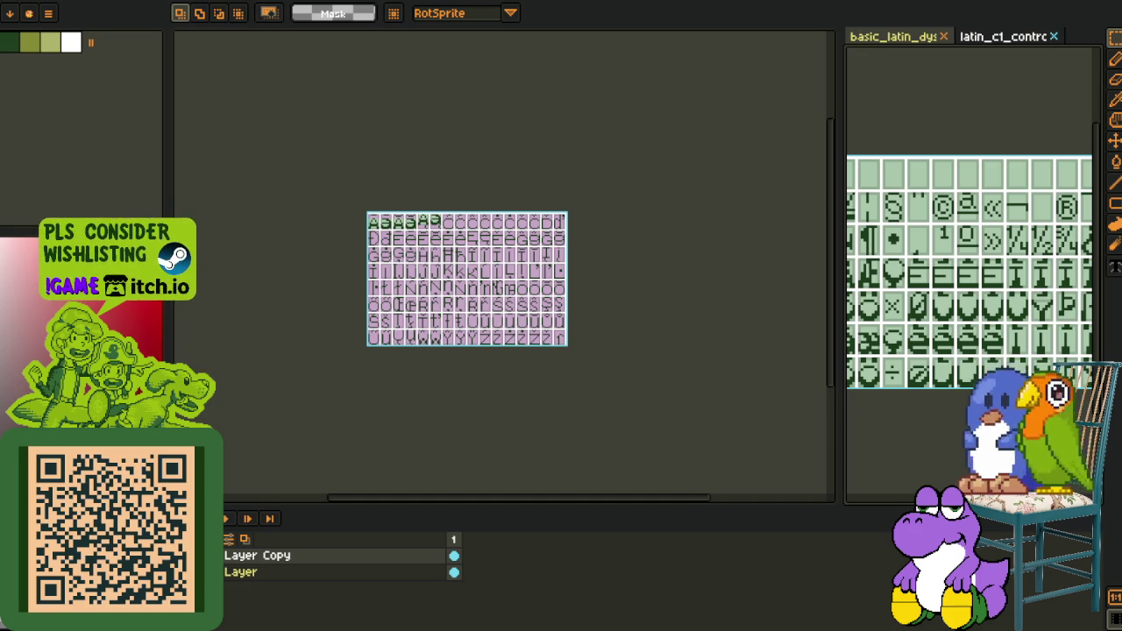
scroll(912, 274, up, 1)
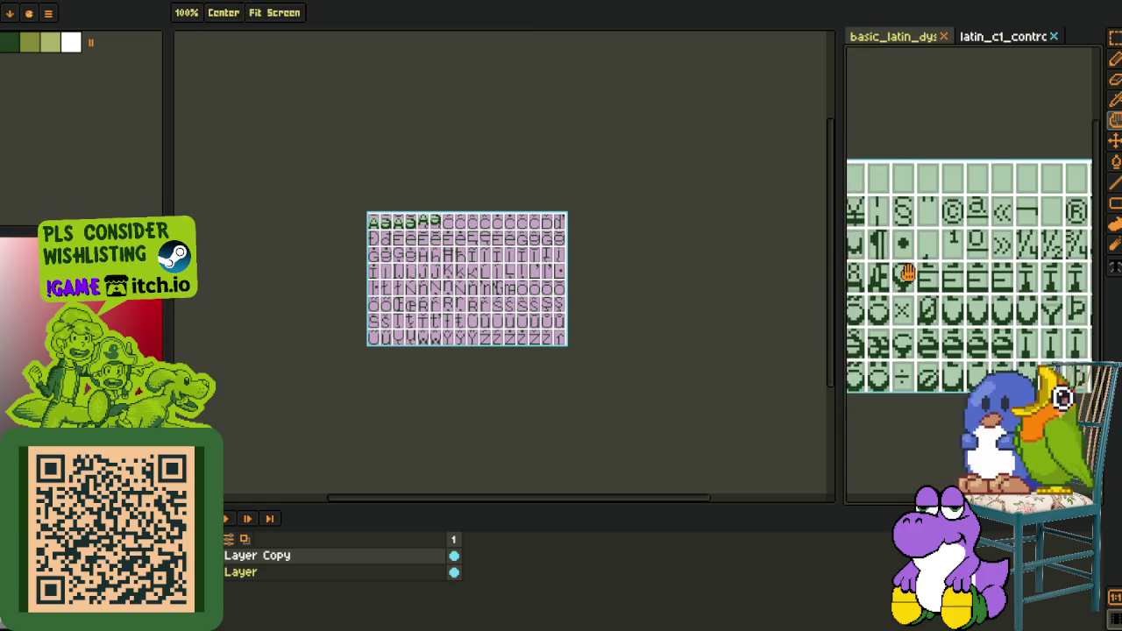
scroll(909, 289, up, 2)
scroll(906, 314, up, 2)
drag(884, 320, 947, 237)
key(ctrl+z)
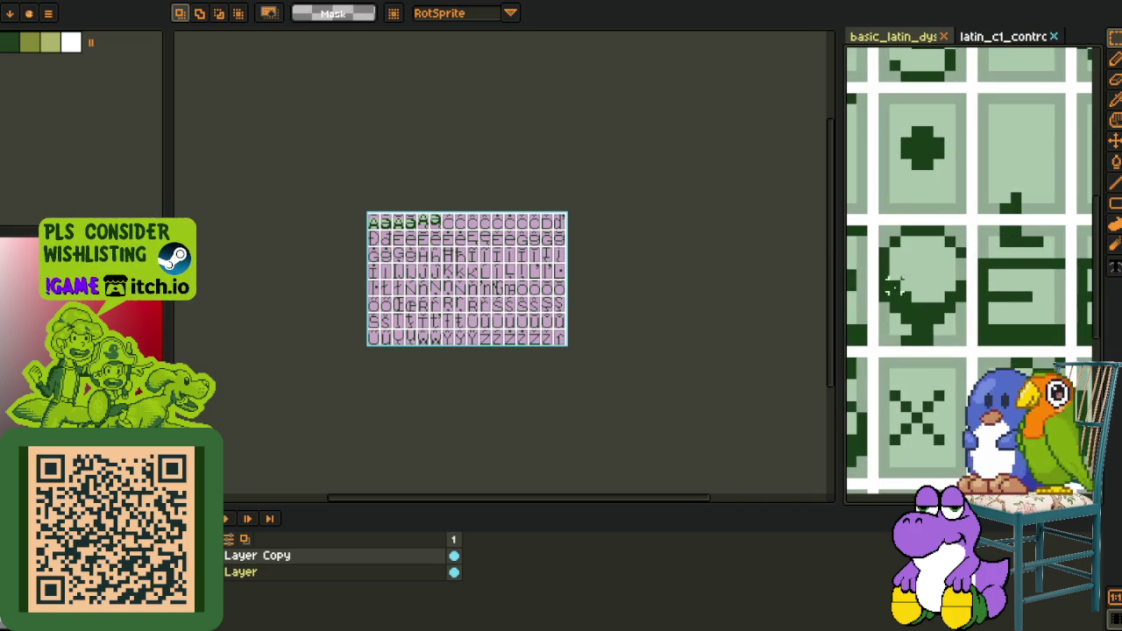
Copy the round reference glyph and paste it onto the centre cell
scroll(429, 200, up, 5)
scroll(491, 228, up, 6)
key(ctrl+v)
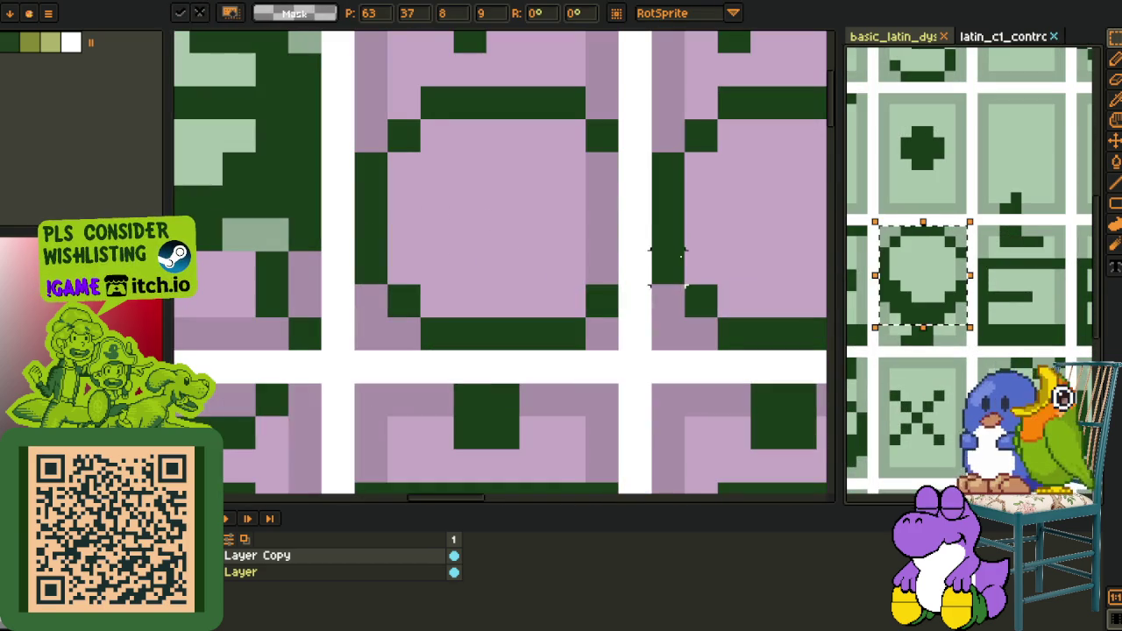
key(Return)
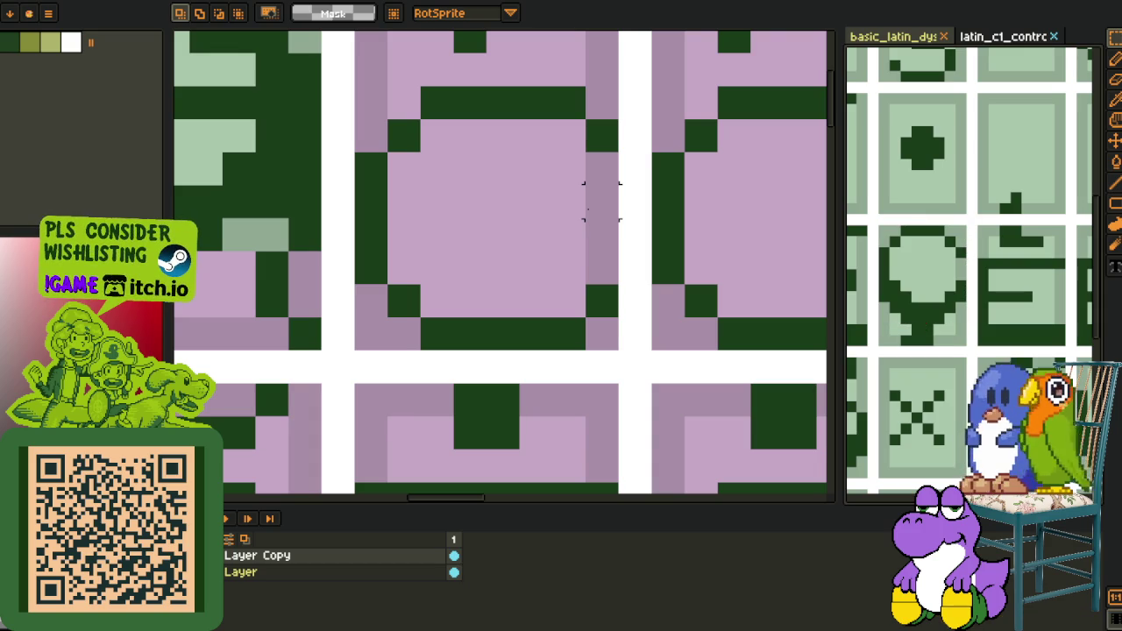
key(ctrl+v)
drag(721, 301, 458, 238)
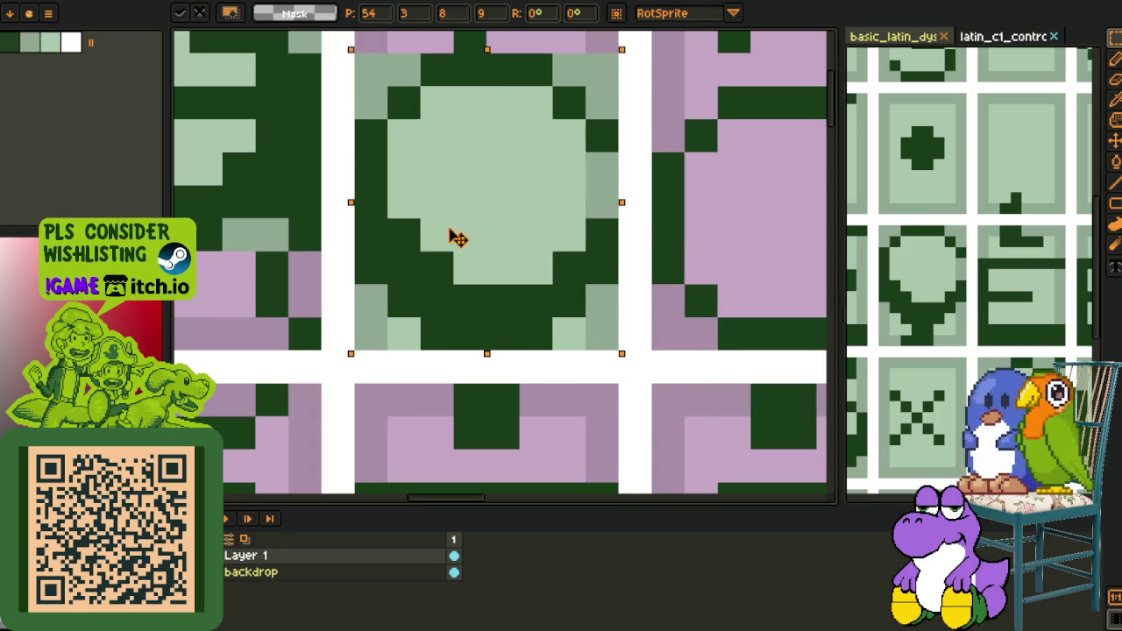
scroll(454, 241, down, 2)
scroll(453, 232, down, 1)
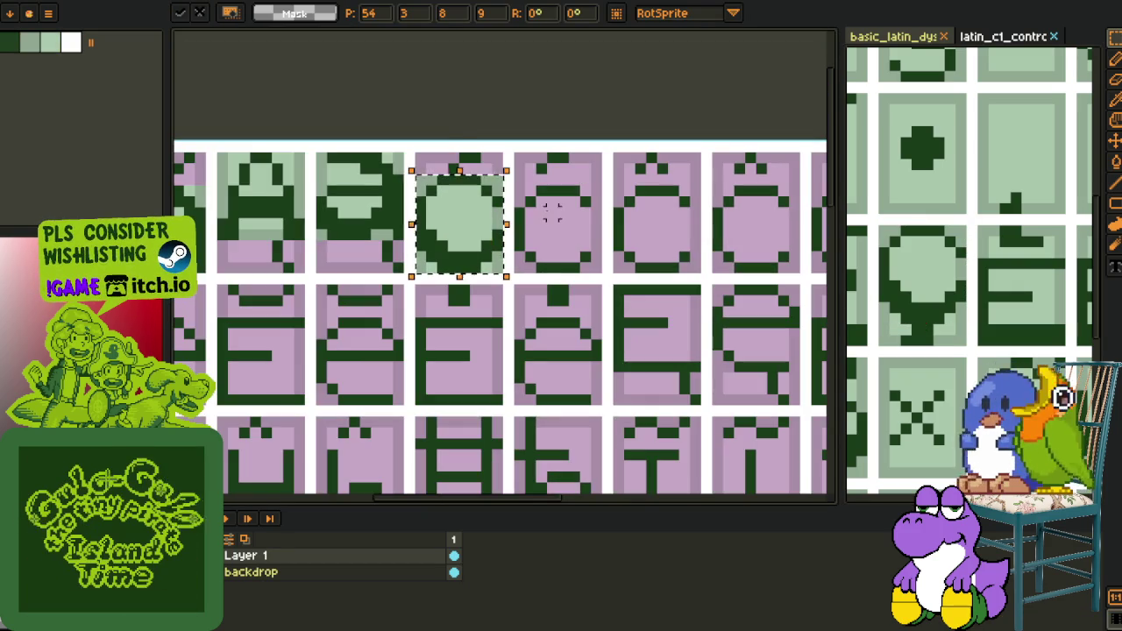
scroll(454, 210, up, 1)
key(Return)
Undo and redo the round glyph paste, clear the selection, then undo the last change
scroll(453, 202, up, 1)
key(ctrl+z)
key(ctrl+y)
key(ctrl+d)
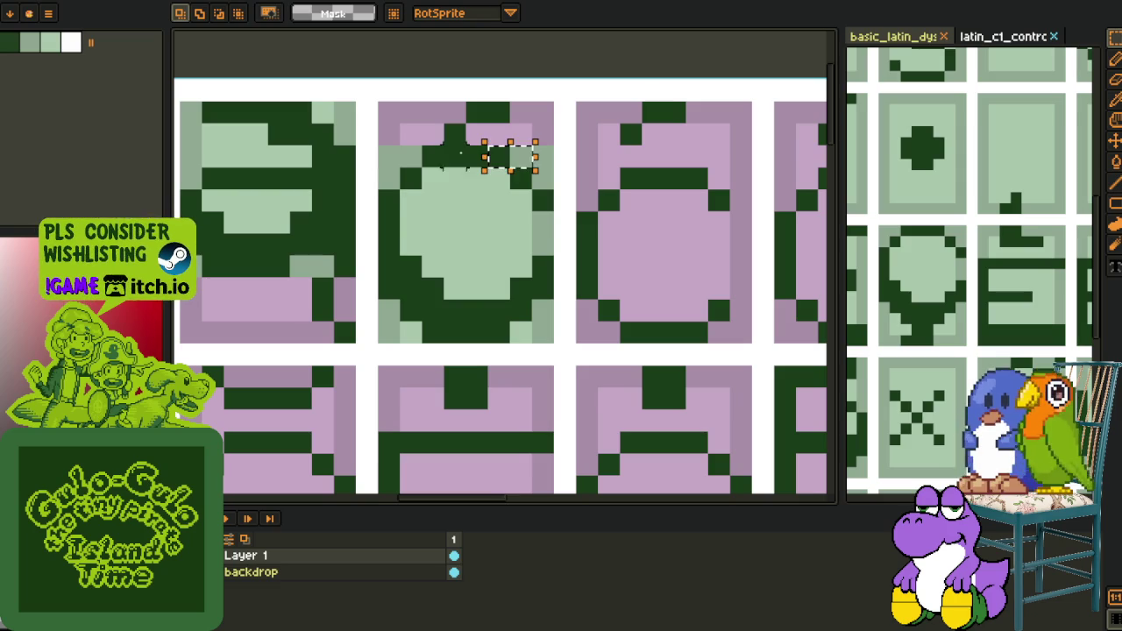
key(ctrl+z)
key(ctrl+z)
Sample the light green and a slightly different green from the tiles
key(i)
click(545, 250)
key(b)
alt+click(520, 294)
key(i)
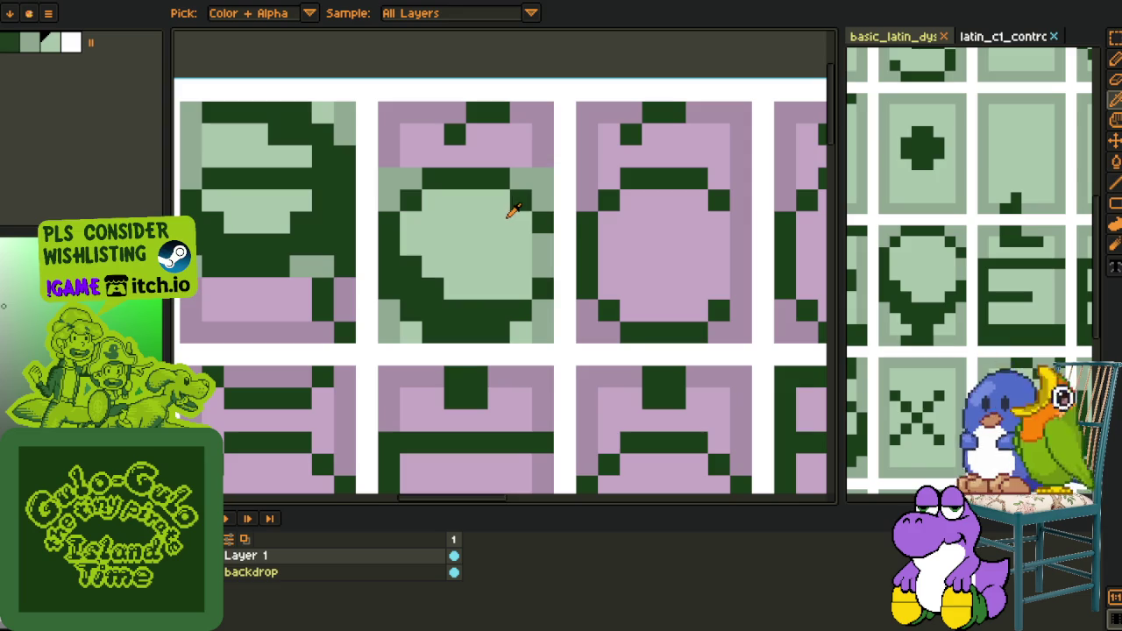
key(b)
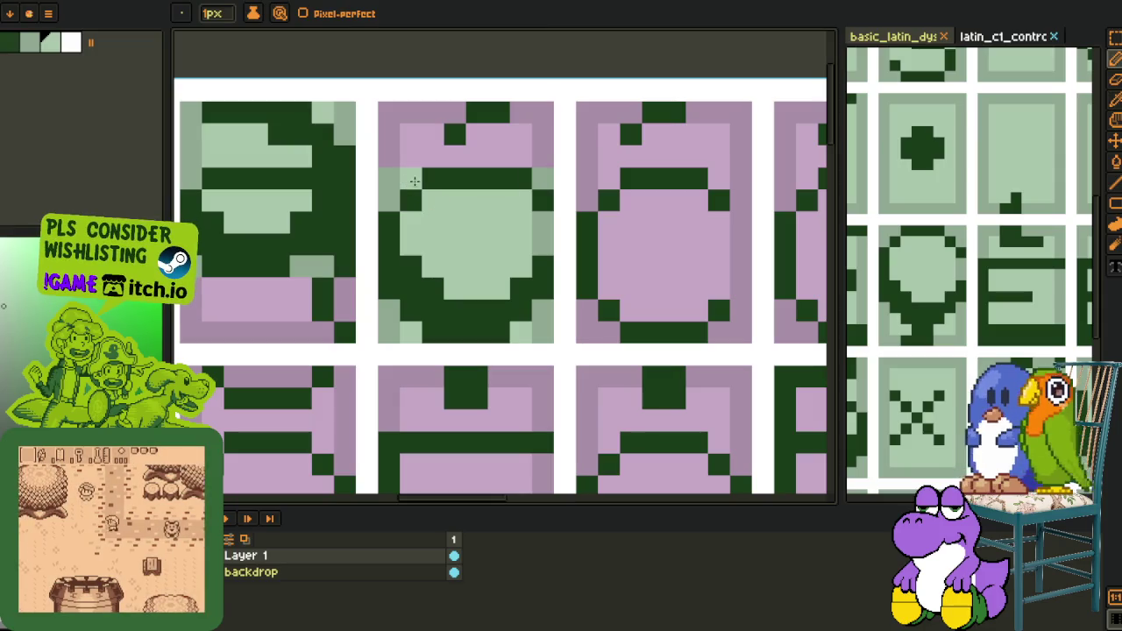
Fill the middle tile's pink top border light green and draw a dark pixel row atop it
key(i)
key(g)
click(543, 131)
click(388, 113)
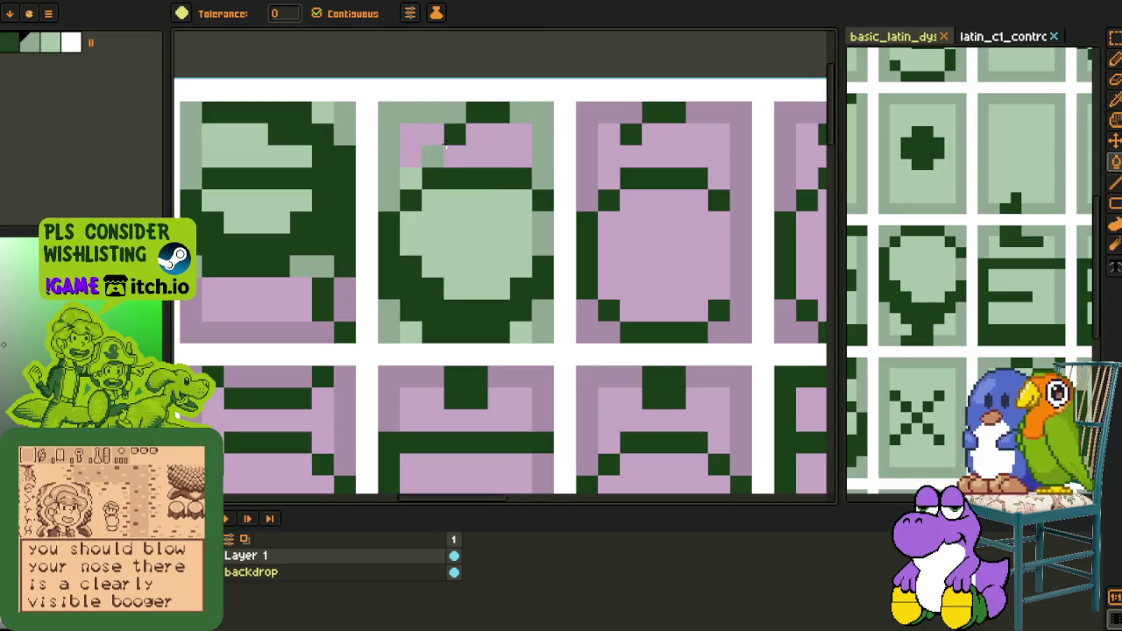
key(b)
drag(435, 136, 498, 134)
Fill the remaining pink top of the middle tile light green
key(i)
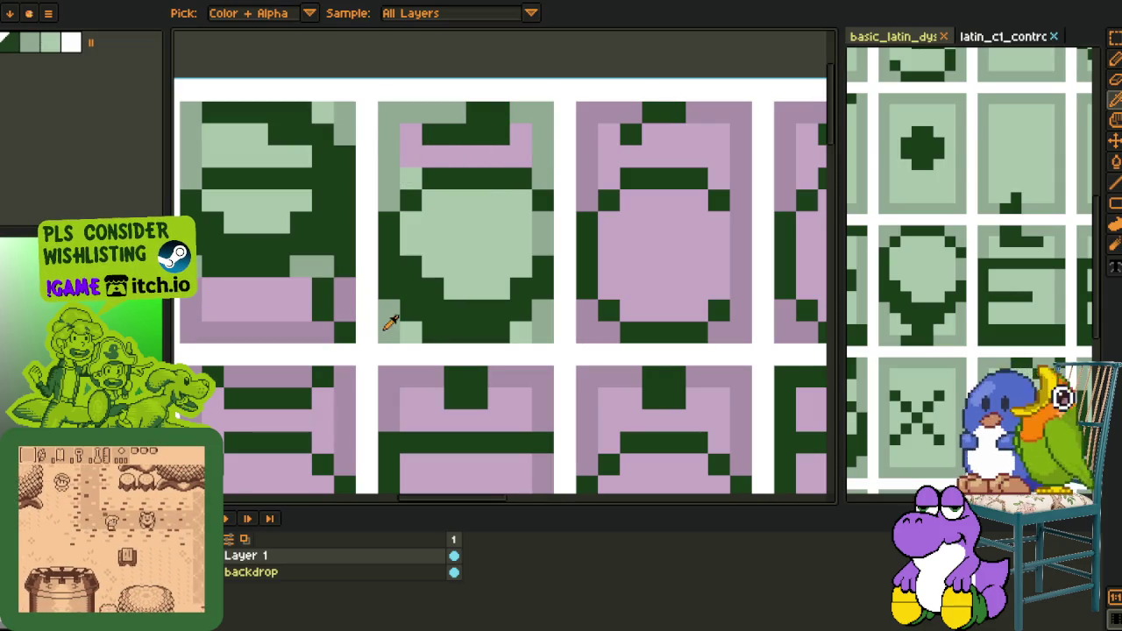
key(b)
key(g)
click(514, 150)
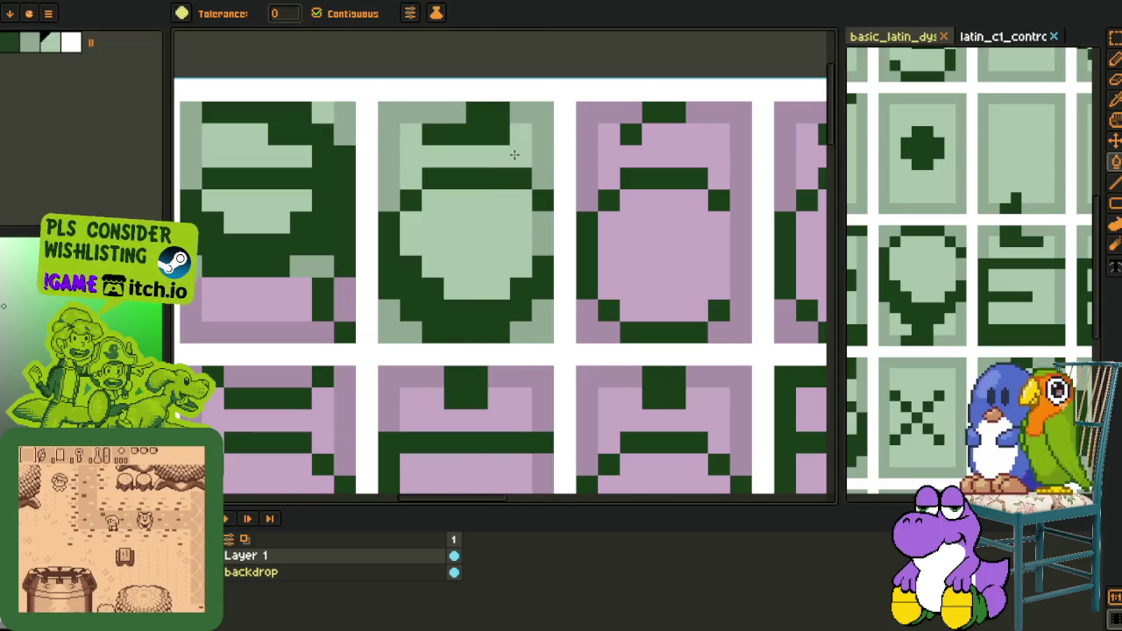
scroll(514, 151, down, 5)
key(i)
click(511, 109)
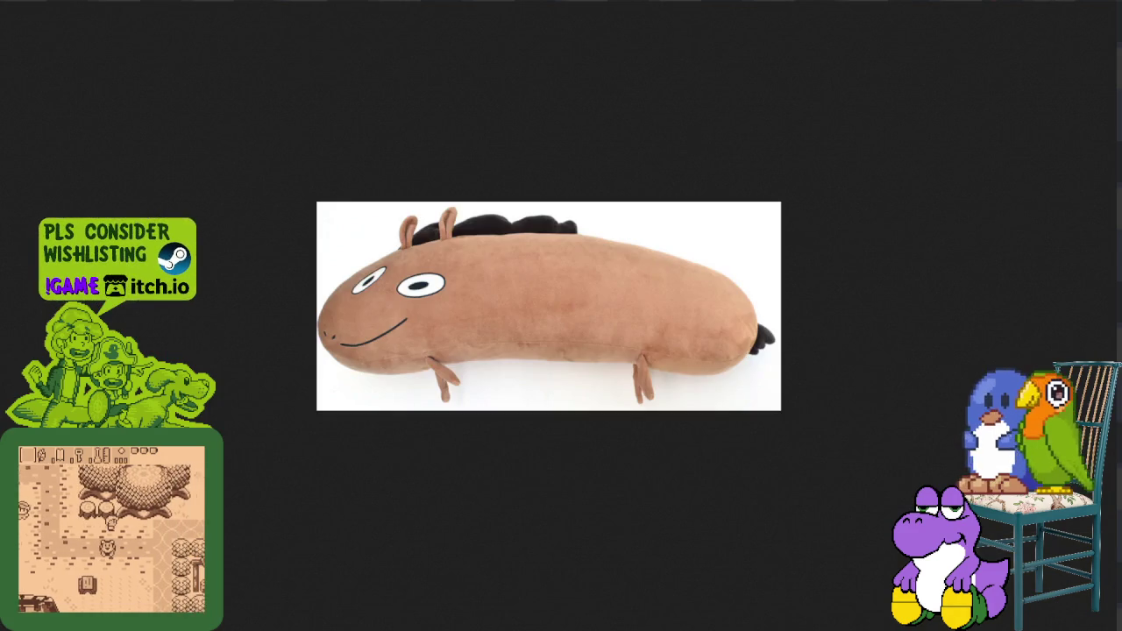
click(522, 378)
scroll(523, 377, up, 4)
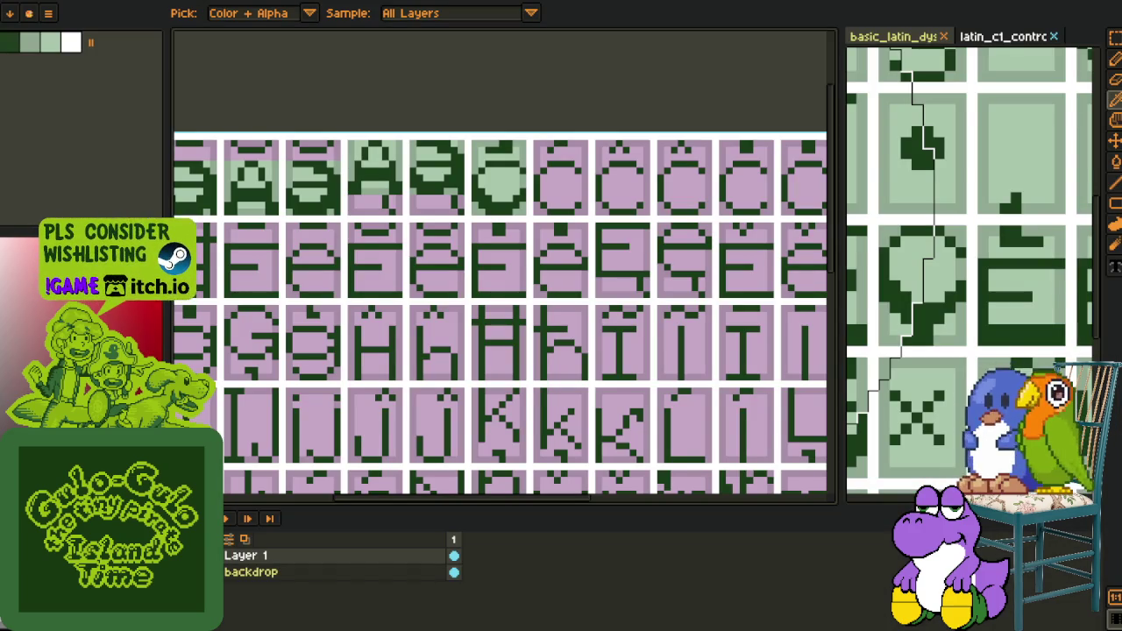
scroll(420, 436, down, 1)
Bucket-fill the mauve corners of the first accented A tiles green
scroll(498, 290, down, 2)
scroll(471, 259, up, 1)
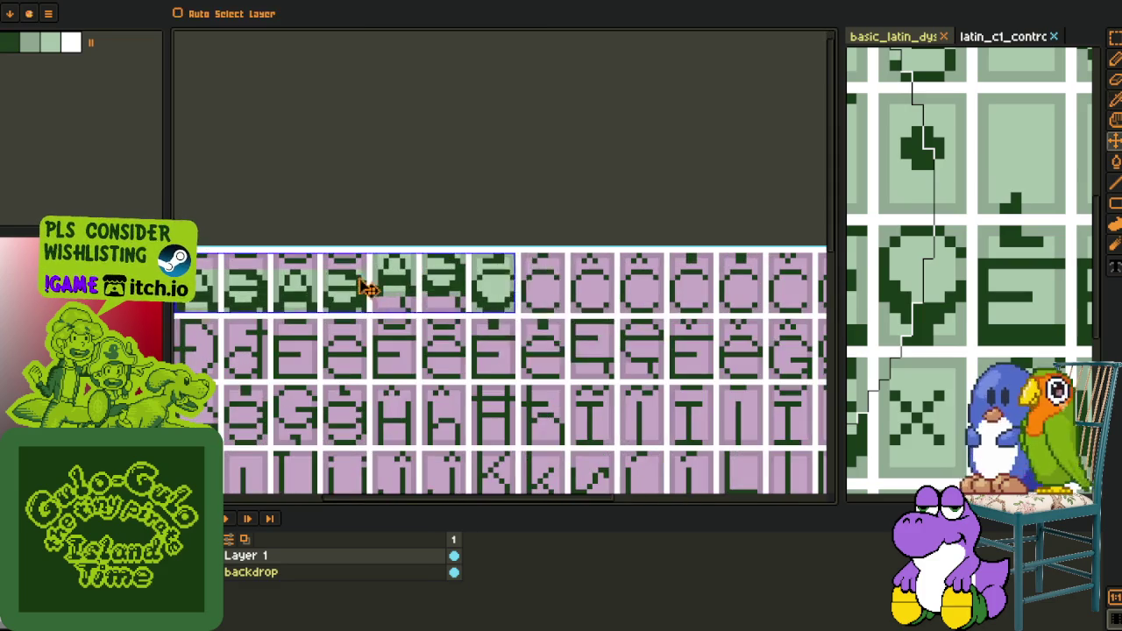
scroll(338, 263, down, 1)
key(g)
scroll(341, 280, up, 2)
scroll(346, 266, up, 1)
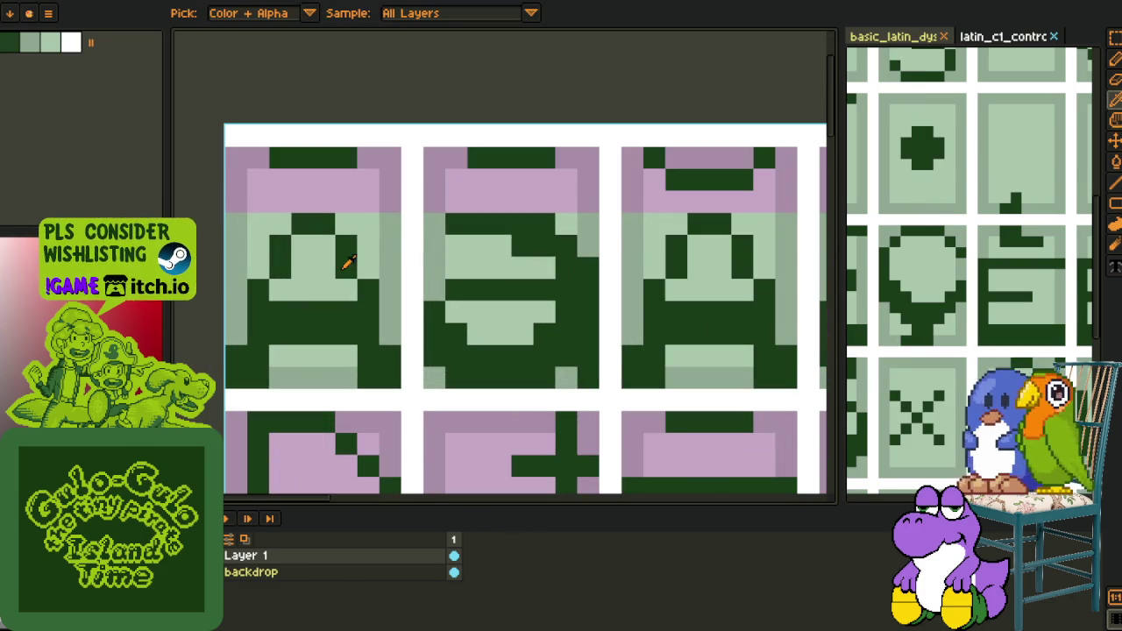
alt+click(393, 220)
click(391, 193)
click(241, 176)
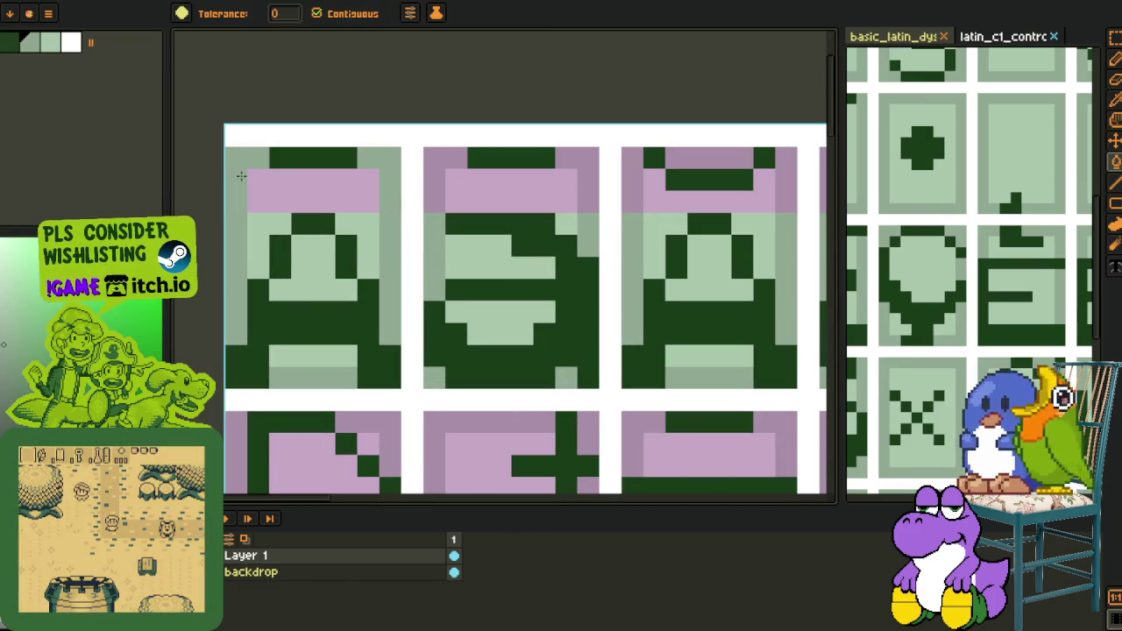
click(430, 160)
click(587, 186)
Fill the neighbouring tiles' mauve corner, top bands and right column green
drag(588, 186, 321, 242)
click(371, 233)
click(443, 215)
click(630, 214)
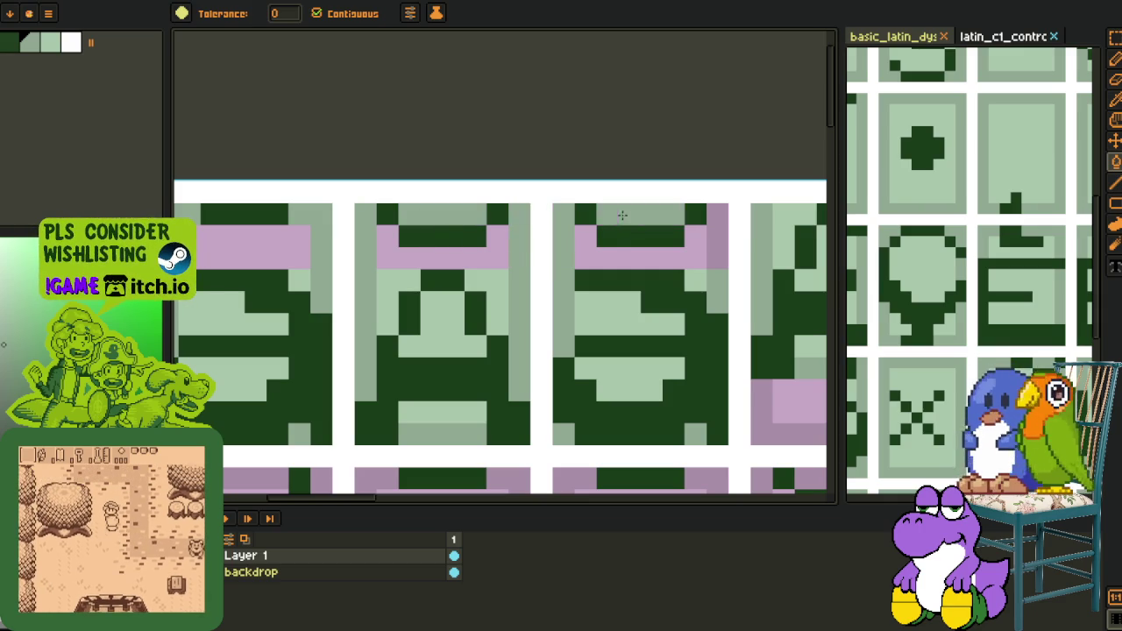
click(718, 232)
Pan the reference sheet's accented rows, then bring up the finished all-green glyph sheet
scroll(712, 211, down, 5)
scroll(1087, 314, down, 2)
scroll(1087, 313, down, 2)
scroll(1088, 313, down, 2)
drag(1088, 314, 1049, 322)
key(o)
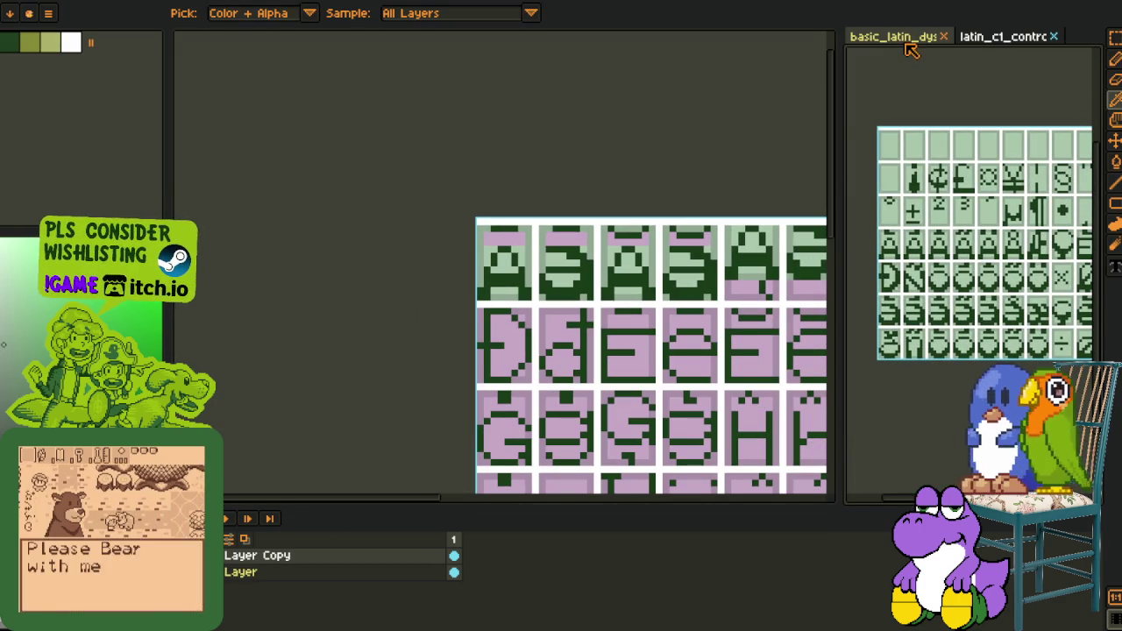
drag(975, 296, 844, 250)
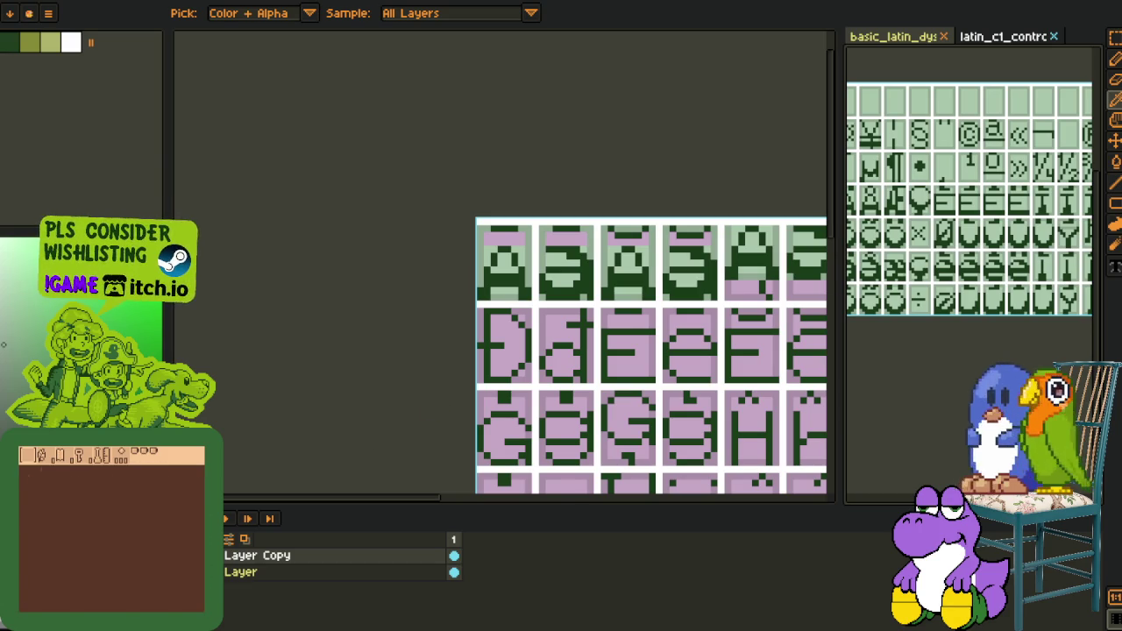
key(ctrl+z)
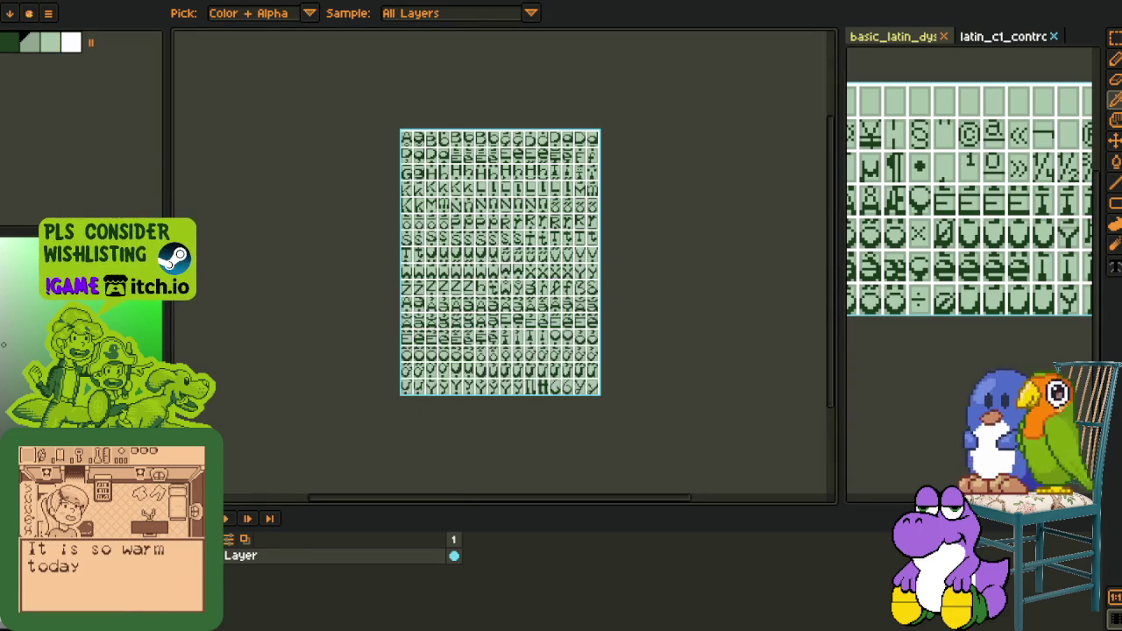
scroll(465, 238, up, 2)
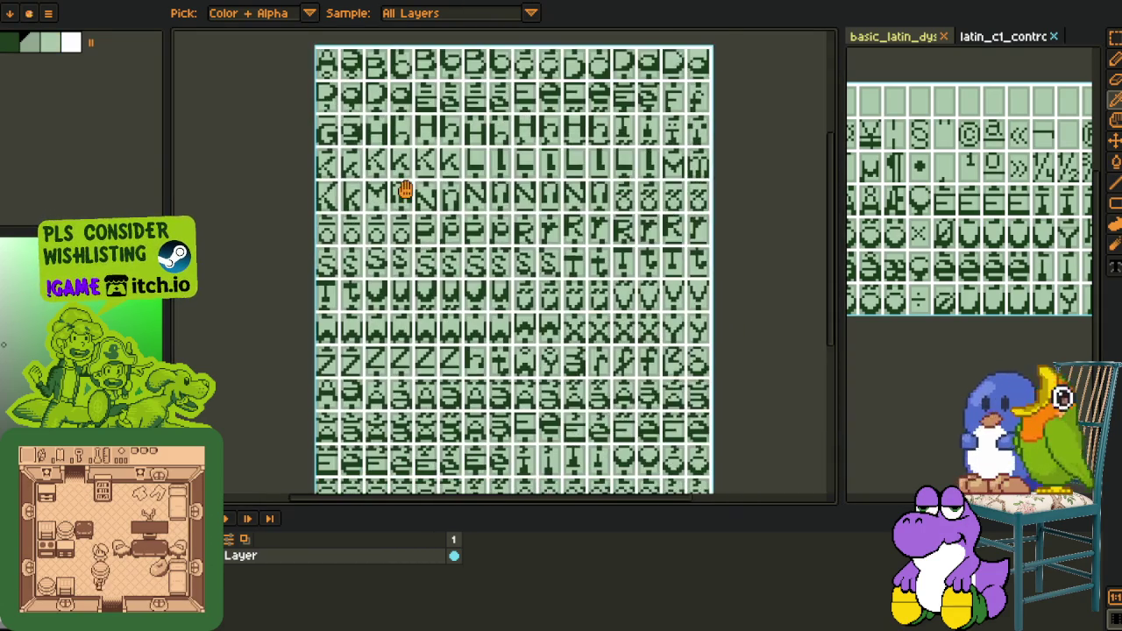
drag(438, 225, 413, 133)
click(716, 329)
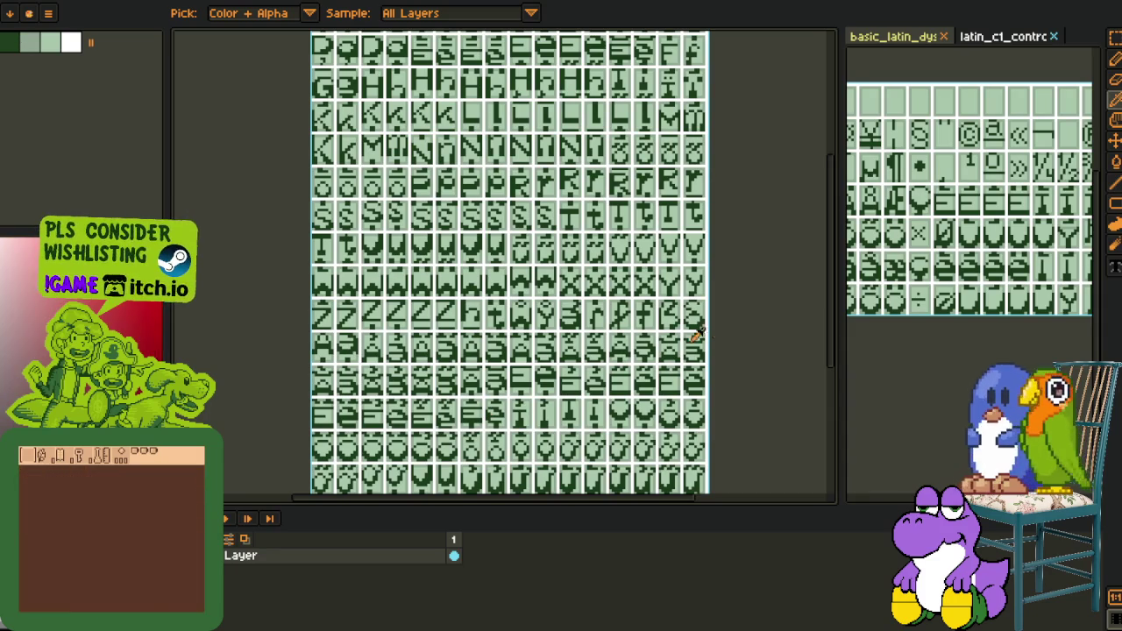
drag(518, 444, 507, 388)
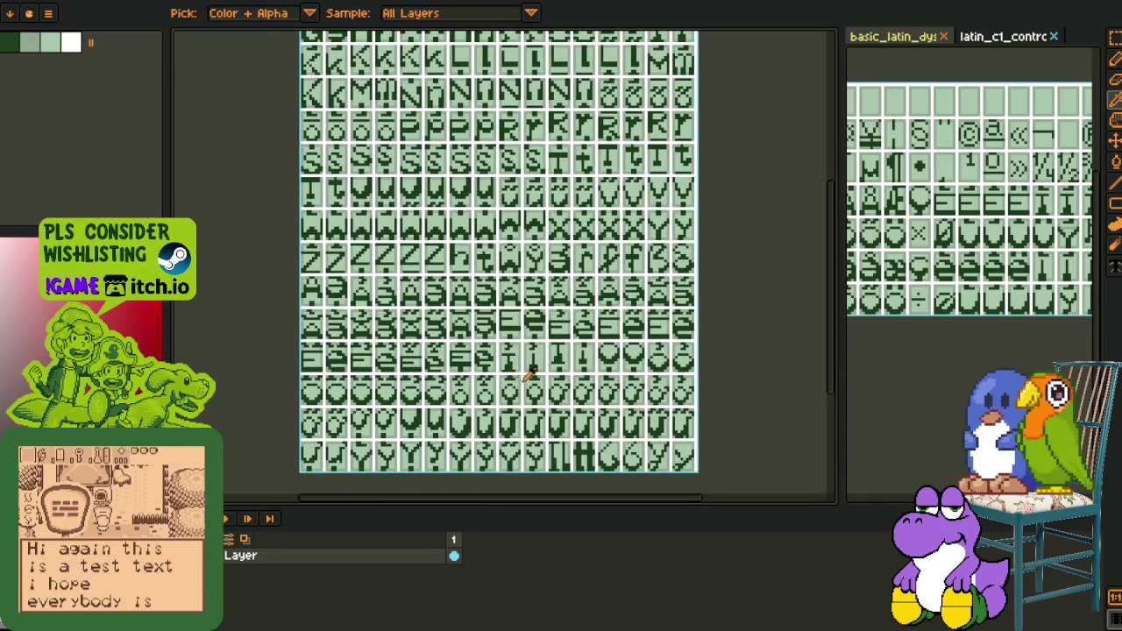
scroll(508, 386, up, 2)
scroll(510, 381, up, 2)
scroll(514, 376, up, 2)
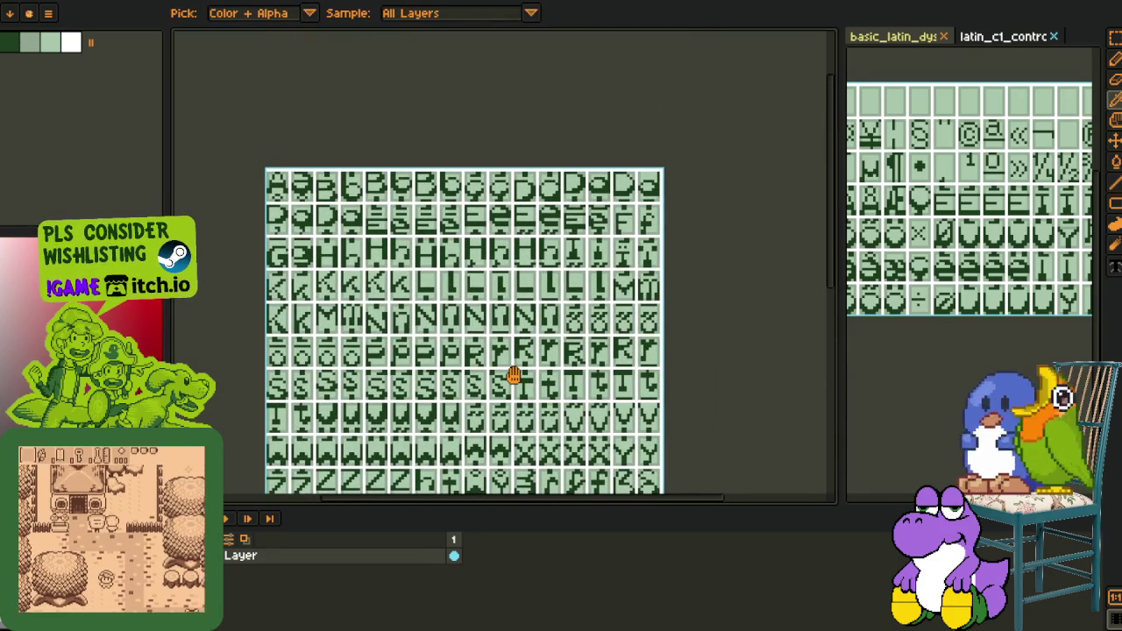
drag(514, 375, 519, 305)
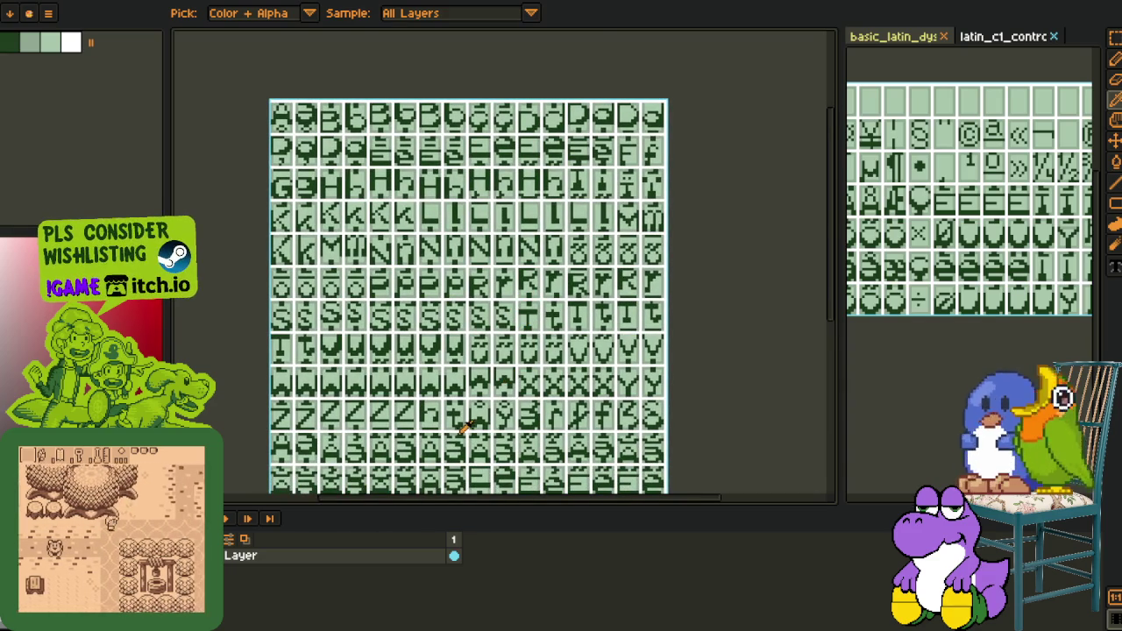
scroll(302, 481, up, 3)
scroll(308, 401, up, 3)
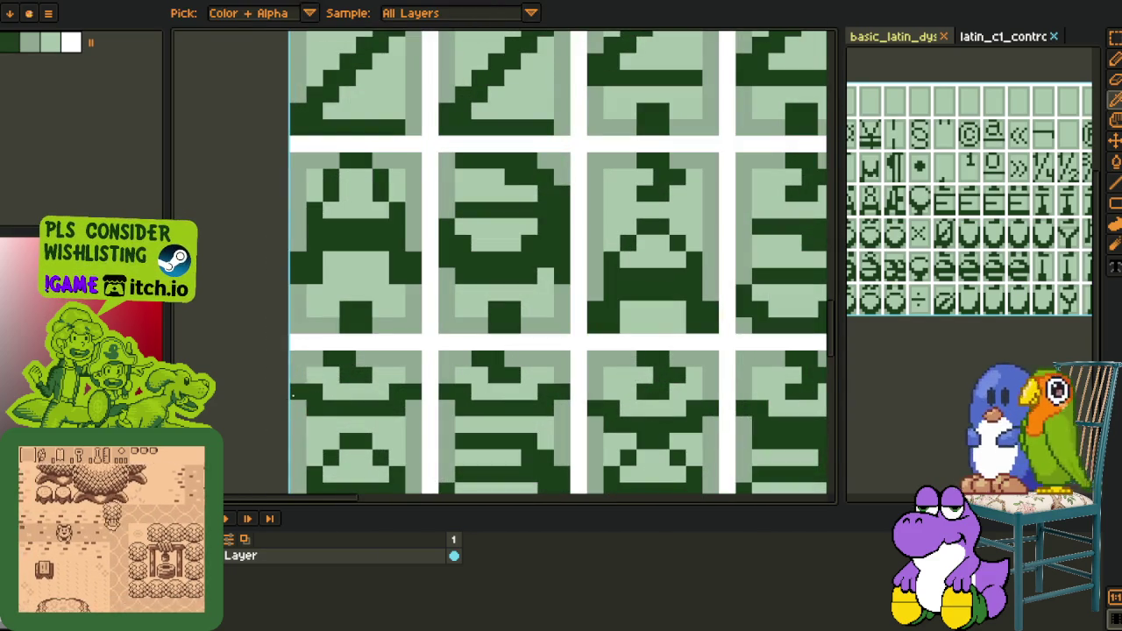
key(r)
drag(296, 393, 440, 412)
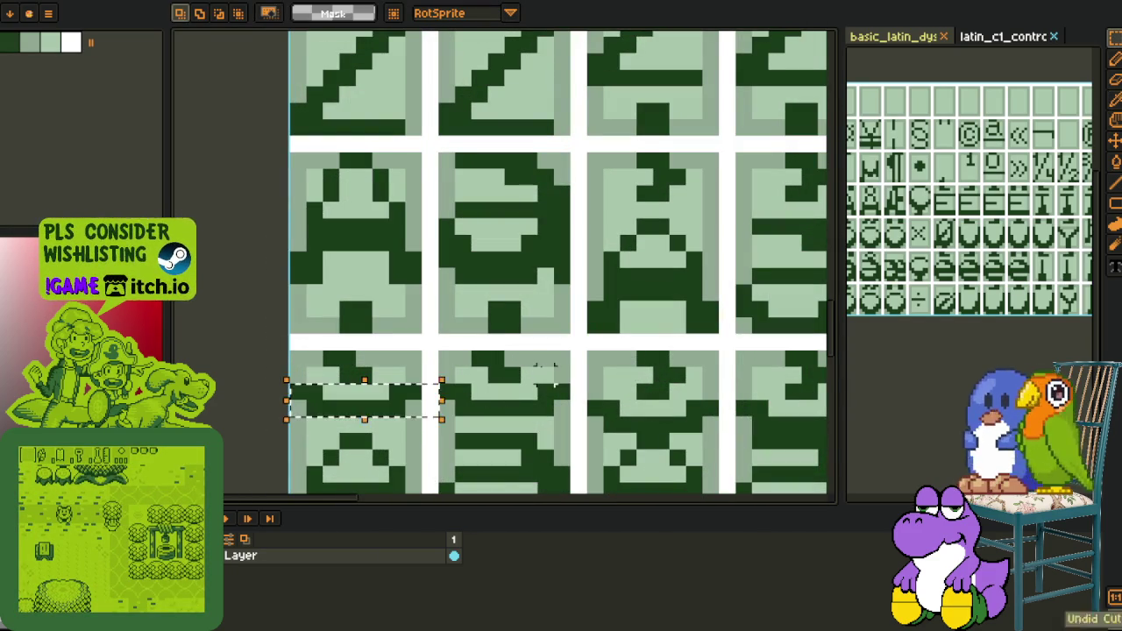
Rectangle-select the top band of the left accented glyph tile
scroll(308, 115, down, 3)
scroll(351, 176, up, 1)
scroll(476, 228, up, 1)
scroll(438, 221, up, 3)
scroll(438, 221, up, 1)
drag(357, 213, 657, 281)
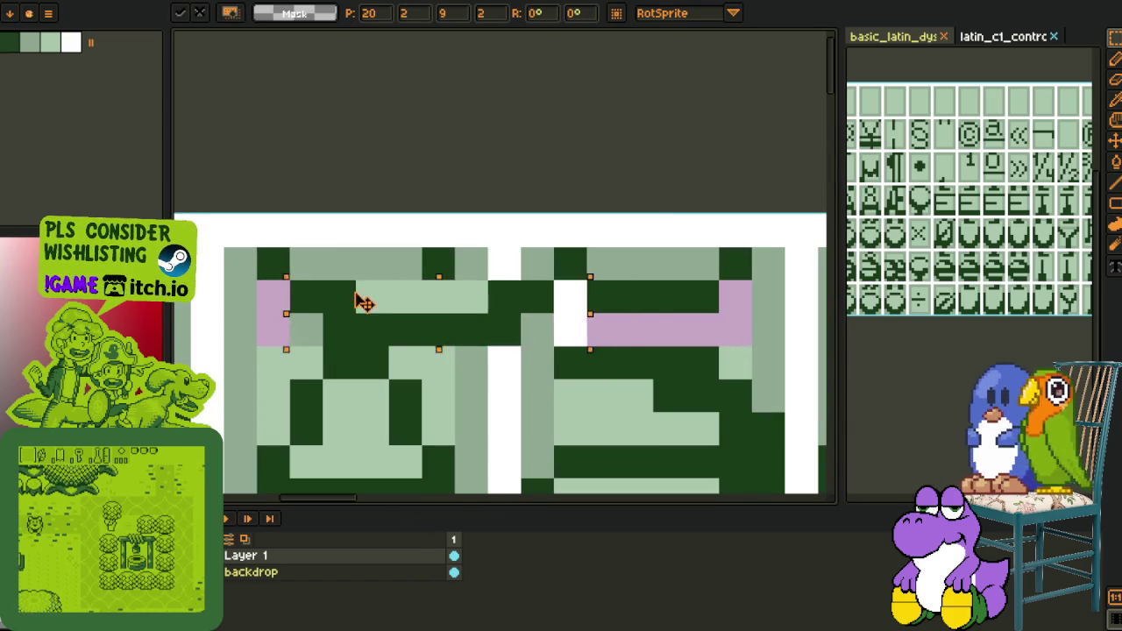
Move a copy of the left tile's top band onto the right tile and commit it
key(i)
key(g)
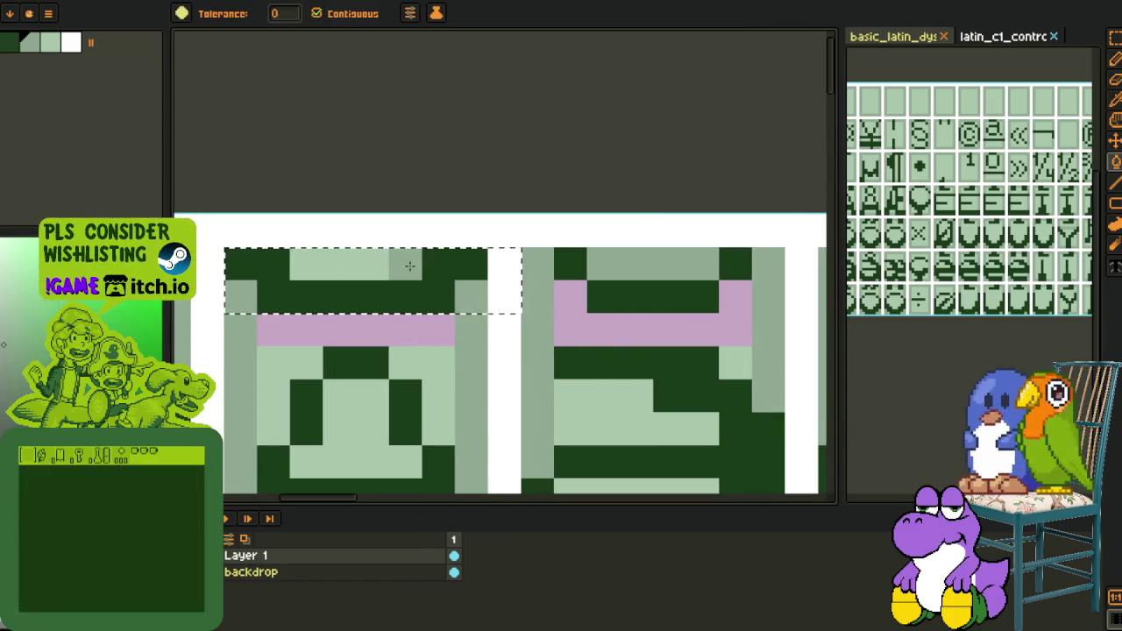
key(i)
key(m)
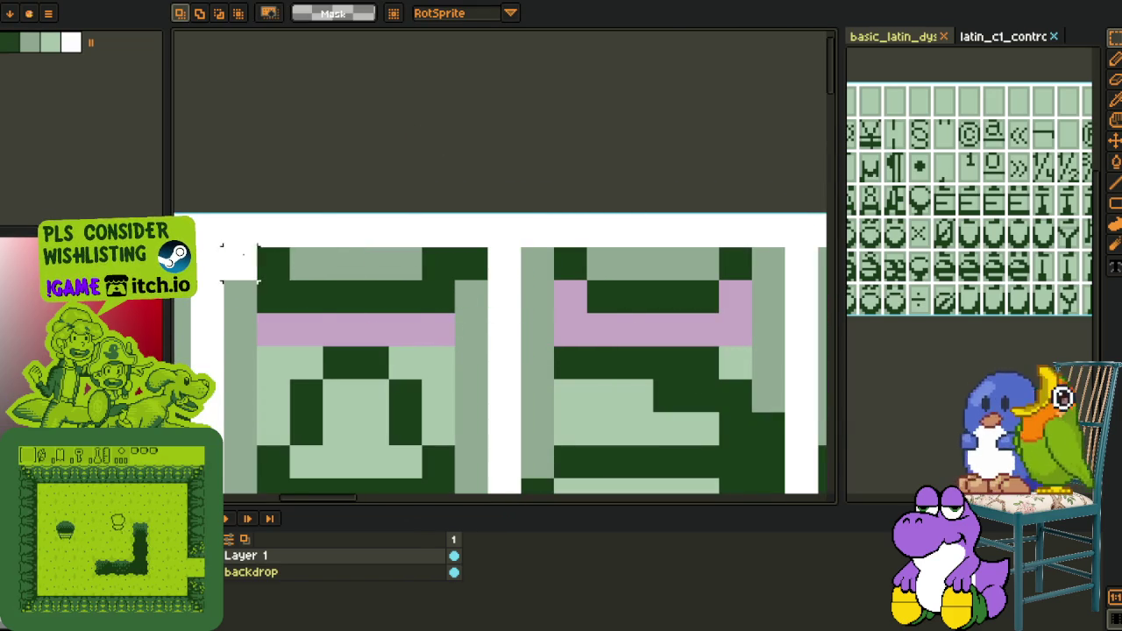
drag(441, 293, 739, 313)
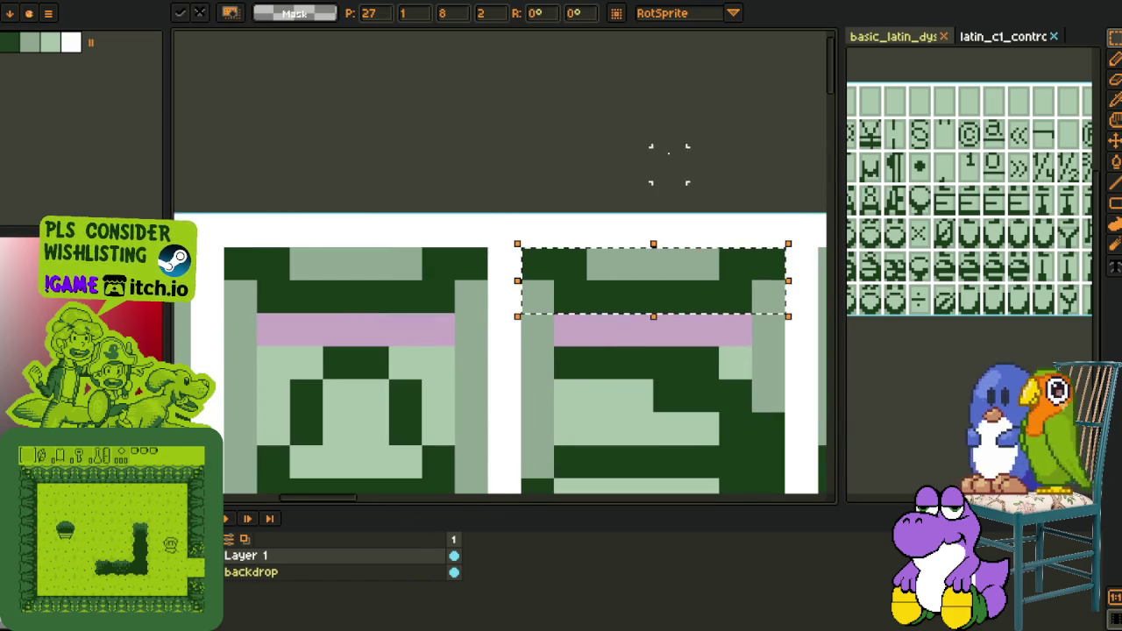
key(Return)
Sample light green and fill both tiles' pink bands with it
key(i)
click(741, 348)
key(g)
click(737, 332)
click(441, 339)
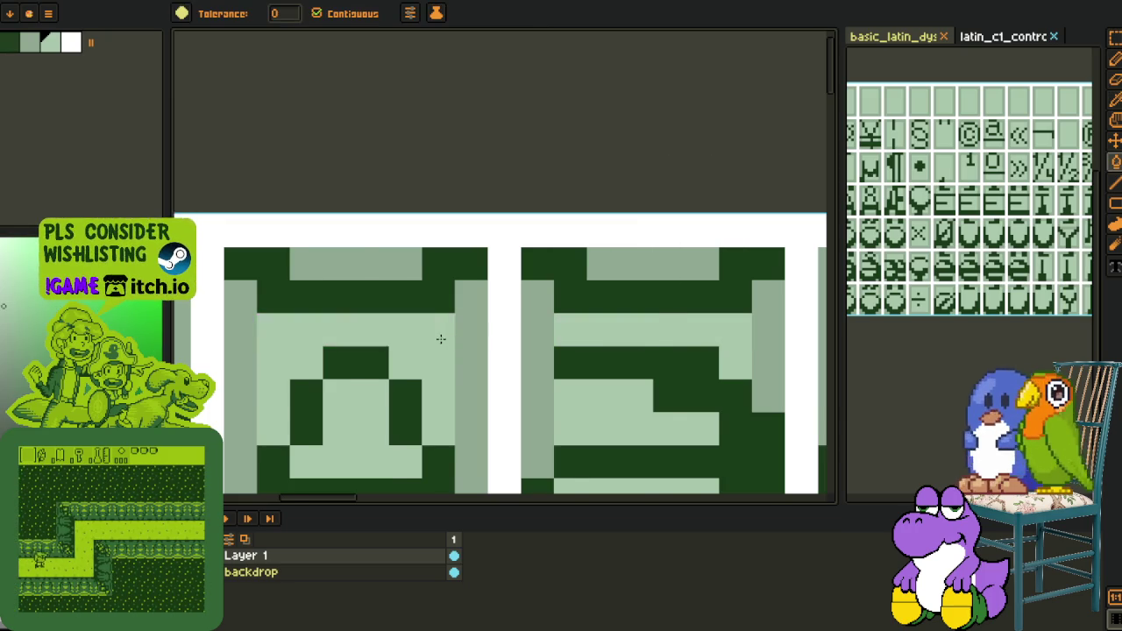
Cycle through the eyedropper, pan, fill and move tools while scrolling the sheet
scroll(441, 338, down, 3)
key(i)
key(h)
scroll(384, 301, up, 1)
scroll(383, 301, down, 1)
key(g)
scroll(426, 201, down, 1)
key(i)
key(m)
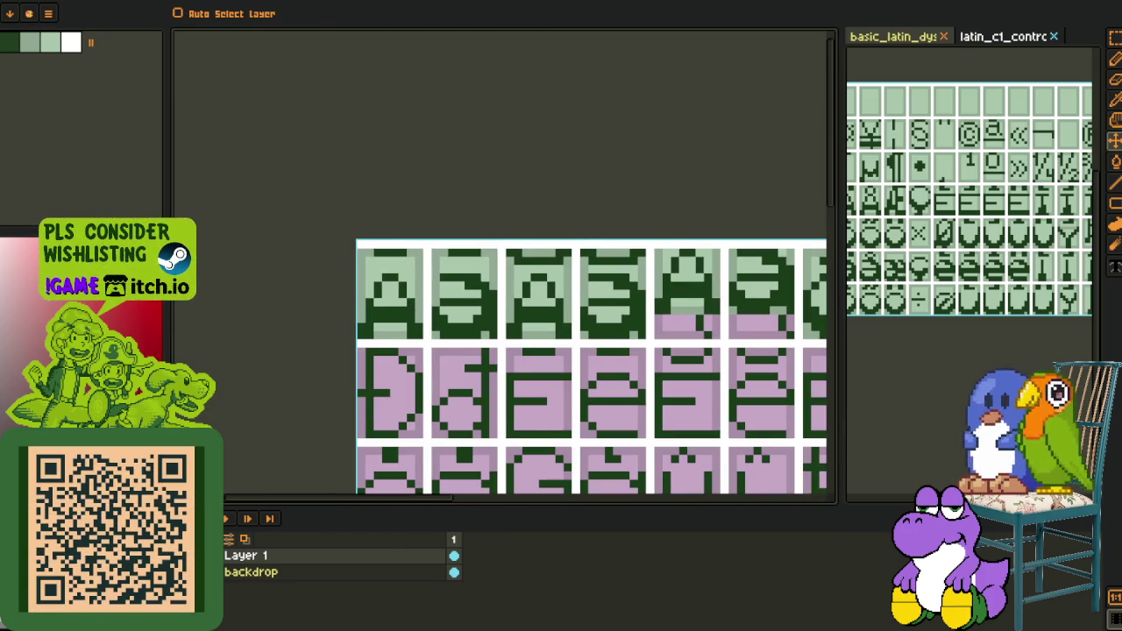
On the first glyph tile, add two dark green pixels and fill the grey-green row light green
key(o)
scroll(439, 228, down, 1)
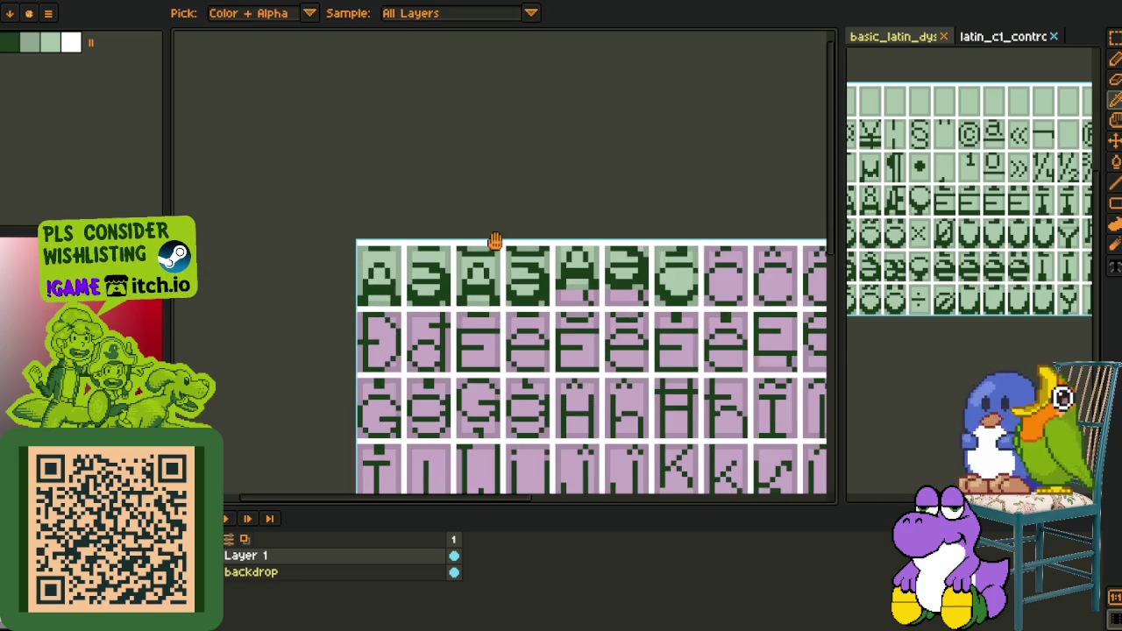
scroll(401, 220, down, 1)
scroll(438, 251, up, 2)
scroll(517, 279, up, 2)
click(518, 278)
key(h)
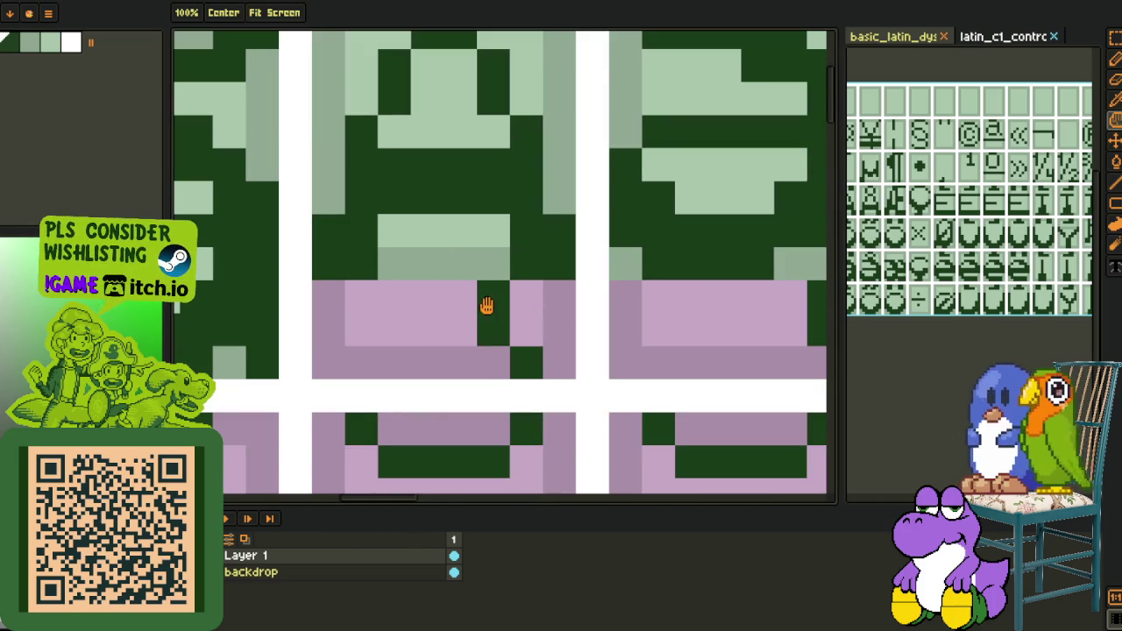
key(b)
drag(469, 300, 468, 322)
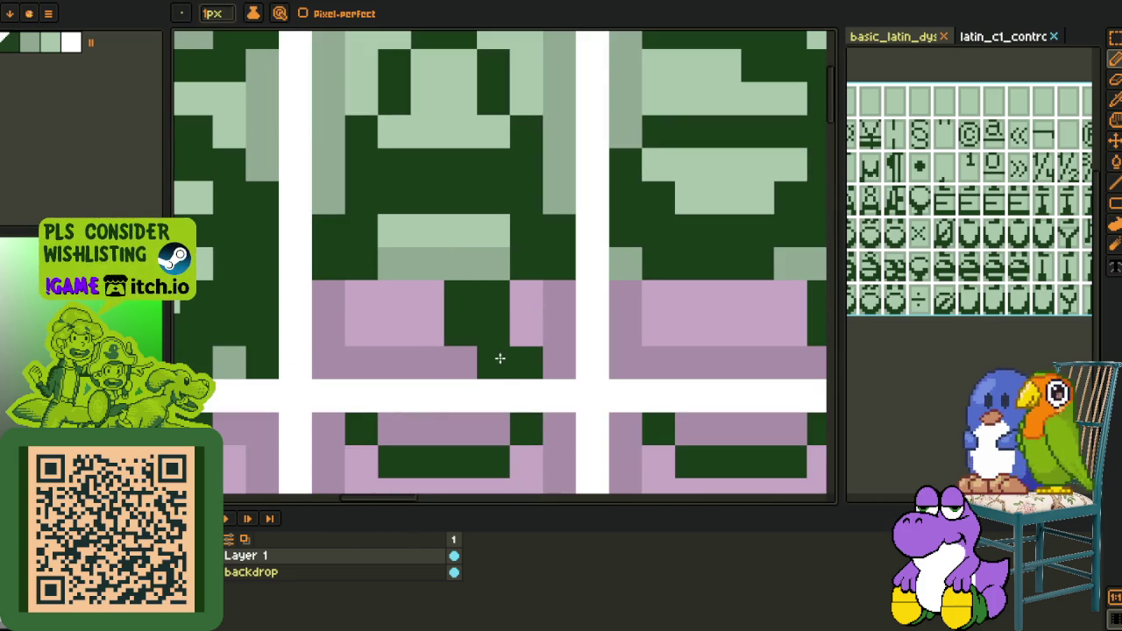
key(o)
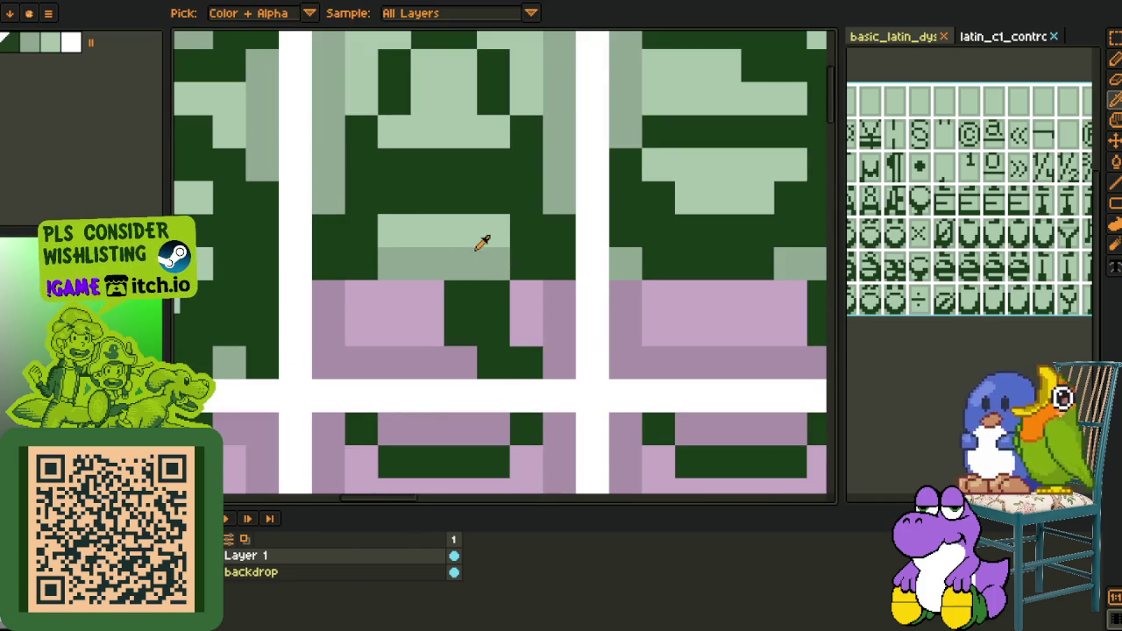
click(478, 235)
key(g)
click(471, 266)
On the neighbouring tile, paint two pink pixels dark green and one dark pixel grey-green
key(h)
mouse_move(667, 281)
mouse_down()
mouse_move(649, 283)
mouse_move(733, 286)
mouse_up()
key(o)
click(574, 308)
key(b)
drag(566, 306, 566, 334)
key(o)
click(546, 263)
key(b)
click(531, 274)
Bucket-fill the grey-green block and the pink and lilac blocks light green
key(o)
key(g)
click(530, 268)
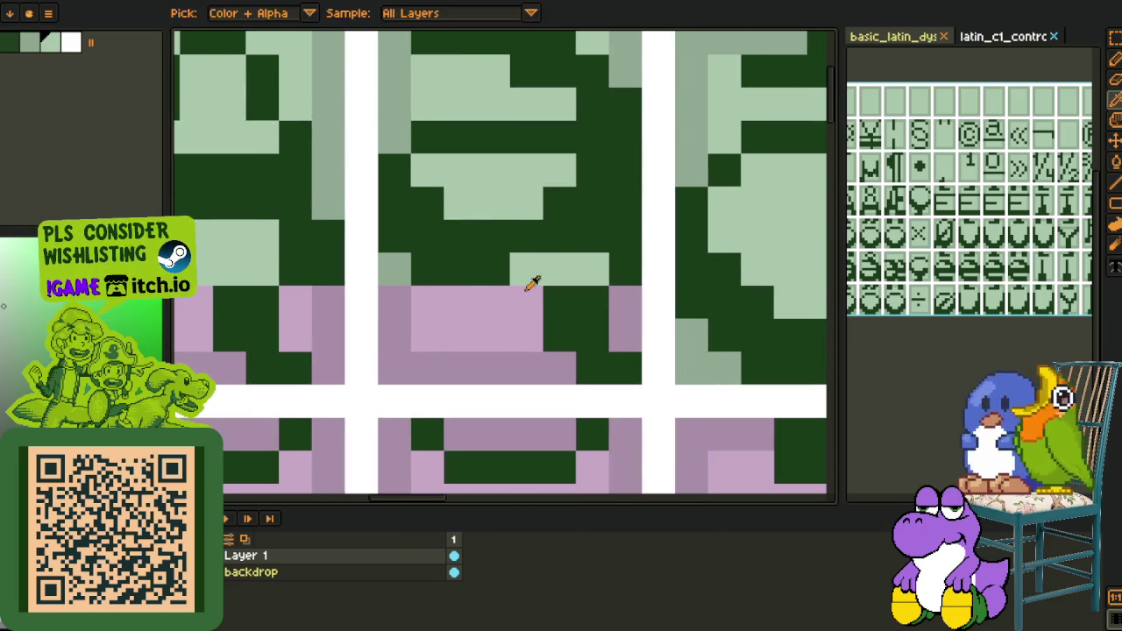
click(474, 319)
click(296, 333)
drag(286, 323, 448, 326)
click(329, 325)
Fill the remaining lilac blocks of these tiles dark green, light green and grey-green
key(o)
click(281, 179)
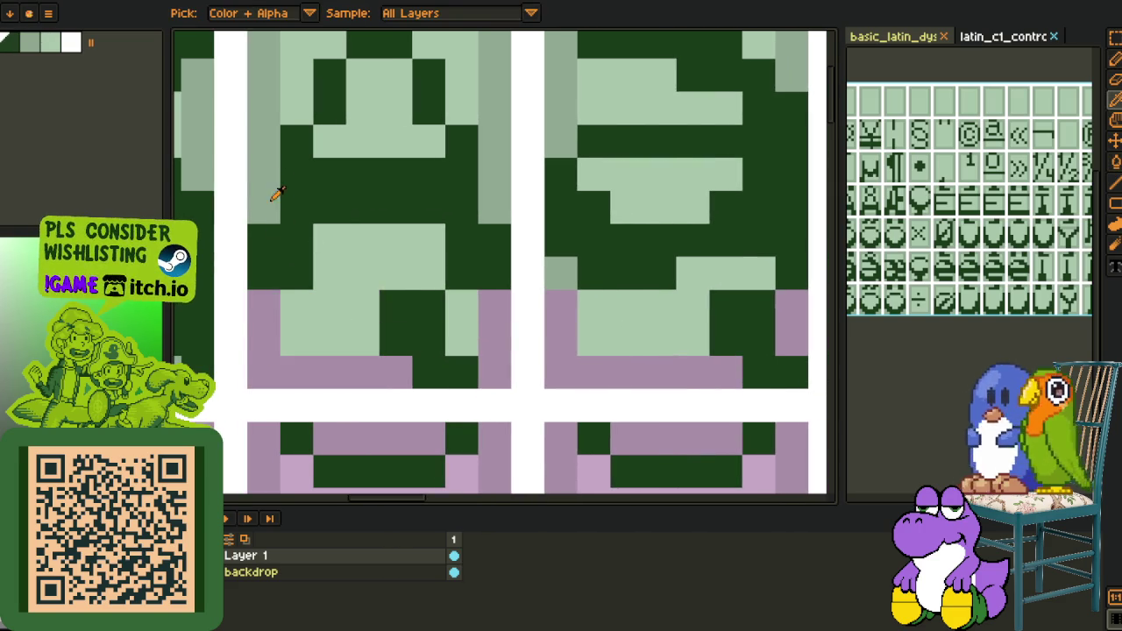
key(g)
click(263, 373)
click(322, 254)
click(281, 333)
key(o)
click(277, 186)
key(g)
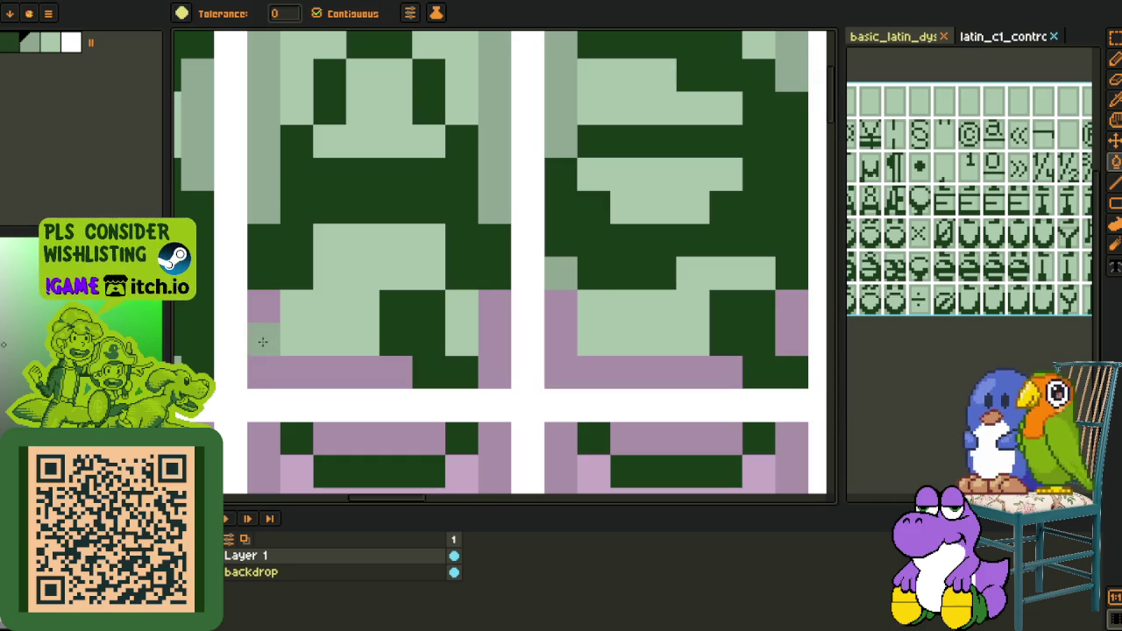
click(263, 372)
click(590, 358)
Copy the finished green glyph onto the second tile and commit it
drag(730, 342, 550, 337)
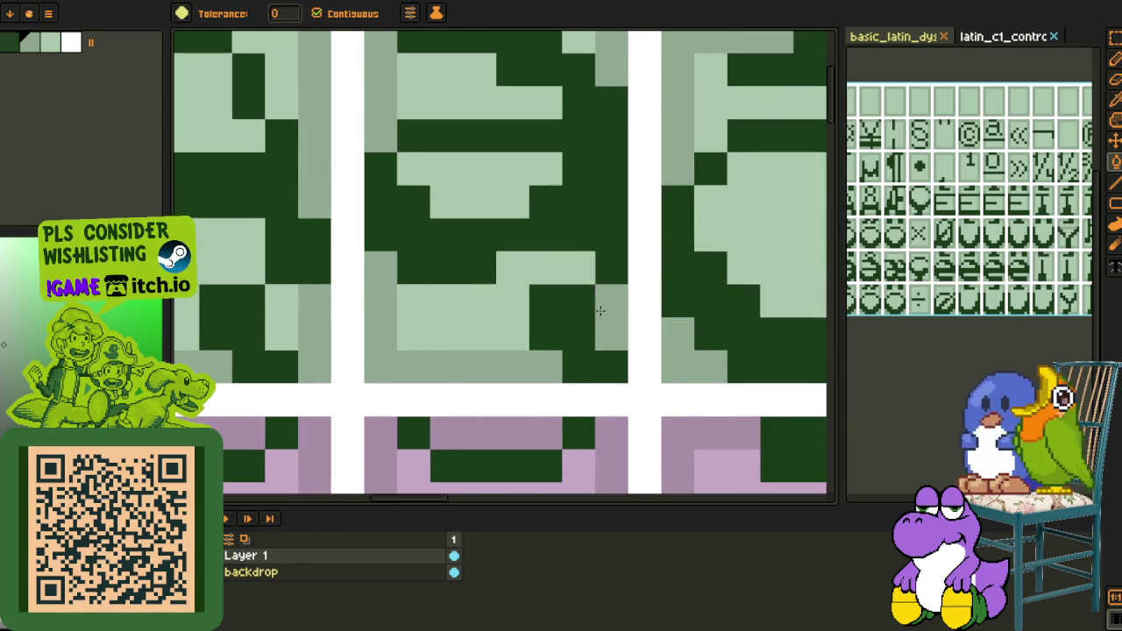
scroll(601, 310, down, 3)
key(o)
scroll(489, 193, right, 1)
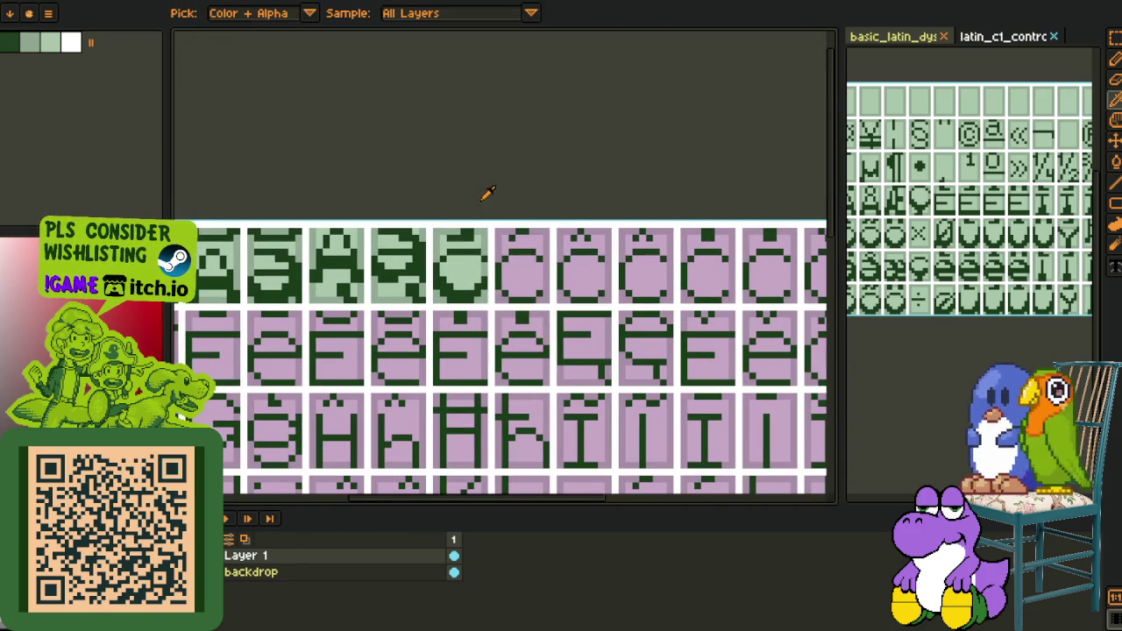
scroll(489, 192, right, 1)
key(m)
scroll(318, 292, up, 2)
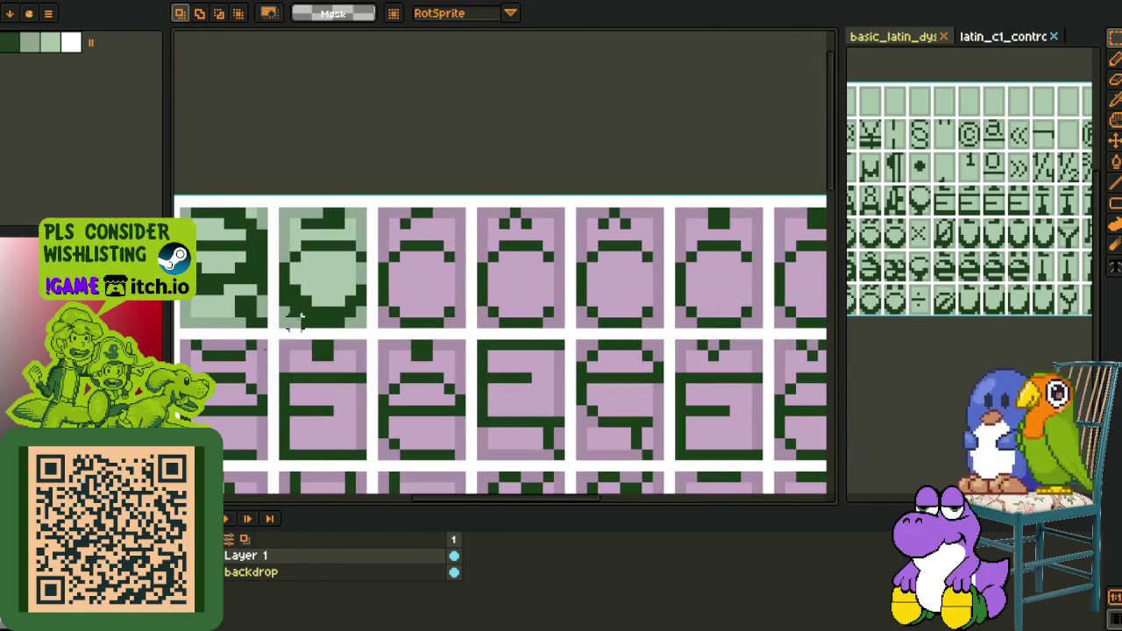
key(ctrl+z)
key(ctrl+y)
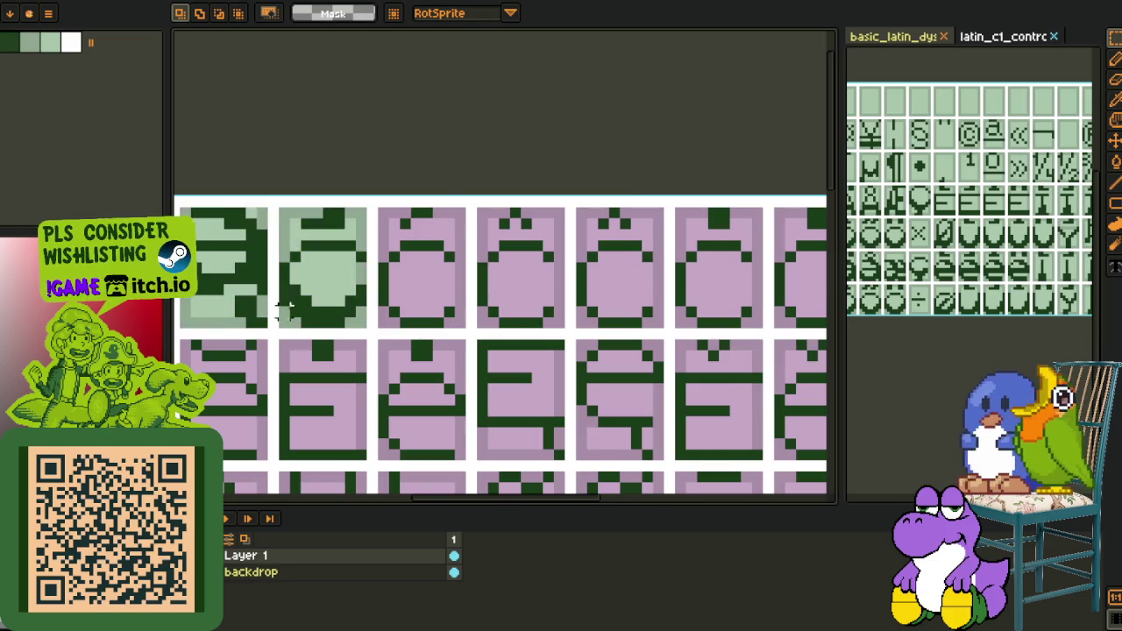
scroll(347, 303, up, 2)
mouse_move(424, 335)
mouse_down()
mouse_move(249, 117)
mouse_move(514, 221)
mouse_up()
key(Return)
key(ctrl+d)
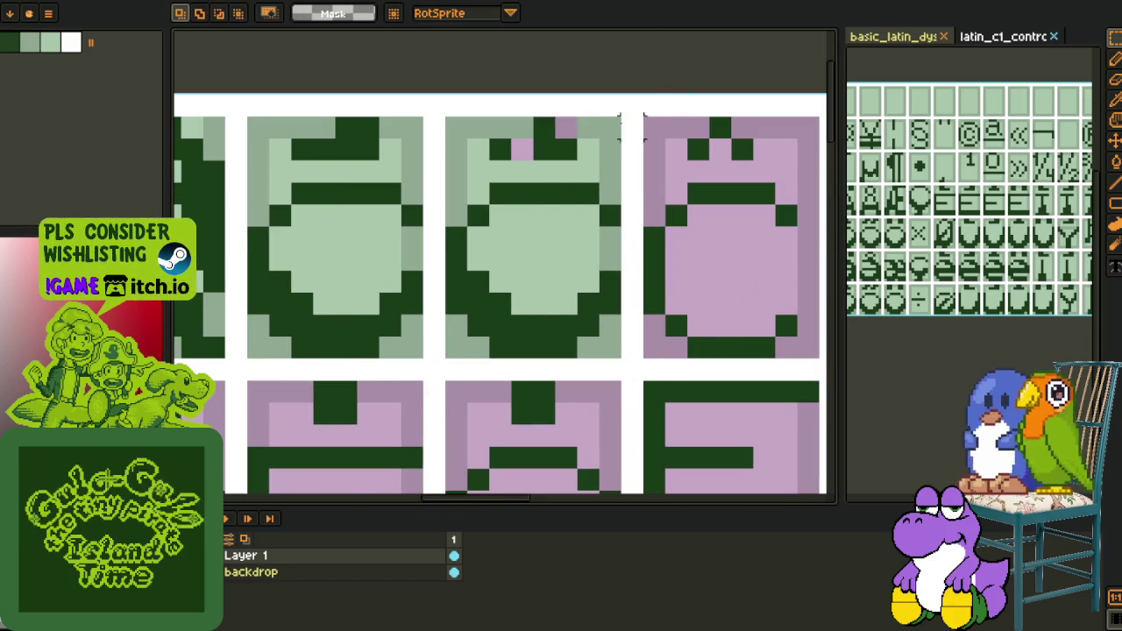
Mark the first tile's top bar bright green, keeping the second tile's bar dark green
key(i)
click(367, 191)
key(g)
click(367, 150)
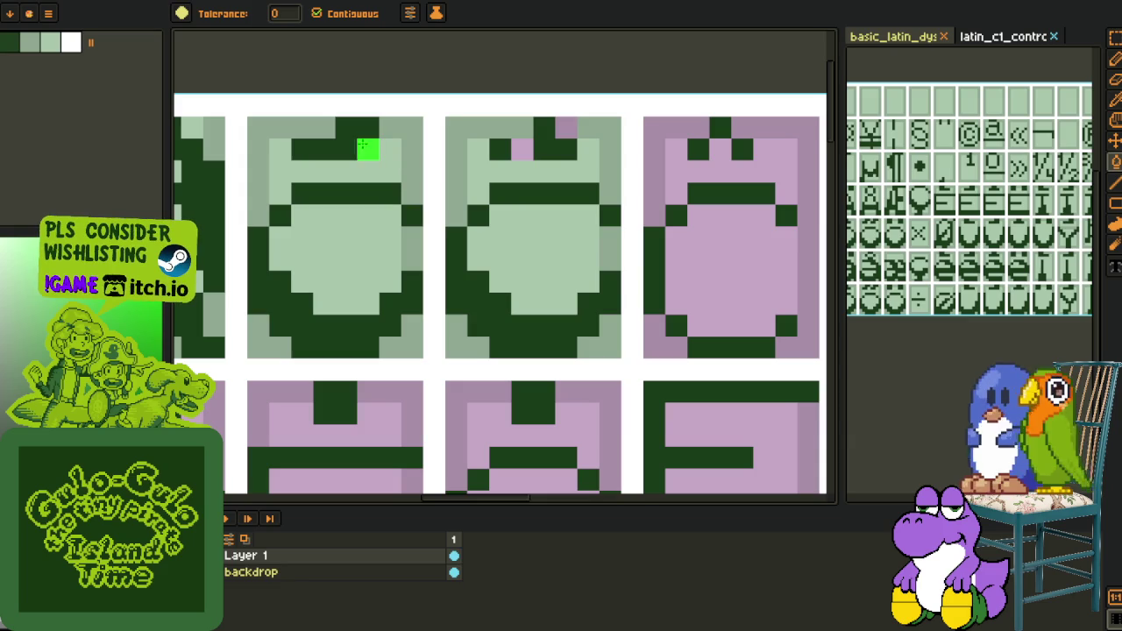
click(542, 149)
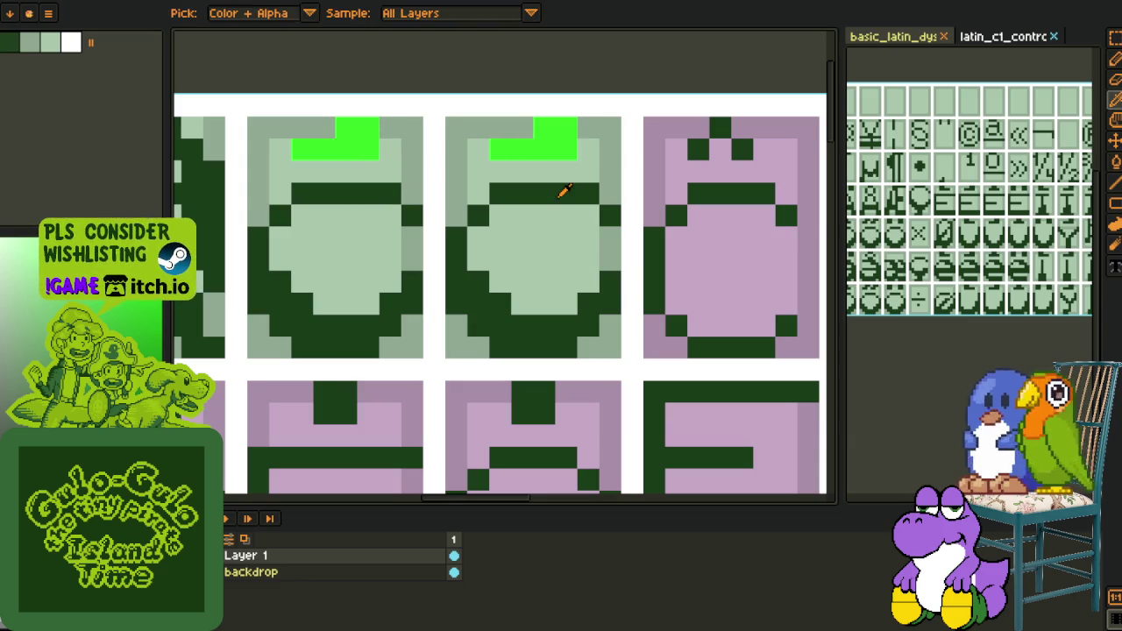
click(541, 145)
Move the second tile's glyph onto the third tile and commit it in place
scroll(541, 145, down, 3)
scroll(509, 132, down, 1)
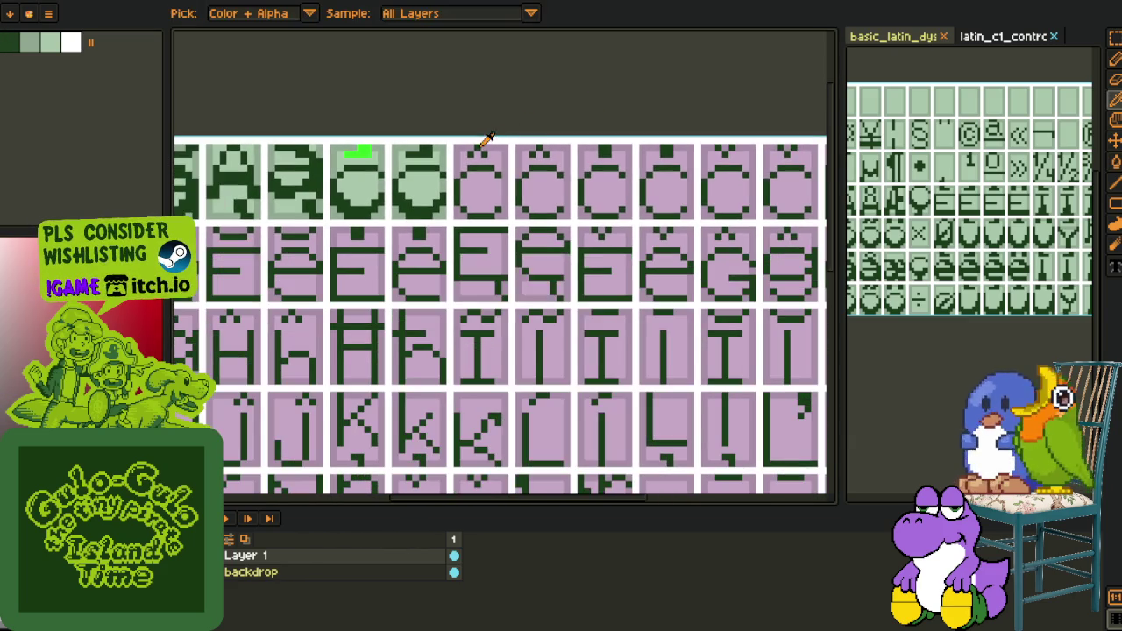
key(m)
scroll(430, 173, up, 2)
scroll(429, 173, up, 2)
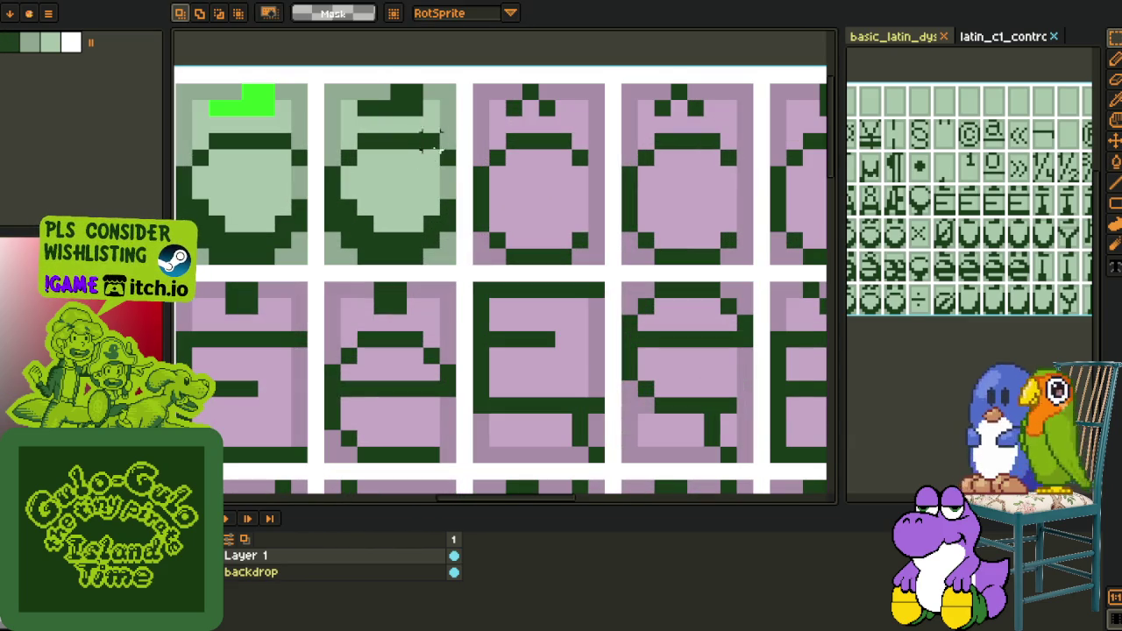
mouse_move(450, 139)
mouse_down()
mouse_move(329, 265)
mouse_move(522, 246)
mouse_move(601, 263)
mouse_move(501, 288)
mouse_move(644, 283)
mouse_move(438, 310)
mouse_move(581, 314)
mouse_up()
scroll(603, 259, down, 1)
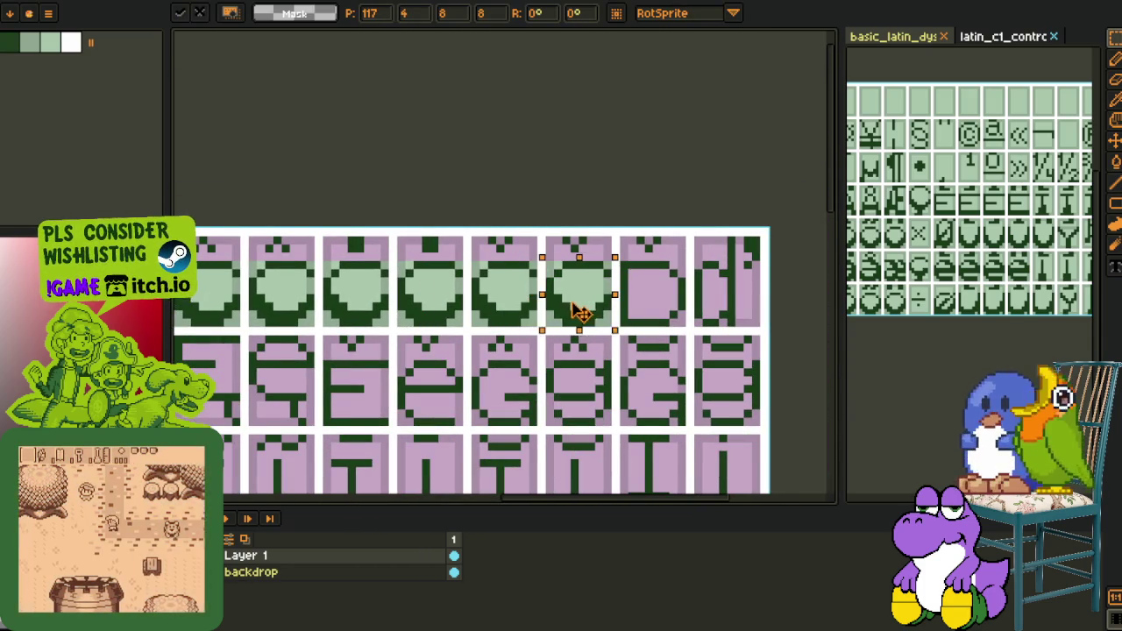
scroll(681, 205, down, 2)
key(Return)
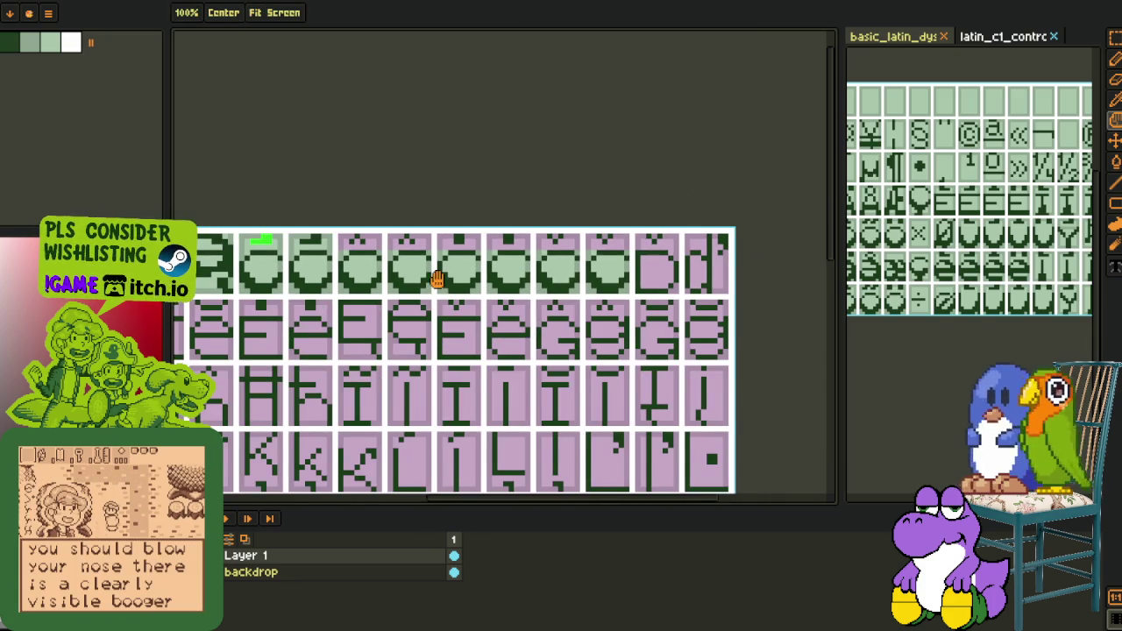
Paint a green accent at the top of the second tile
scroll(447, 249, up, 1)
scroll(421, 232, up, 2)
key(i)
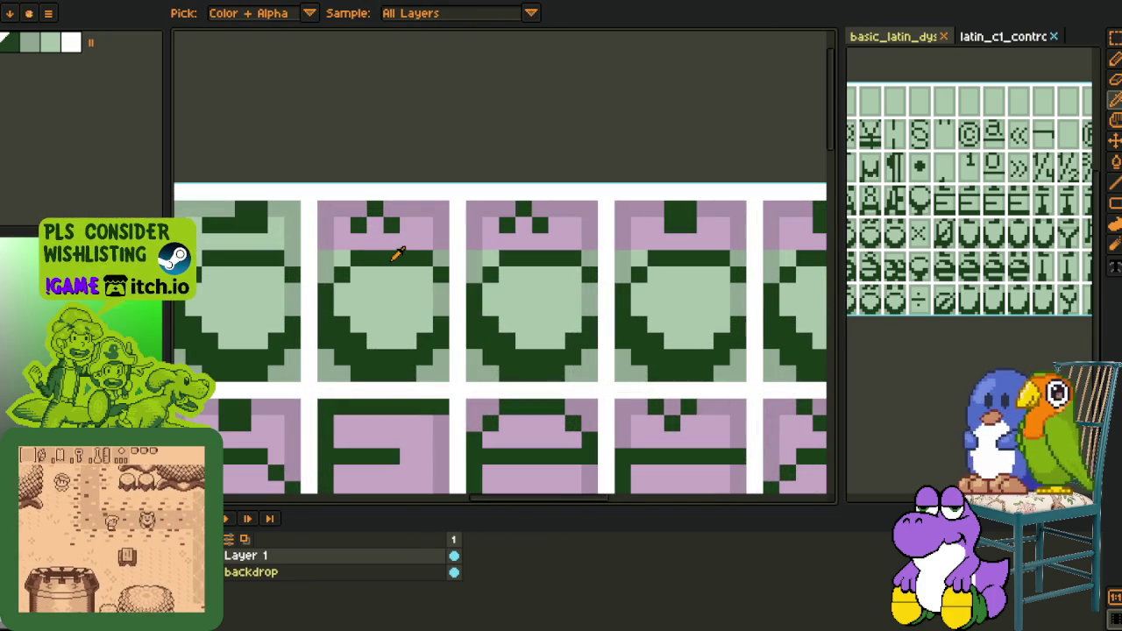
key(b)
drag(399, 224, 417, 210)
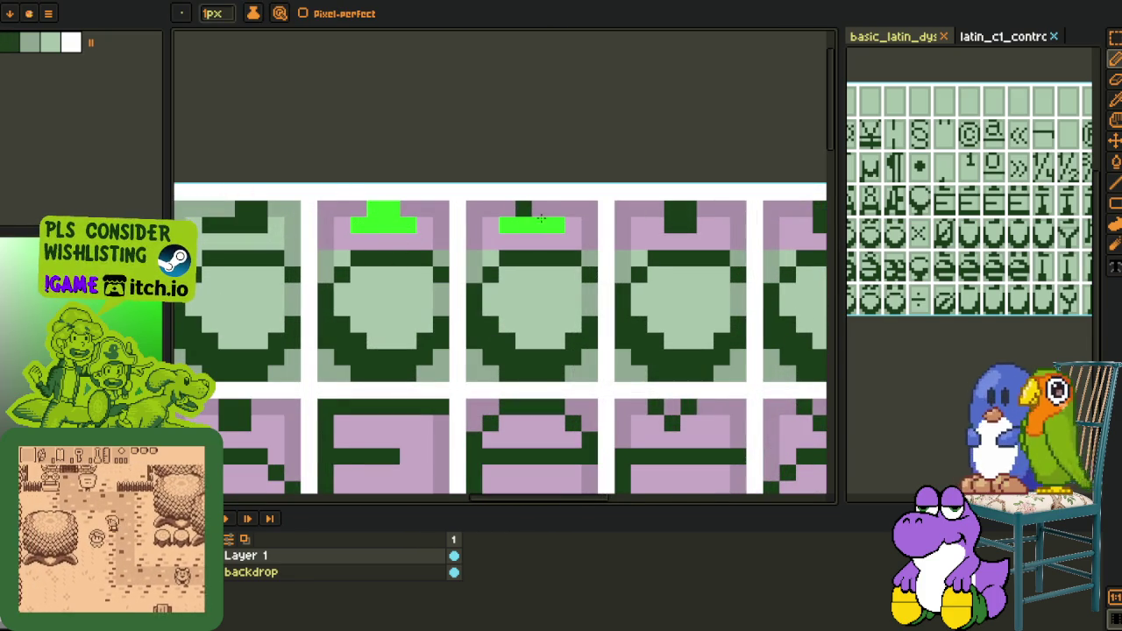
Fill the tops of two glyph tiles green and turn the third tile's accent pixel green
scroll(563, 214, down, 1)
key(g)
click(551, 215)
click(719, 212)
scroll(572, 213, down, 1)
scroll(572, 213, up, 2)
key(b)
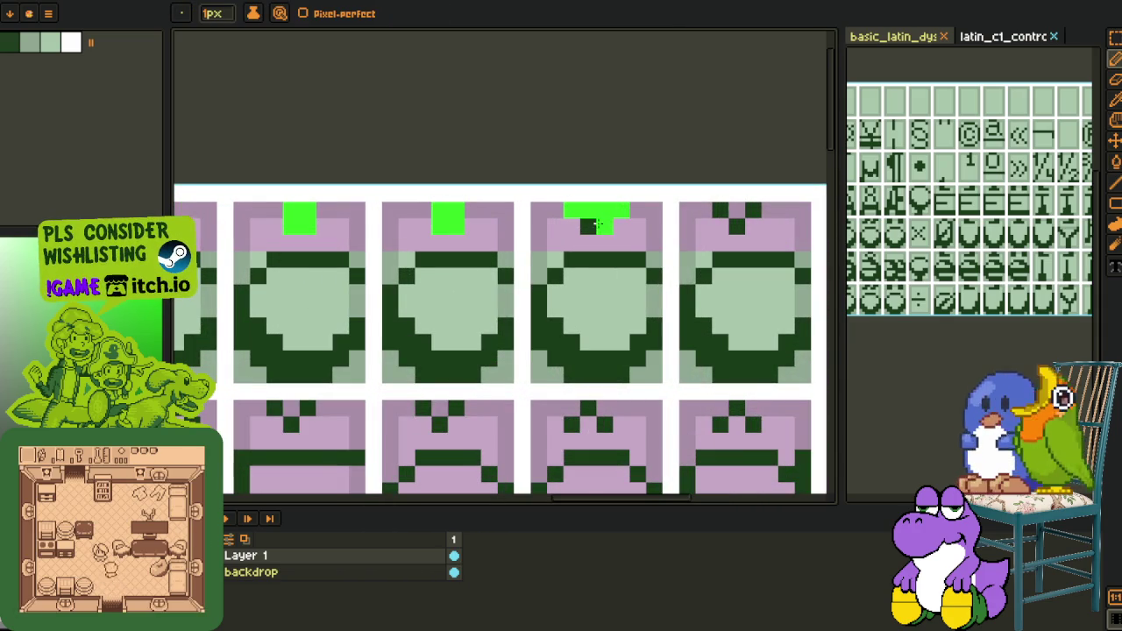
click(588, 226)
Paint green accent pixels atop the tiles, extending the second tile's accent to match the first
scroll(613, 219, right, 2)
click(550, 215)
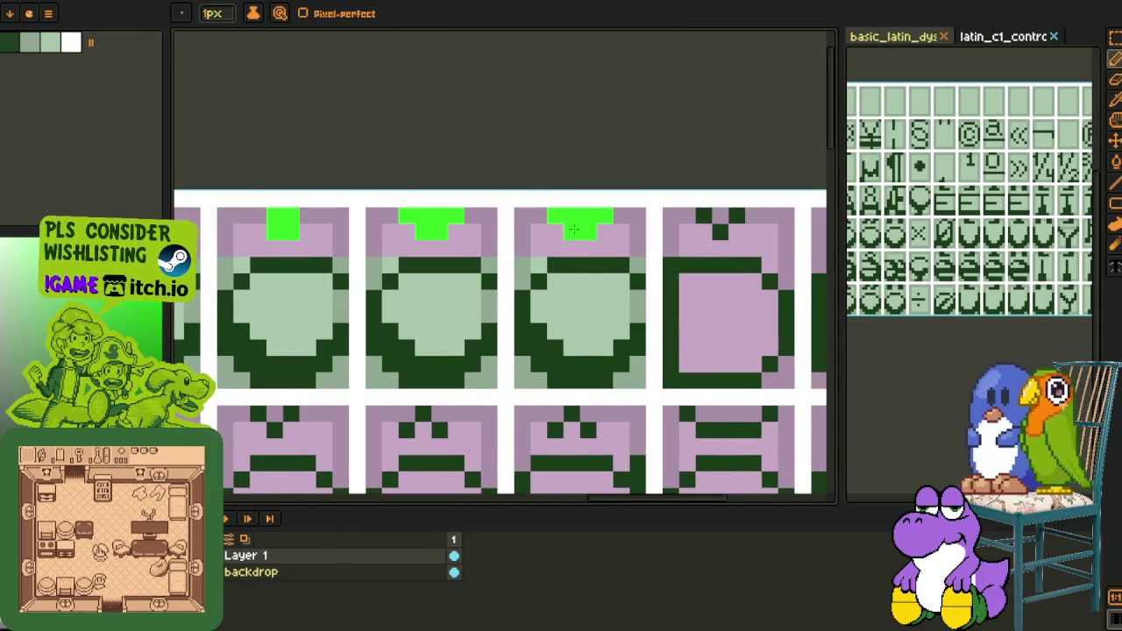
scroll(573, 229, down, 1)
click(642, 218)
scroll(642, 218, up, 1)
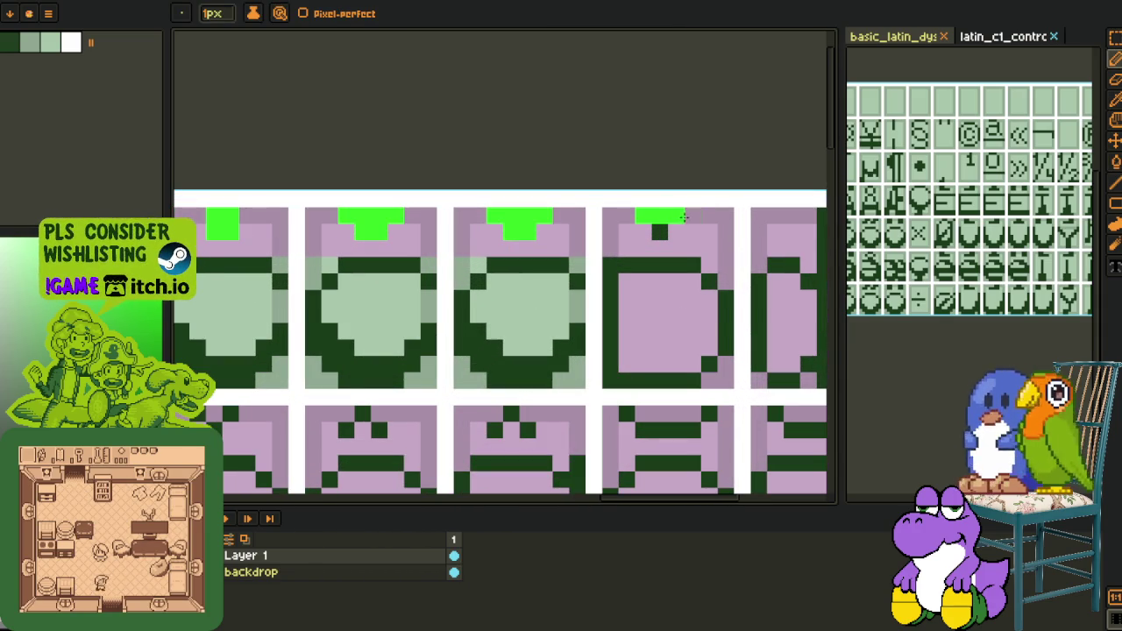
scroll(653, 231, down, 1)
key(i)
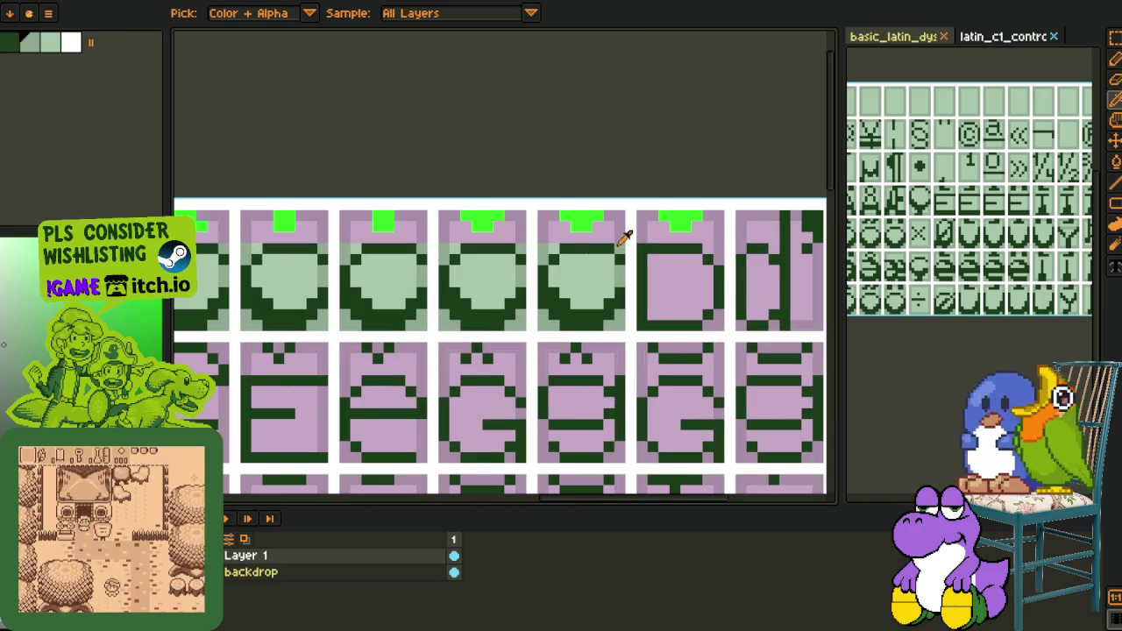
key(b)
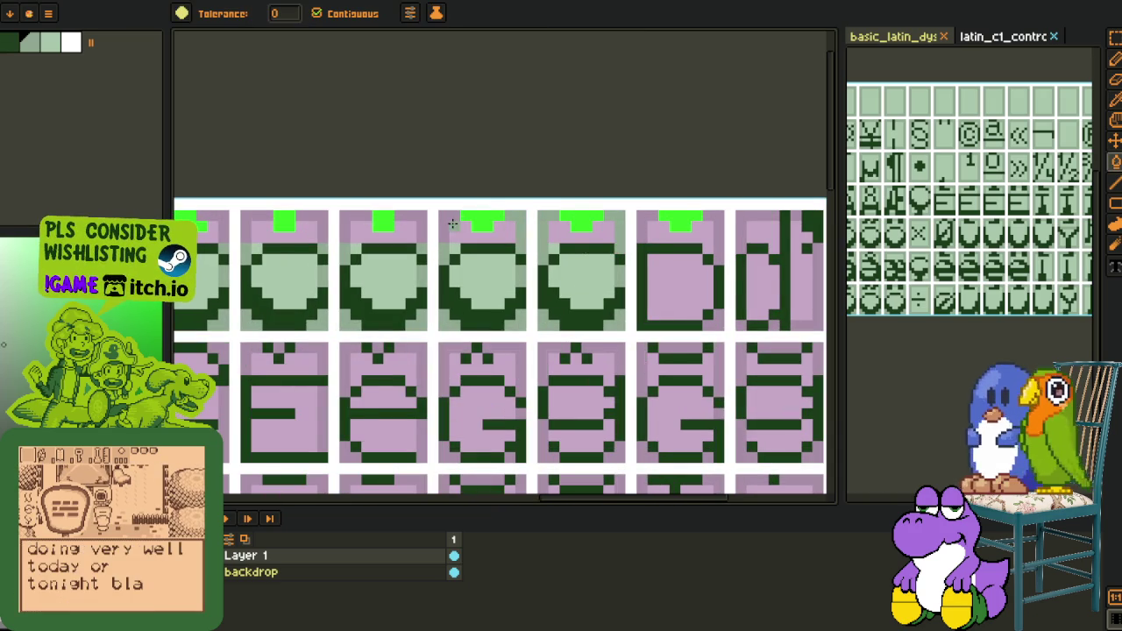
key(ctrl+z)
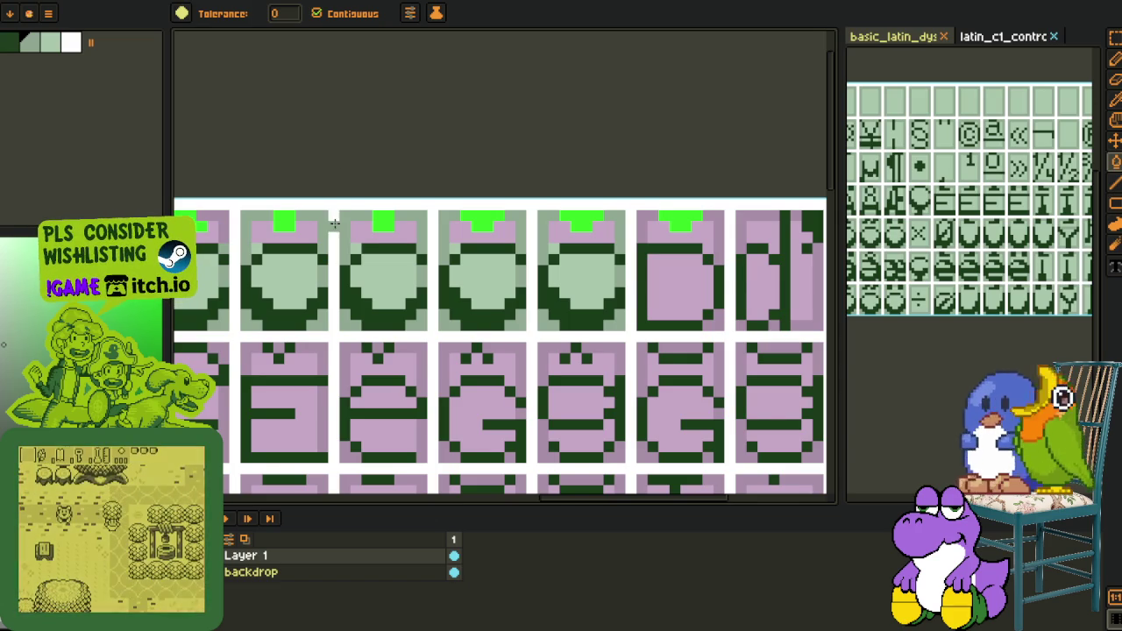
scroll(526, 252, up, 2)
click(421, 263)
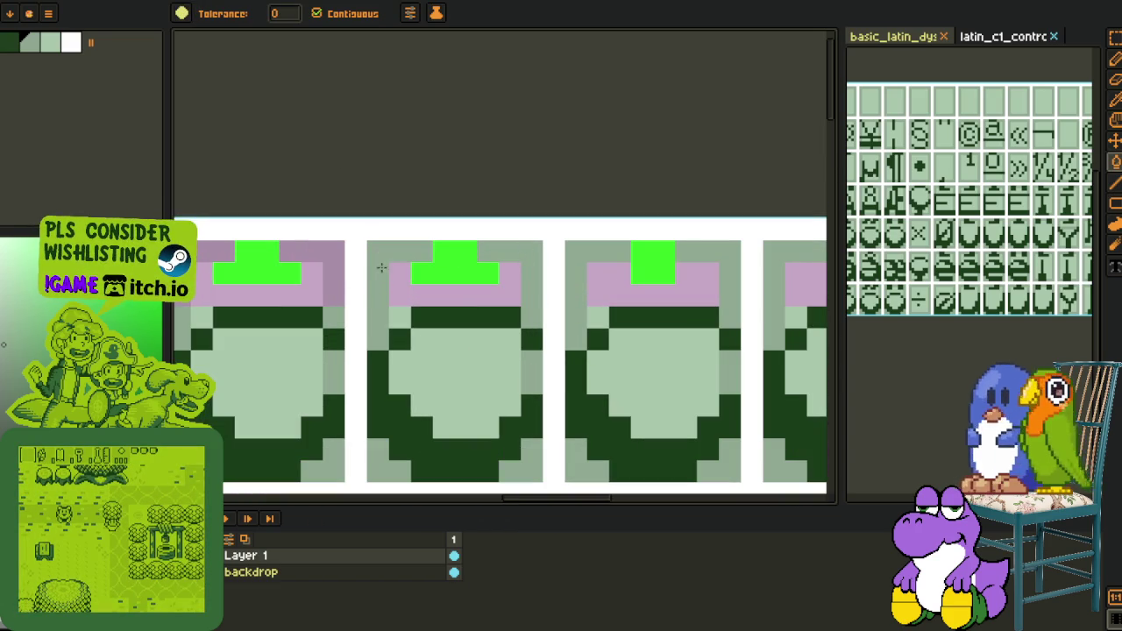
Fill the lilac top rows of the remaining top-row tiles light green
drag(319, 251, 421, 260)
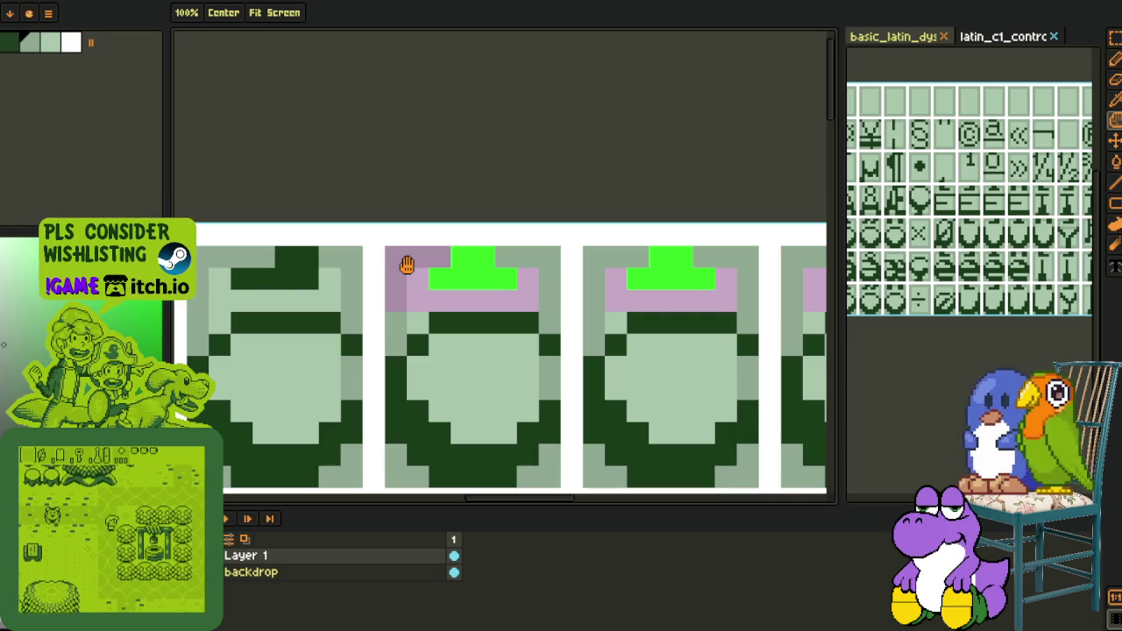
key(g)
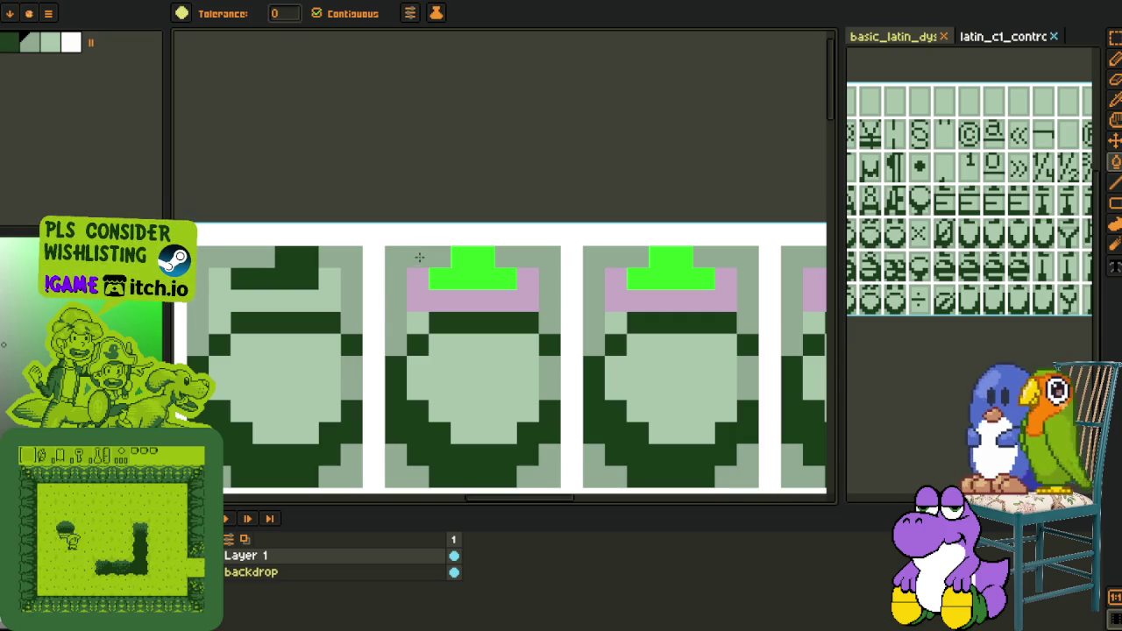
key(i)
key(g)
click(425, 303)
click(649, 290)
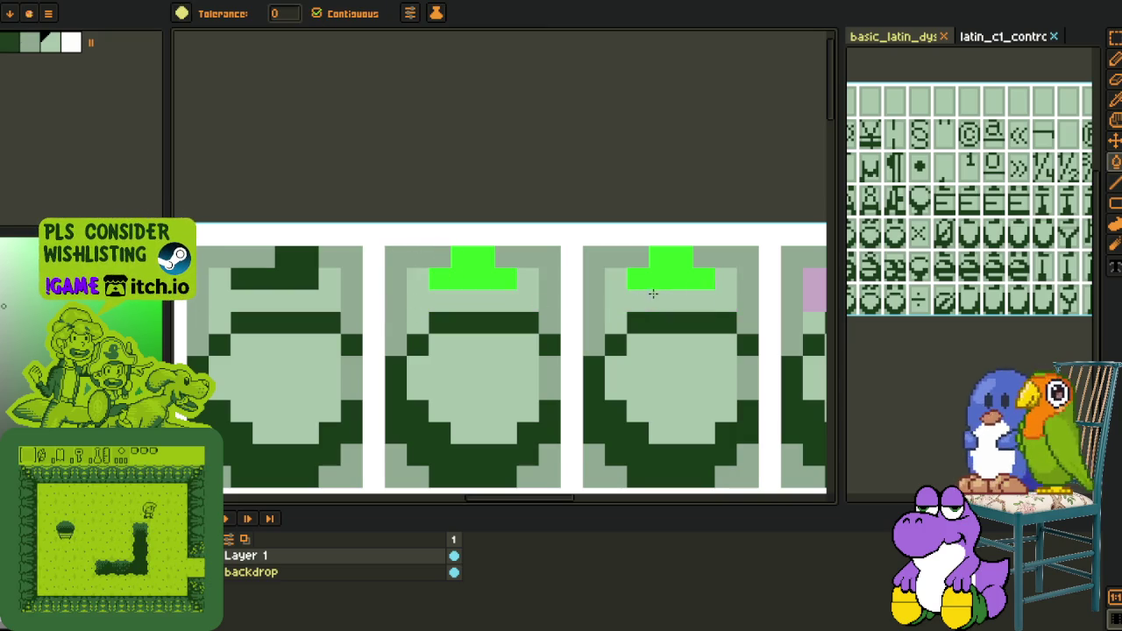
drag(649, 289, 522, 249)
click(507, 258)
drag(637, 276, 543, 246)
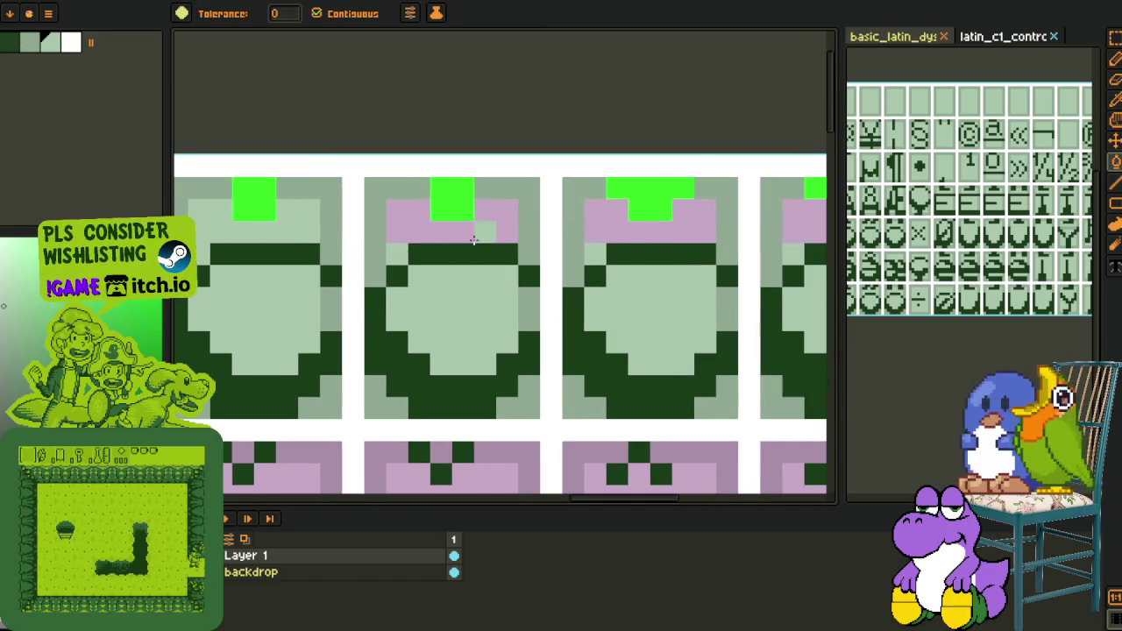
click(670, 211)
drag(682, 230, 502, 214)
key(g)
click(271, 173)
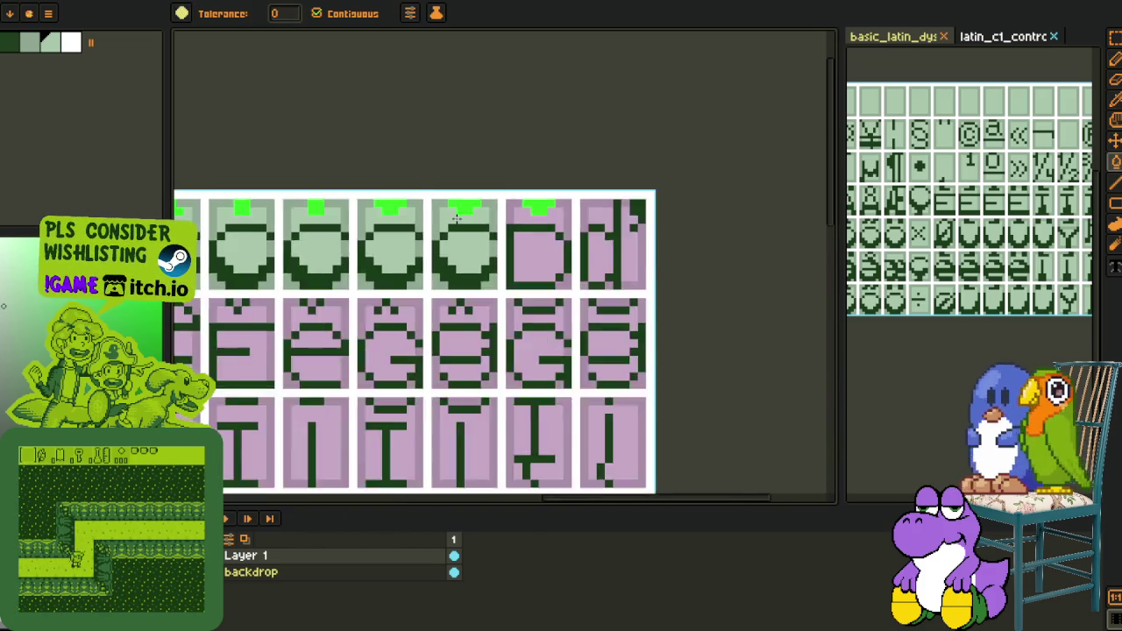
Replace the bright green accent colour with dark green across the sheet
key(i)
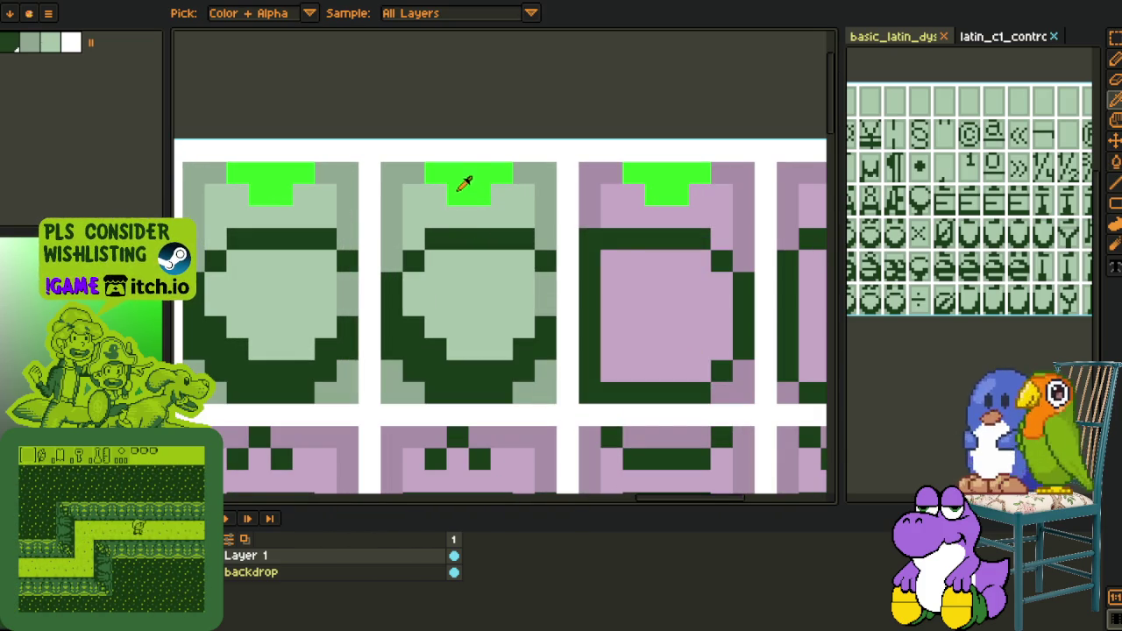
click(467, 184)
key(shift+r)
click(443, 494)
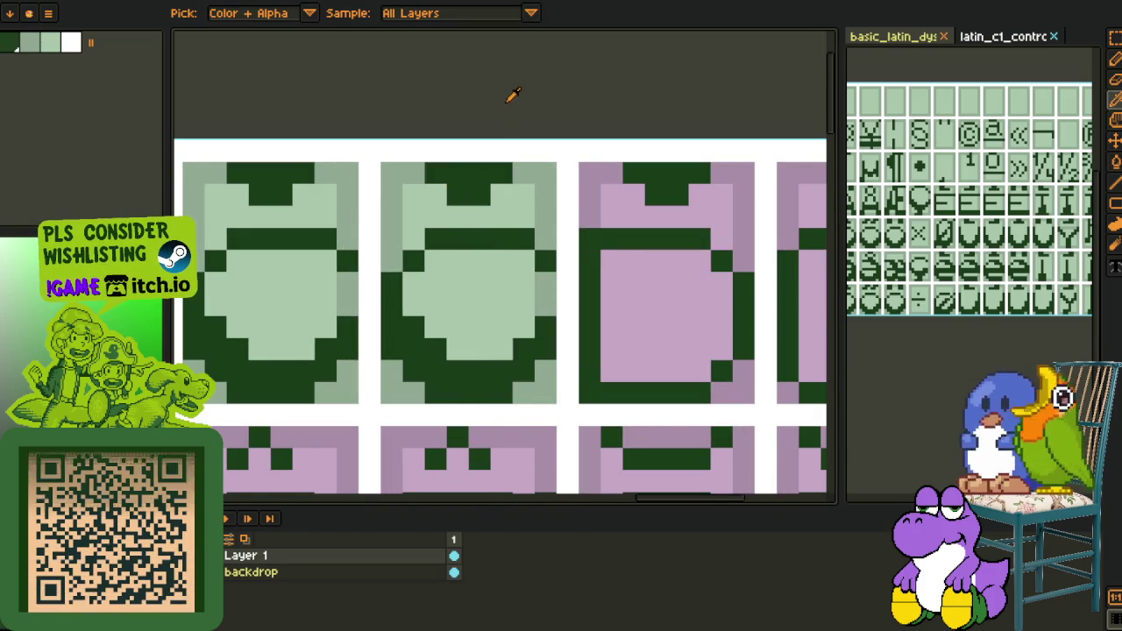
scroll(513, 95, down, 3)
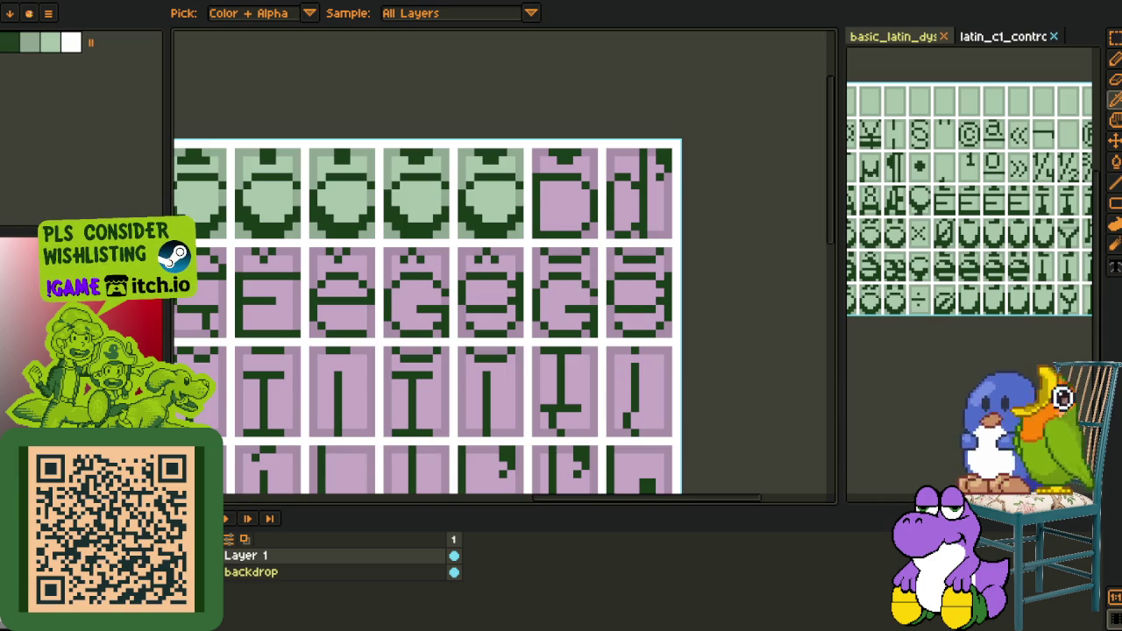
scroll(750, 248, down, 2)
Save the accented glyph font sheet
key(ctrl+s)
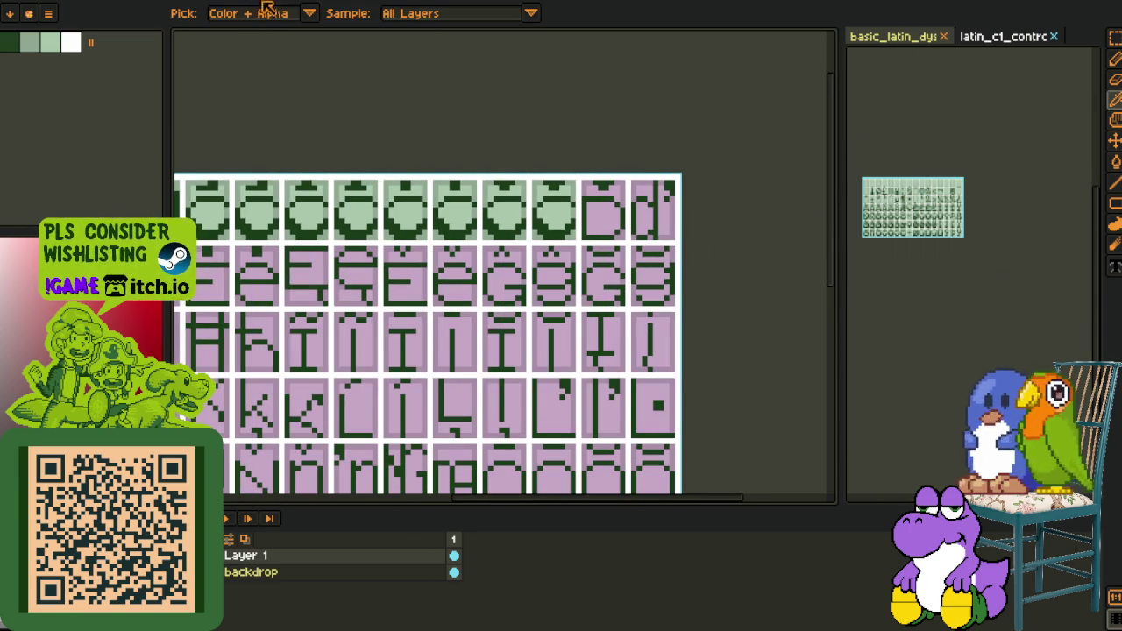
scroll(421, 132, down, 3)
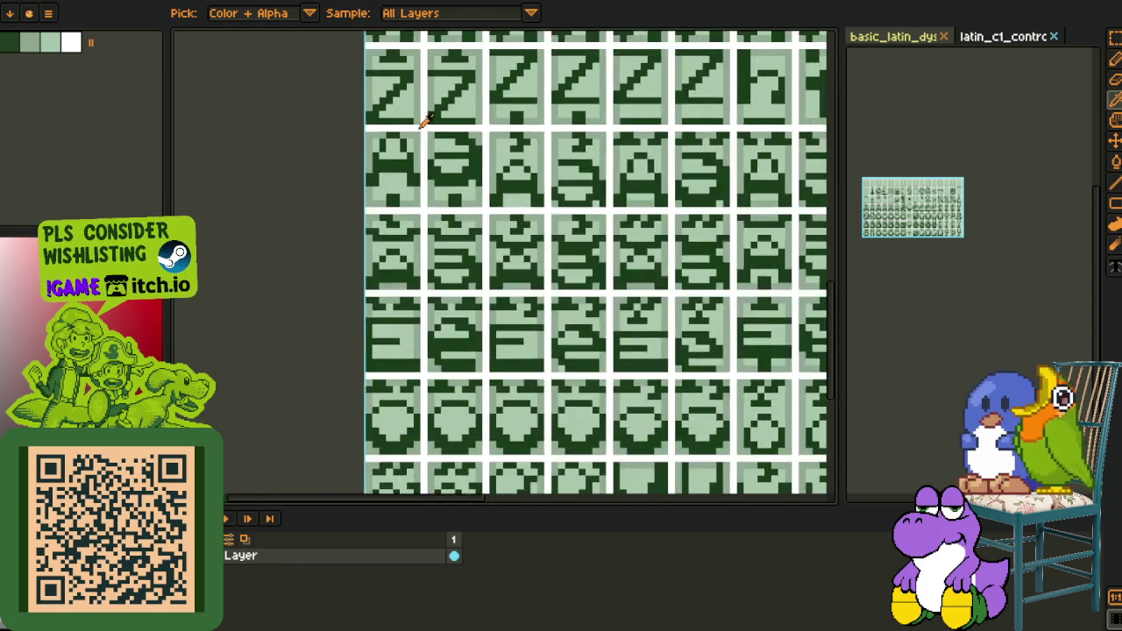
scroll(464, 181, down, 2)
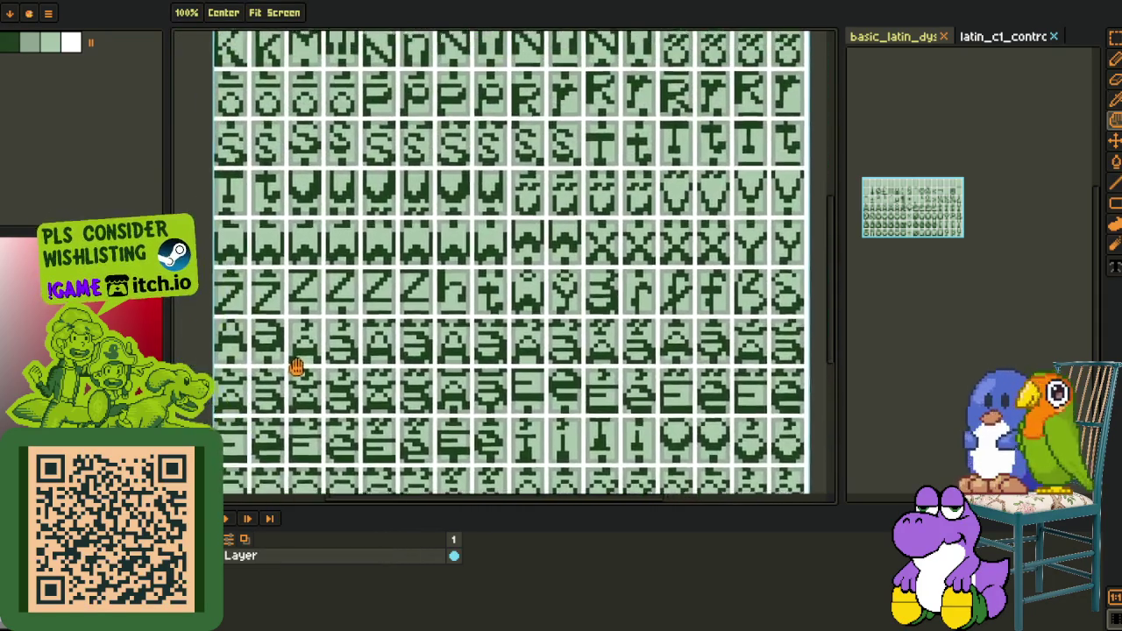
Select the D glyph cell on the green reference sheet, then switch to the pink glyph sheet
drag(382, 209, 295, 442)
scroll(296, 443, up, 2)
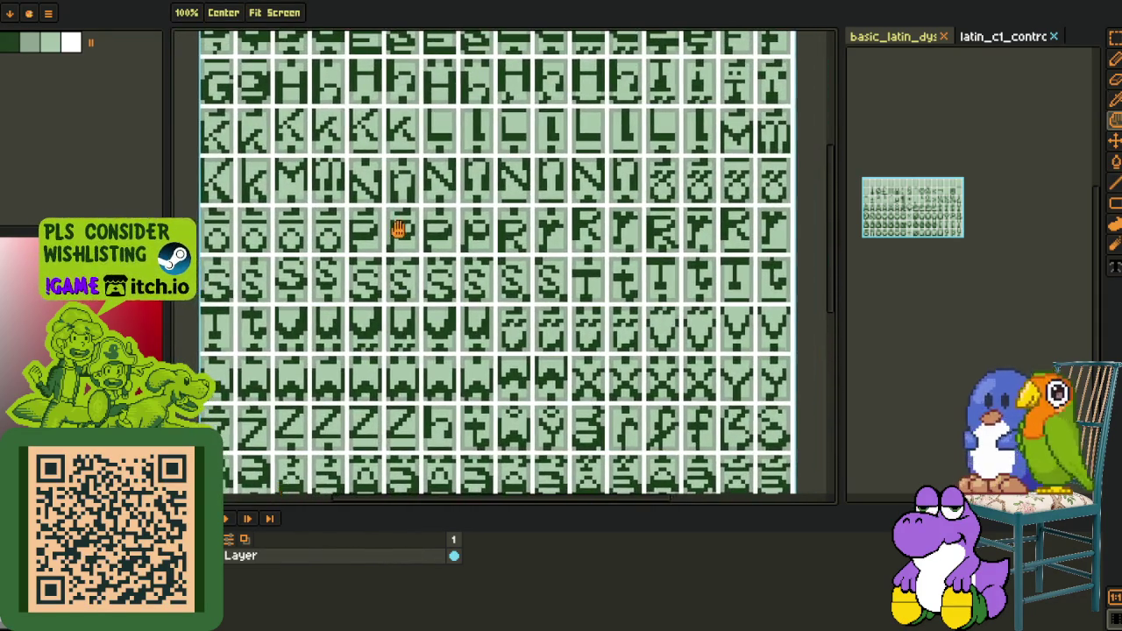
scroll(385, 290, up, 1)
scroll(351, 263, up, 2)
scroll(311, 185, up, 1)
scroll(295, 233, up, 3)
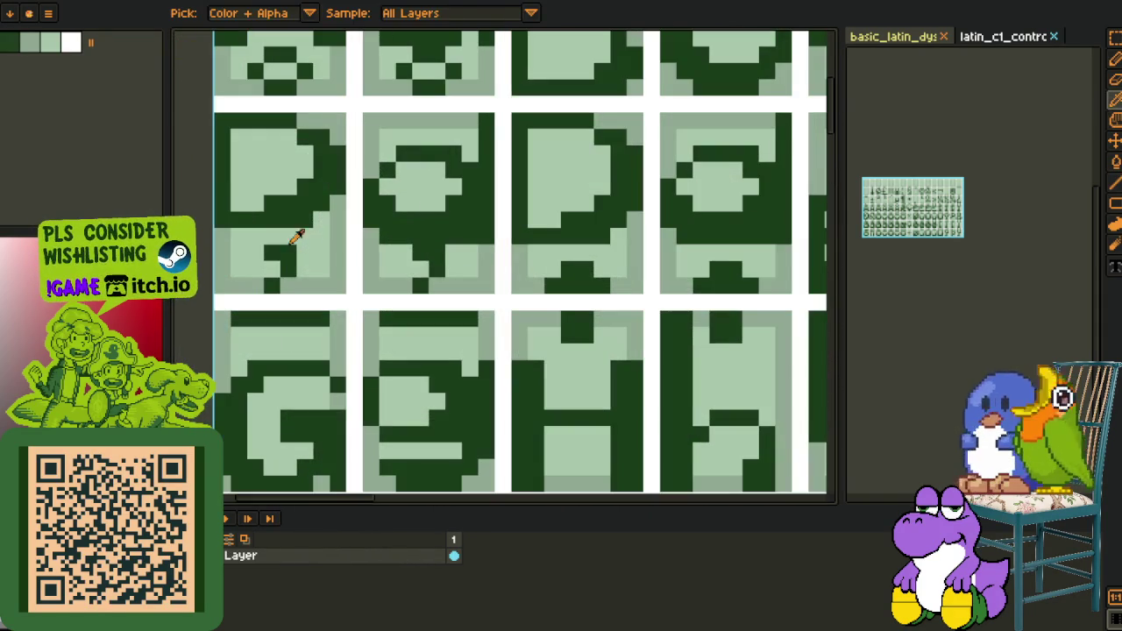
key(m)
drag(215, 113, 349, 230)
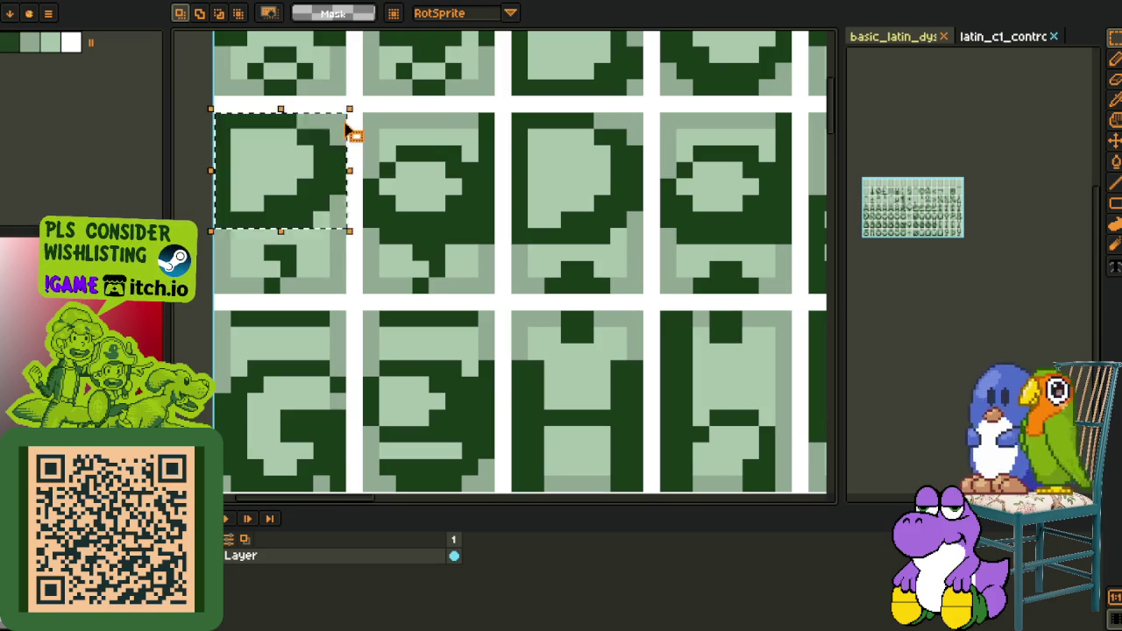
key(ctrl+Tab)
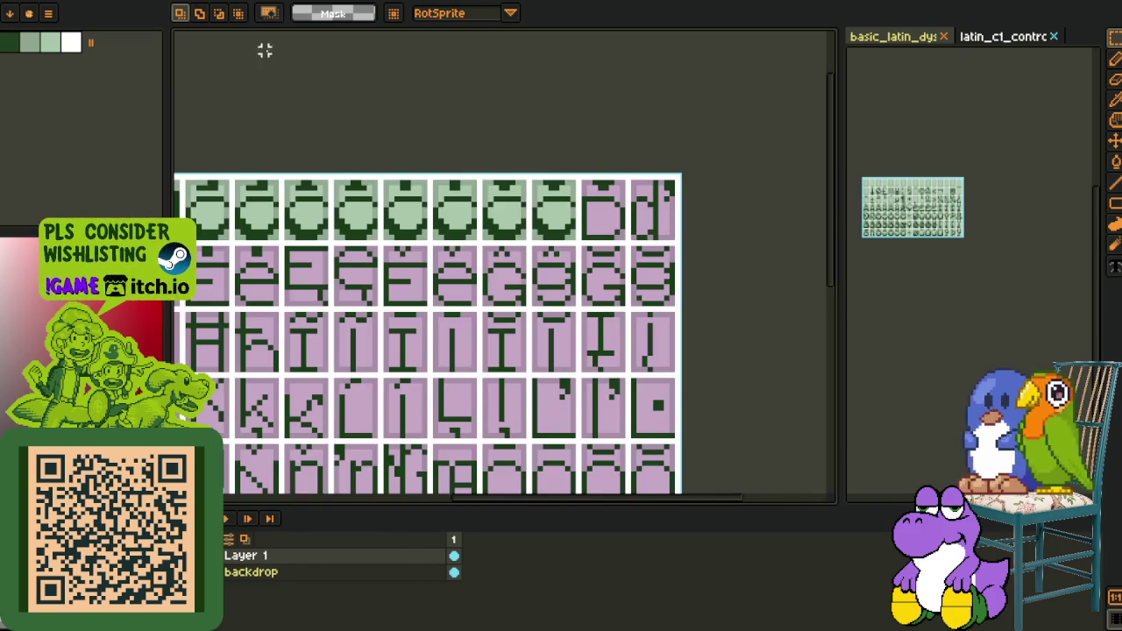
Paste the copied D into the top-middle pink cell and commit it
scroll(487, 207, up, 2)
scroll(486, 207, up, 1)
scroll(486, 207, down, 2)
key(ctrl+v)
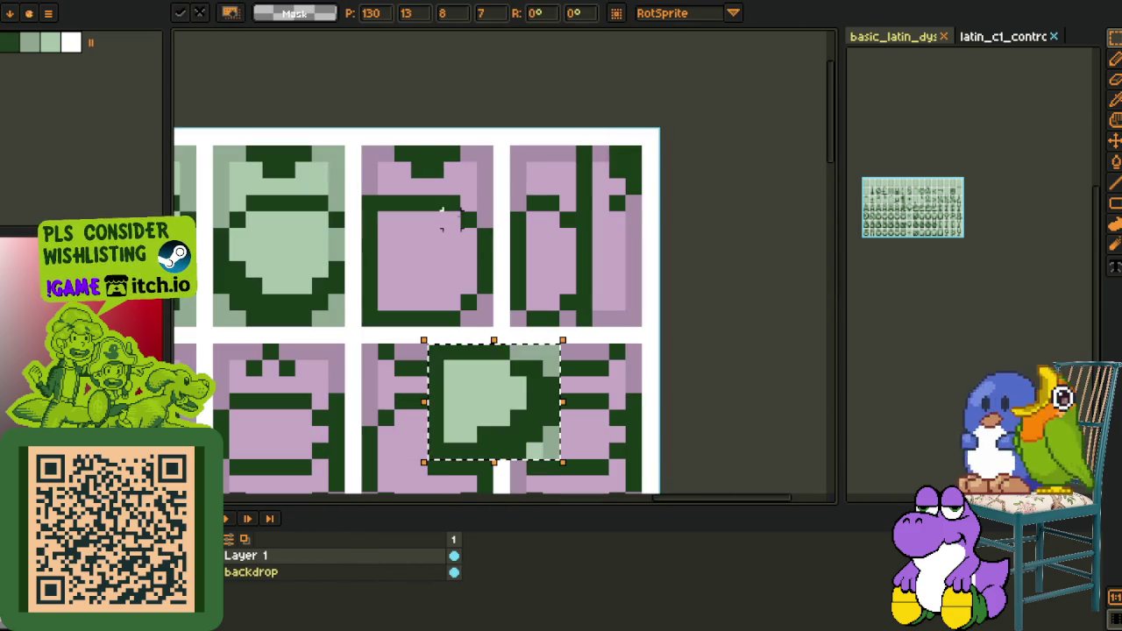
drag(483, 376, 425, 252)
key(Return)
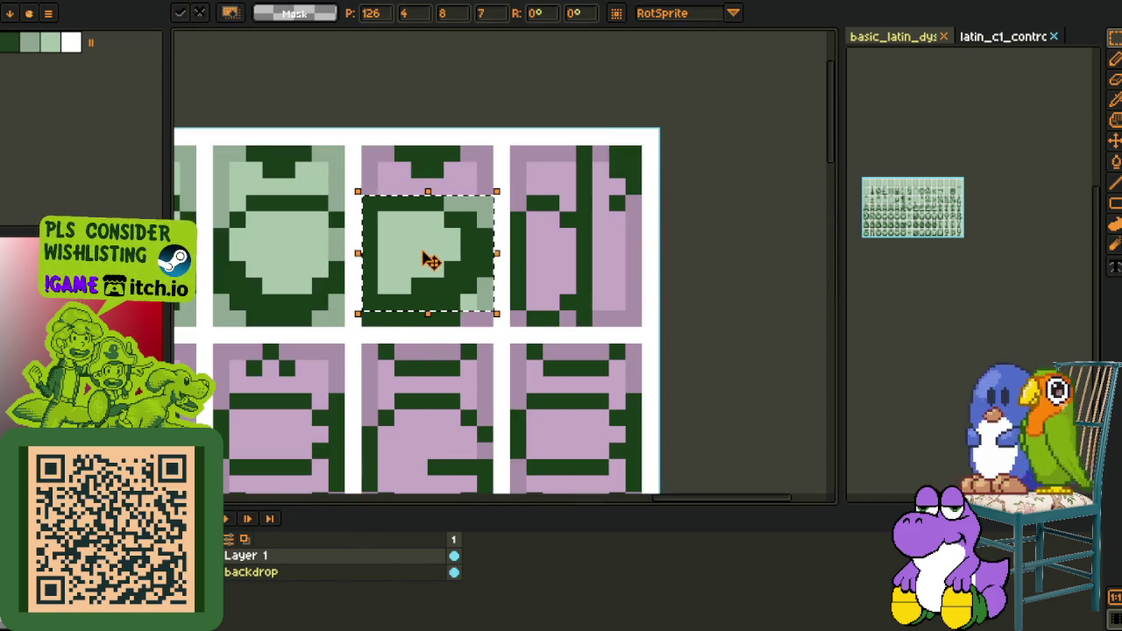
key(ctrl+d)
Shift the upper part of the D down and fill the pink stripe light green
drag(370, 251, 487, 327)
drag(442, 255, 456, 267)
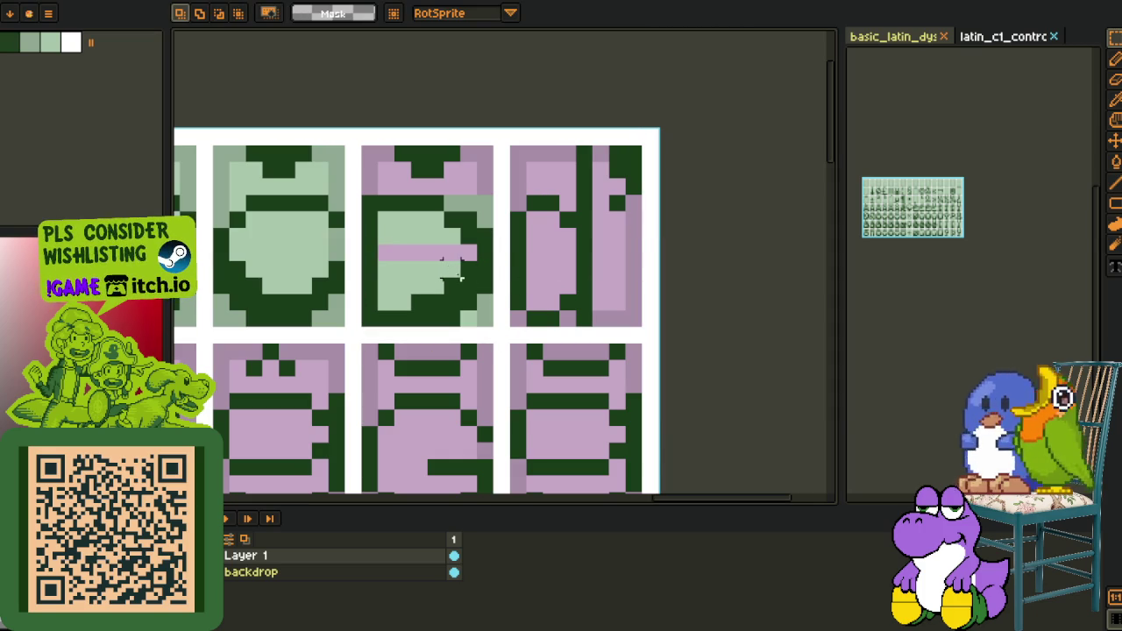
key(p)
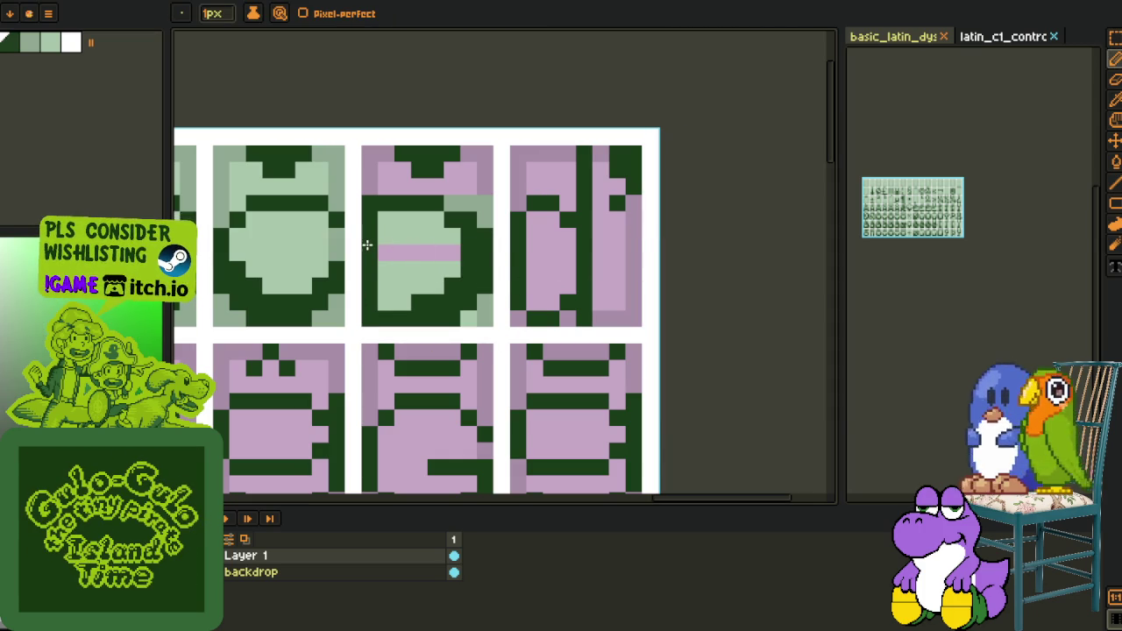
key(g)
click(389, 251)
Recolour a pixel in the D's upper right and fill the leftover pink area light green
key(i)
click(478, 313)
key(b)
alt+click(481, 186)
click(479, 203)
key(alt)
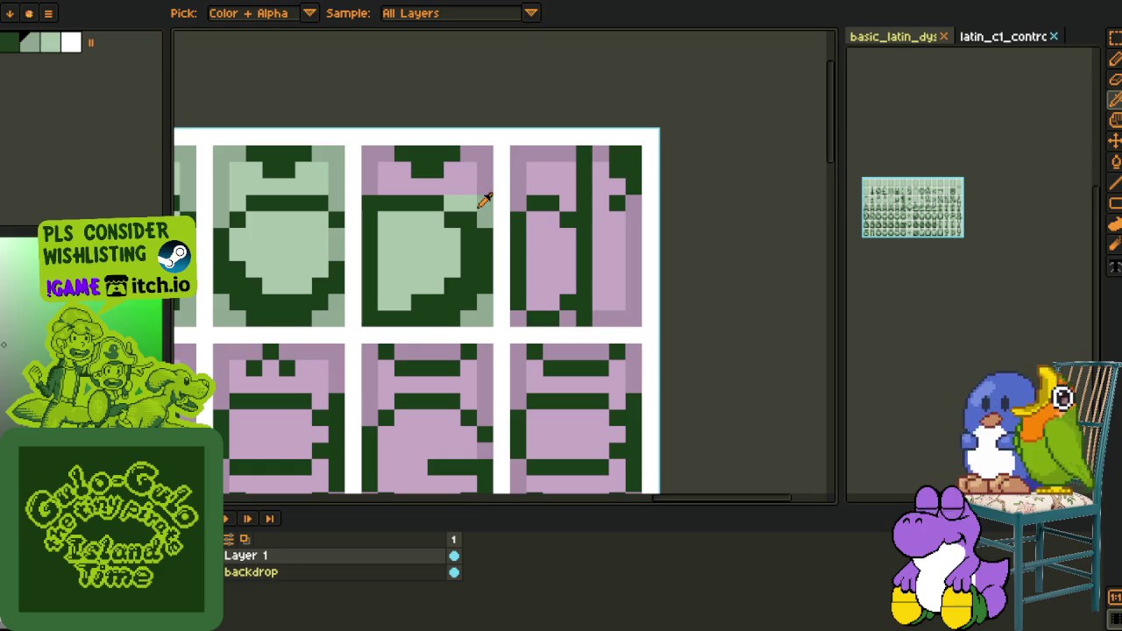
key(g)
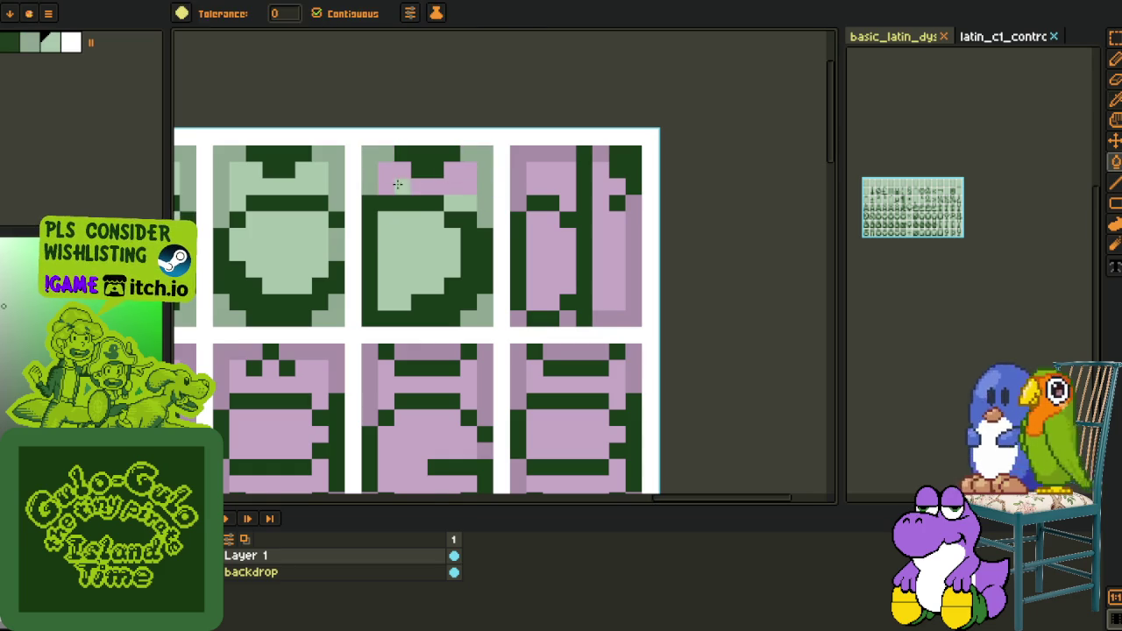
click(379, 175)
scroll(379, 175, down, 3)
Replace dark green with dark red in the finished top-row glyphs
key(alt)
scroll(518, 161, down, 2)
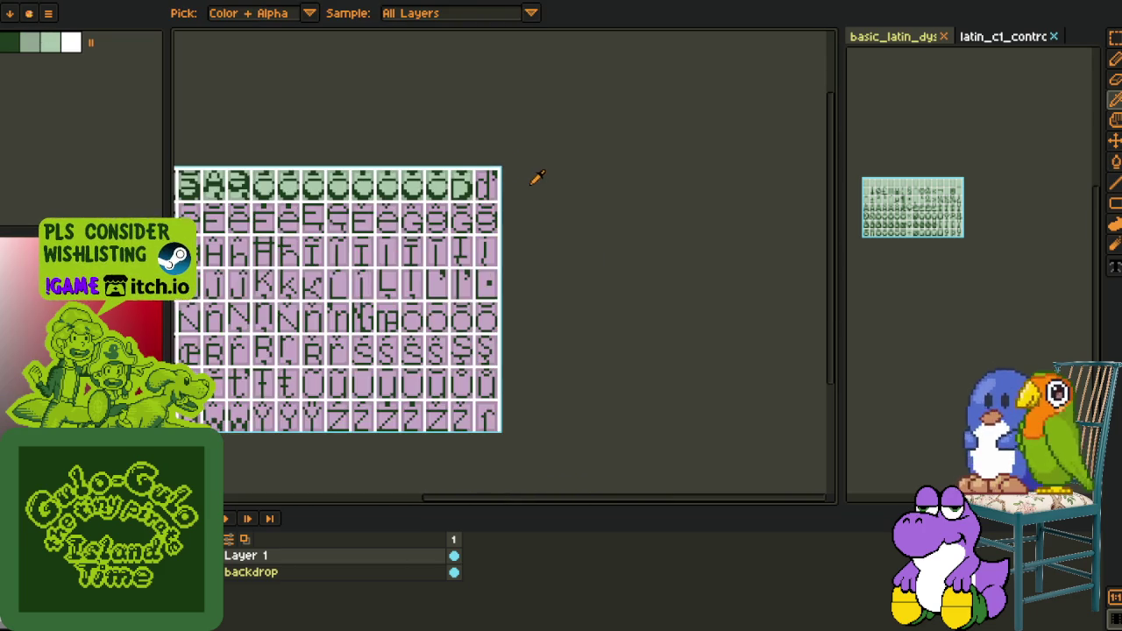
scroll(534, 178, up, 2)
scroll(460, 192, up, 2)
key(space)
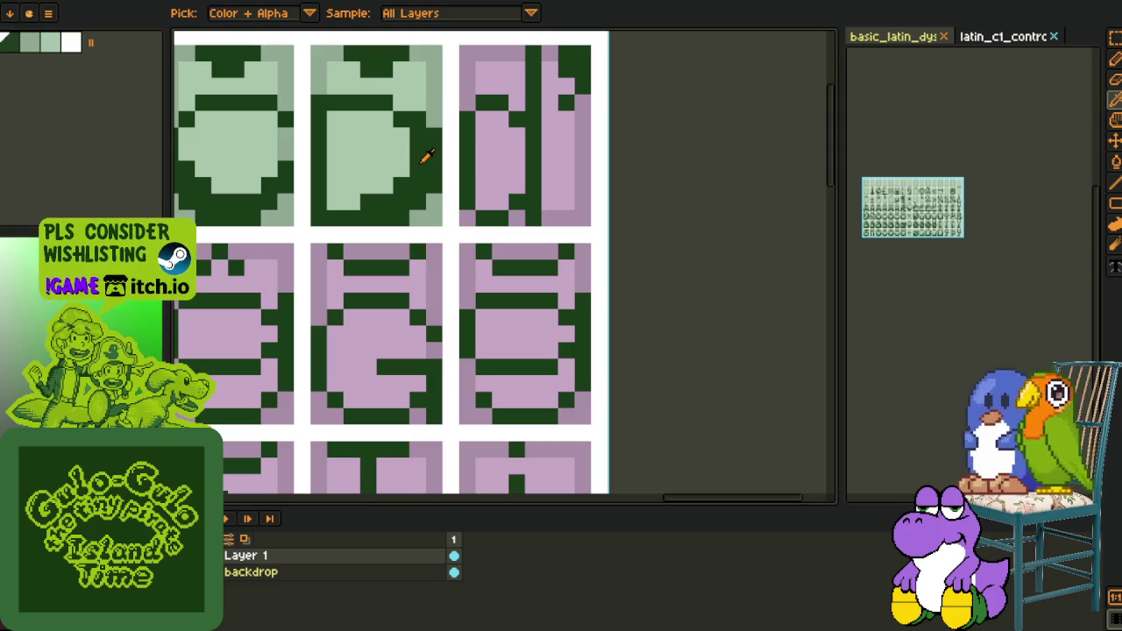
click(446, 493)
Pencil dark accent pixels along the top of the first glyph
scroll(626, 328, down, 5)
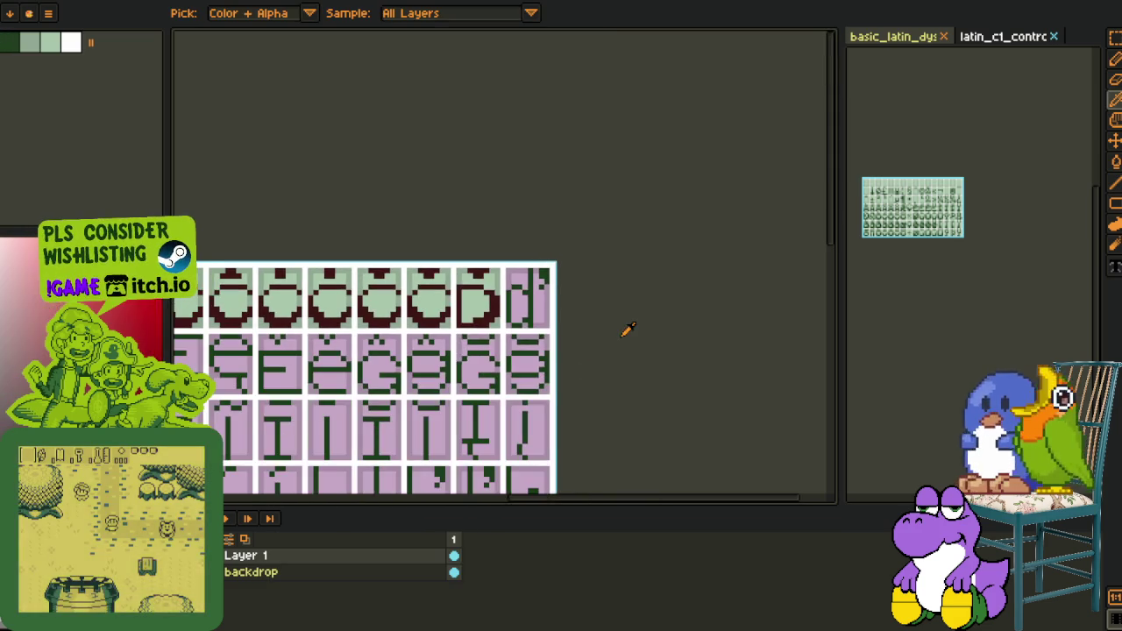
drag(549, 290, 636, 274)
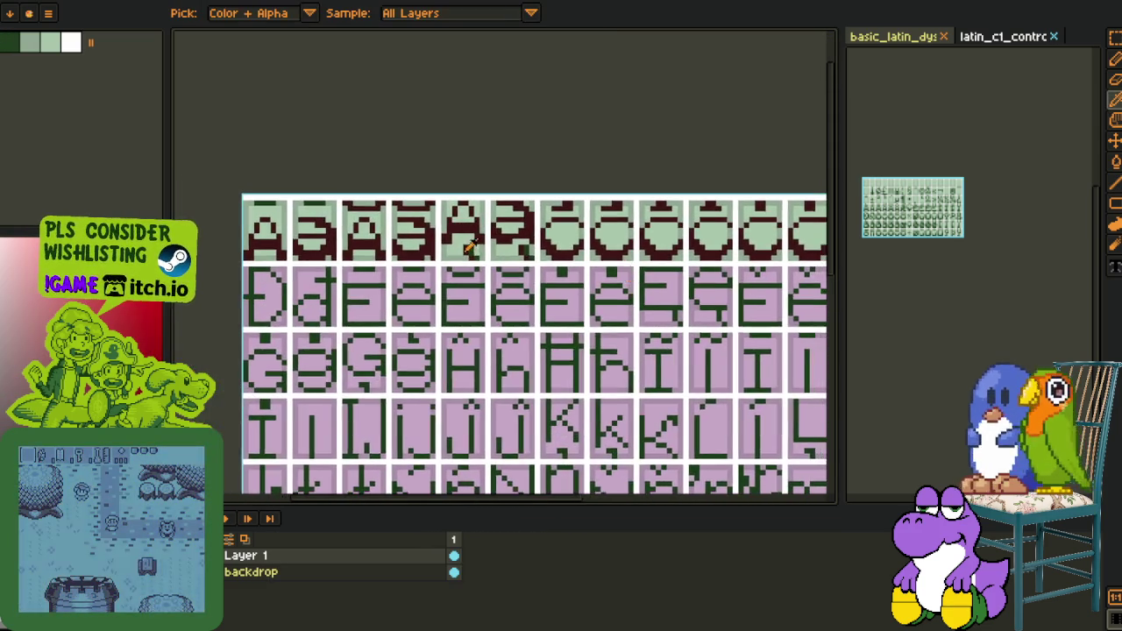
scroll(464, 246, up, 3)
key(g)
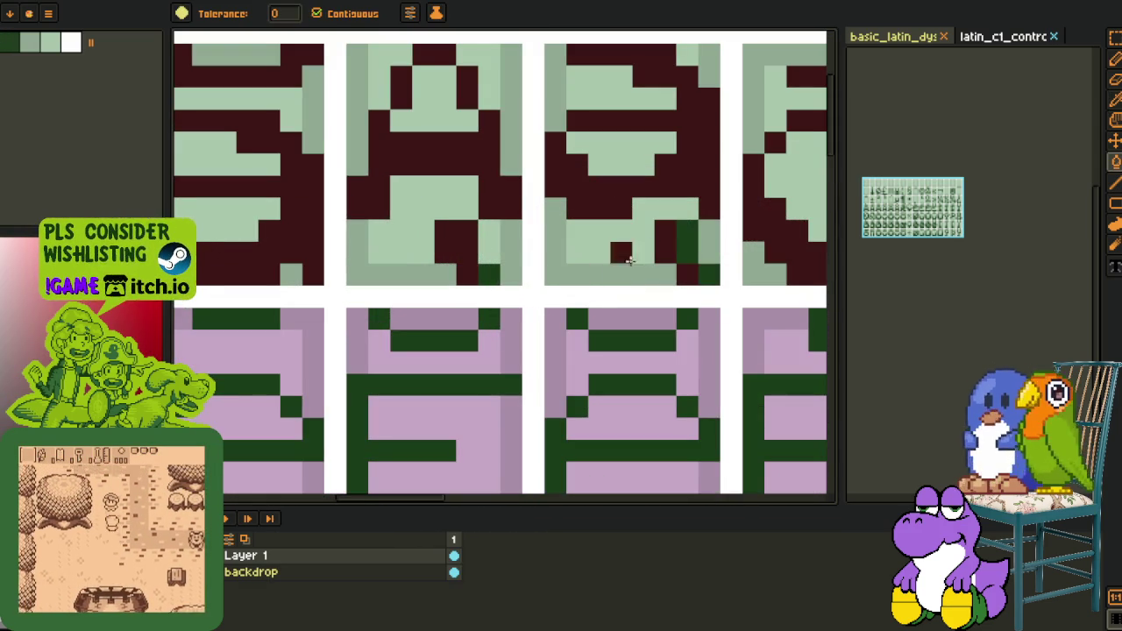
scroll(489, 275, down, 2)
scroll(401, 251, up, 1)
key(b)
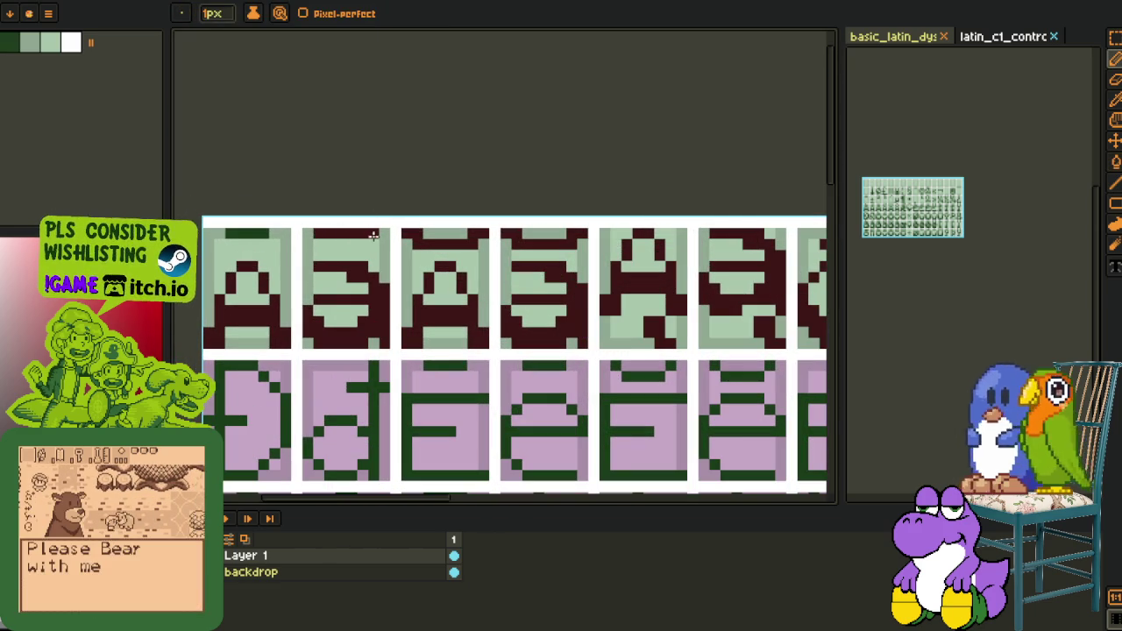
mouse_move(250, 229)
mouse_down()
mouse_move(280, 230)
mouse_move(220, 229)
mouse_up()
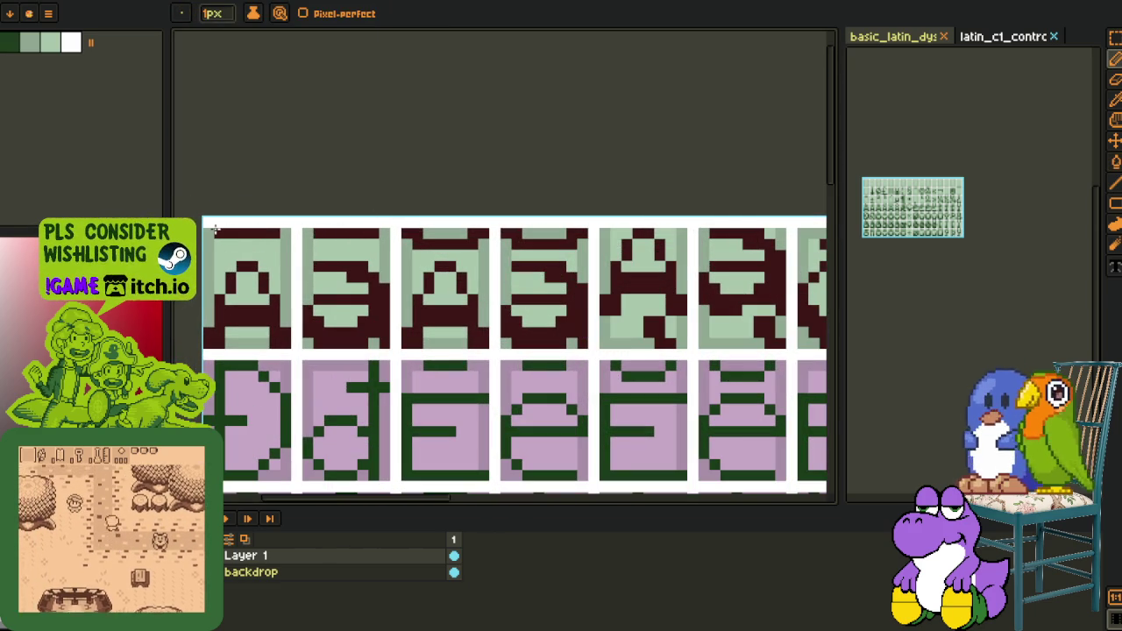
key(i)
scroll(286, 153, down, 1)
scroll(298, 153, down, 1)
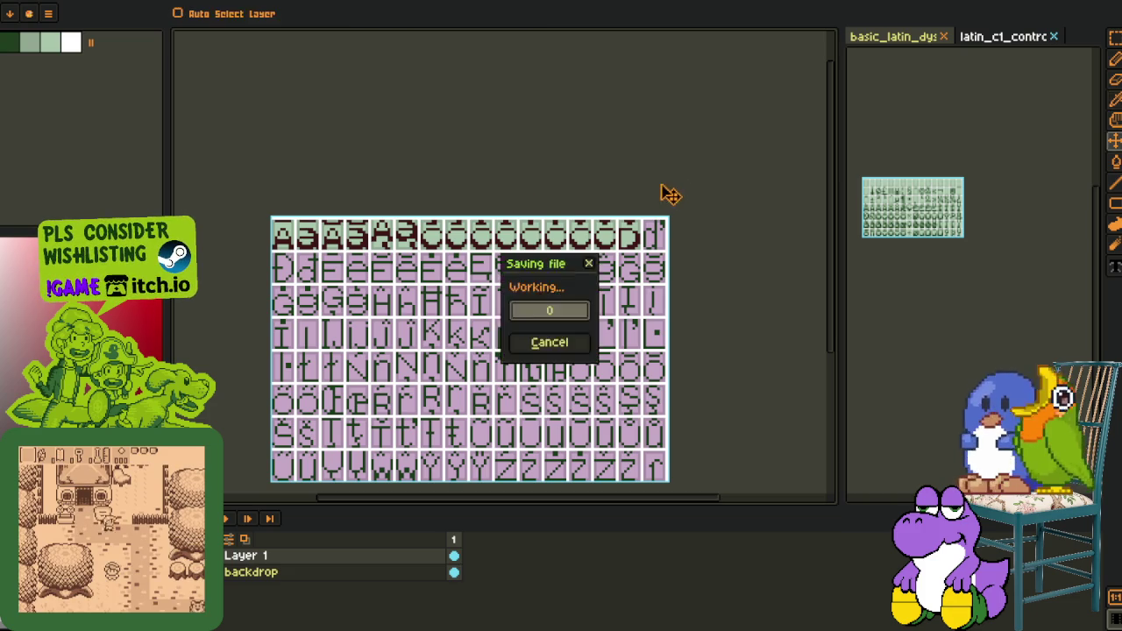
drag(631, 186, 464, 125)
Bucket-fill all of the accented d's dark green outline pixels dark red
scroll(483, 143, up, 5)
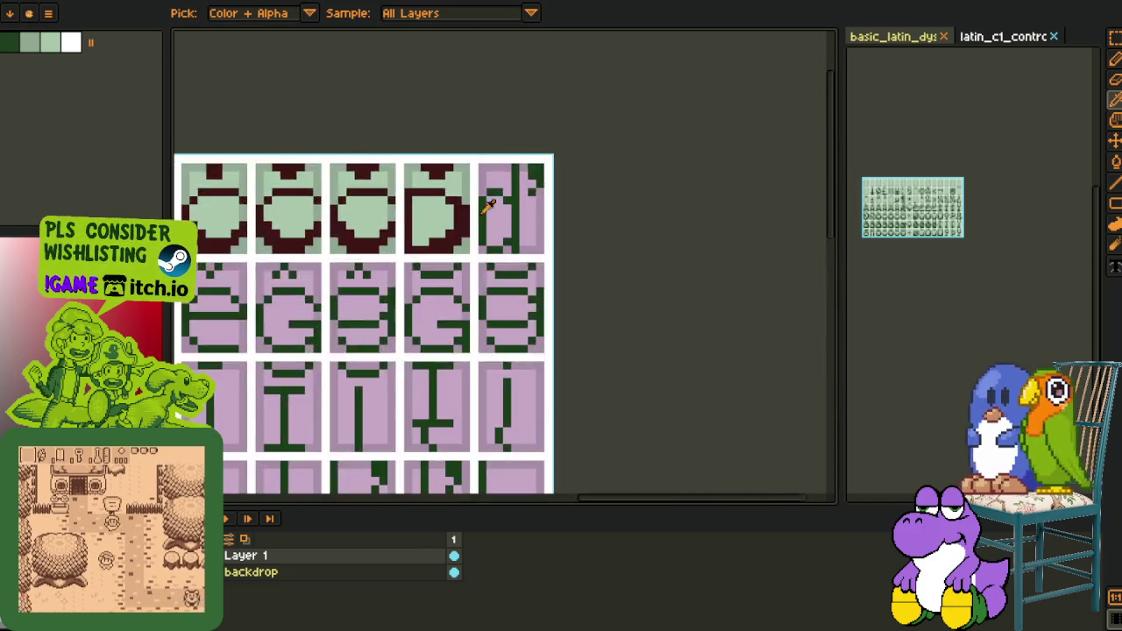
scroll(456, 202, up, 5)
key(space)
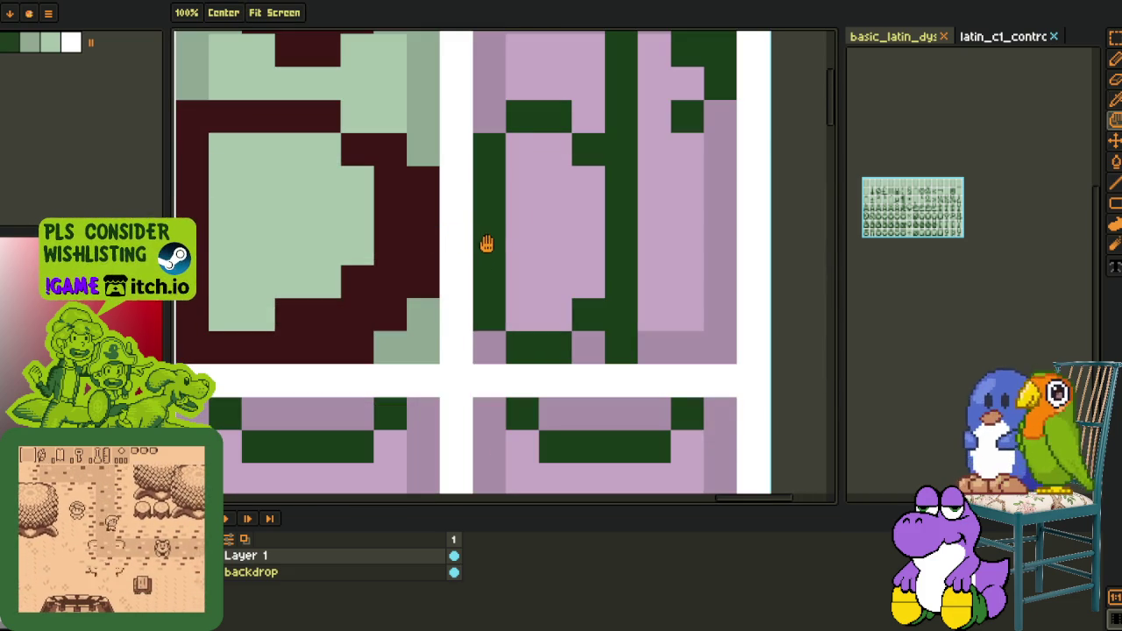
click(490, 228)
click(538, 348)
click(597, 315)
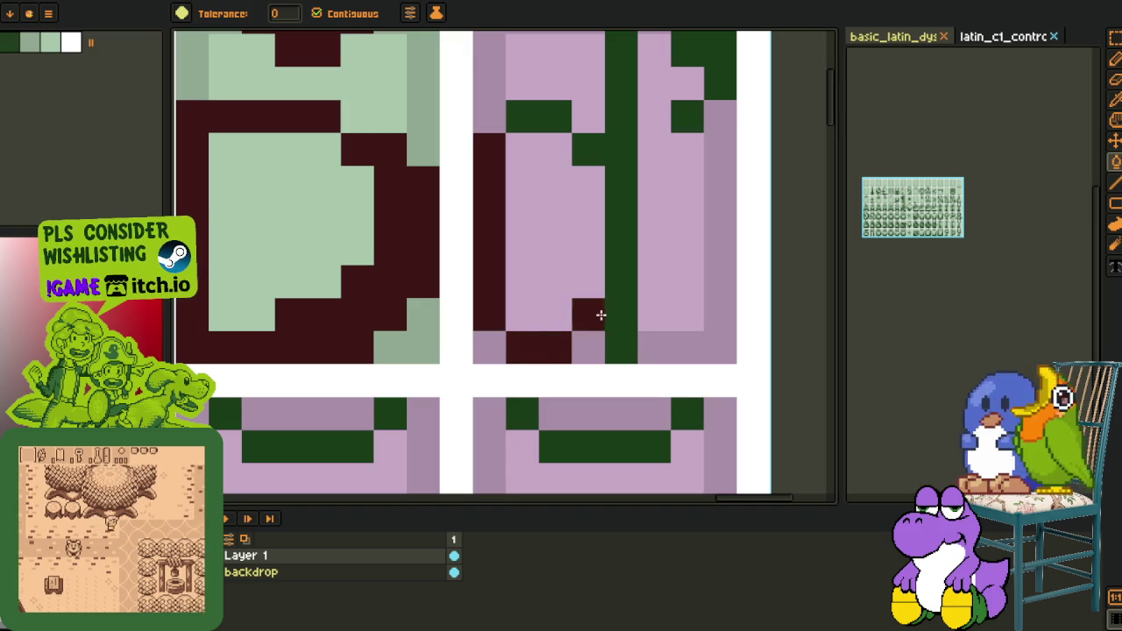
click(622, 263)
click(538, 116)
drag(581, 120, 474, 269)
click(613, 219)
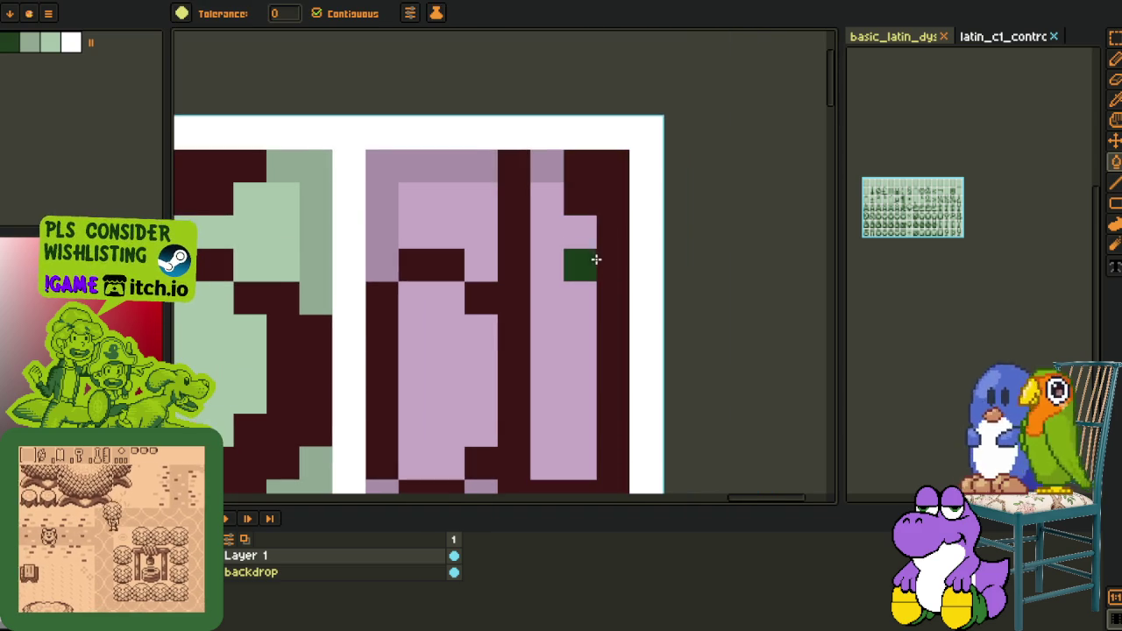
click(596, 260)
click(602, 269)
drag(506, 412, 609, 233)
Fill the d's mauve interior, right column and bottom with the light green background colour
key(b)
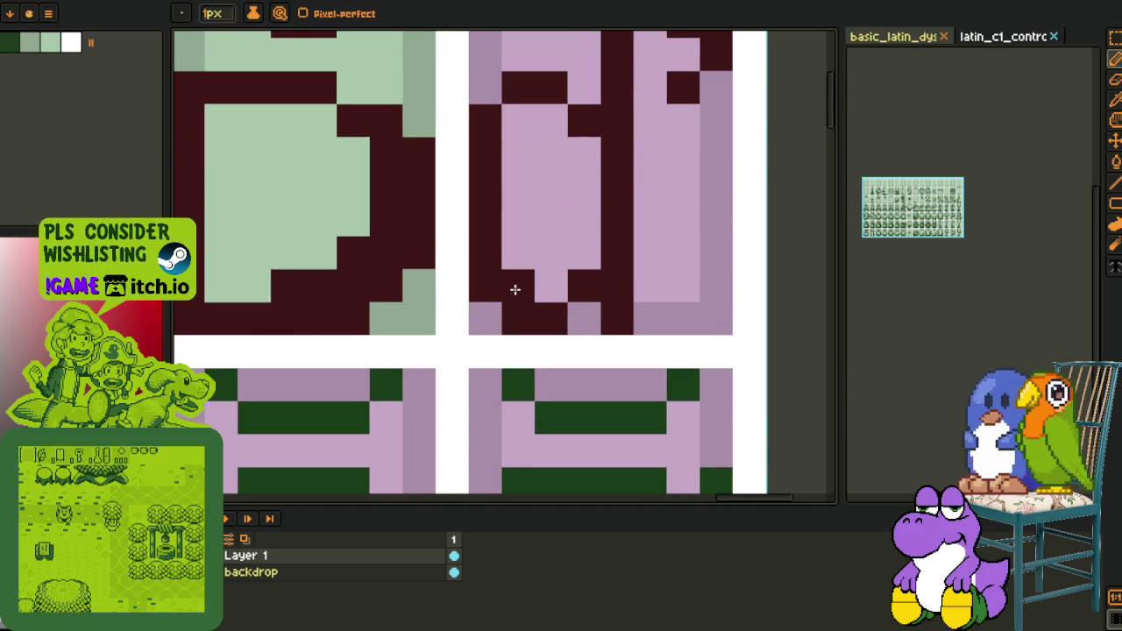
key(o)
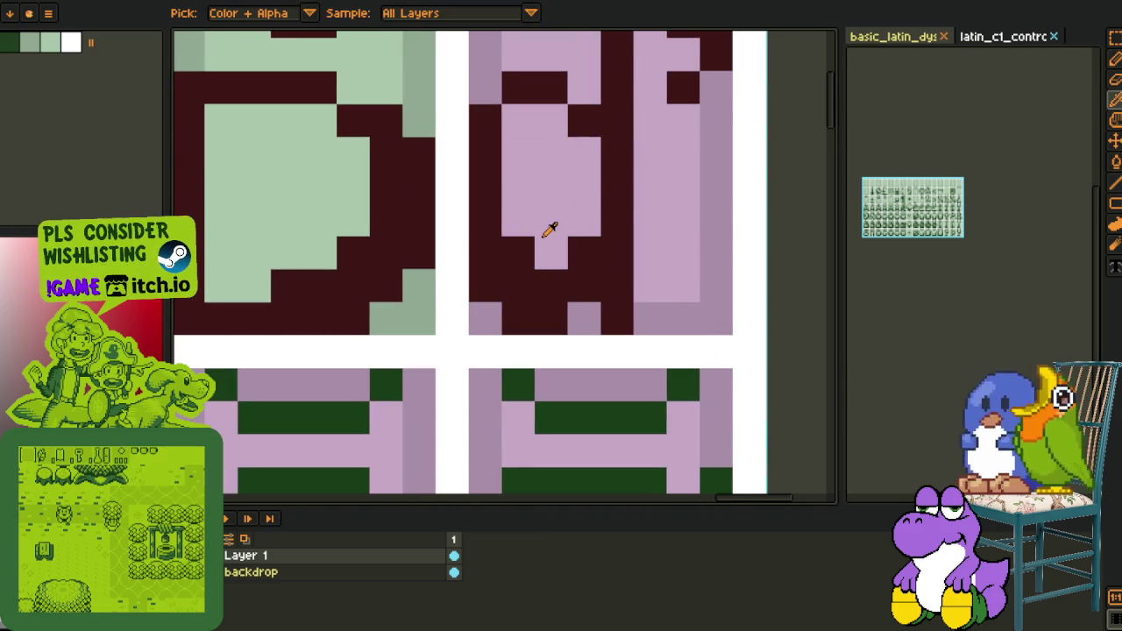
click(333, 198)
key(g)
click(537, 226)
click(659, 218)
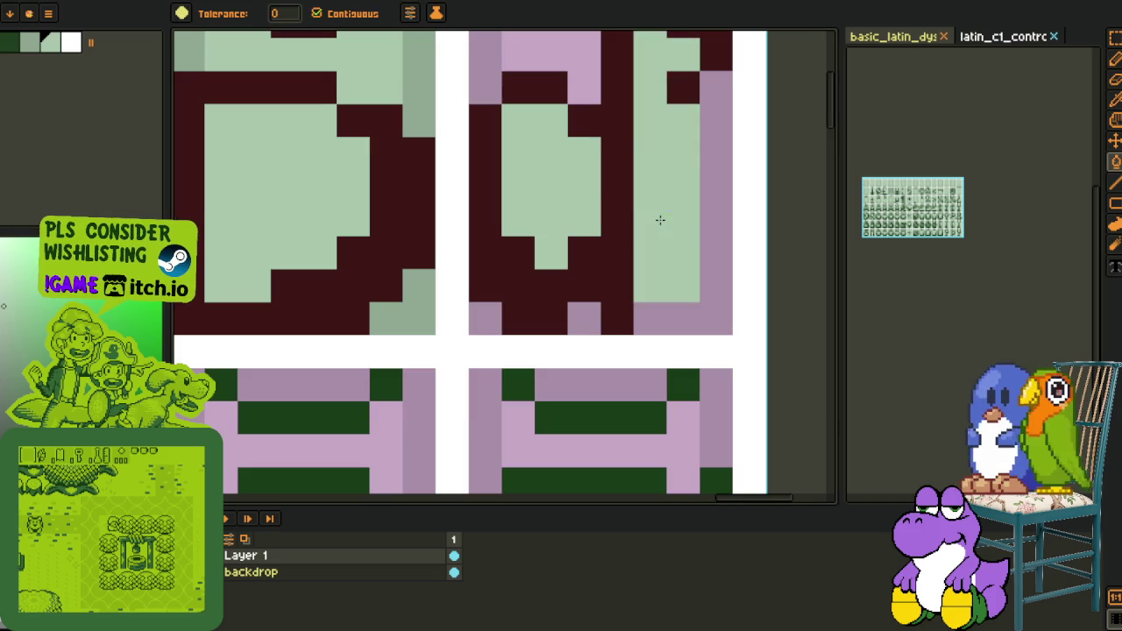
key(p)
drag(619, 92, 613, 210)
key(o)
key(g)
click(482, 180)
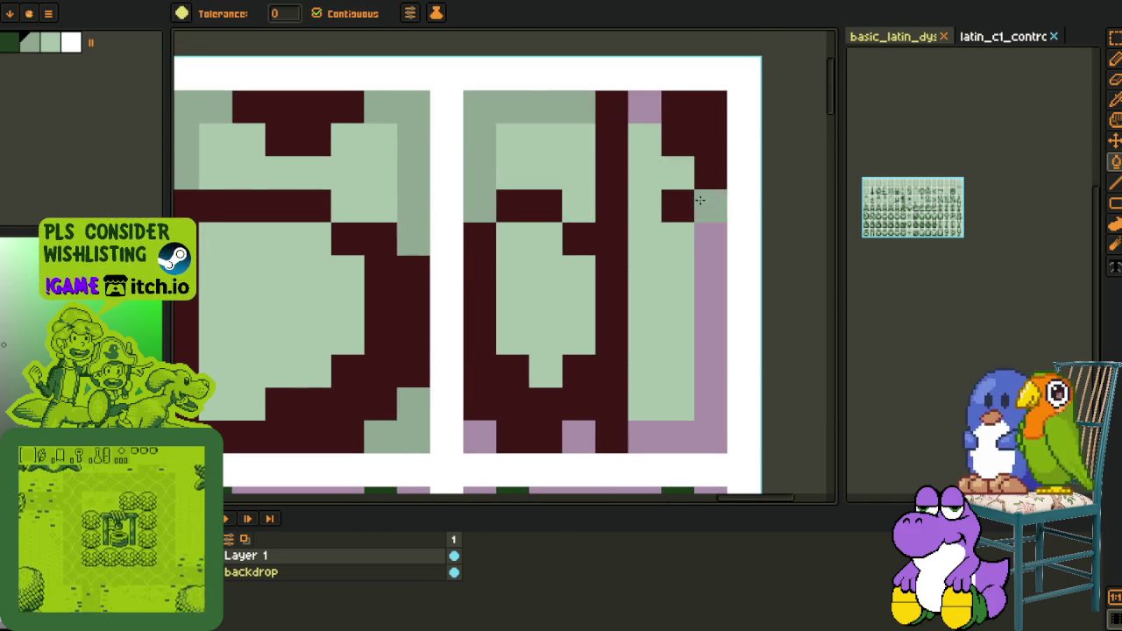
click(697, 351)
scroll(595, 307, down, 3)
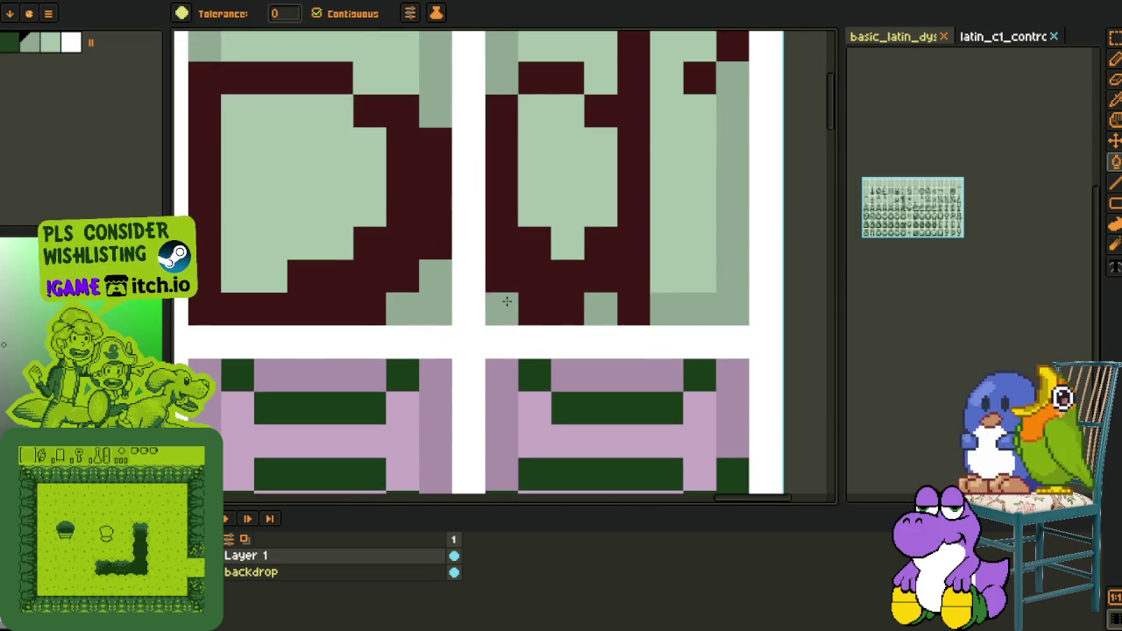
key(o)
scroll(507, 301, down, 5)
click(682, 267)
scroll(481, 298, down, 1)
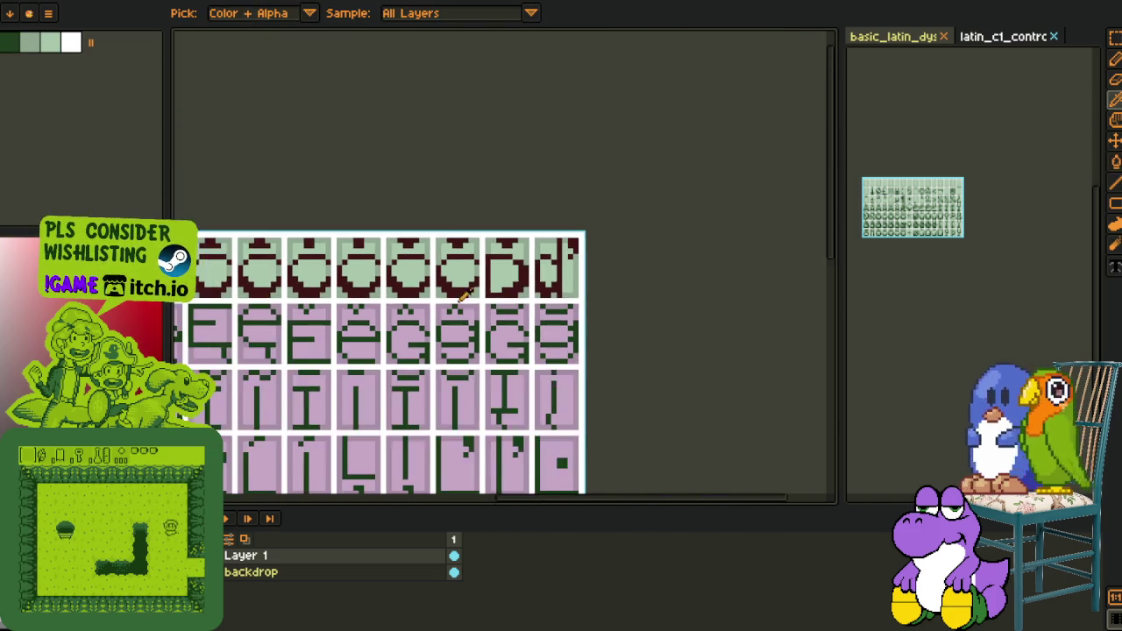
Select the D glyph cell on the reference sheet, cutting and restoring it
scroll(552, 276, up, 2)
scroll(383, 222, down, 1)
scroll(942, 231, up, 2)
scroll(936, 254, up, 2)
scroll(933, 277, up, 1)
scroll(923, 254, up, 2)
key(m)
drag(958, 303, 858, 187)
key(ctrl+x)
key(ctrl+z)
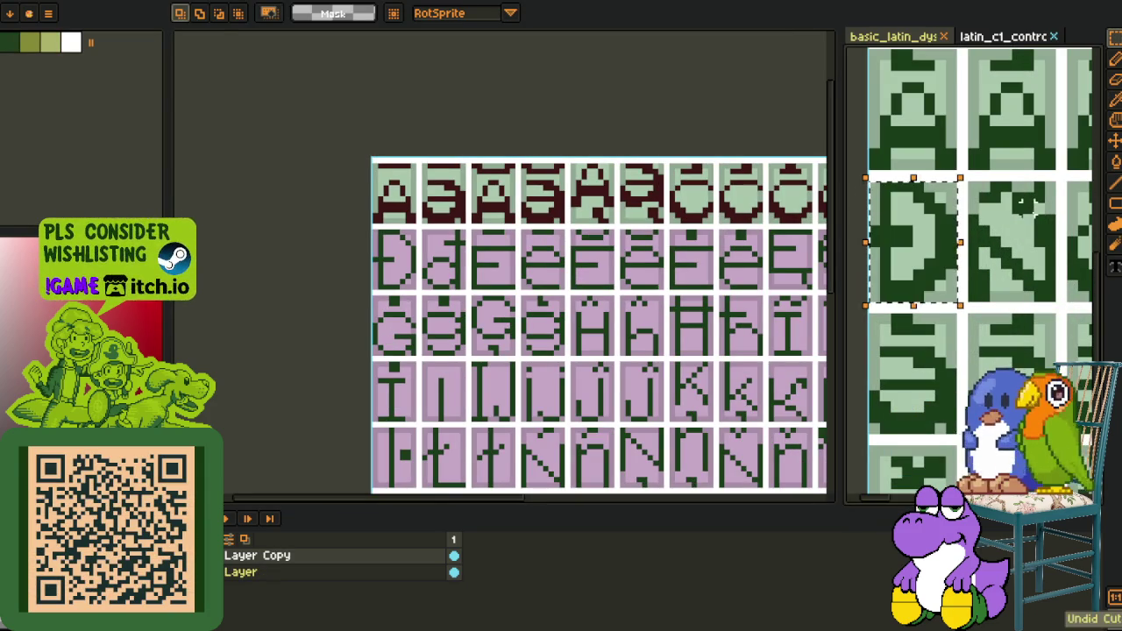
Paste the D into the first cell of the pink sheet's second row
scroll(401, 278, up, 3)
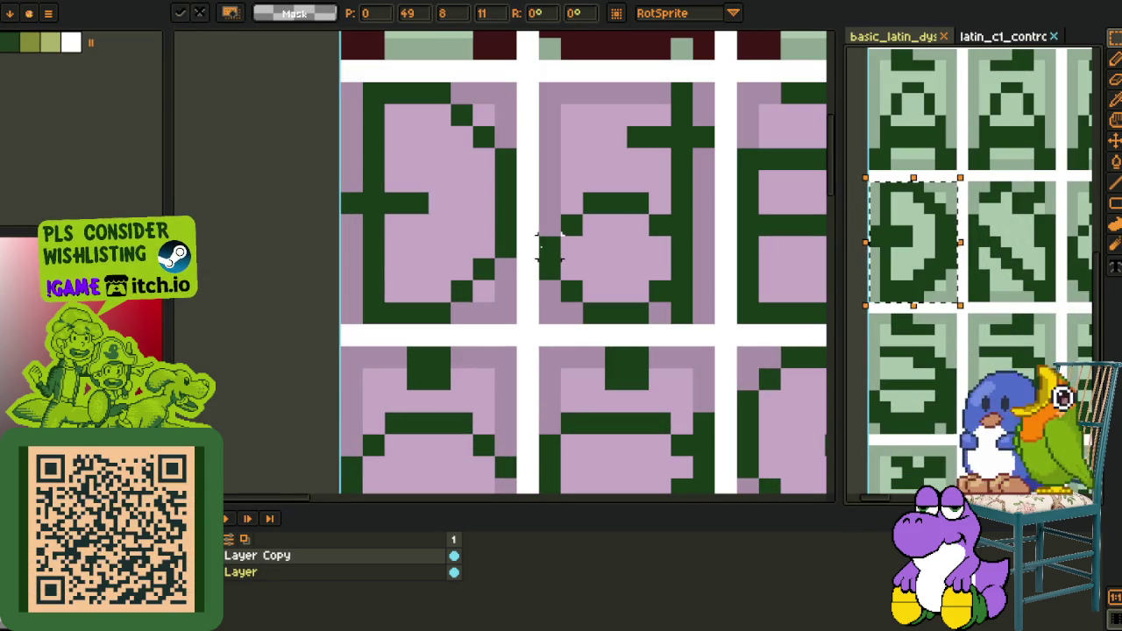
click(530, 248)
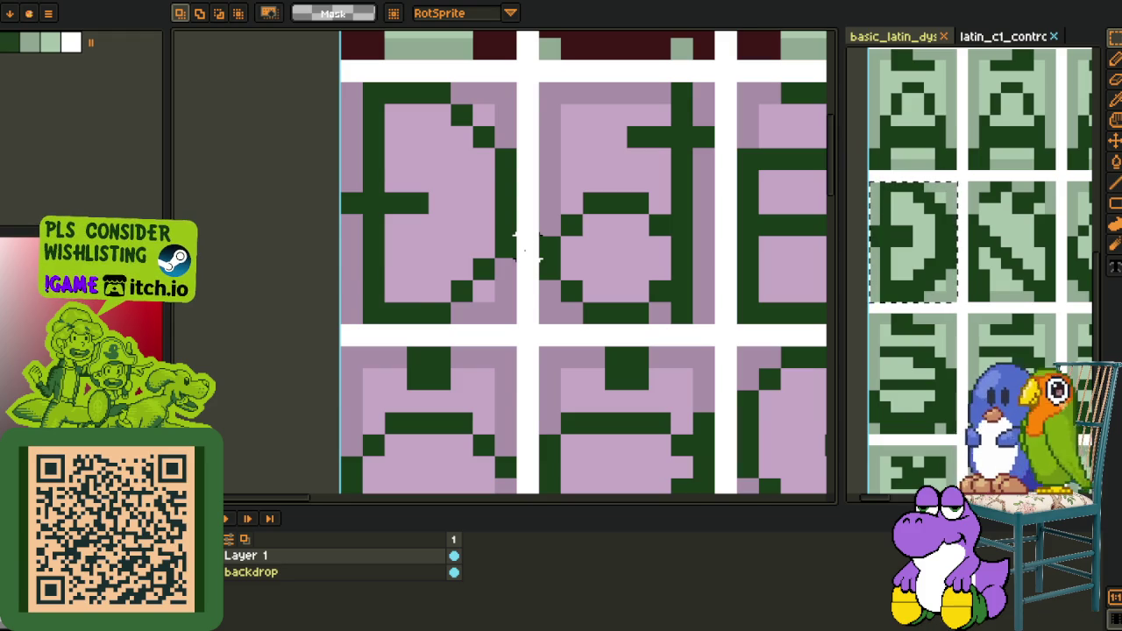
key(ctrl+v)
drag(526, 261, 502, 230)
scroll(501, 231, down, 1)
scroll(503, 237, down, 1)
scroll(505, 243, down, 1)
scroll(505, 244, down, 1)
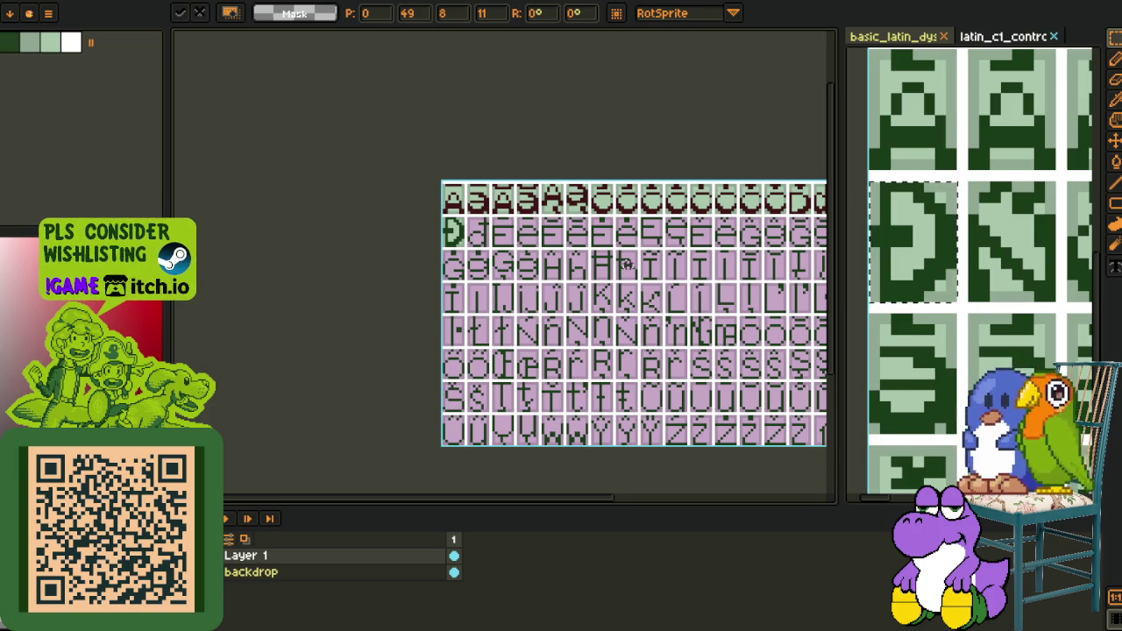
drag(562, 261, 376, 115)
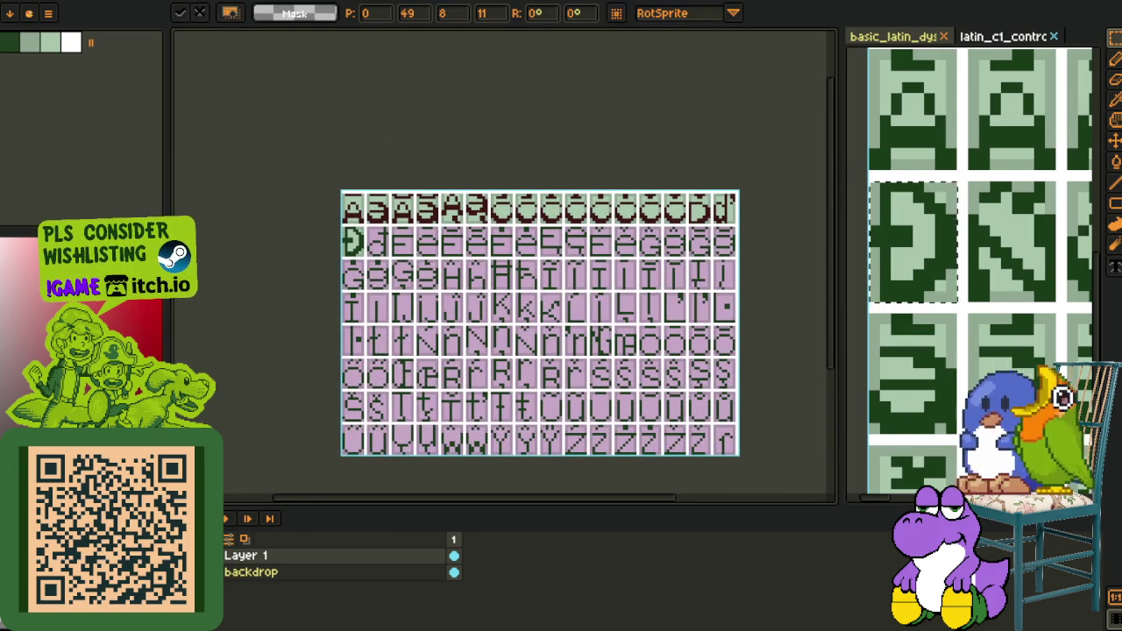
Show the basic_latin reference sheet and zoom in on its lowercase o
scroll(965, 279, down, 2)
scroll(965, 279, down, 1)
scroll(965, 279, down, 1)
scroll(965, 279, down, 1)
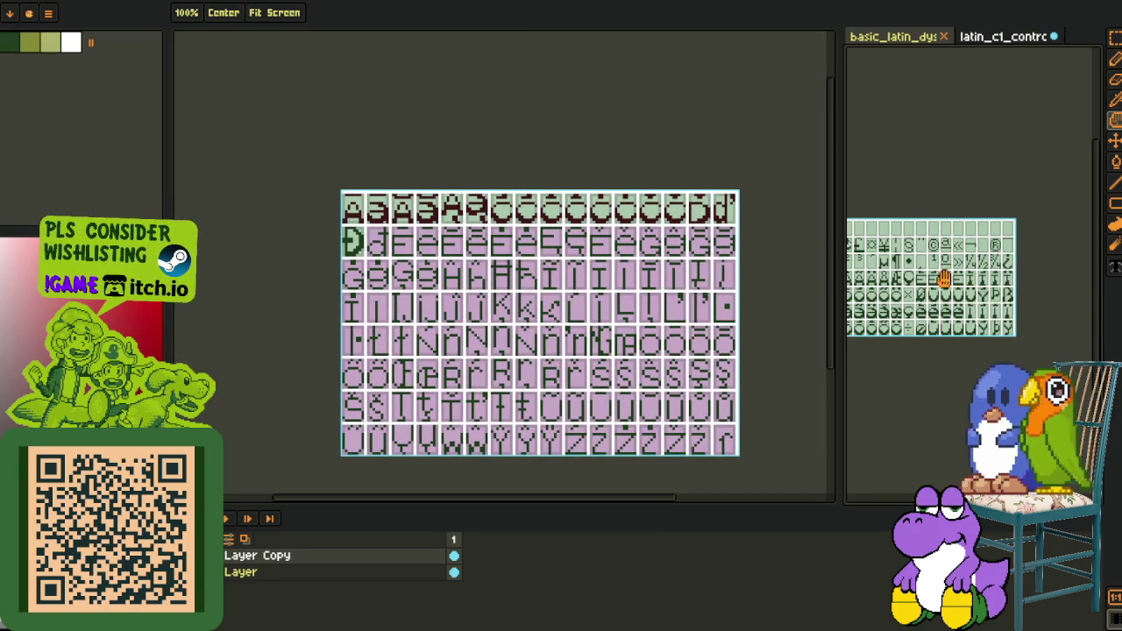
scroll(932, 273, down, 1)
key(space)
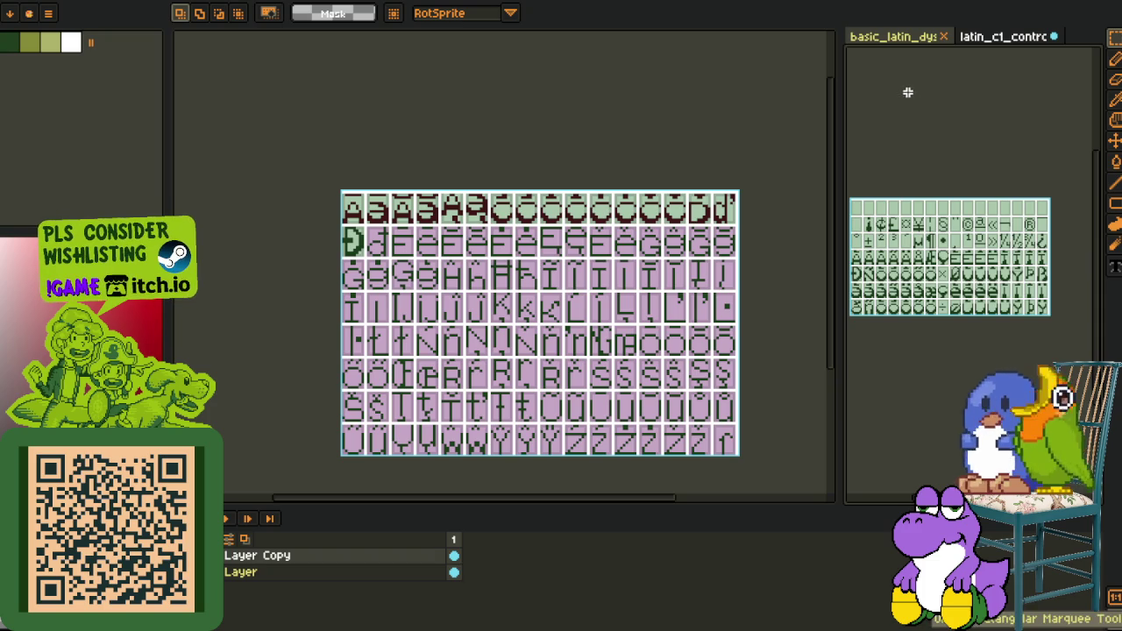
click(895, 37)
scroll(898, 141, down, 3)
scroll(894, 192, up, 1)
scroll(935, 236, up, 1)
scroll(947, 241, up, 2)
drag(960, 245, 997, 267)
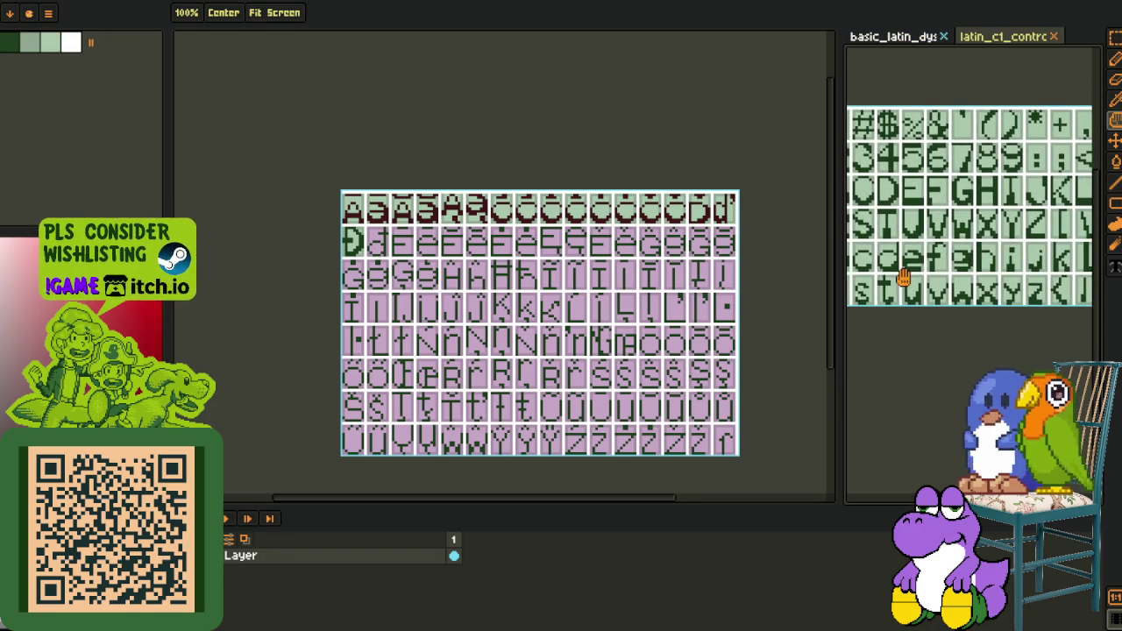
scroll(910, 263, up, 3)
scroll(912, 250, up, 1)
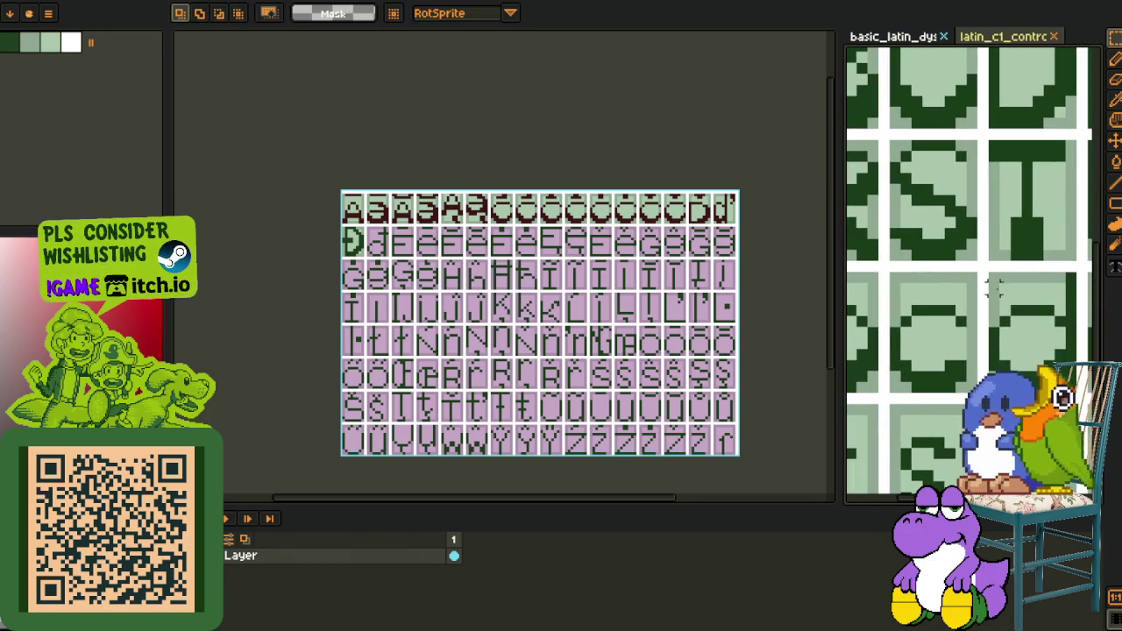
mouse_move(1034, 293)
mouse_down()
mouse_move(912, 251)
mouse_move(969, 349)
mouse_up()
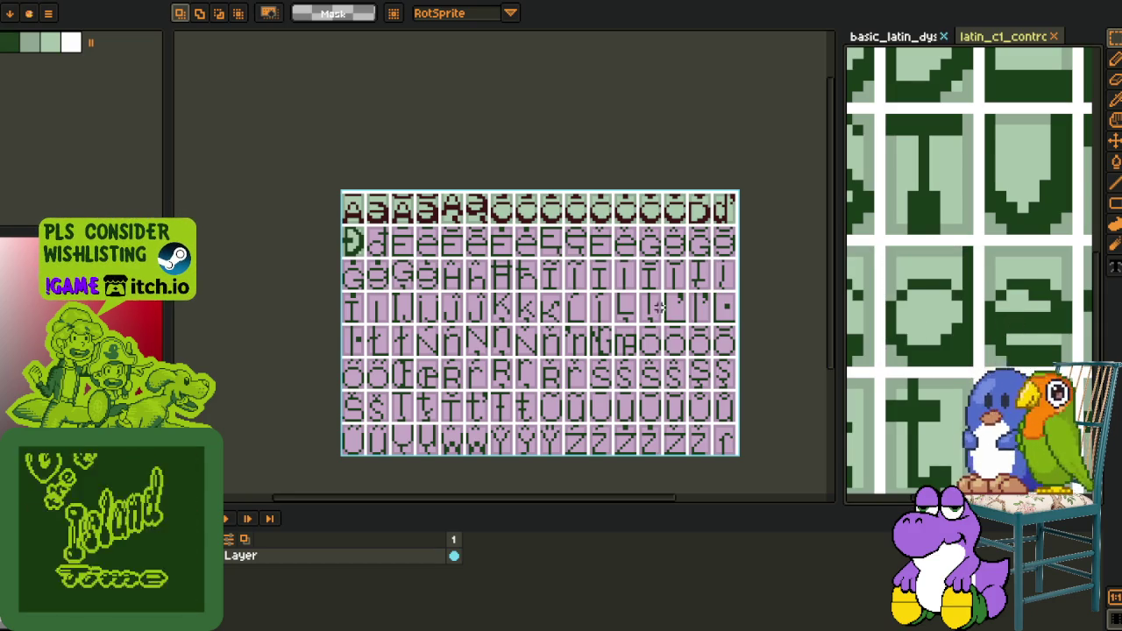
Paste the o glyph and drag it onto the cell beside the D
scroll(435, 260, up, 3)
scroll(436, 255, up, 2)
key(ctrl+v)
scroll(464, 263, down, 2)
mouse_move(464, 283)
mouse_down()
mouse_move(406, 296)
mouse_move(386, 282)
mouse_up()
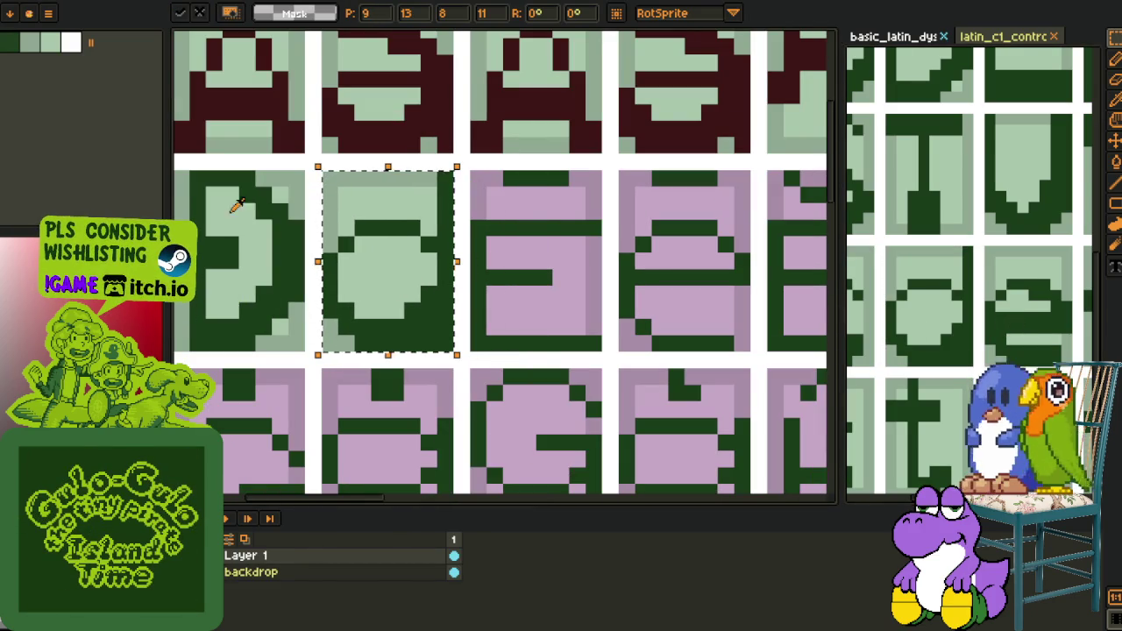
Fill the pasted o red and lower it to the bottom of its cell
key(g)
click(419, 310)
click(335, 244)
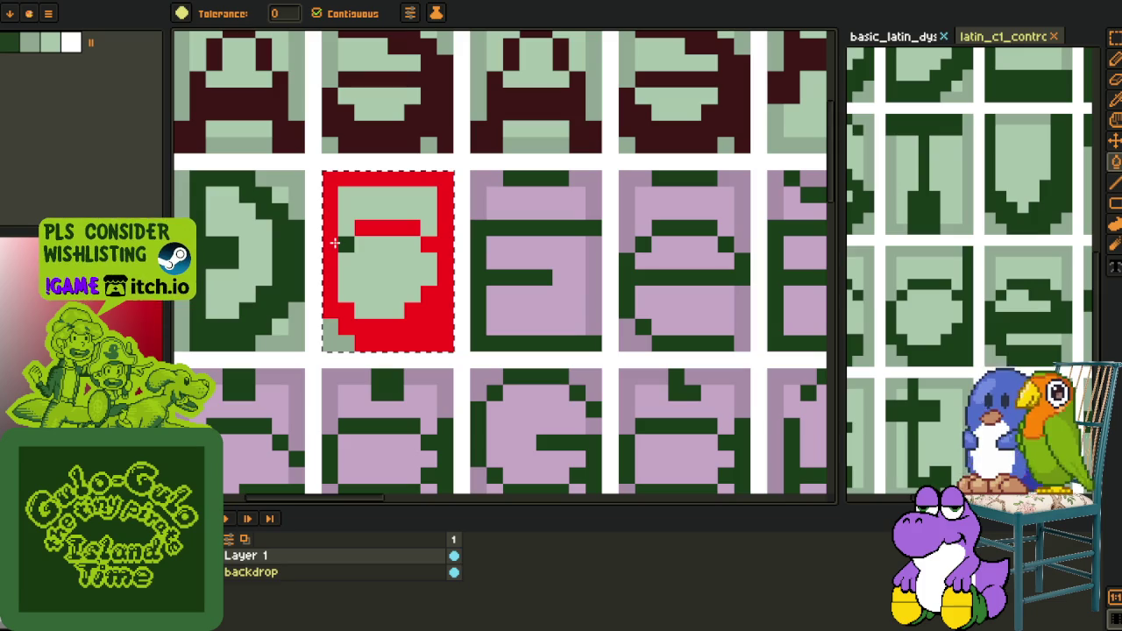
key(ctrl+z)
scroll(342, 244, down, 3)
key(i)
key(m)
scroll(340, 235, up, 2)
scroll(325, 215, up, 1)
drag(321, 219, 428, 375)
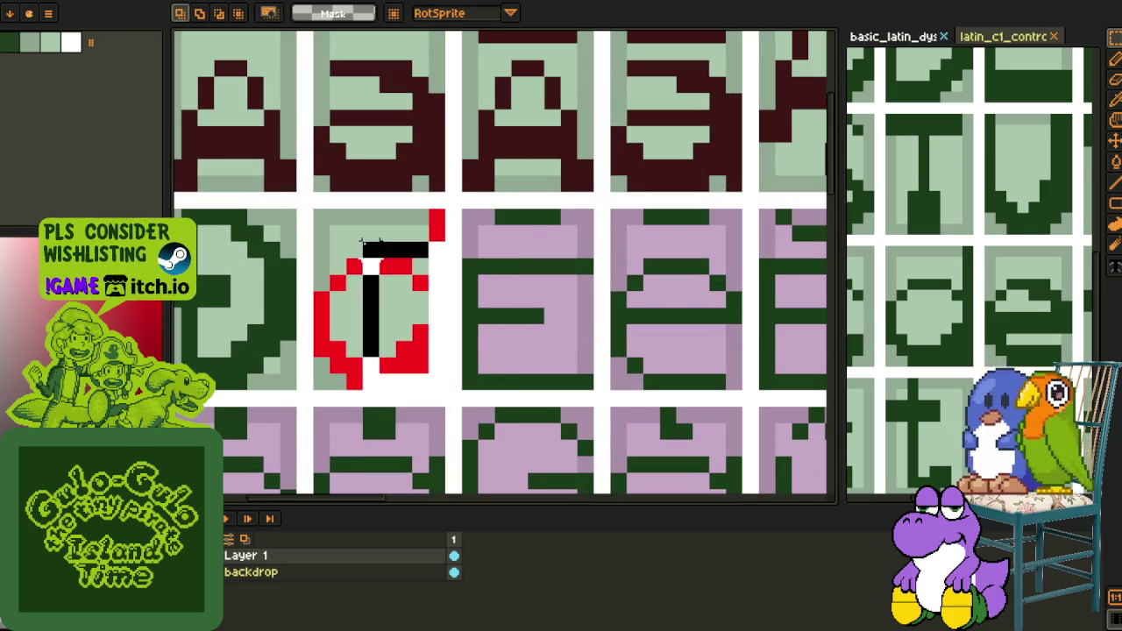
mouse_move(359, 266)
mouse_down()
mouse_move(509, 265)
mouse_move(364, 458)
mouse_up()
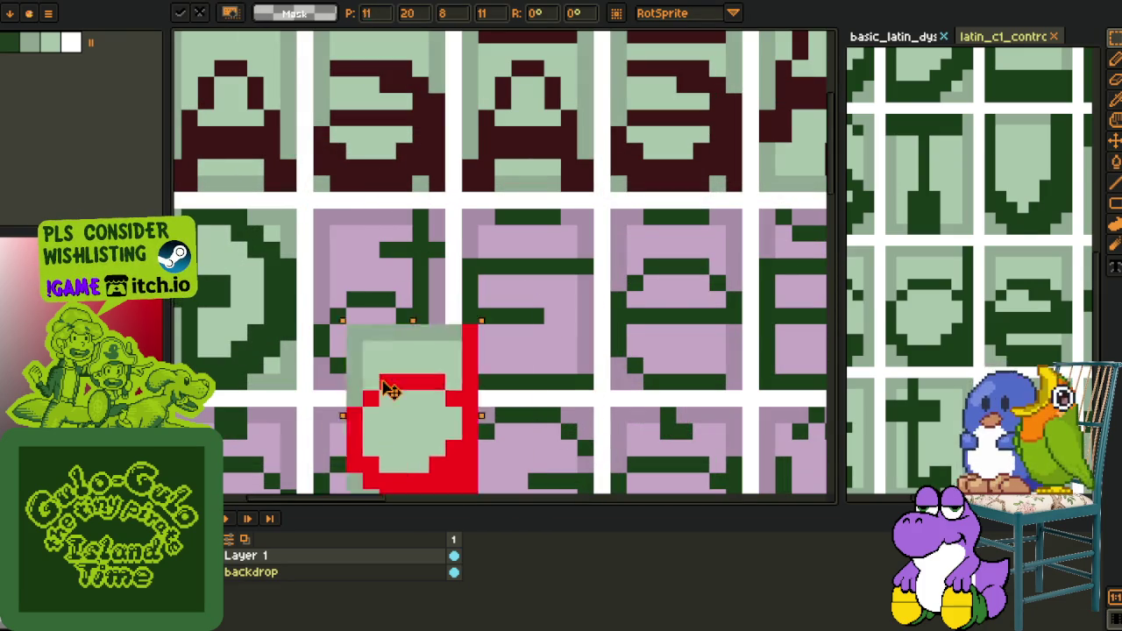
drag(559, 452, 638, 277)
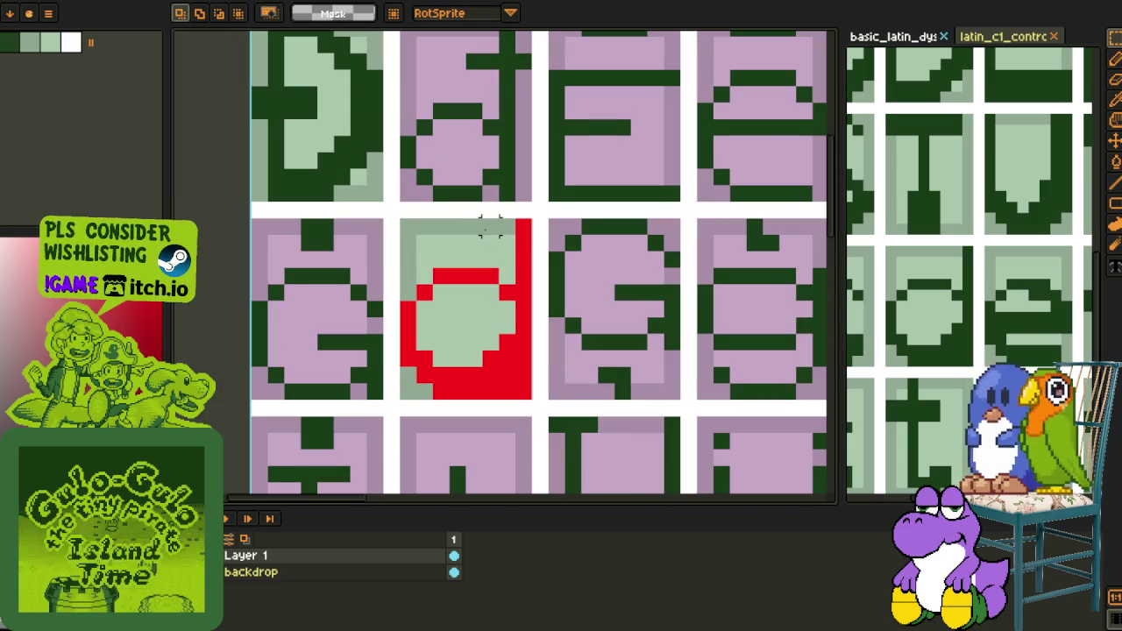
Shift the o's right side and draw a red stroke for the d's stem top
drag(476, 225, 566, 433)
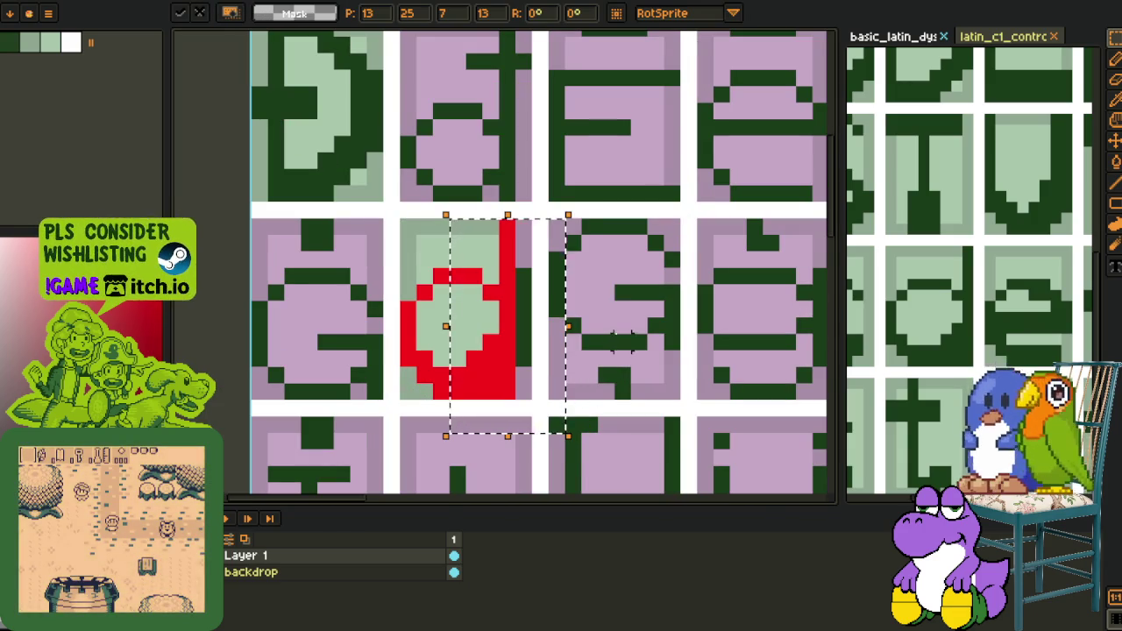
click(612, 375)
scroll(518, 298, up, 2)
key(b)
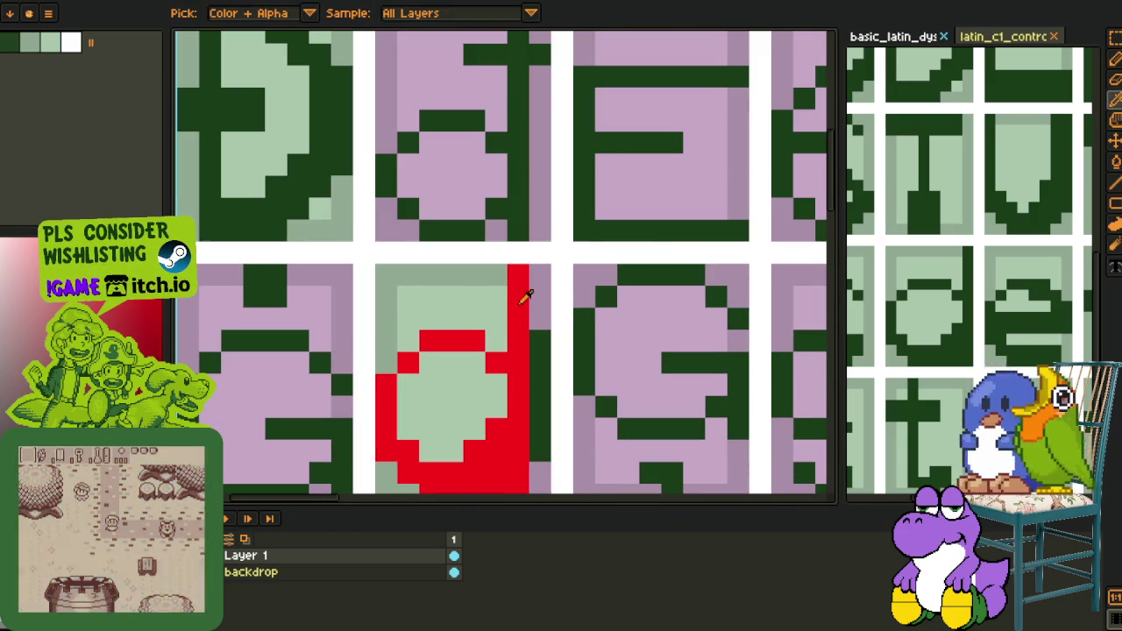
drag(526, 298, 473, 298)
scroll(533, 300, down, 2)
Shift the o's upper pixels and paint the red stem of the đ
key(z)
key(o)
scroll(491, 312, up, 1)
scroll(474, 317, up, 1)
key(m)
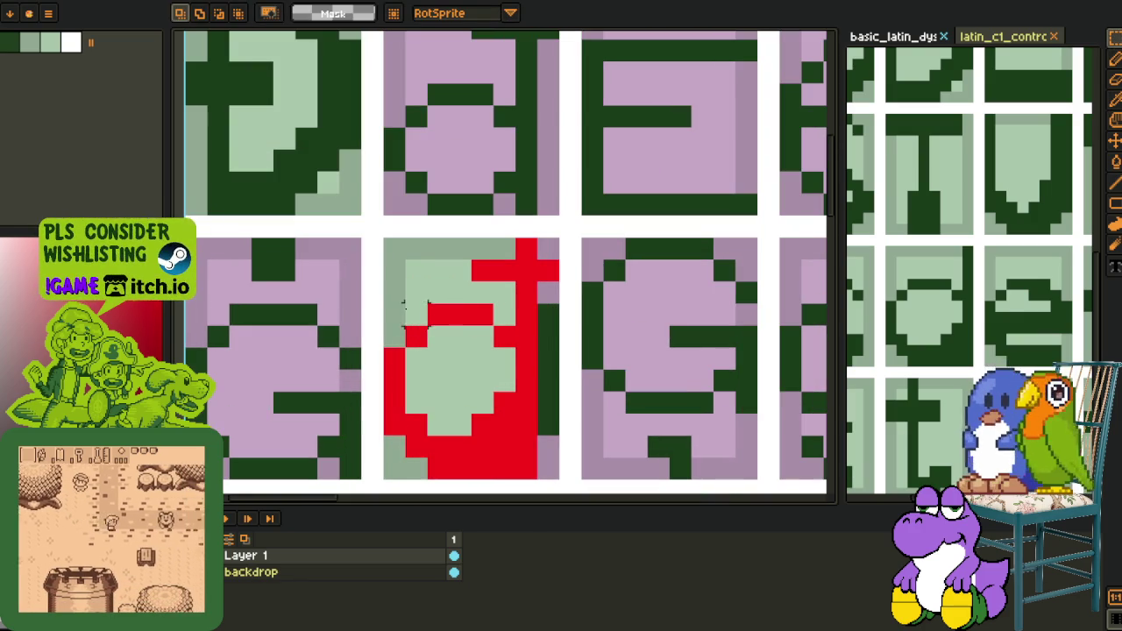
drag(386, 306, 536, 412)
drag(474, 369, 473, 351)
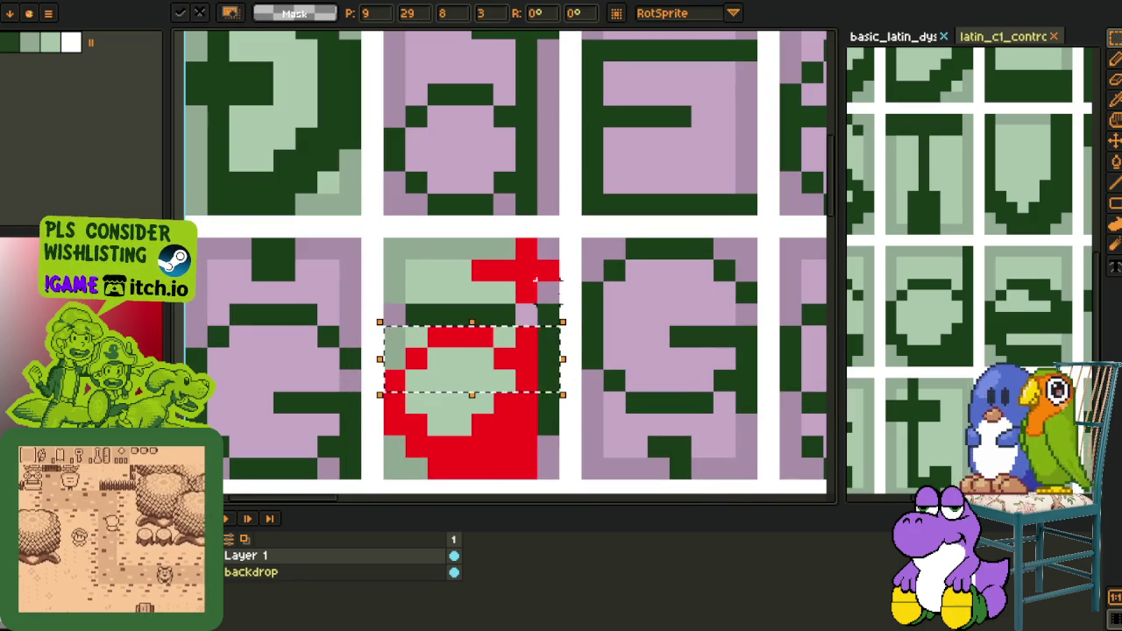
key(Return)
key(b)
click(526, 315)
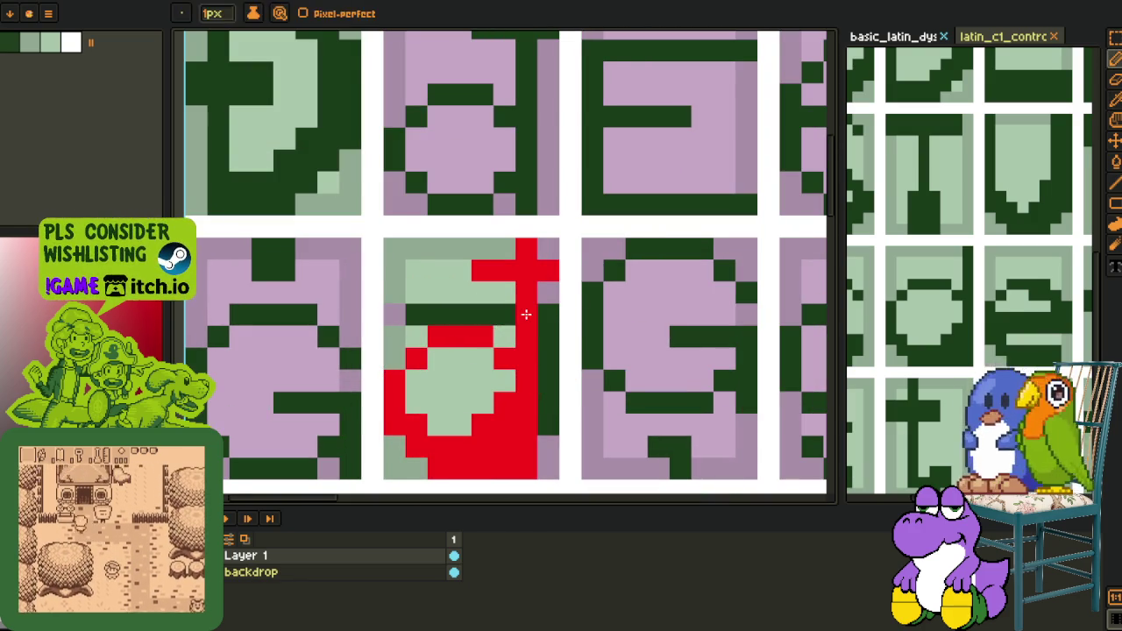
Clean the area around the đ with light green and reposition the glyph in its cell
alt+click(456, 293)
key(g)
click(419, 318)
drag(548, 249, 545, 441)
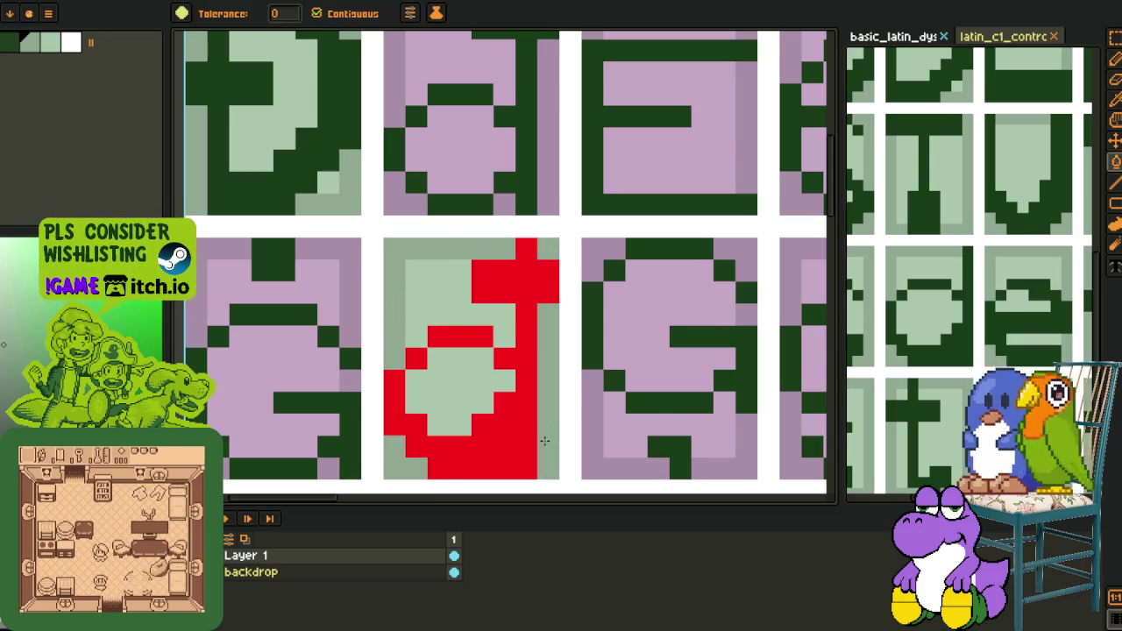
scroll(545, 442, down, 4)
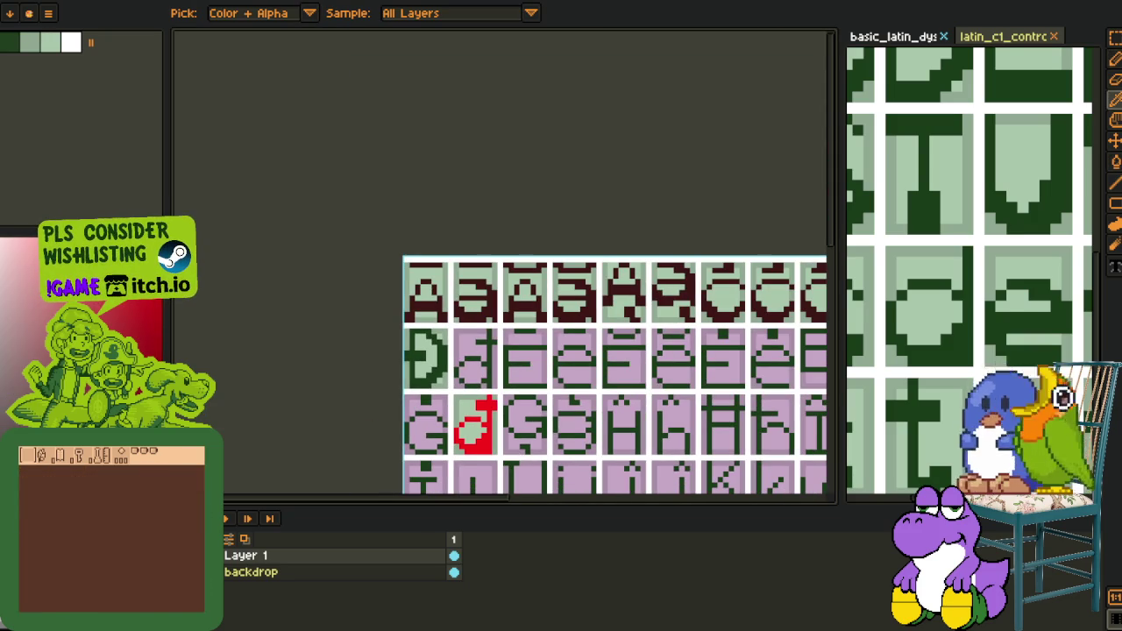
scroll(264, 262, down, 2)
scroll(434, 313, up, 2)
scroll(434, 313, up, 2)
mouse_move(442, 298)
mouse_down()
mouse_move(560, 462)
mouse_move(548, 256)
mouse_up()
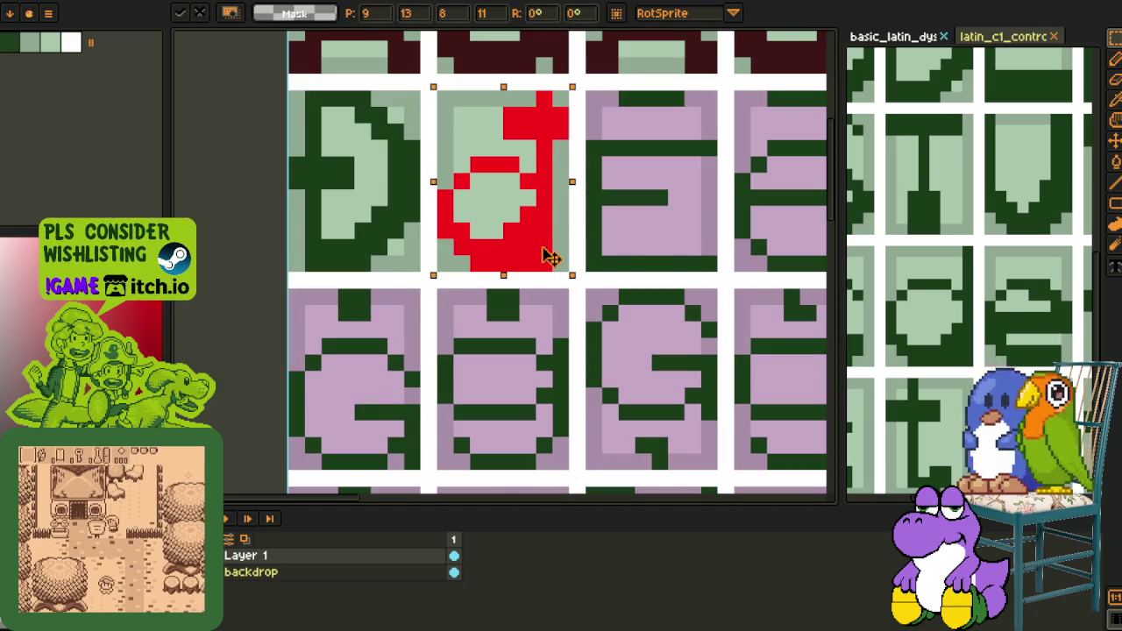
key(i)
Recolour the Đ and the đ dark red using Replace Color
scroll(447, 194, down, 1)
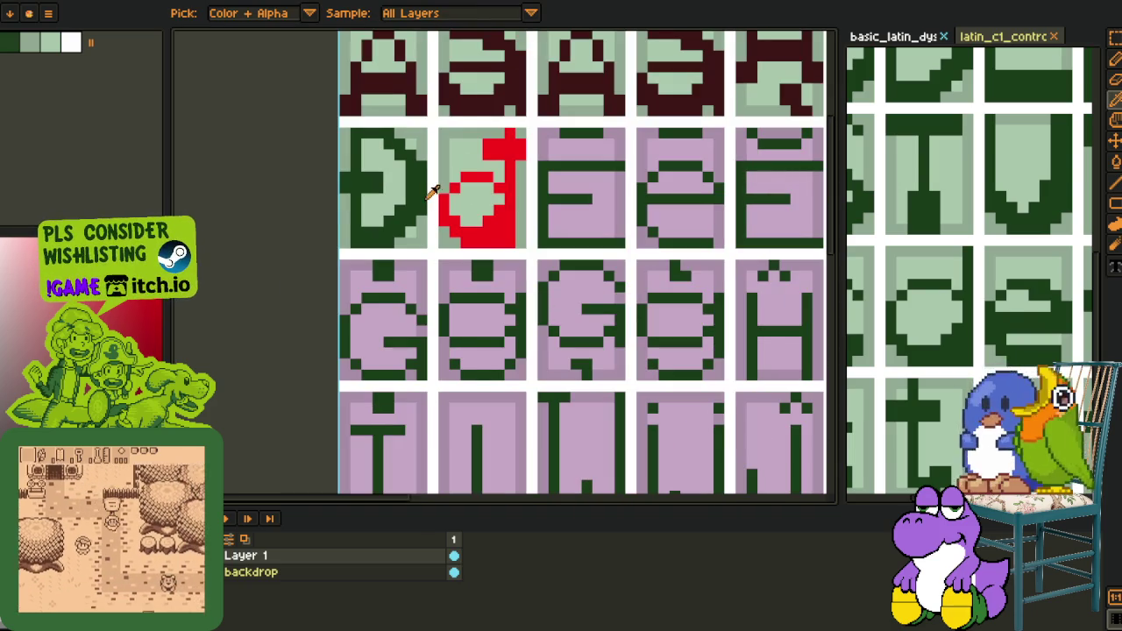
click(419, 186)
key(shift+r)
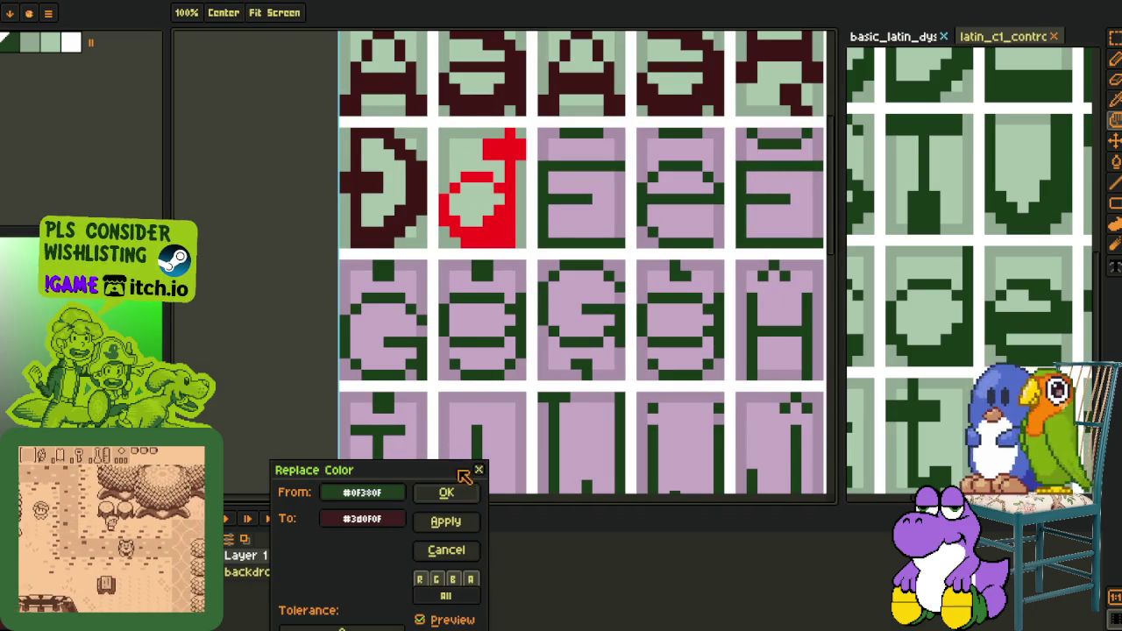
click(447, 493)
click(509, 202)
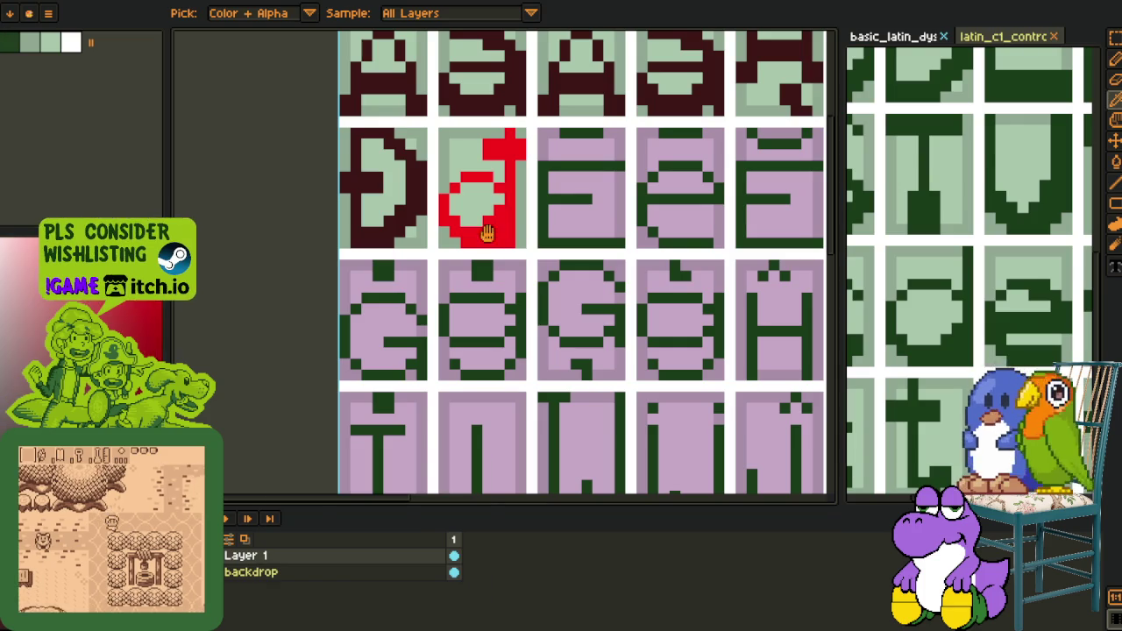
key(shift+r)
click(449, 493)
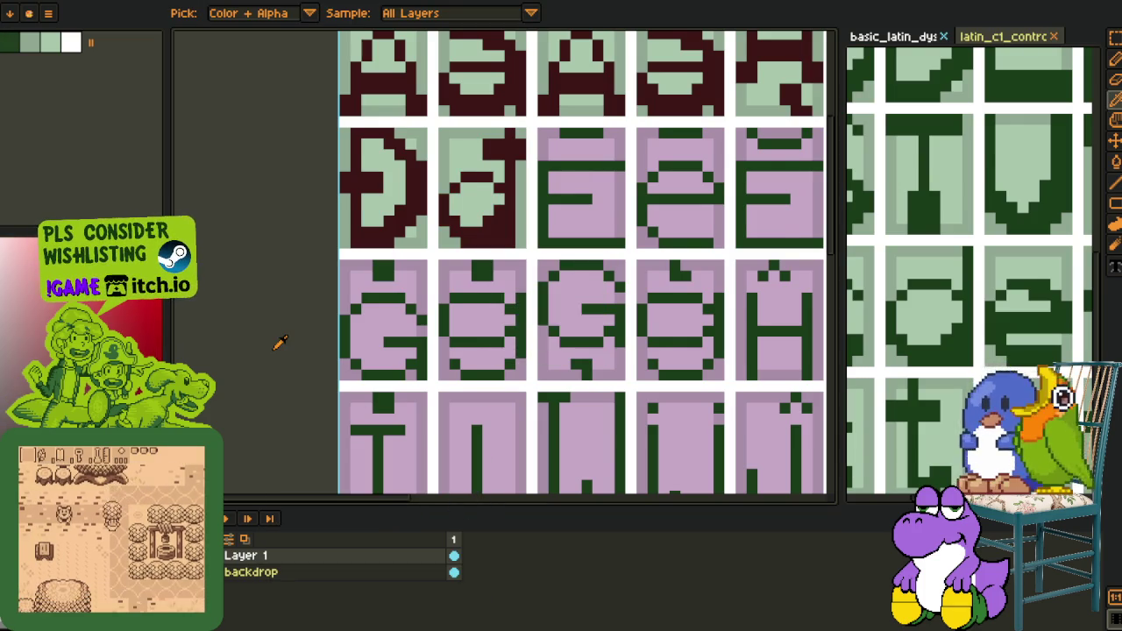
Save the glyph sheet and pan up to the top of the reference sheet
scroll(277, 329, down, 1)
key(ctrl+s)
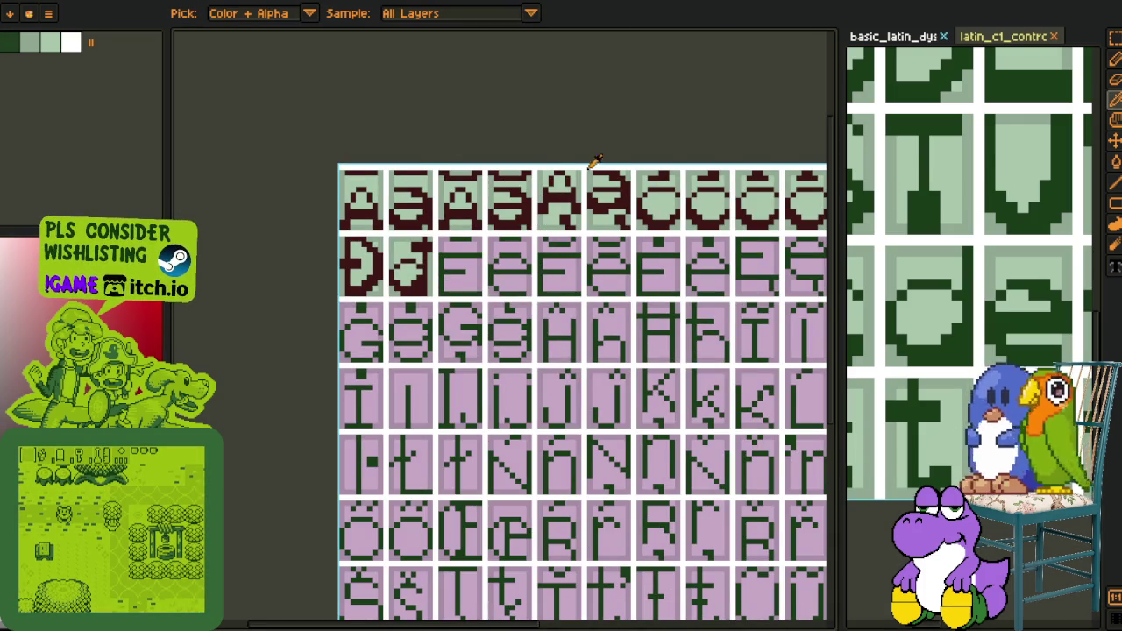
scroll(595, 163, down, 1)
scroll(1008, 279, down, 2)
key(h)
drag(1007, 278, 936, 332)
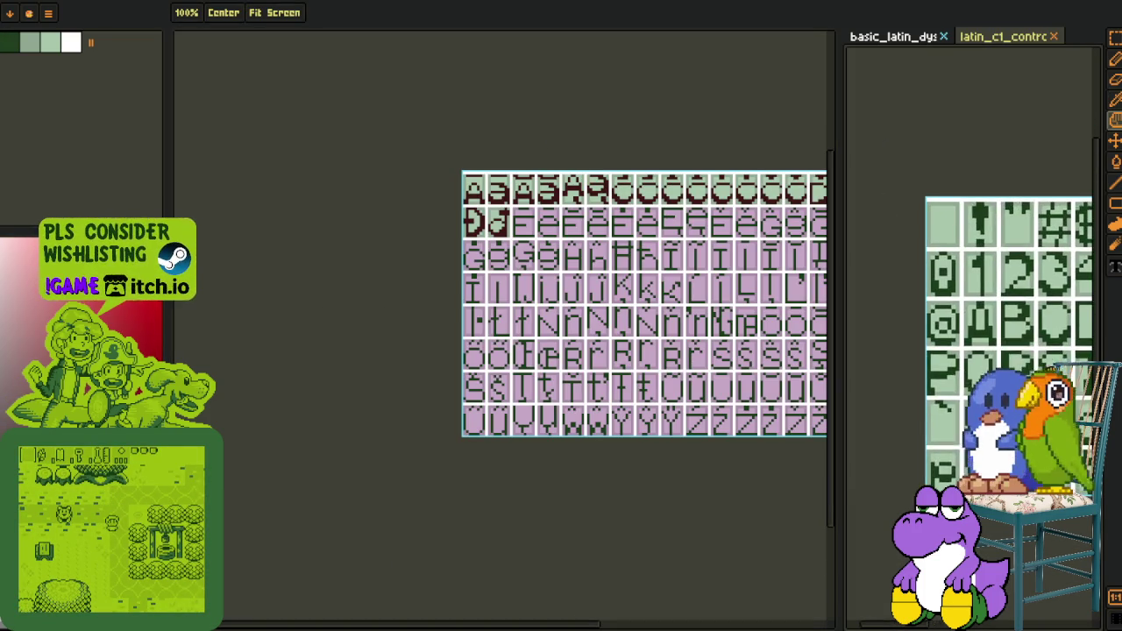
Show the latin_c1 reference sheet, zoom in, and select a glyph on it
key(o)
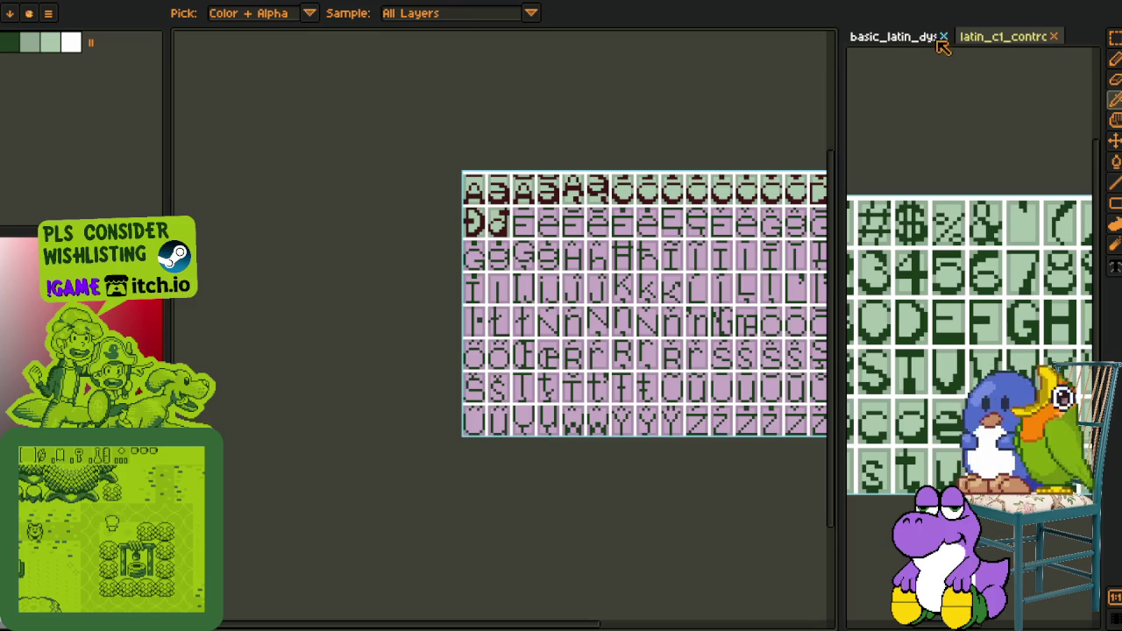
click(294, 32)
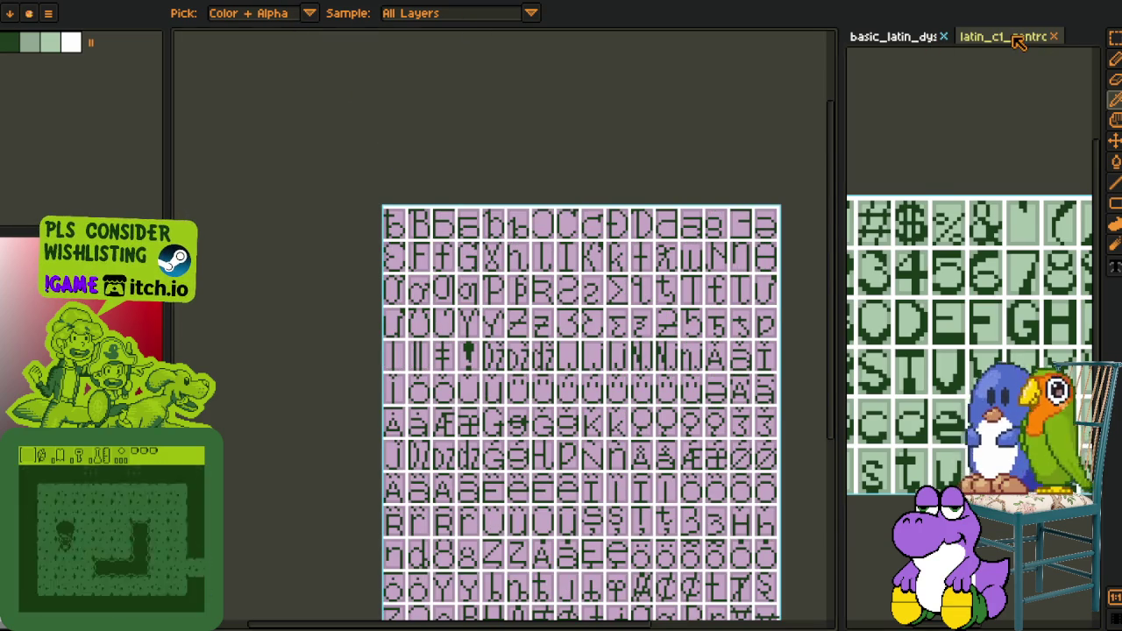
click(1004, 36)
key(h)
drag(1000, 212, 932, 183)
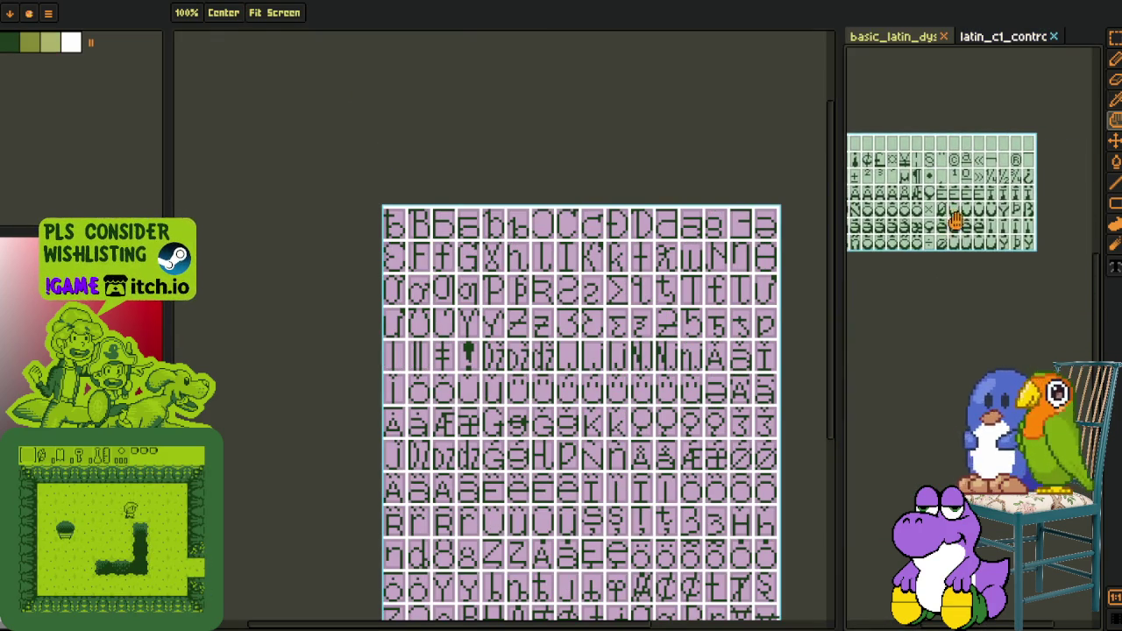
key(o)
scroll(939, 208, up, 5)
key(z)
click(895, 254)
key(r)
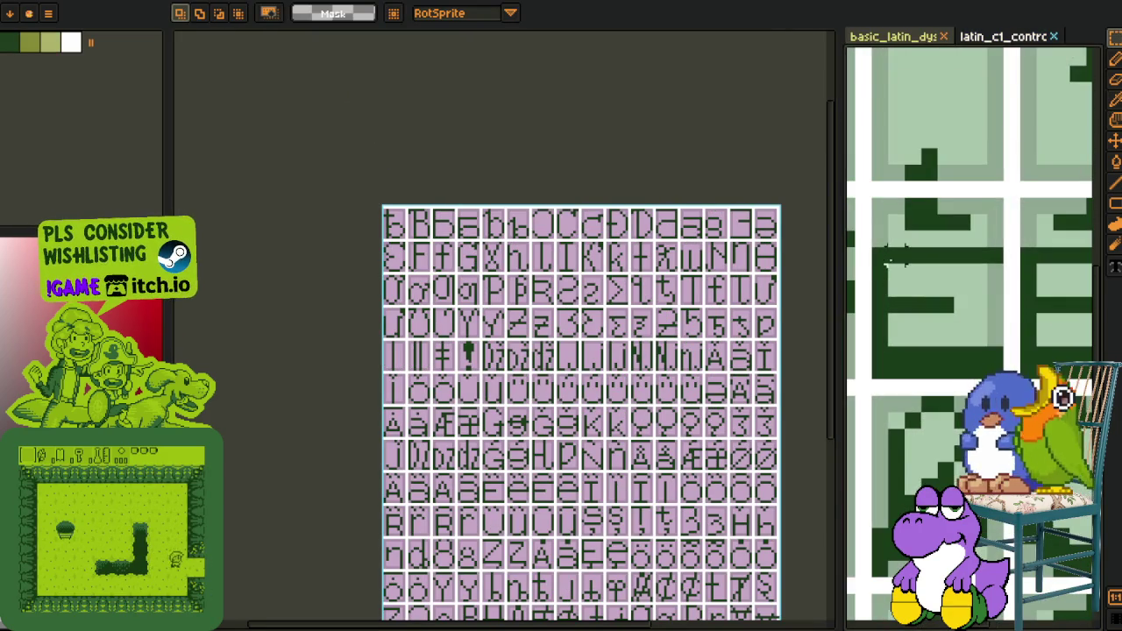
drag(874, 249, 1004, 379)
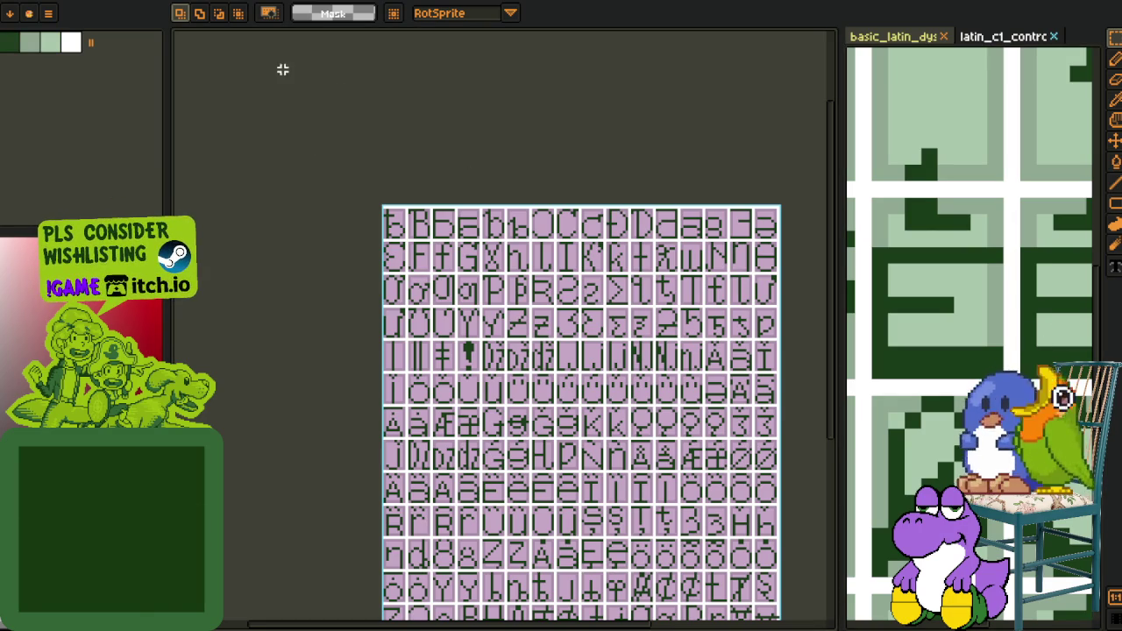
Return to the accented-letter sheet and select the green E block
key(p)
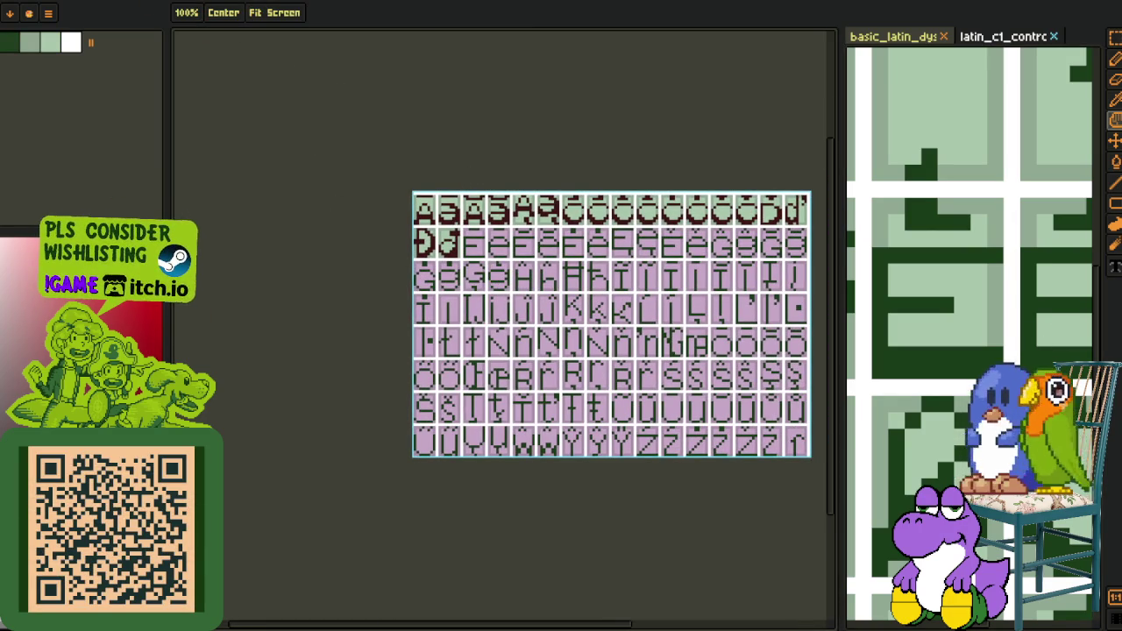
key(r)
scroll(438, 244, up, 3)
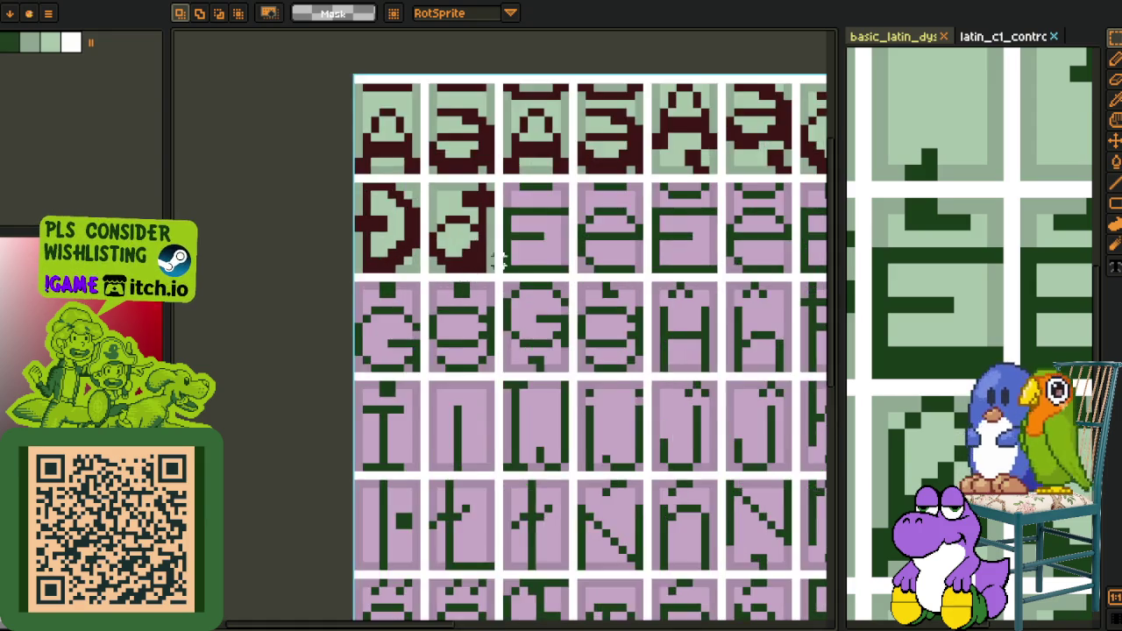
scroll(456, 263, up, 5)
drag(401, 230, 576, 401)
Move the E block into the second row's third cell and fill it maroon
drag(476, 326, 409, 333)
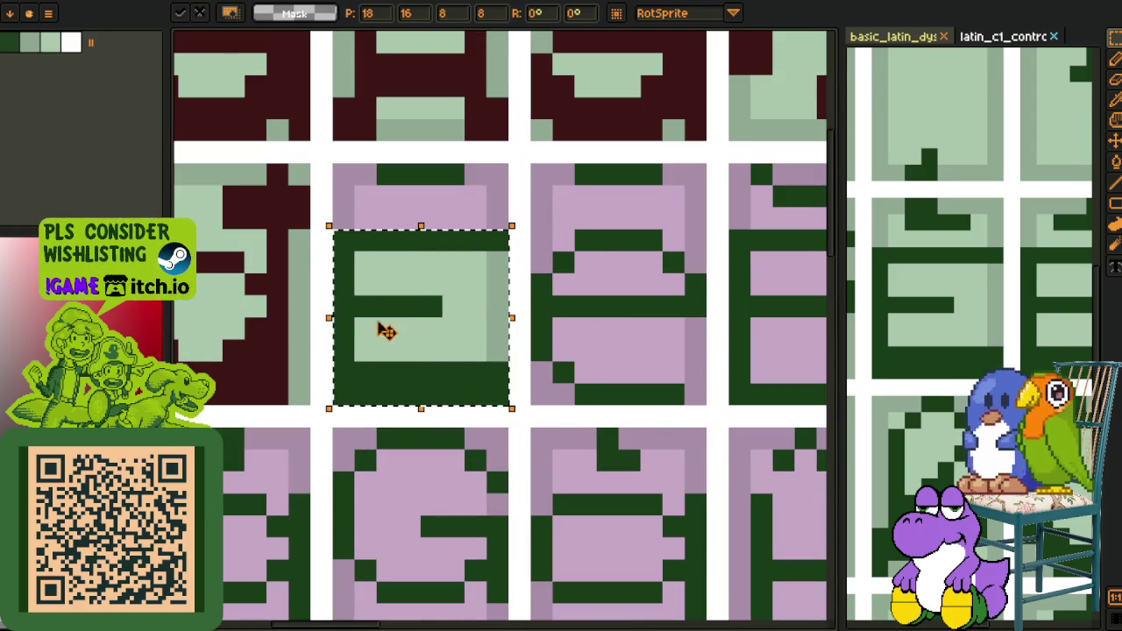
key(g)
click(347, 293)
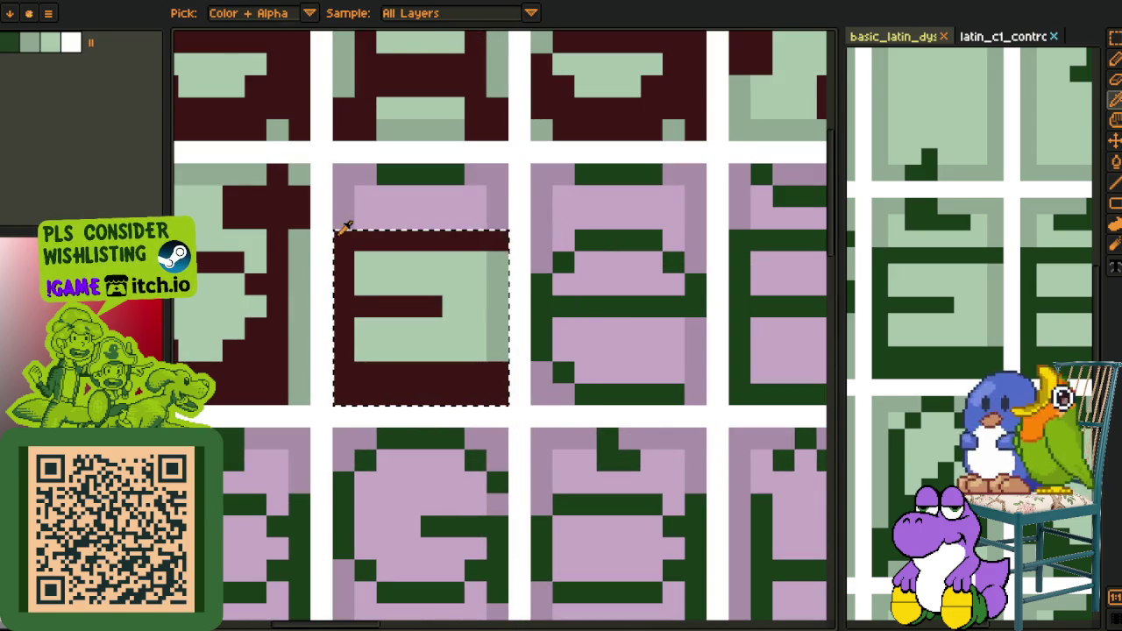
click(388, 197)
key(ctrl+z)
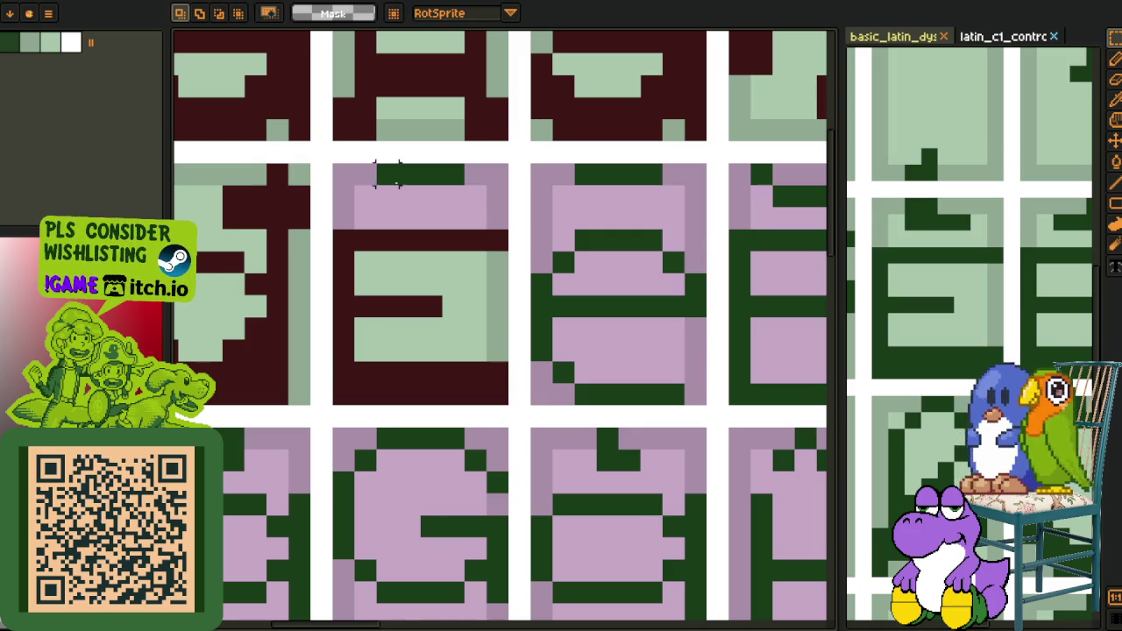
key(b)
Fill the strip and lavender area above the E with sage green
key(o)
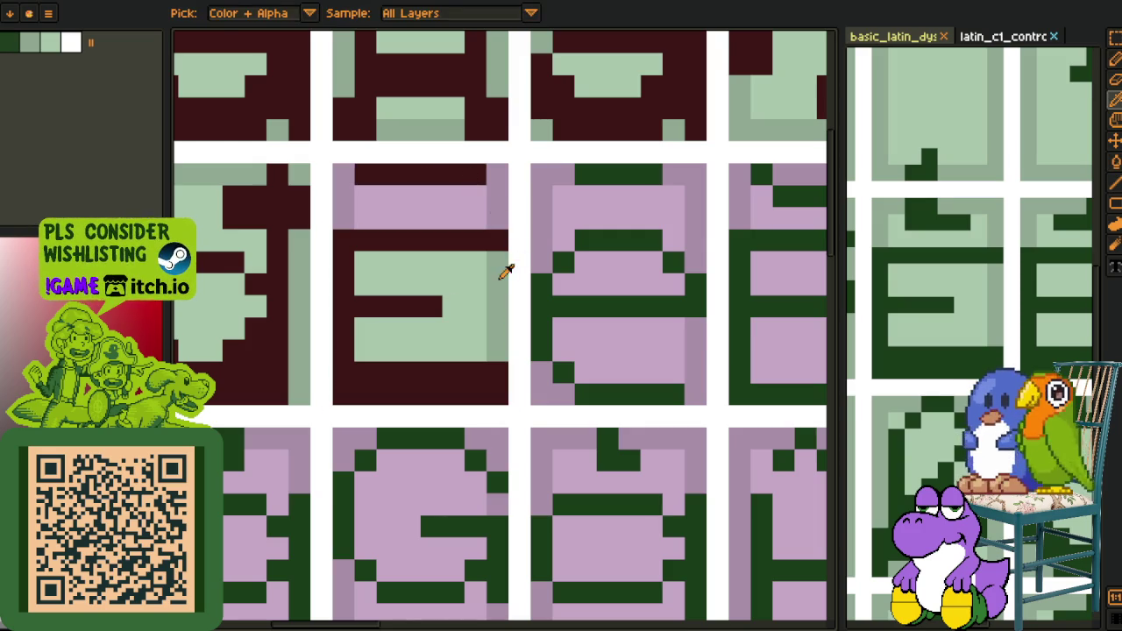
click(508, 266)
key(g)
click(490, 217)
key(o)
click(419, 257)
key(g)
click(412, 210)
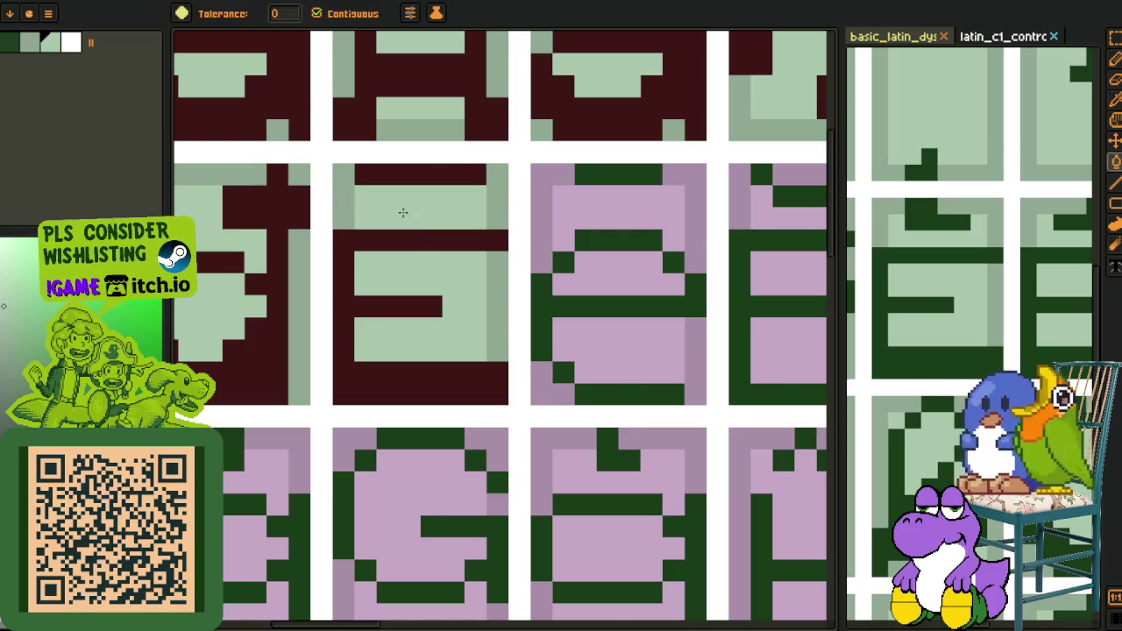
Navigate to the reference sheet and select its lowercase e glyph
scroll(412, 263, down, 3)
key(o)
key(v)
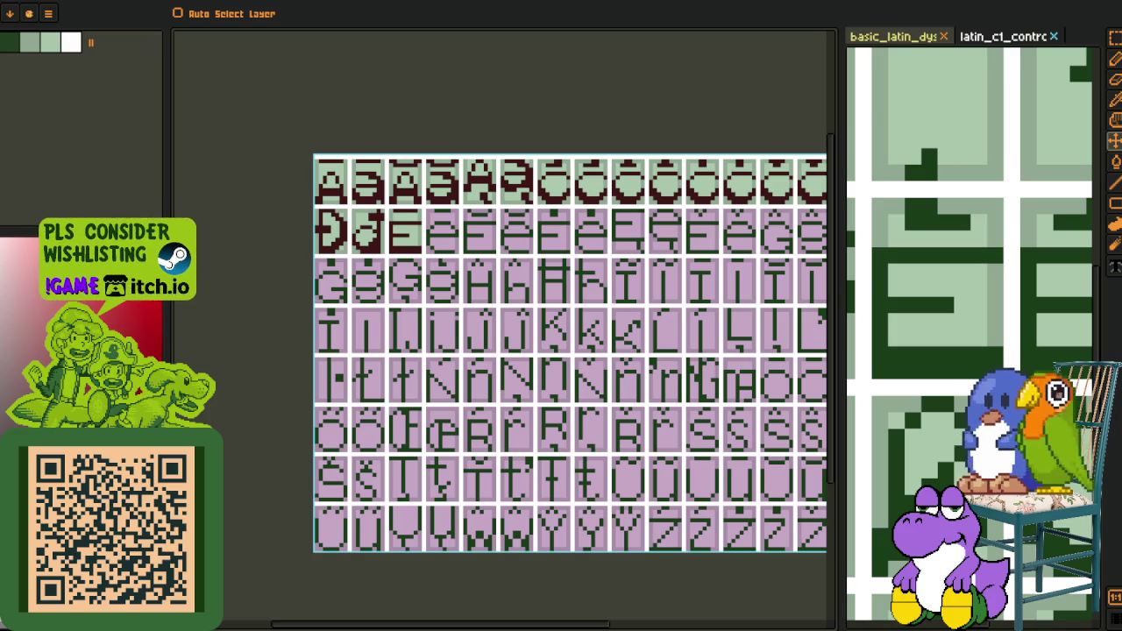
key(o)
scroll(745, 328, down, 5)
scroll(973, 320, down, 3)
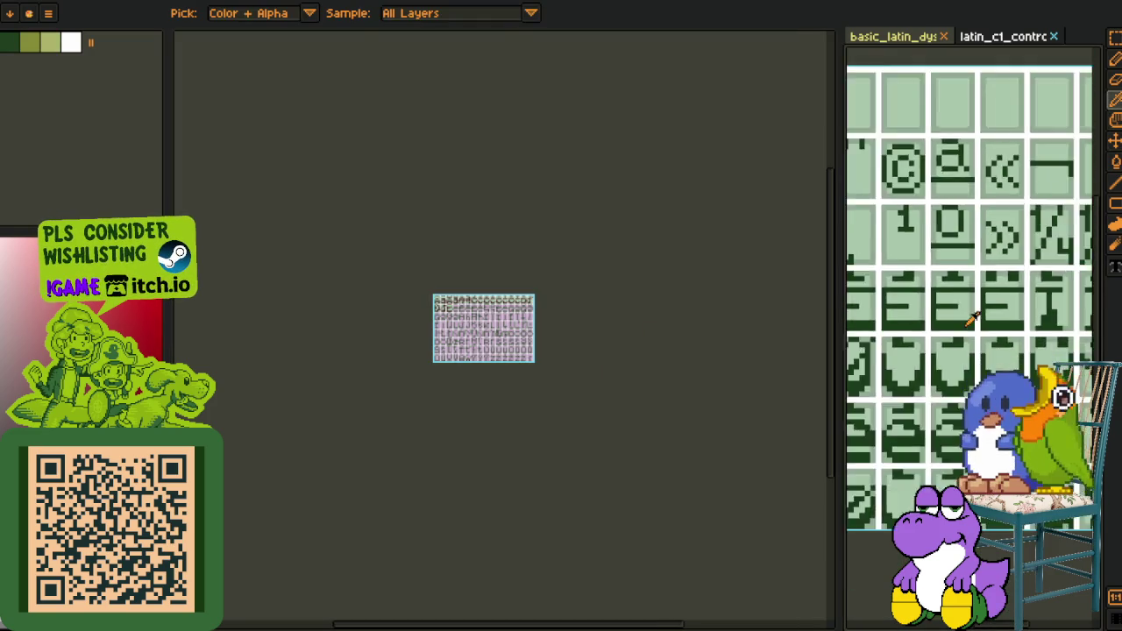
key(h)
scroll(978, 320, down, 4)
scroll(989, 321, up, 2)
scroll(987, 321, up, 2)
key(o)
scroll(974, 322, up, 3)
scroll(956, 322, up, 2)
scroll(952, 322, up, 1)
key(m)
drag(1024, 393, 893, 261)
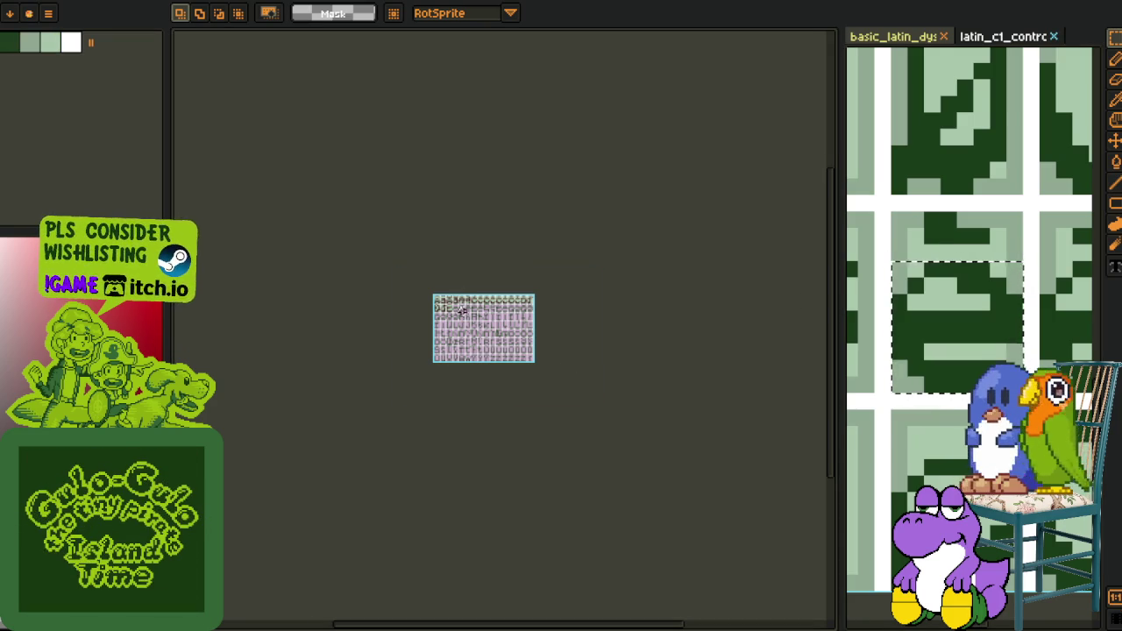
Paste the reference e into the second row's fourth cell
scroll(456, 293, up, 5)
drag(456, 293, 558, 381)
scroll(430, 313, up, 3)
key(ctrl+v)
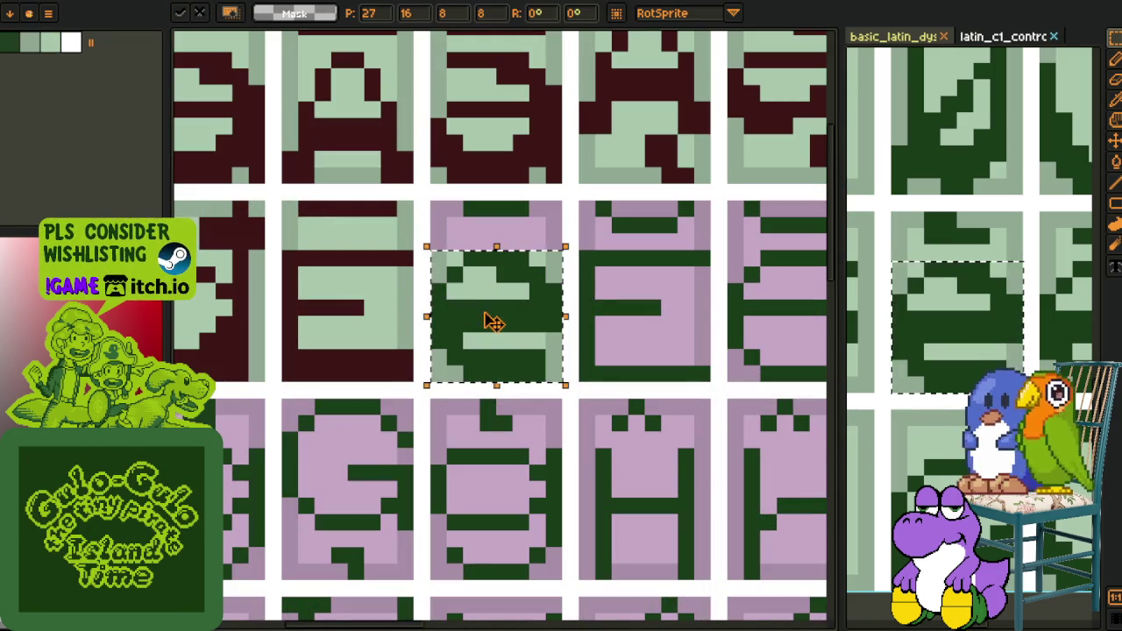
key(o)
Touch up the cell with maroon along the top row and dark green on the right column
click(543, 243)
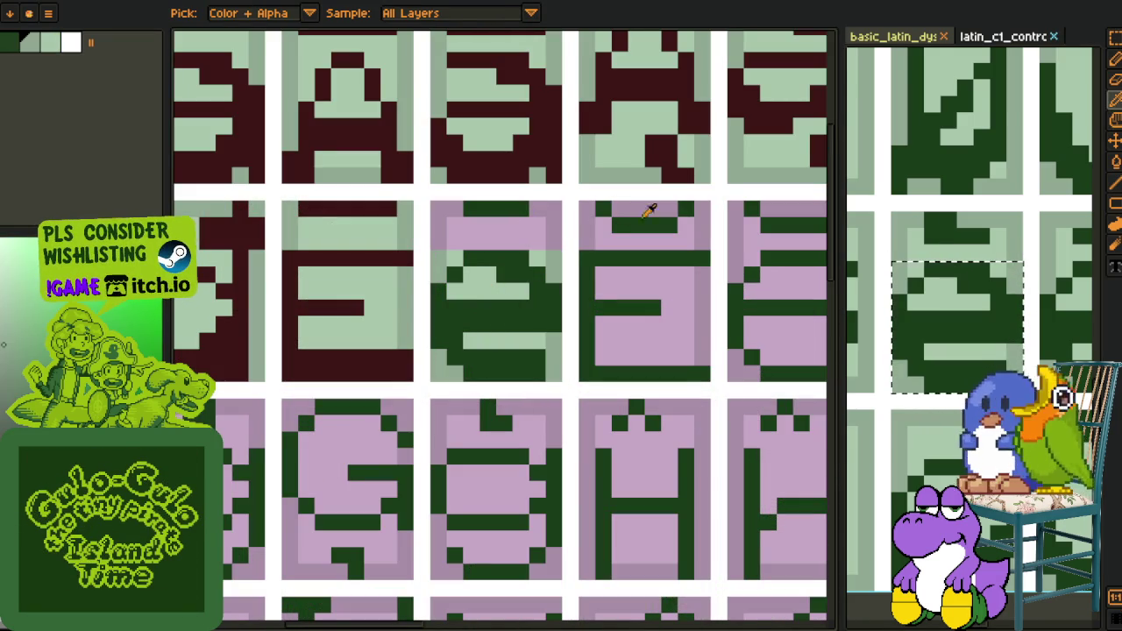
scroll(482, 242, up, 2)
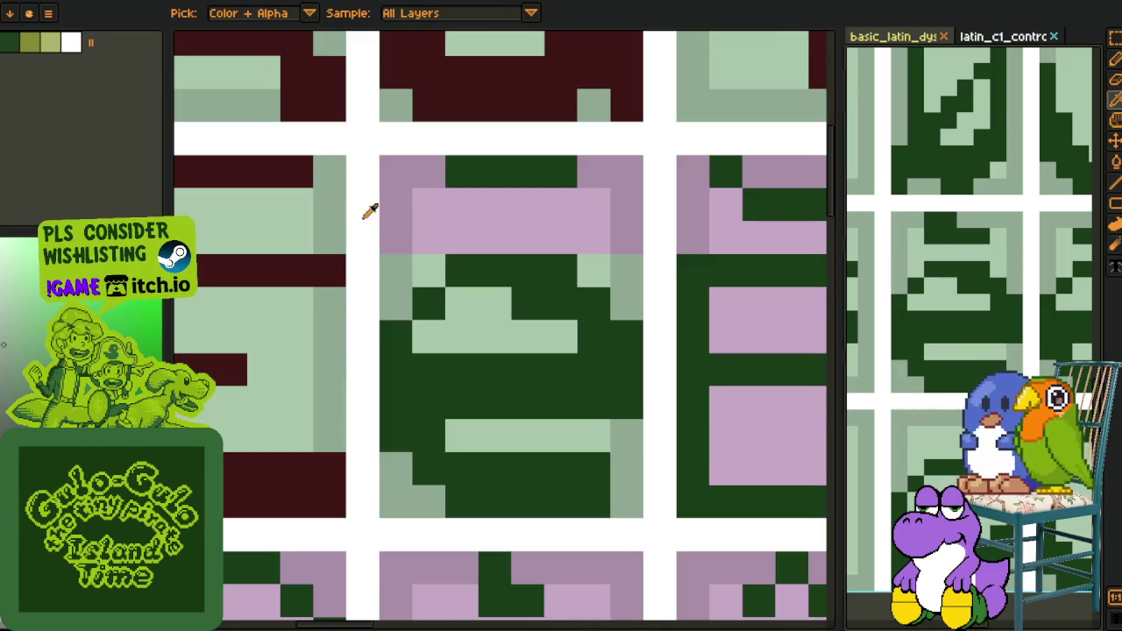
alt+click(298, 173)
drag(461, 170, 606, 163)
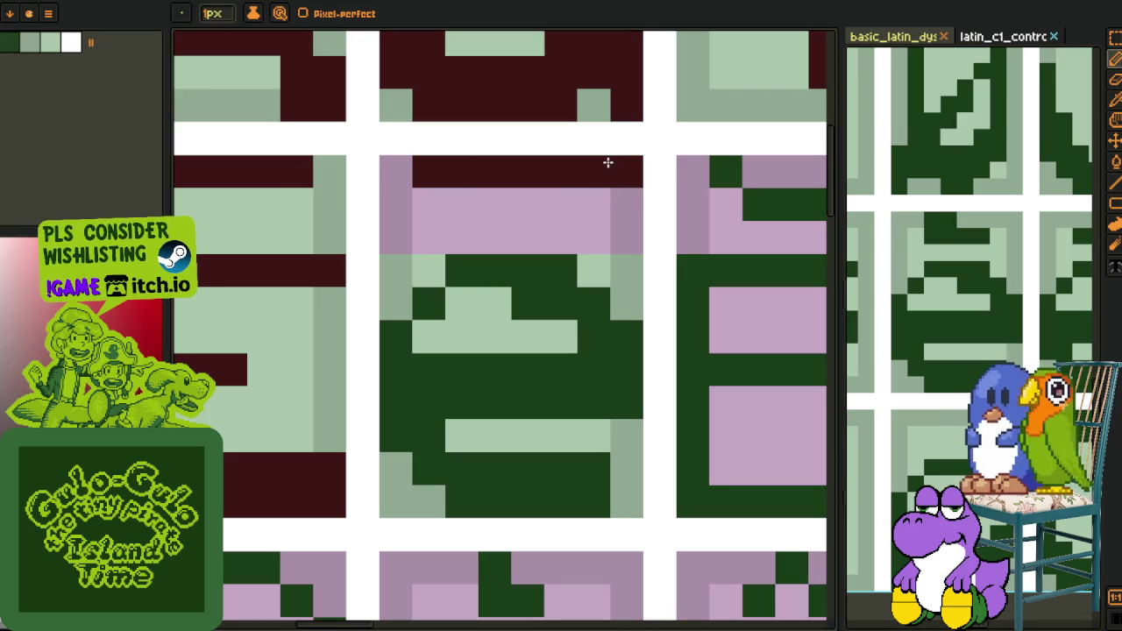
alt+click(635, 266)
drag(628, 219, 630, 169)
Bucket-fill the pasted e glyph maroon
key(g)
key(i)
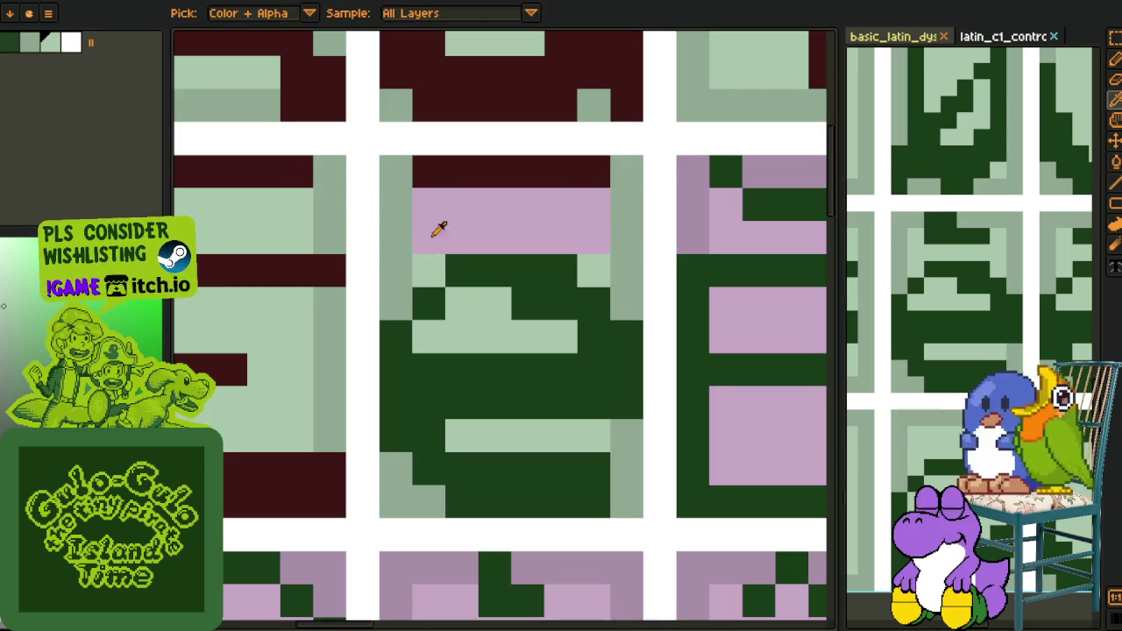
scroll(435, 240, down, 2)
scroll(443, 193, down, 1)
click(441, 199)
scroll(421, 255, up, 1)
scroll(421, 254, up, 2)
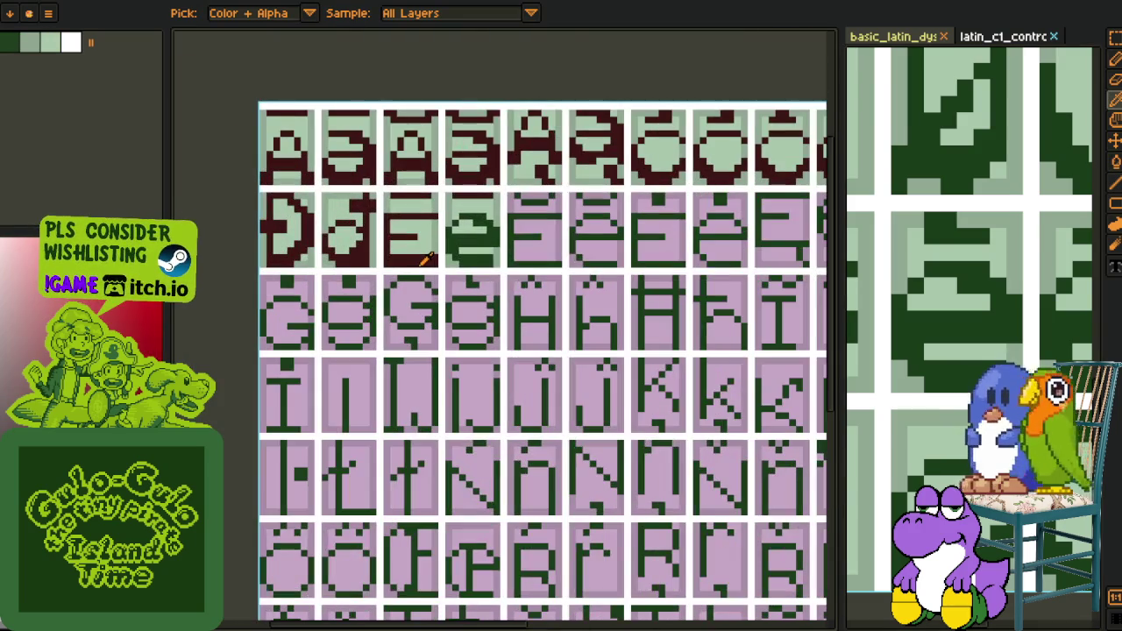
key(g)
click(455, 240)
scroll(455, 241, up, 1)
scroll(455, 241, down, 1)
key(i)
scroll(484, 113, down, 2)
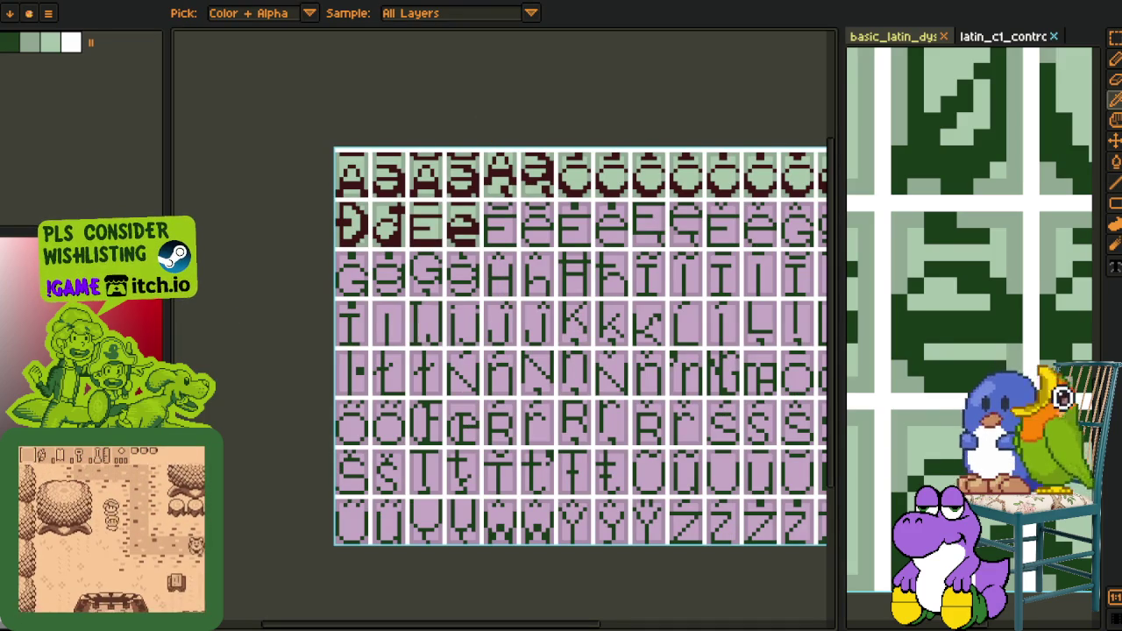
Save the current scene in Godot with Ctrl+S
scroll(526, 263, down, 2)
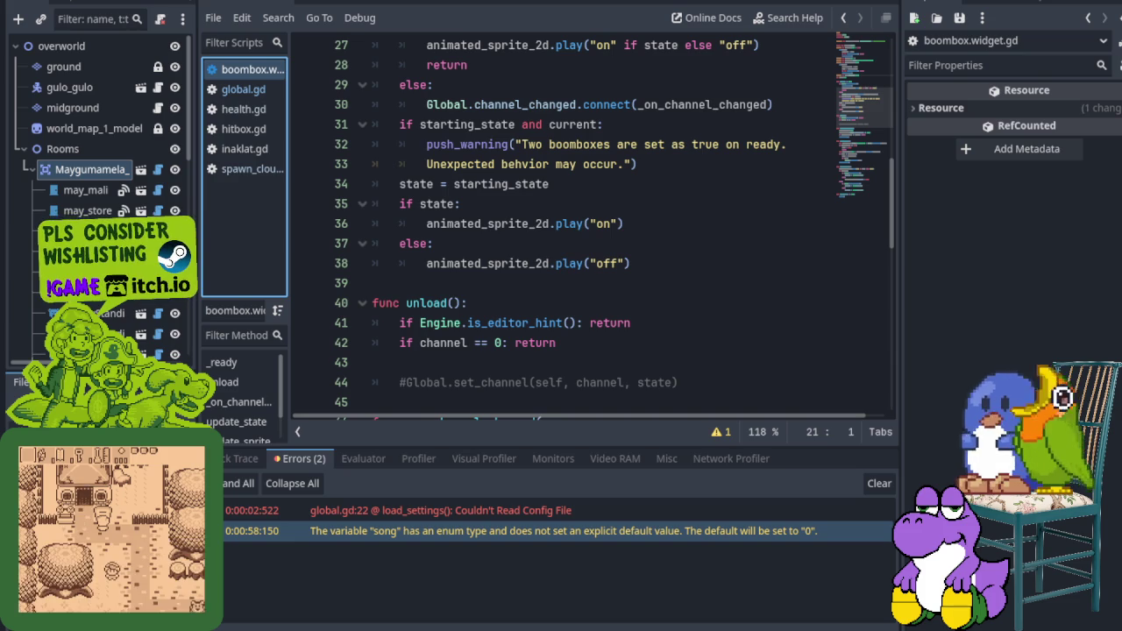
key(ctrl+s)
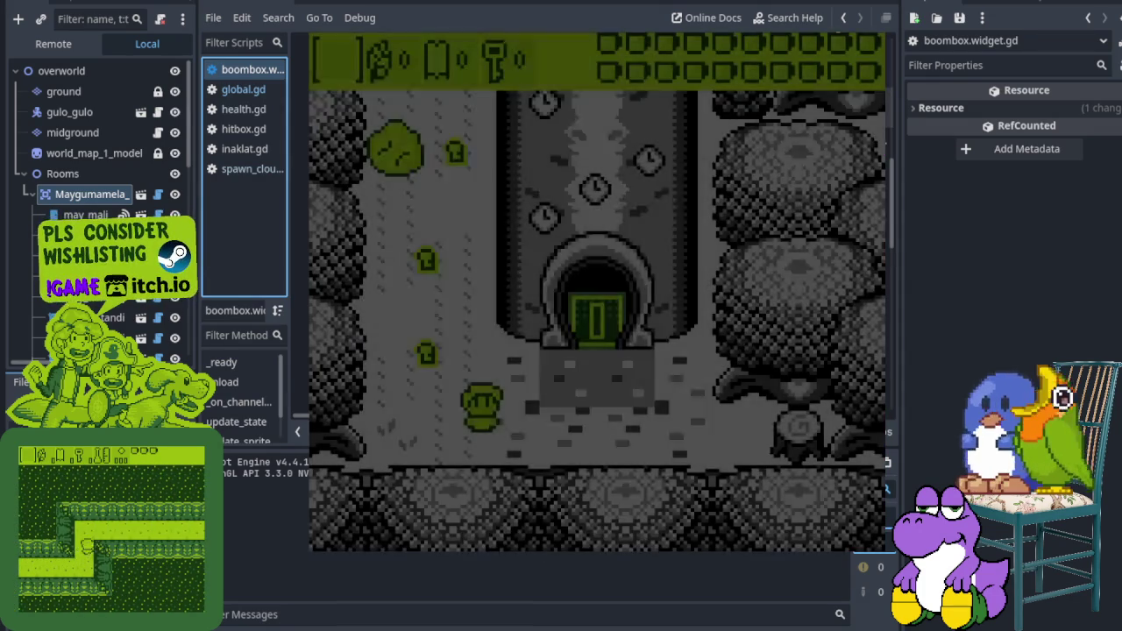
Walk through the forest to the locked tower door and enter the tower
key(Left)
key(Up)
key(Up)
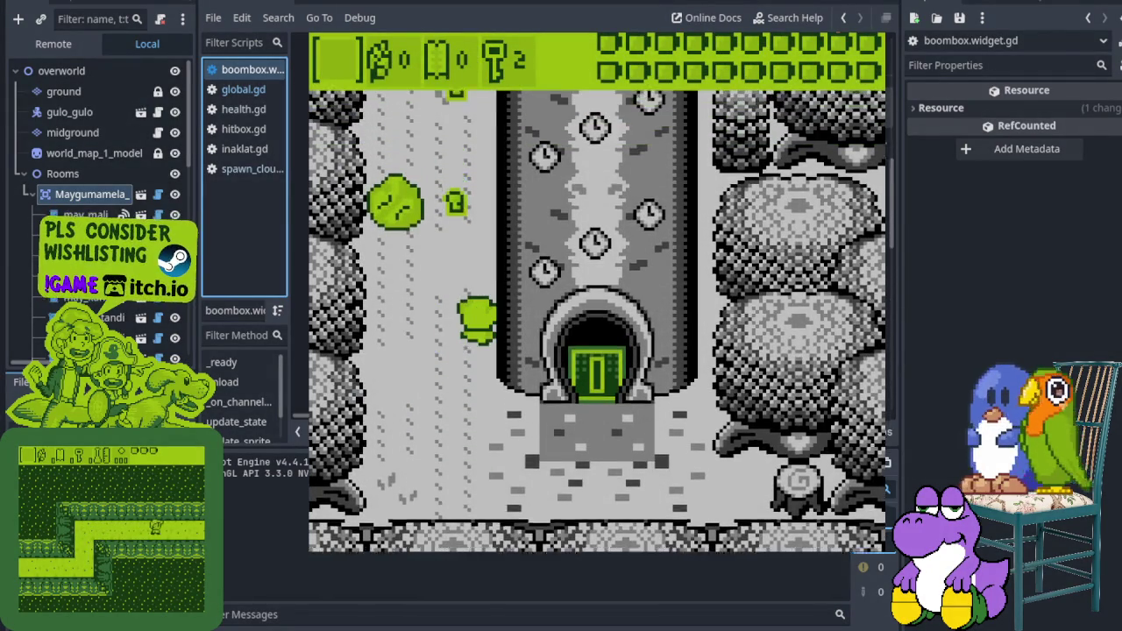
key(Down)
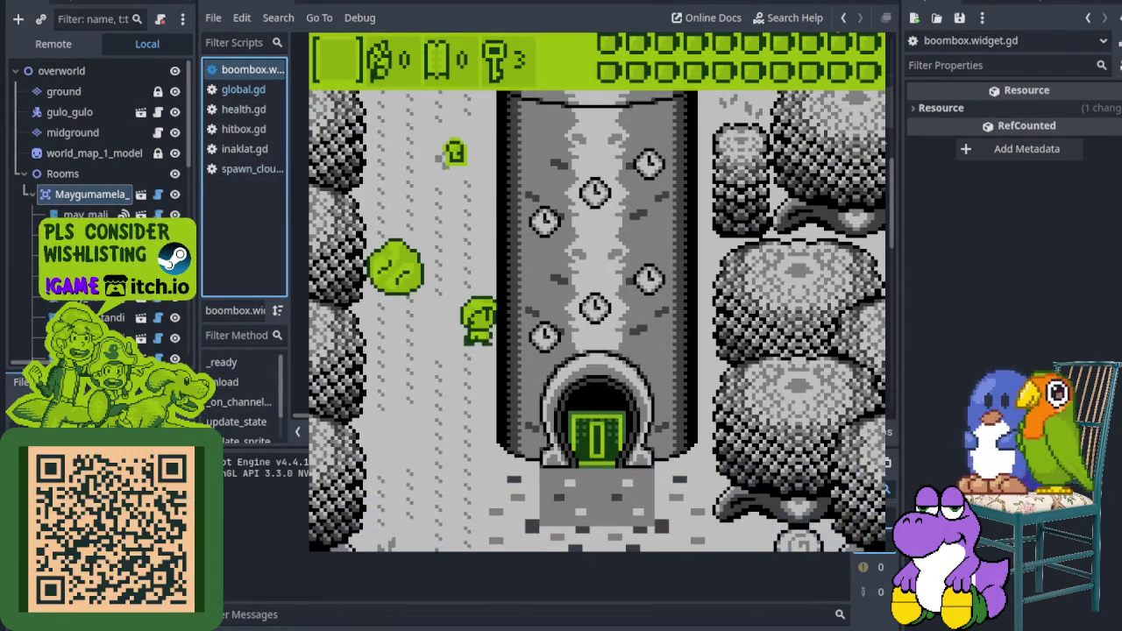
key(Down)
key(Right)
key(Up)
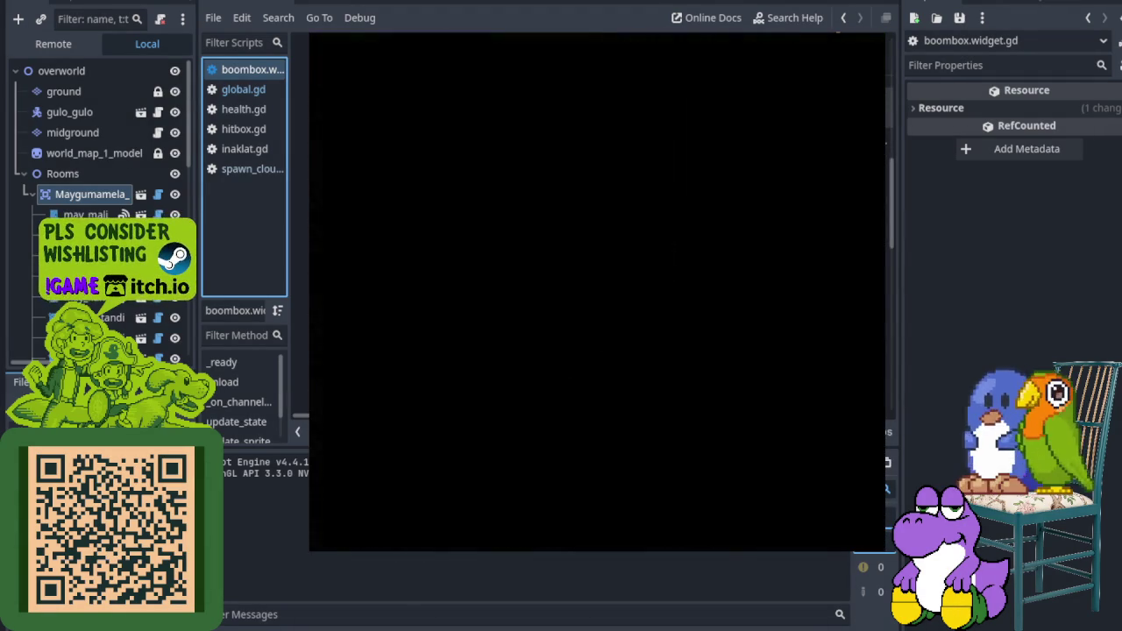
Cross the goblet and trophy rooms, attack the enemies, grab the cap, and exit through the top doorway
key(Up)
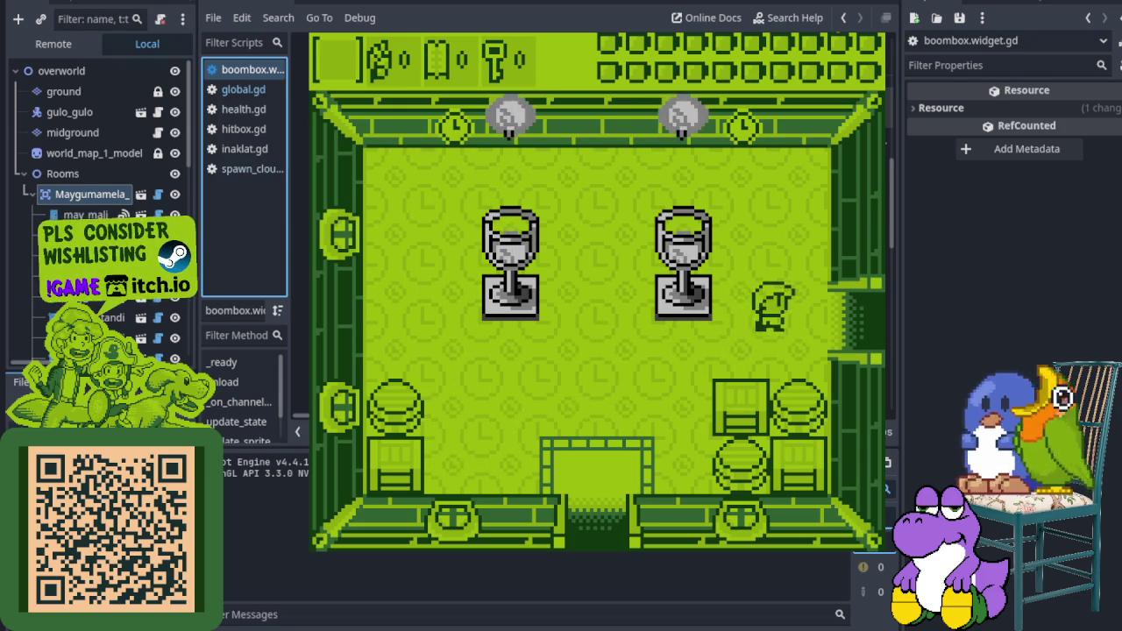
key(Right)
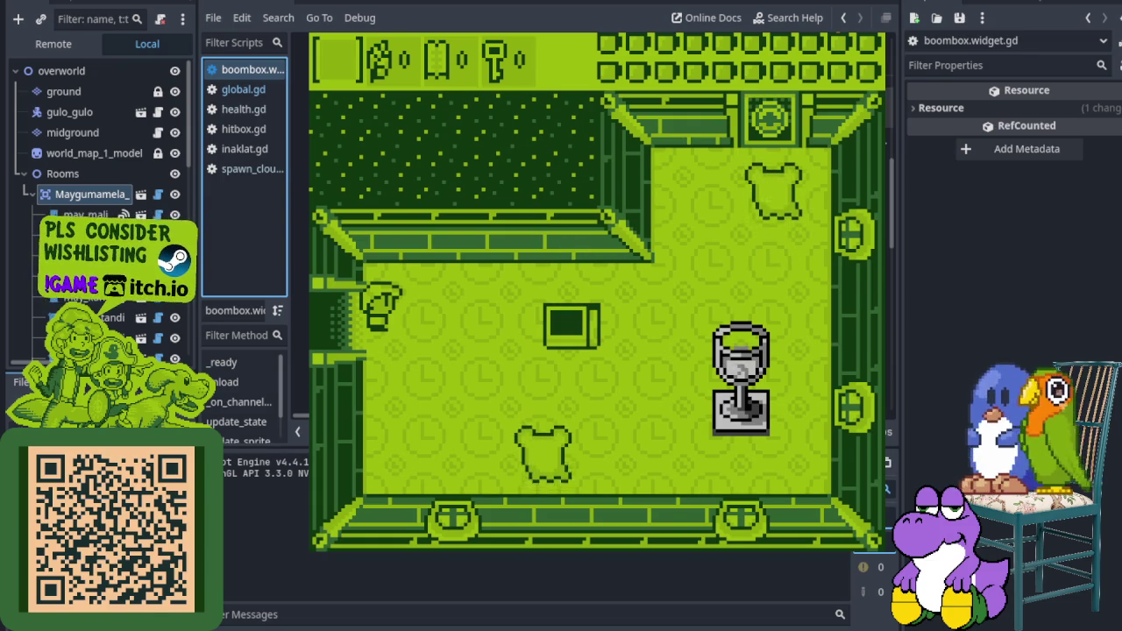
key(Right)
key(Right)
key(x)
key(Right)
key(Up)
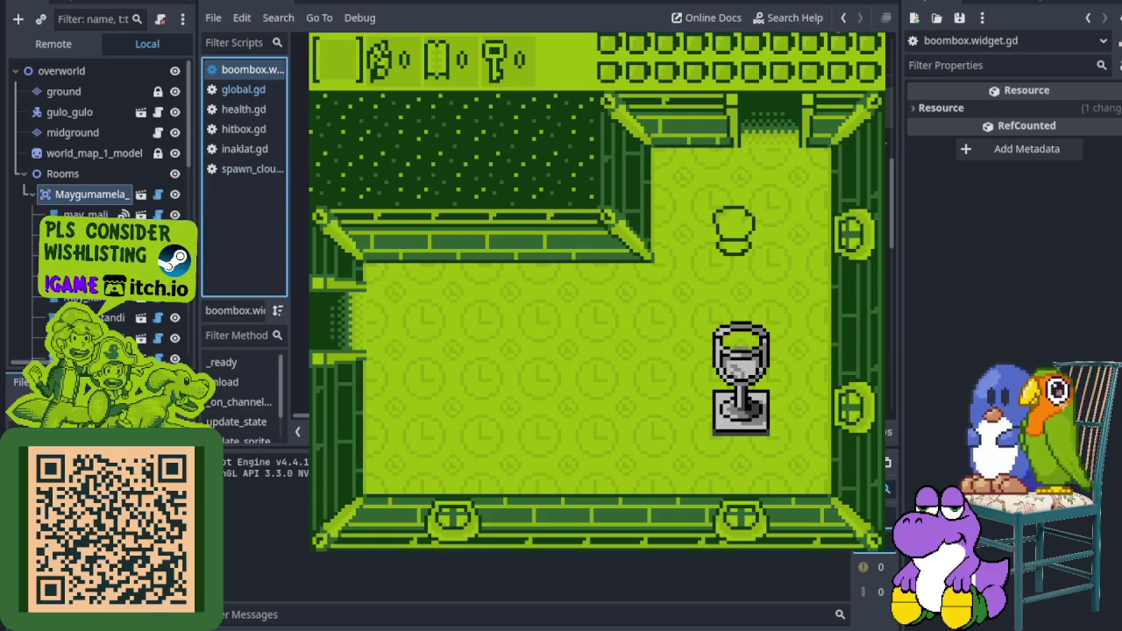
key(Up)
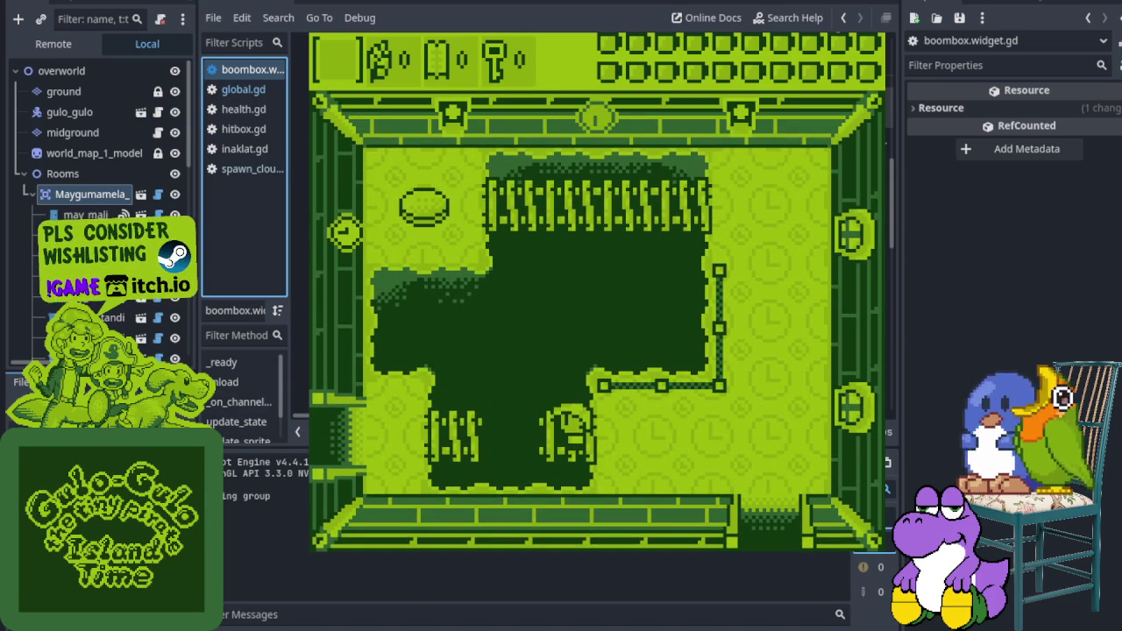
Walk a loop around the puzzle room across the grass patches, ending at the bottom centre
key(Left)
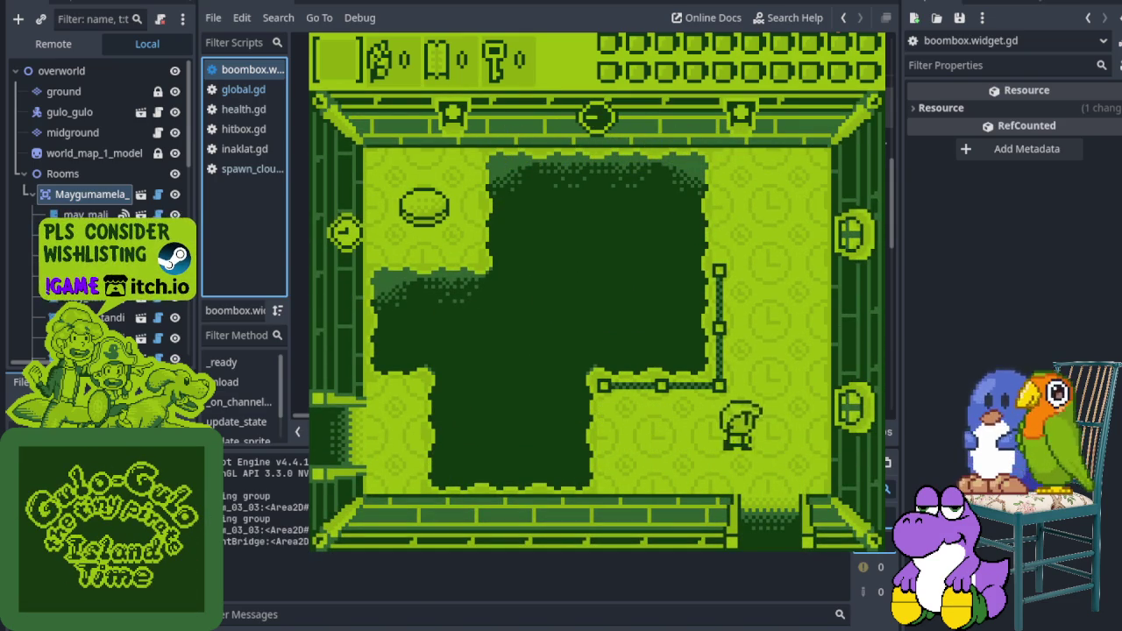
key(Left)
key(Up)
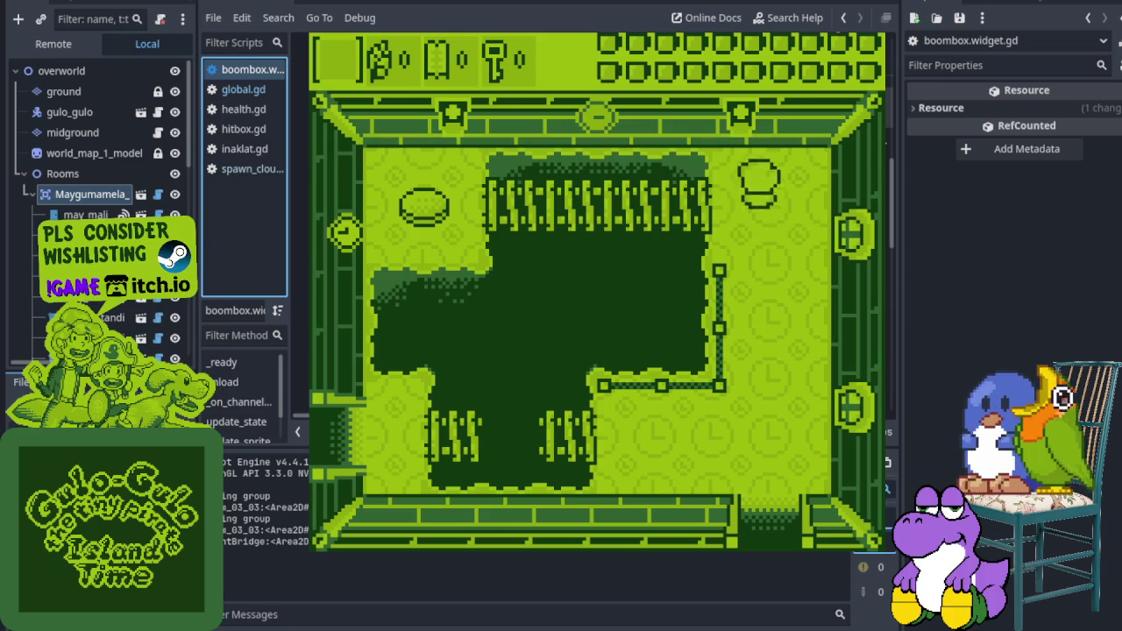
key(Right)
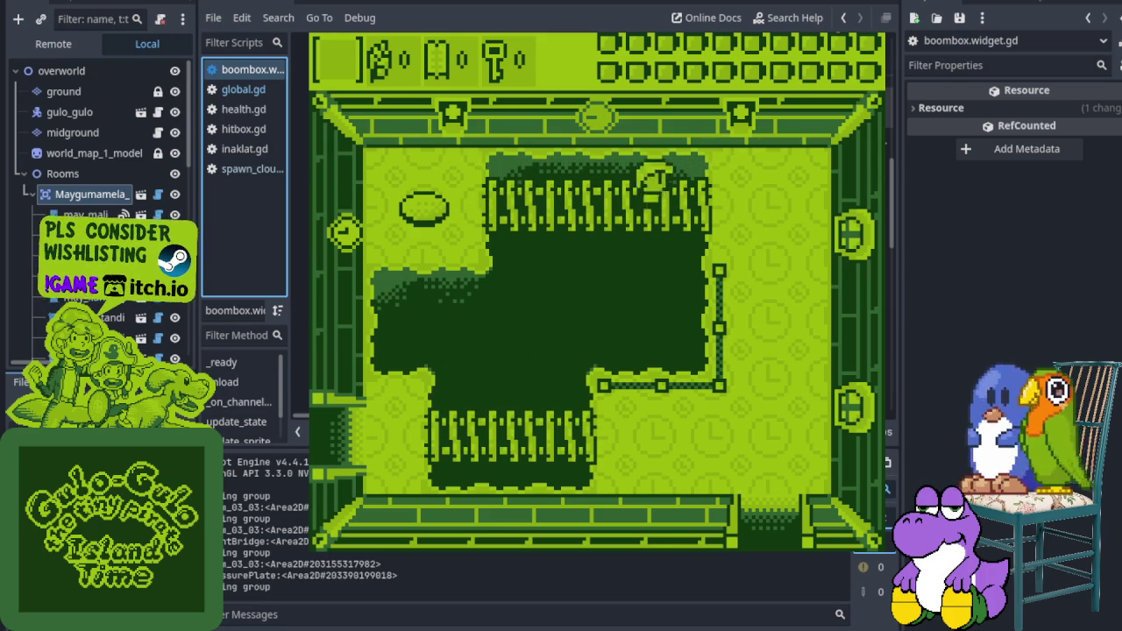
key(Down)
key(Down)
key(Left)
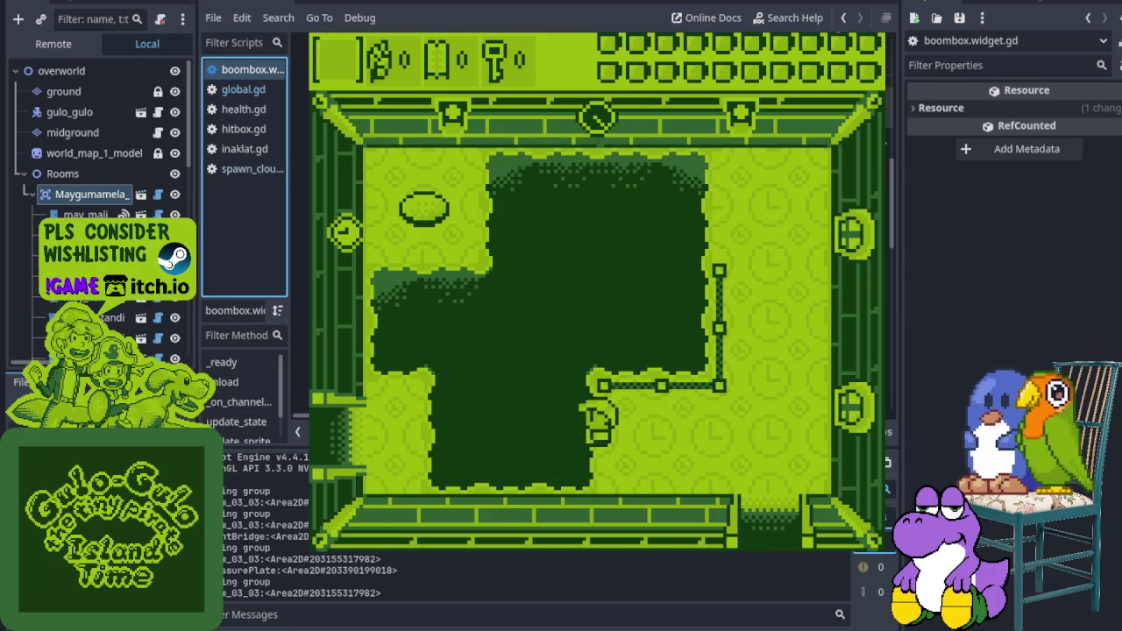
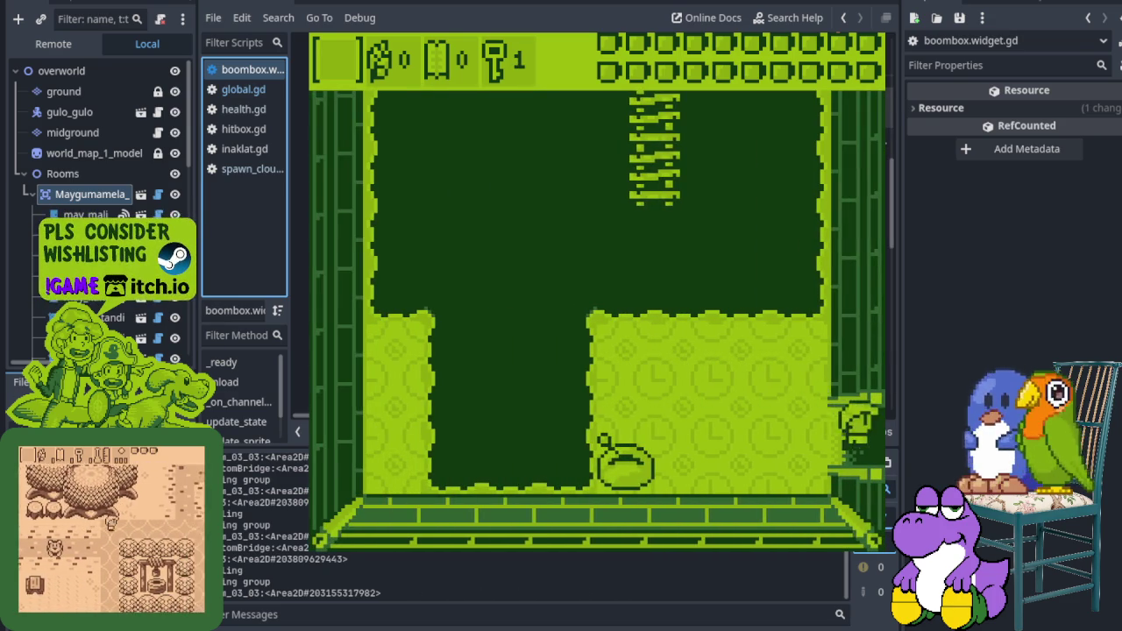
Walk to the right-side door, spend the key to unlock it, and exit through the top door
key(Up)
key(Right)
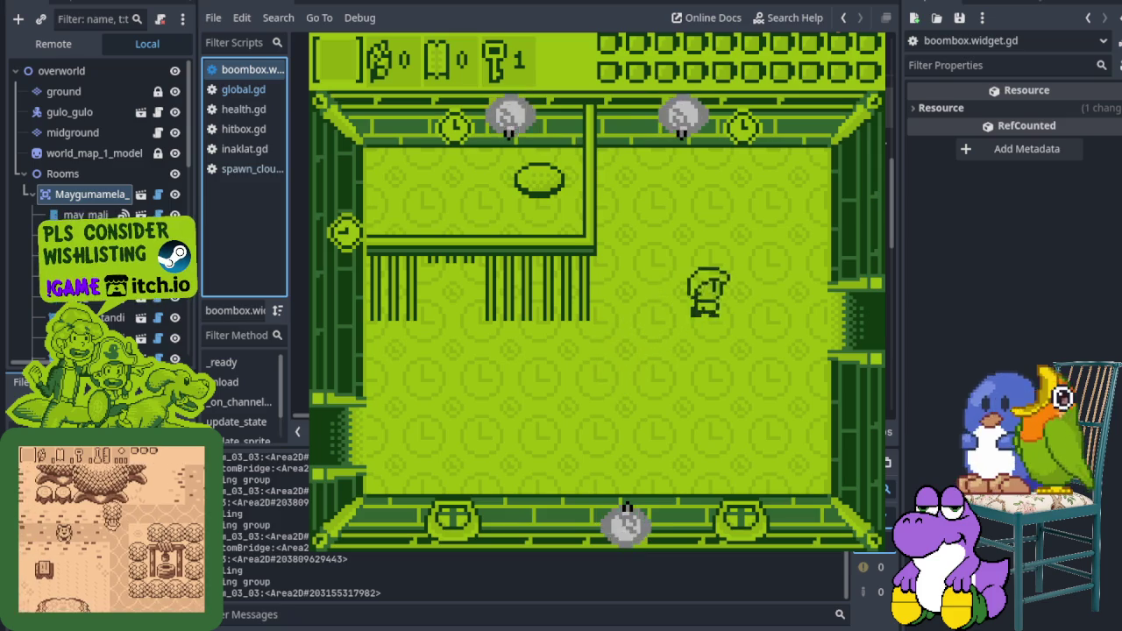
key(Right)
key(Up)
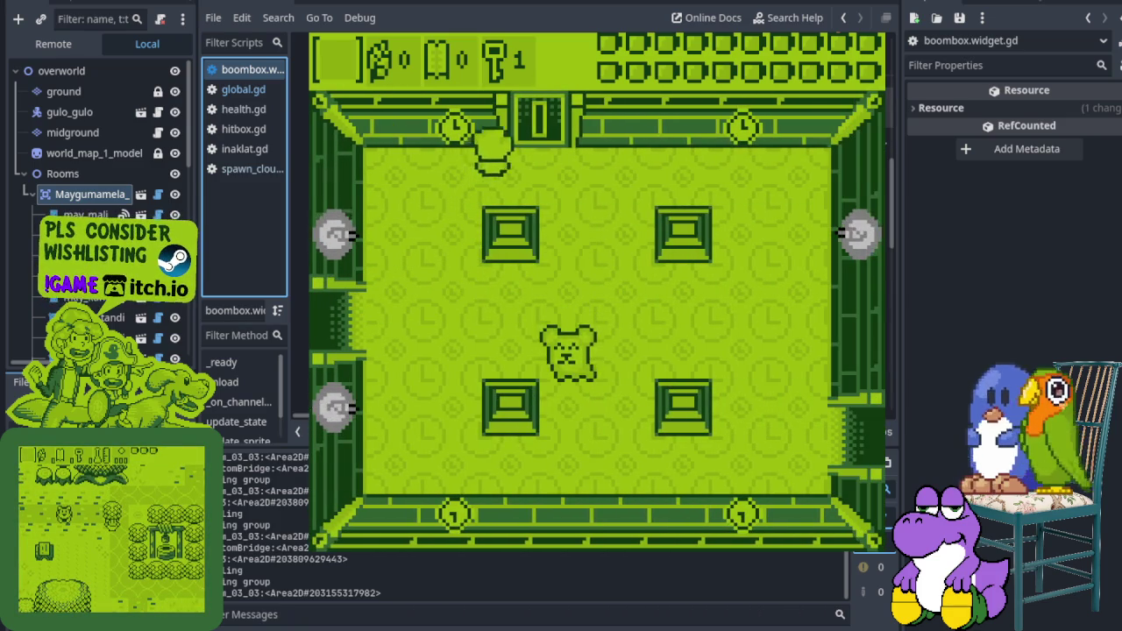
key(Left)
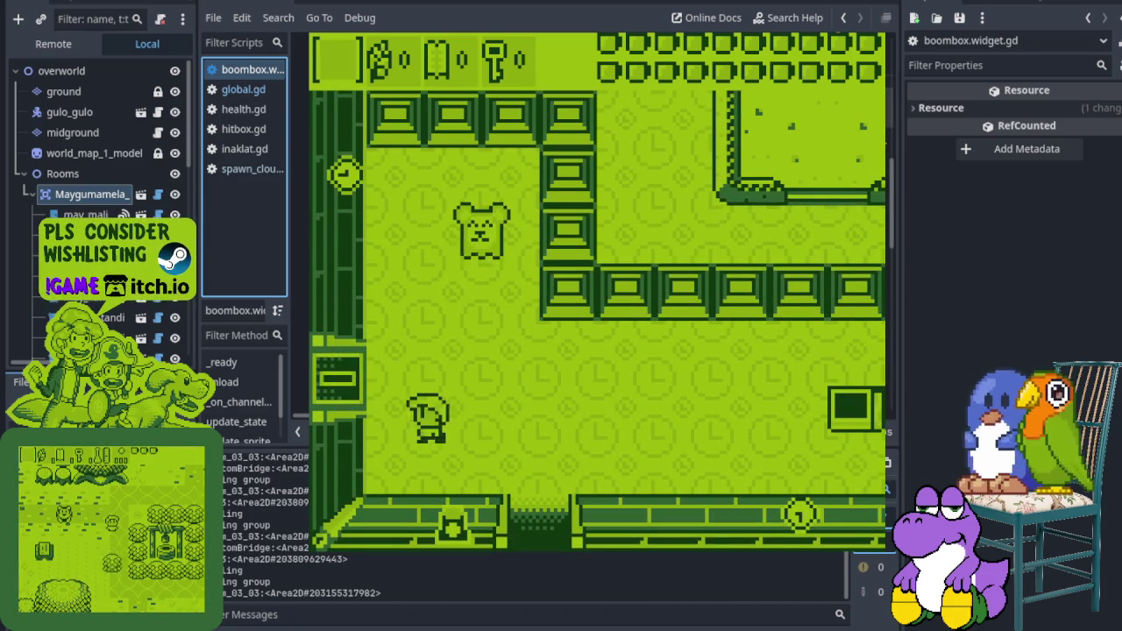
Cross the next room heading right, then go left and down into the room below
key(Down)
key(Right)
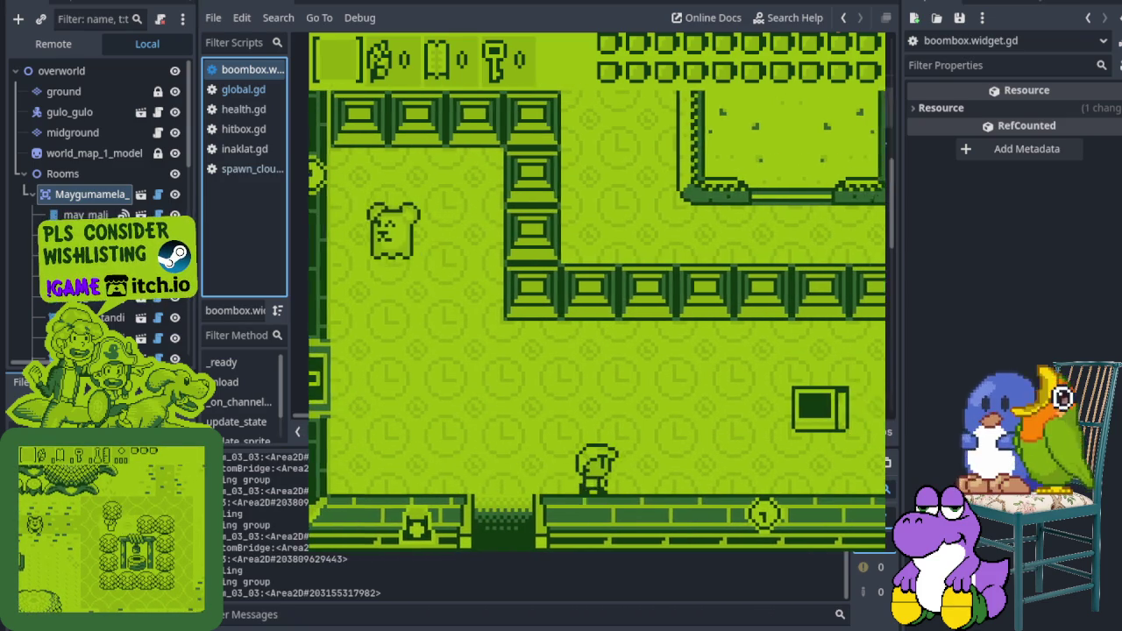
key(Right)
key(Right)
key(Left)
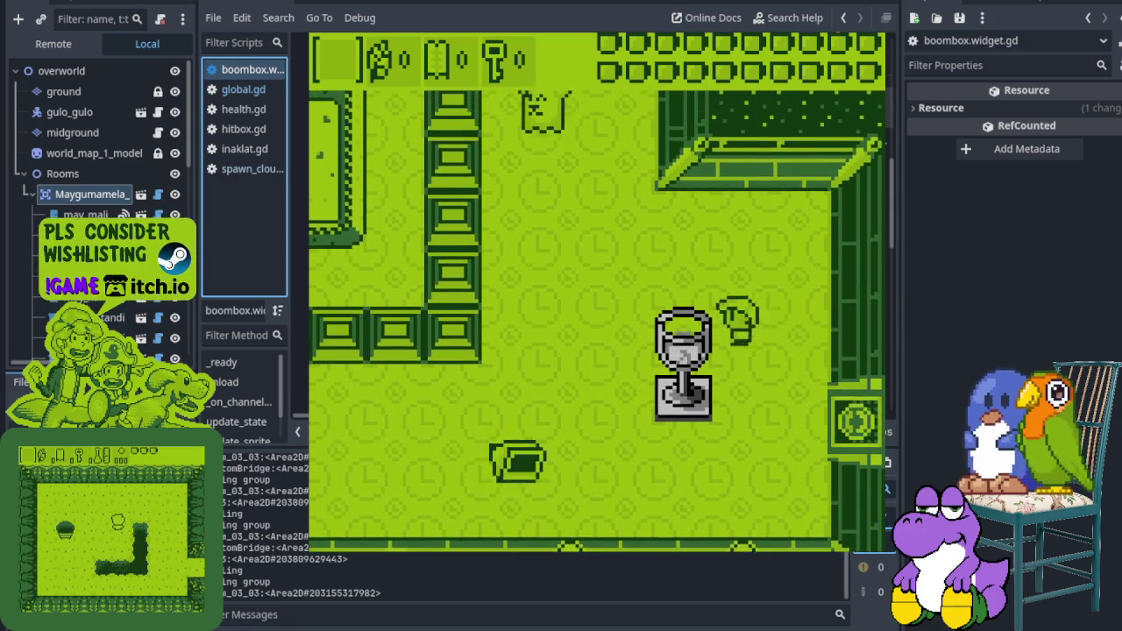
key(Down)
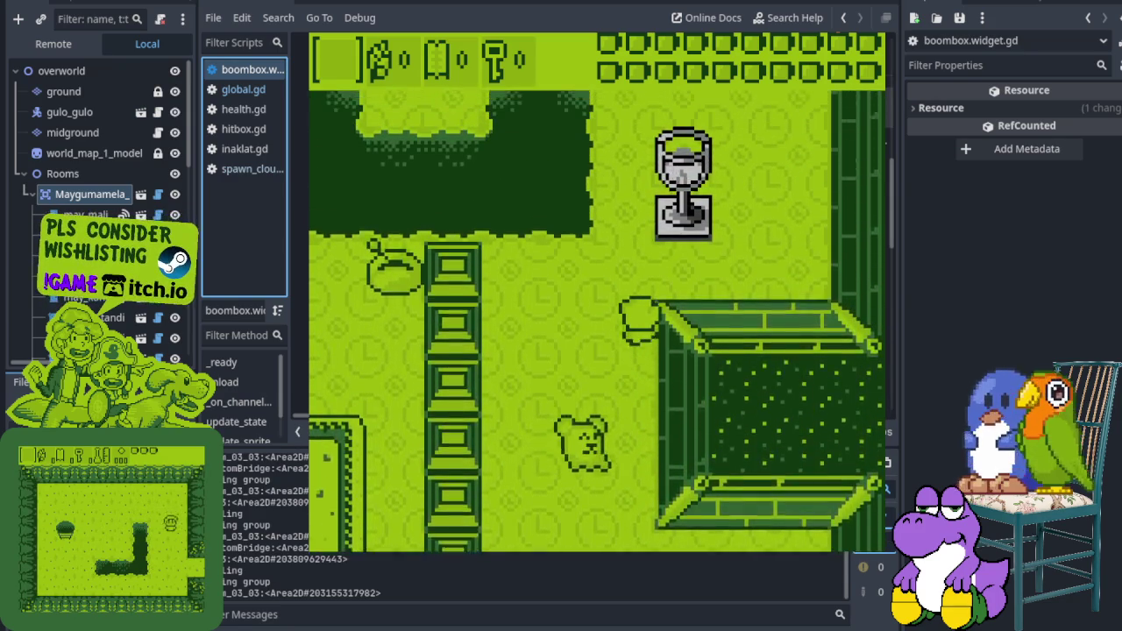
key(Down)
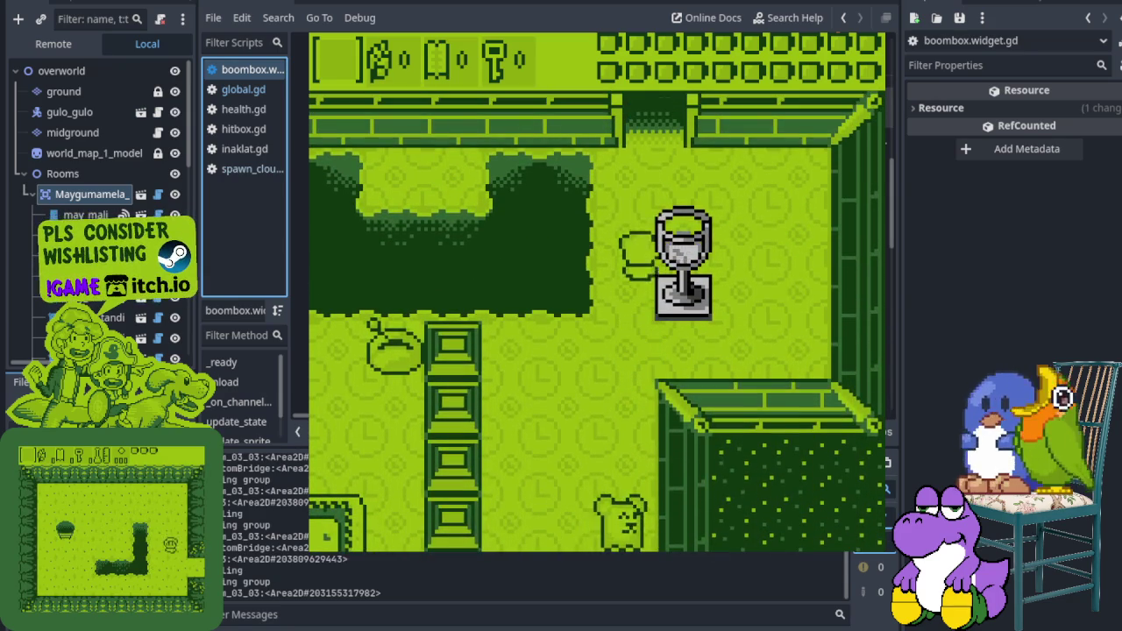
key(Left)
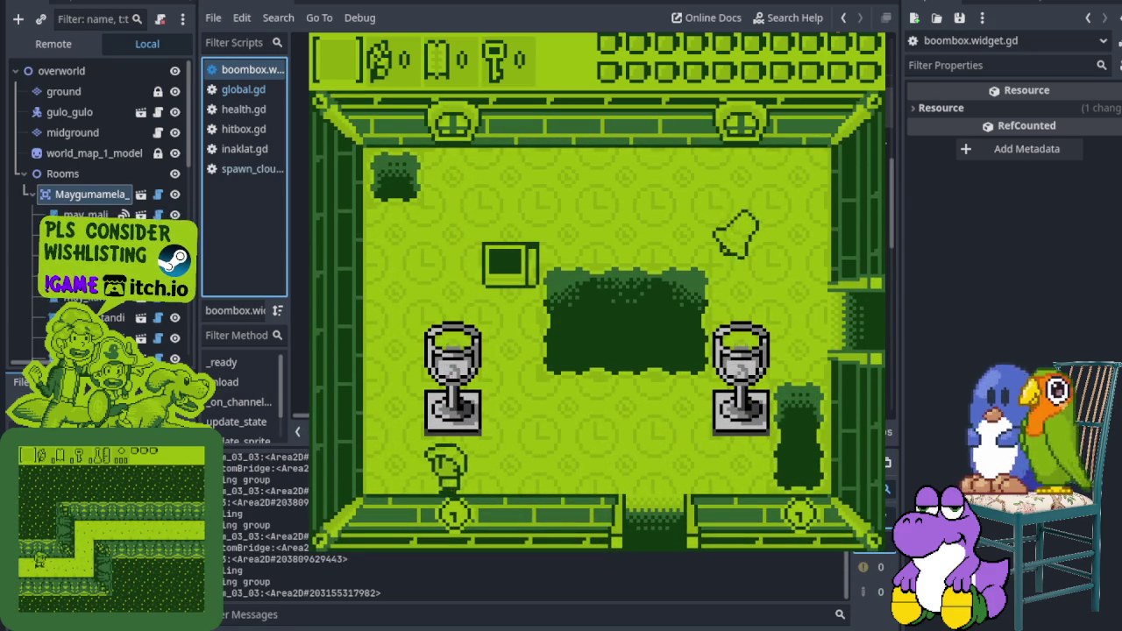
key(Up)
key(Right)
key(Right)
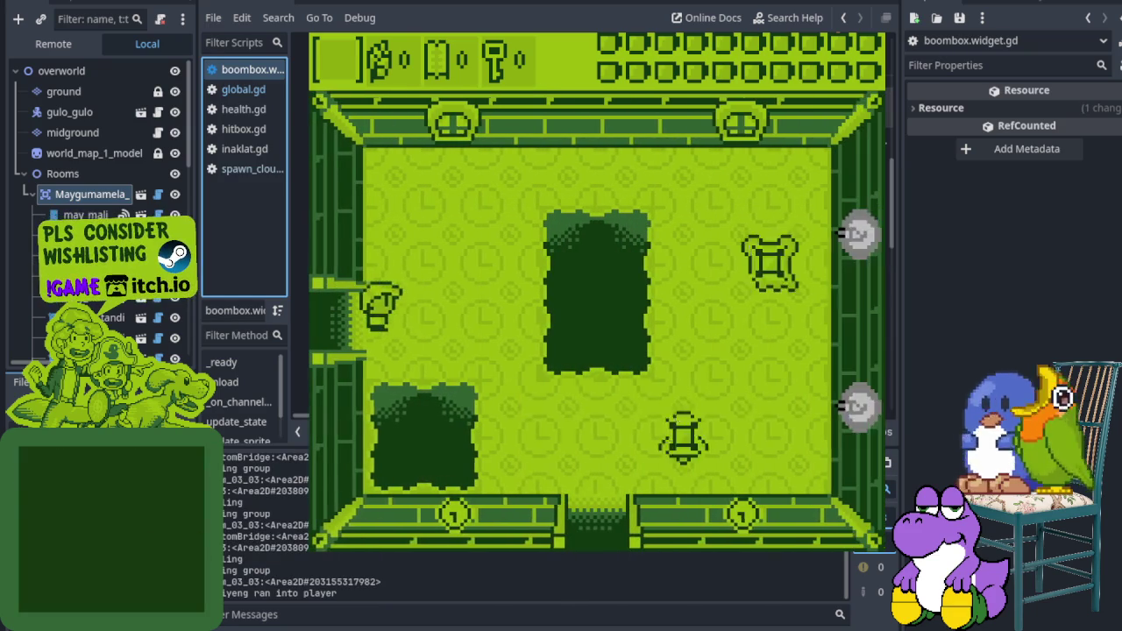
Go down through successive bottom doors and clear the ghost room so its doors open
key(Down)
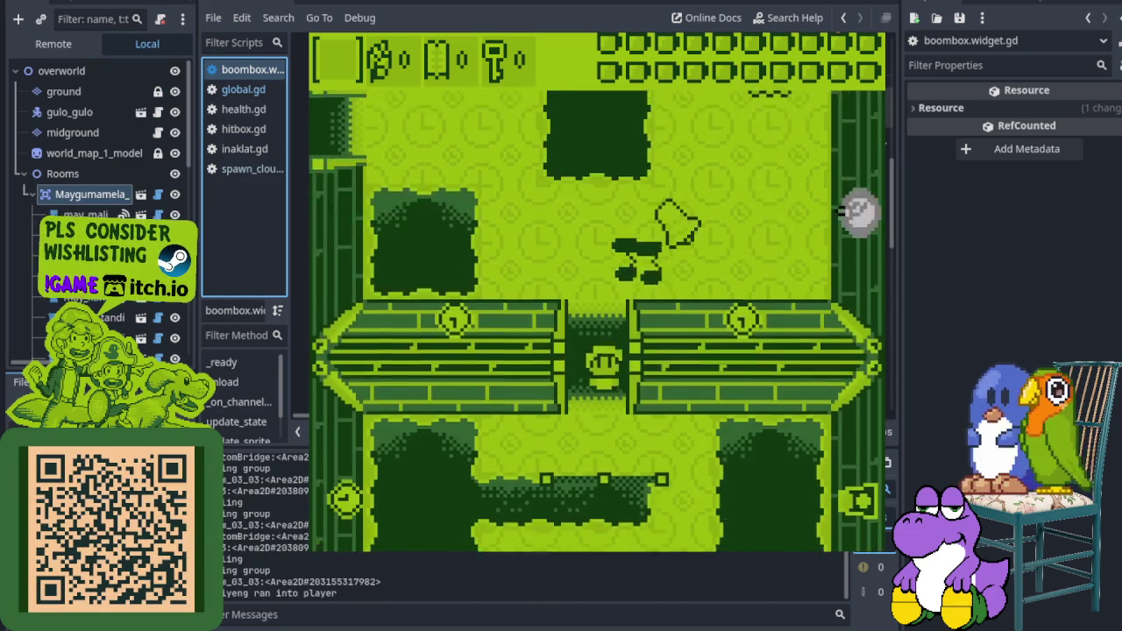
key(Down)
key(Down)
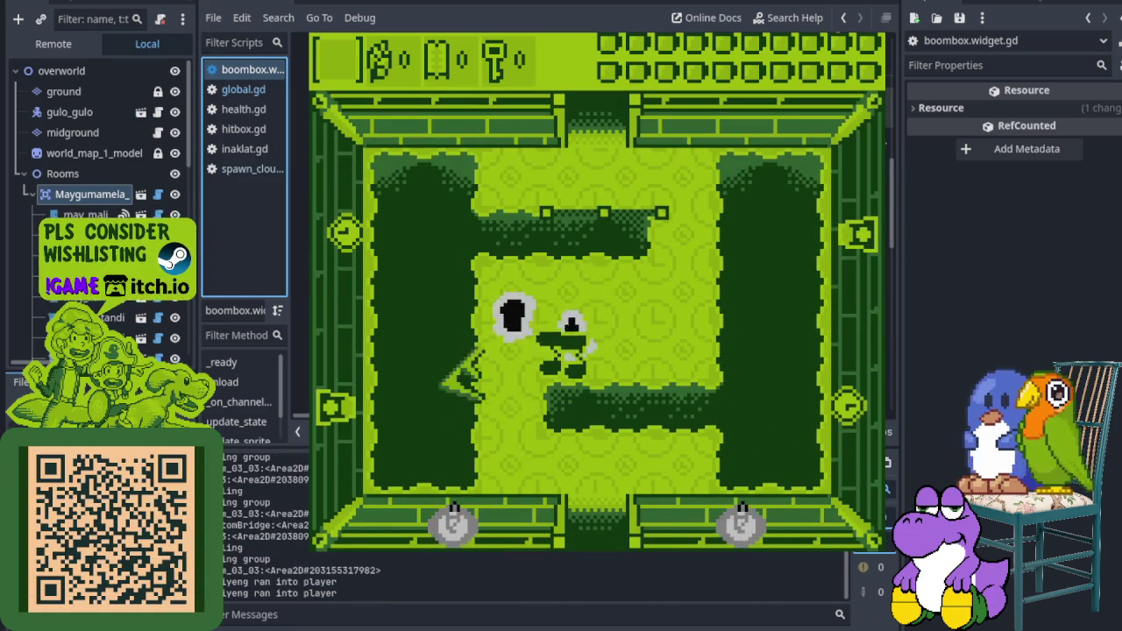
key(Down)
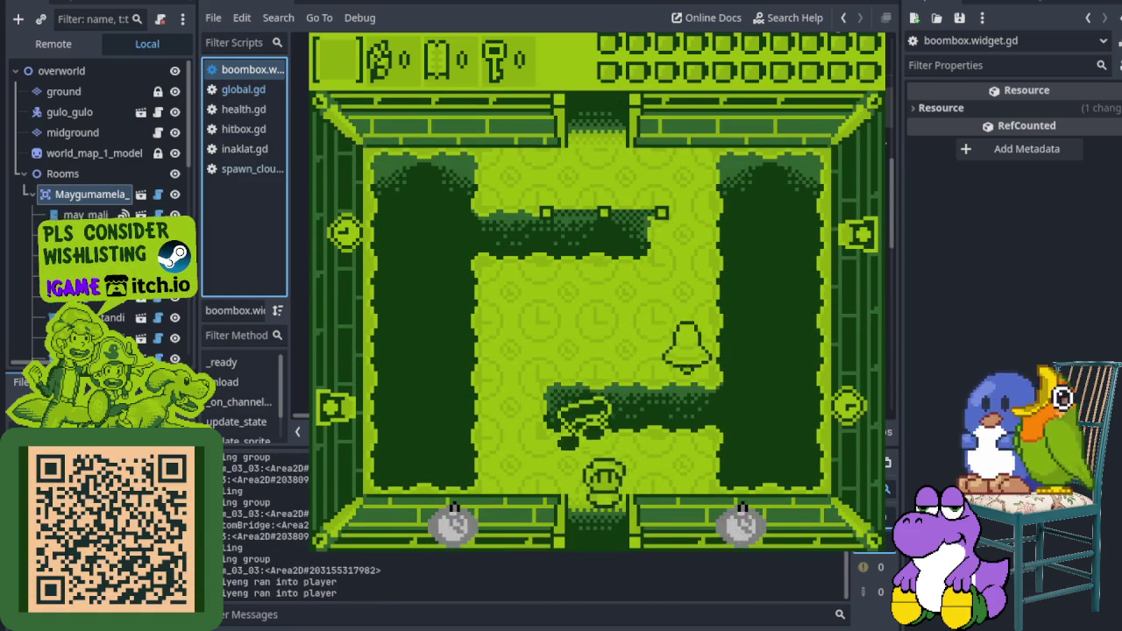
key(Down)
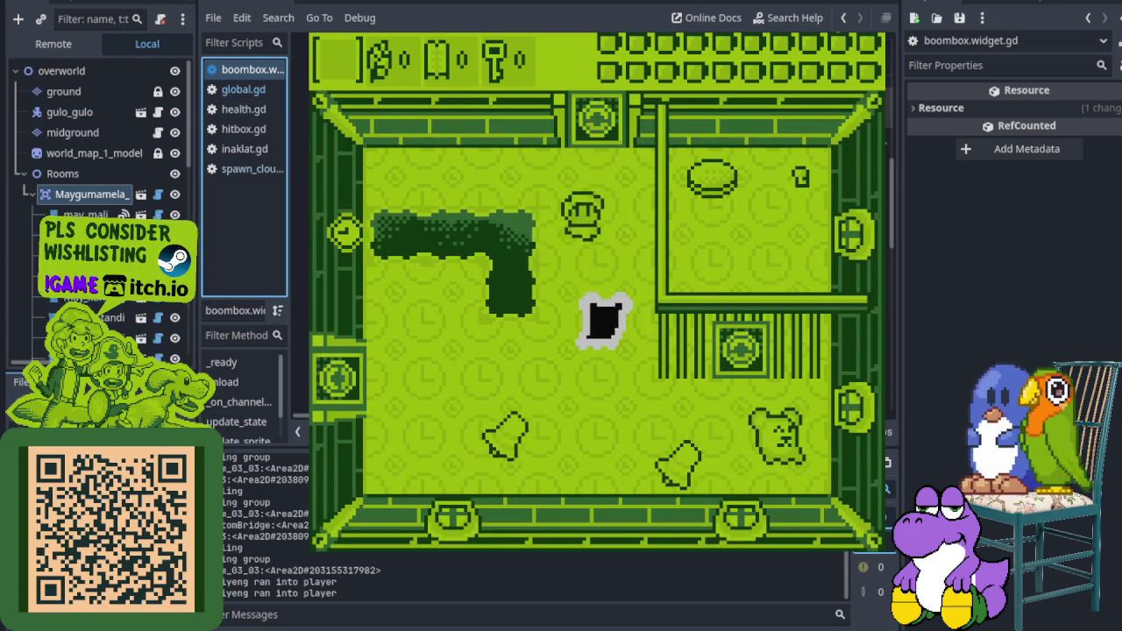
key(Down)
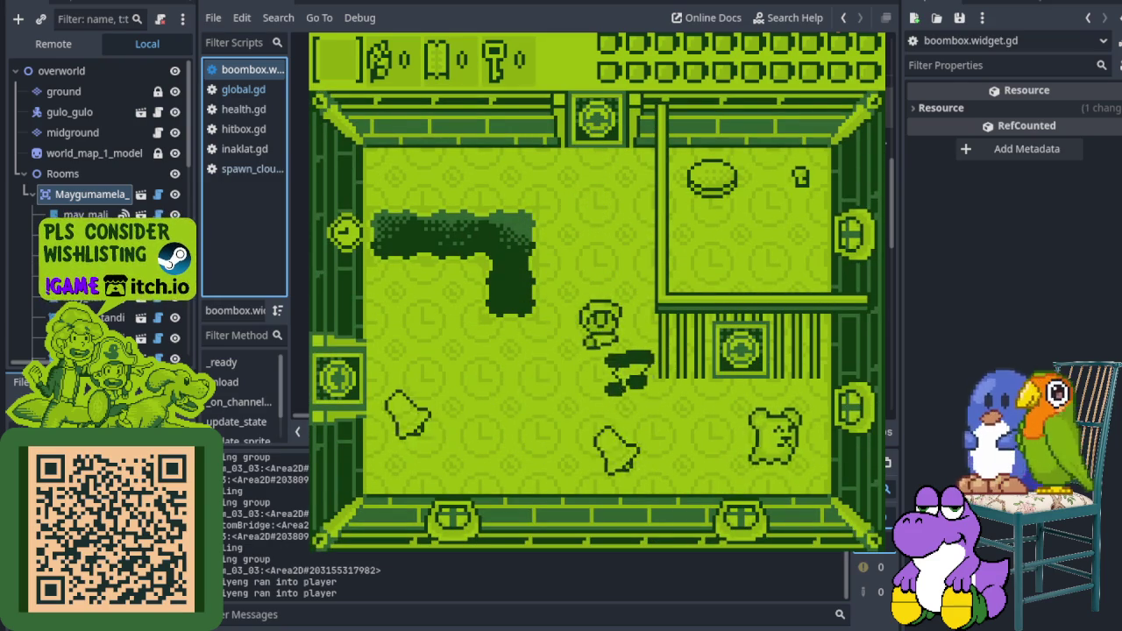
key(Left)
key(Left)
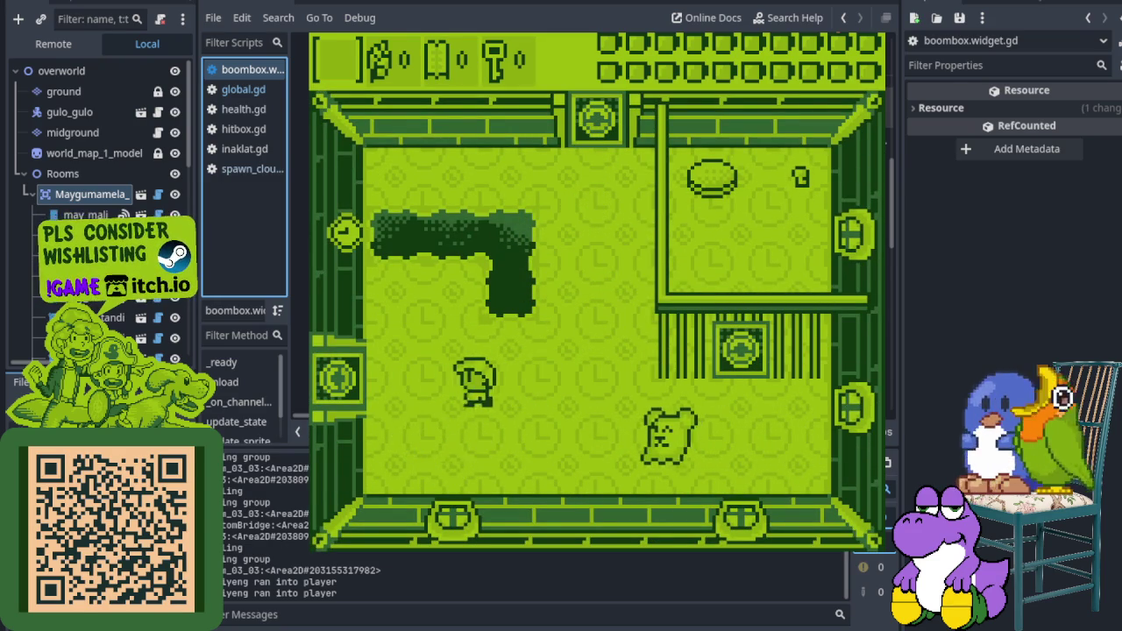
key(Down)
key(Right)
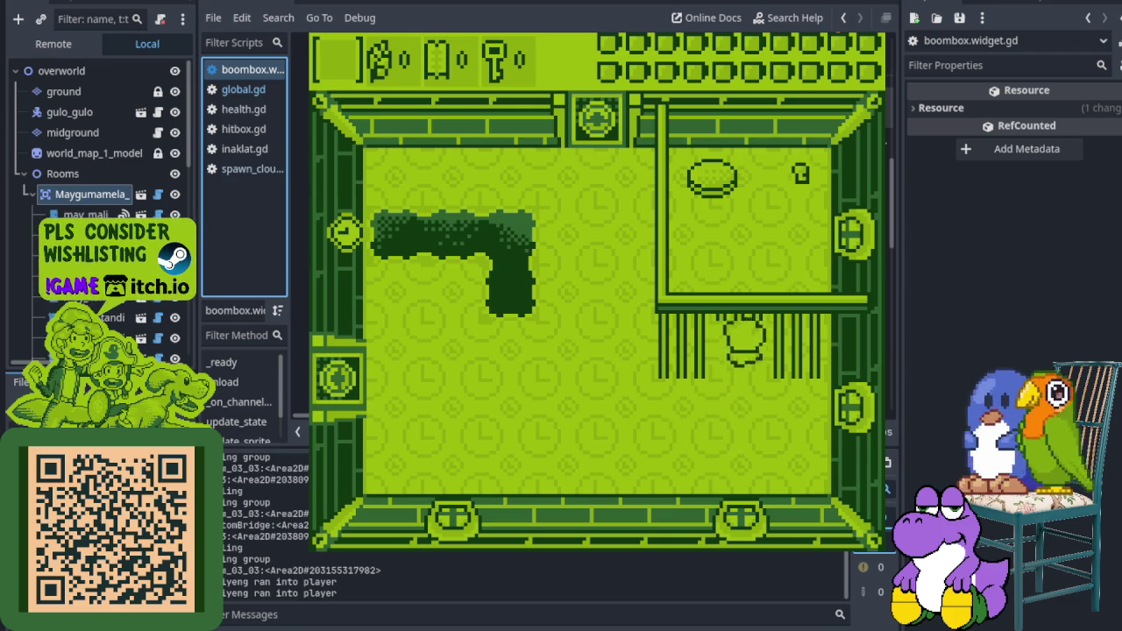
key(Up)
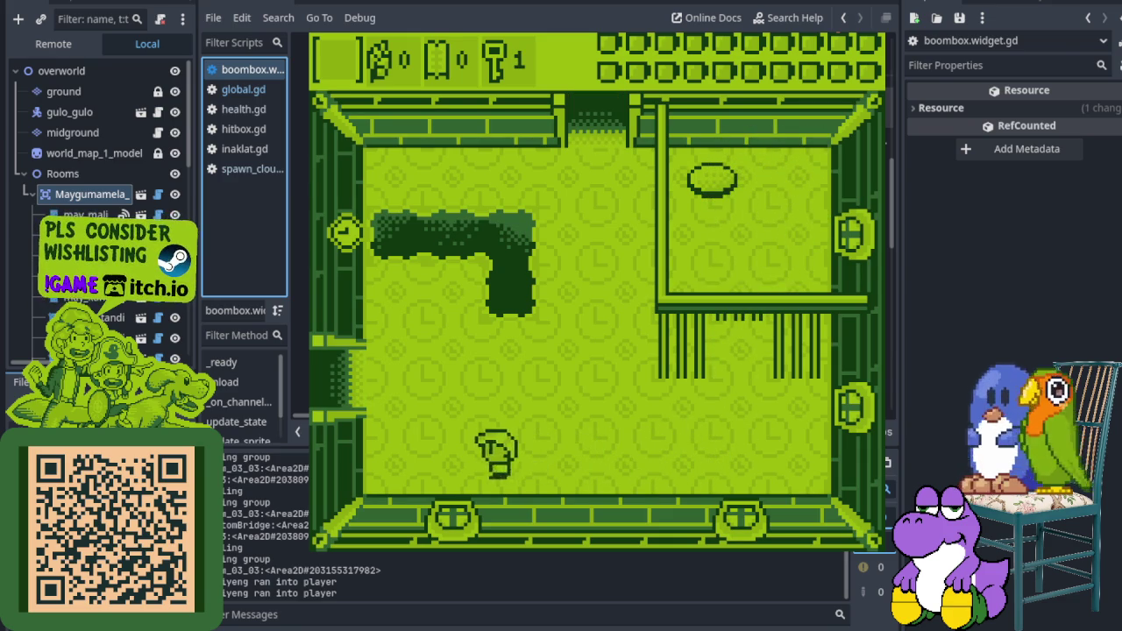
Walk left through the next rooms along the bottom to the left-hand room
key(Left)
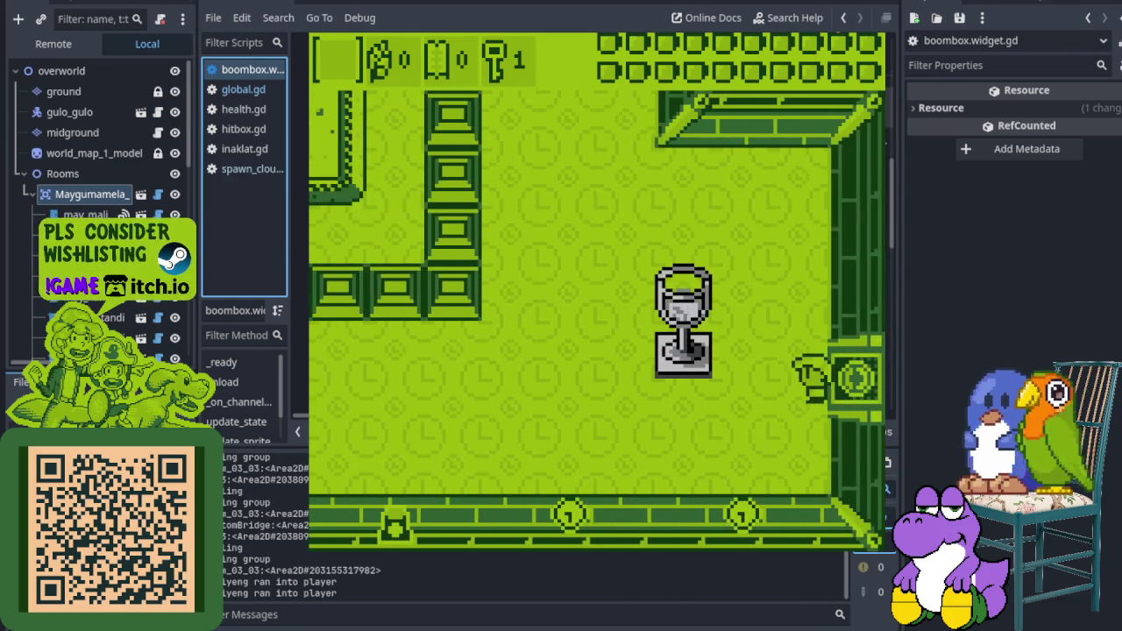
key(Left)
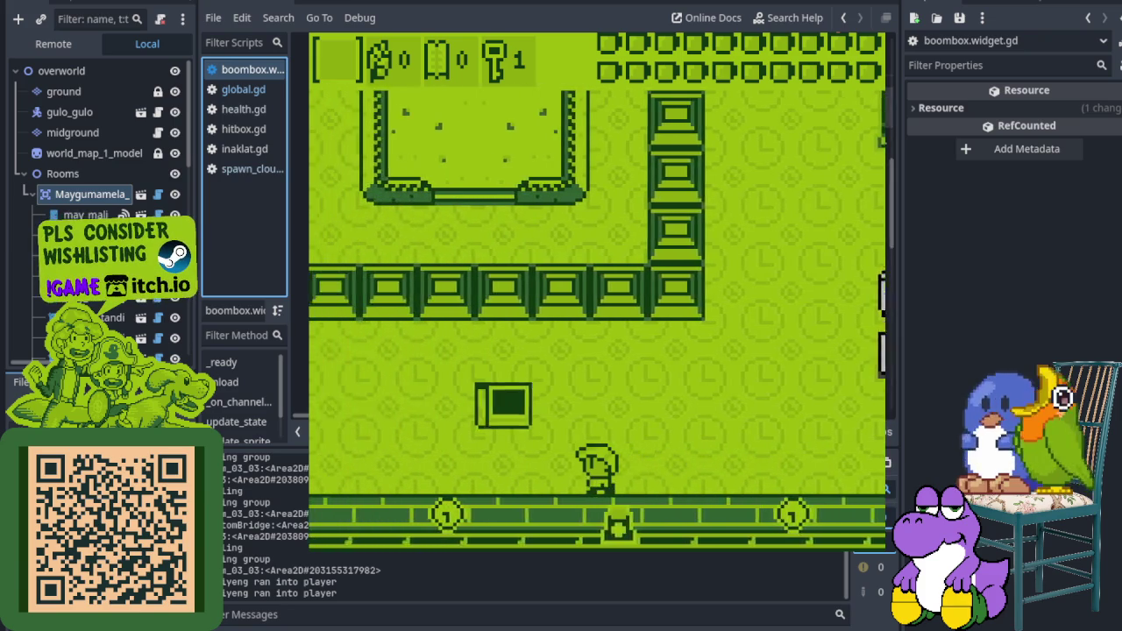
key(Left)
key(Up)
key(Left)
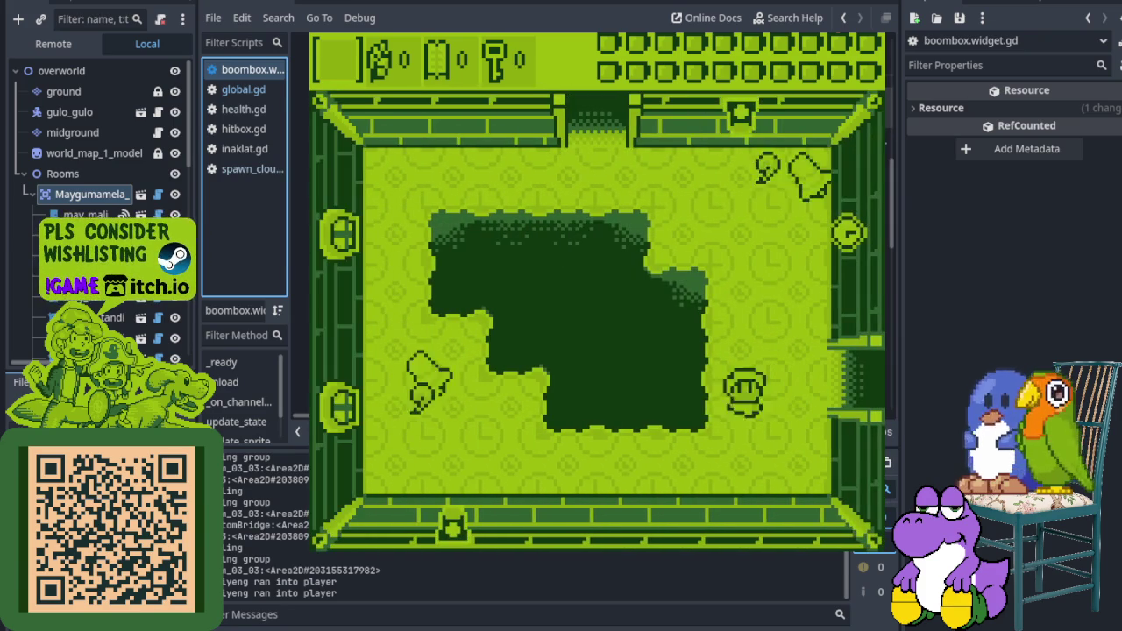
key(Left)
Climb into the goblet pedestal room, exit left, and open the game's Audio settings menu
key(Up)
key(Right)
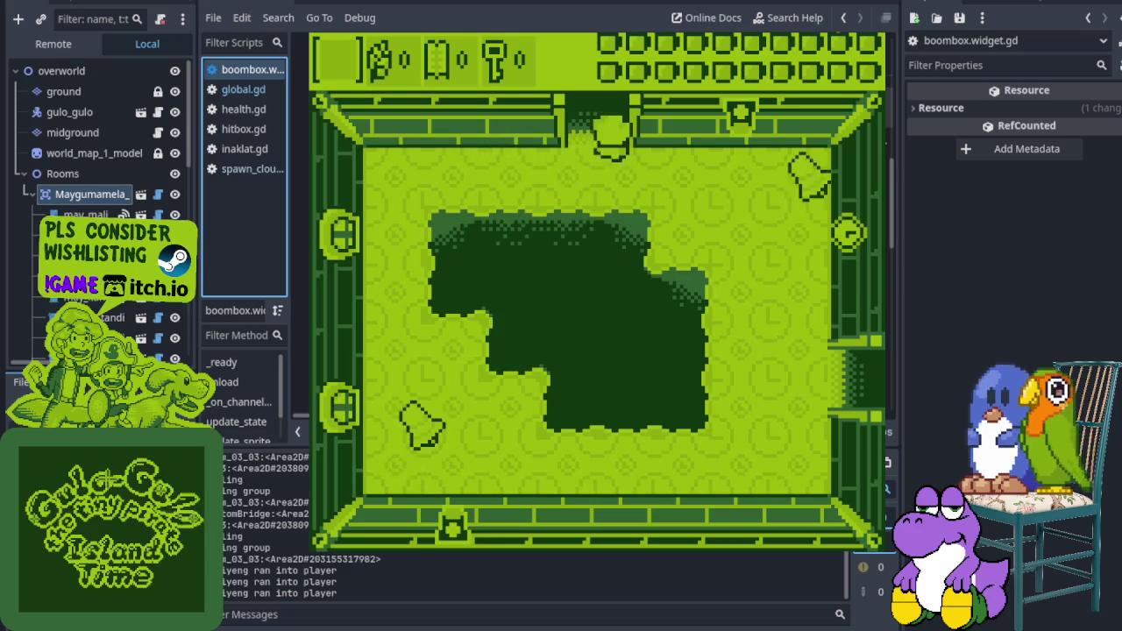
key(Up)
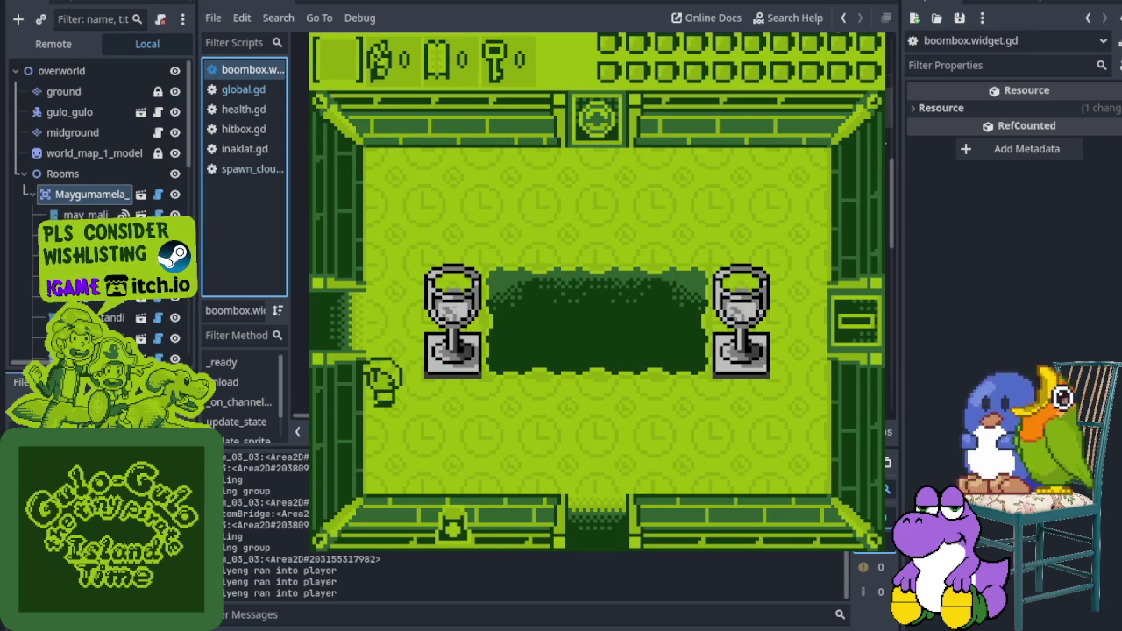
key(Left)
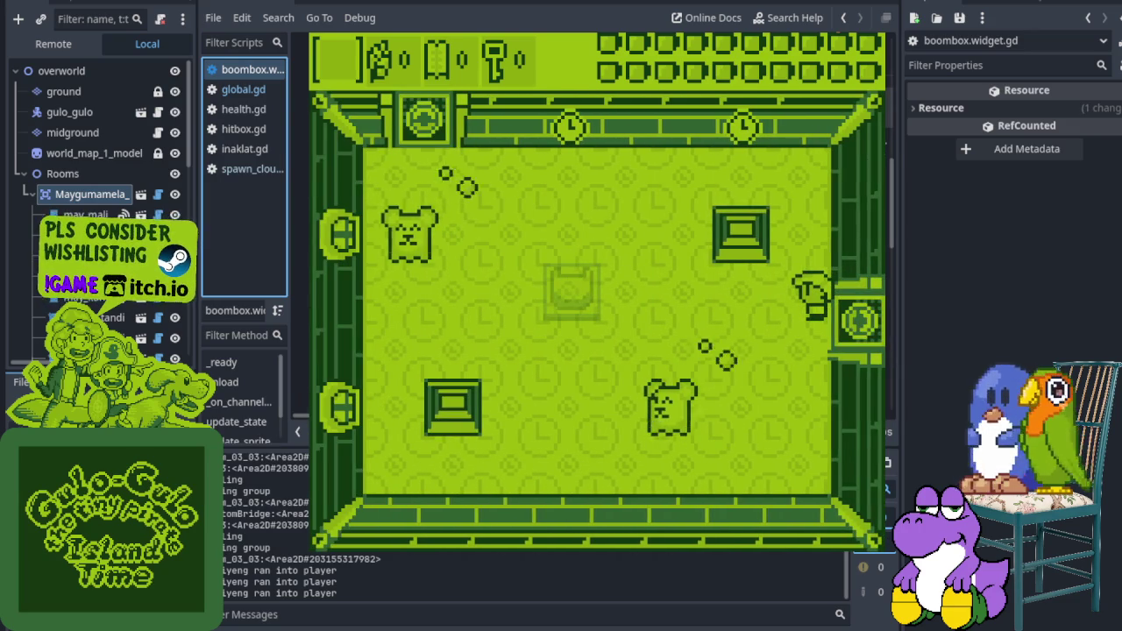
key(Escape)
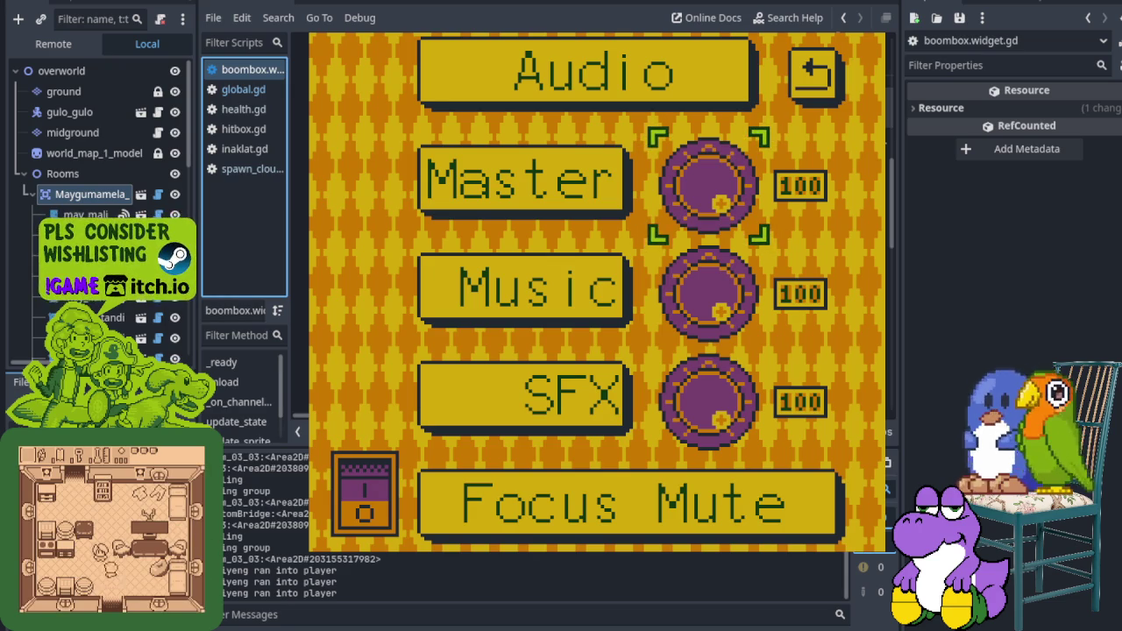
Close the Audio settings, walk down-left, and throw the boomerang at a bear
key(Escape)
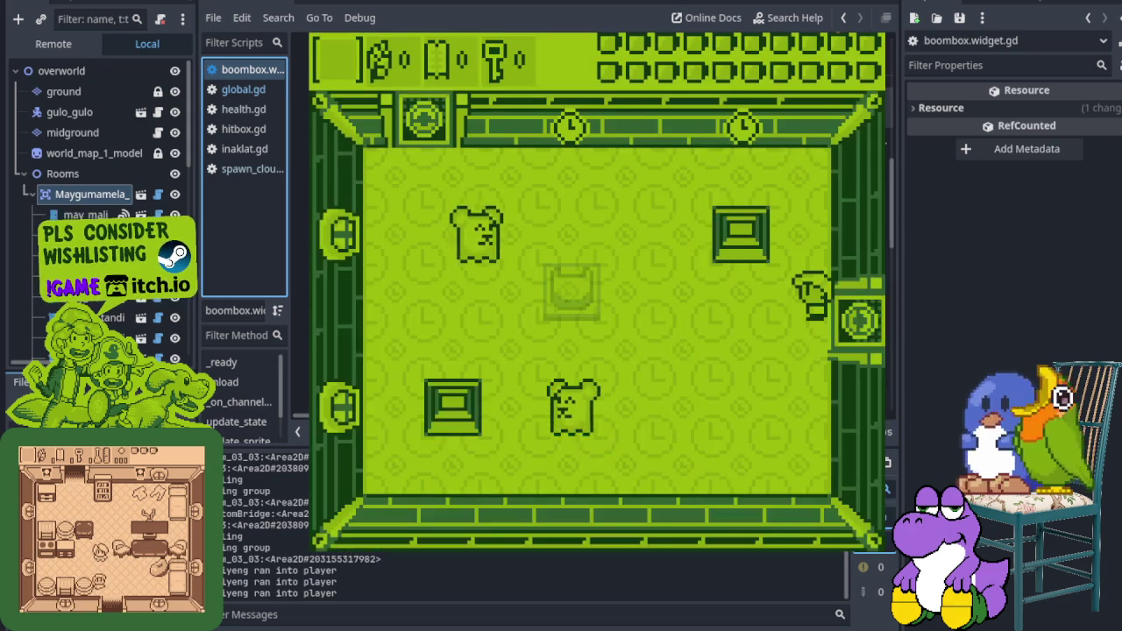
key(Down)
key(Left)
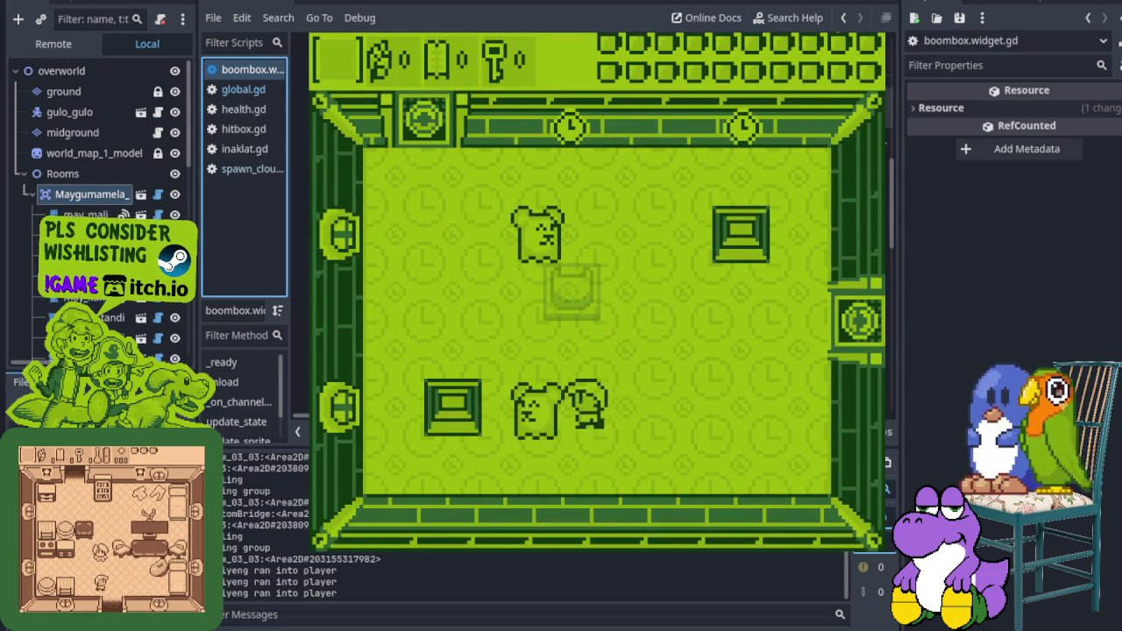
key(Down)
key(Left)
key(Left)
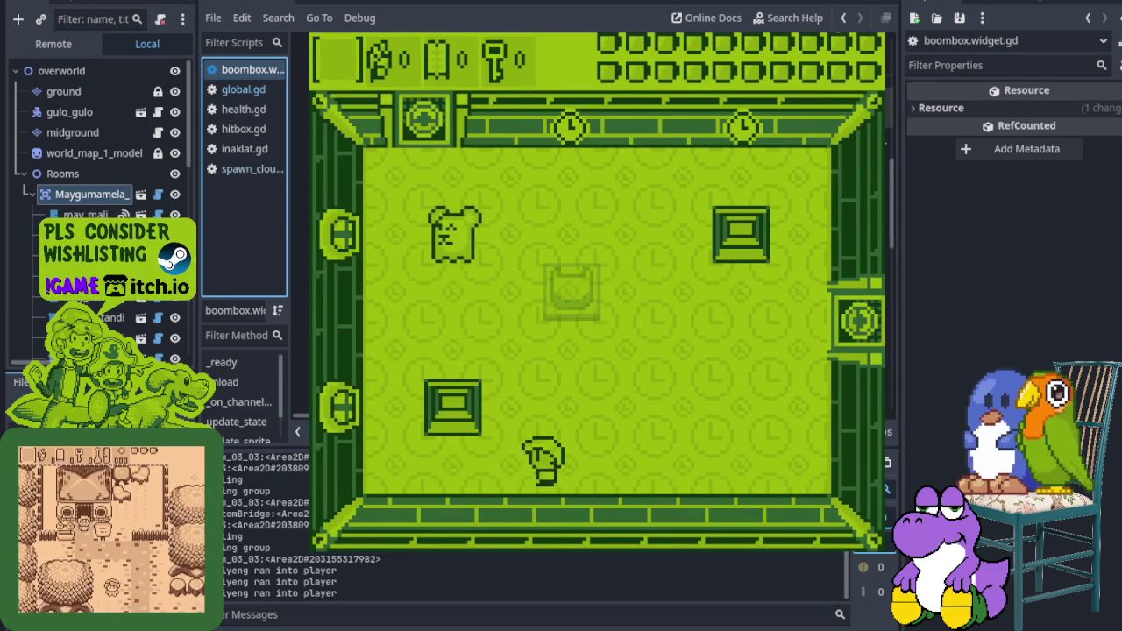
key(x)
key(Up)
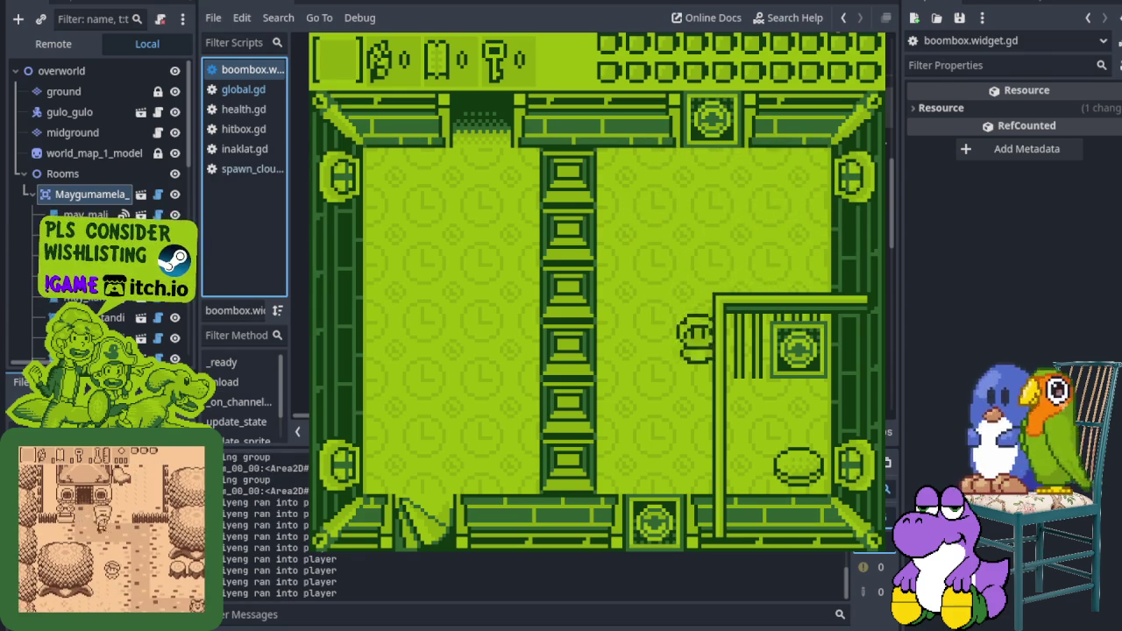
Walk right into the room with the central column of blocks
key(Right)
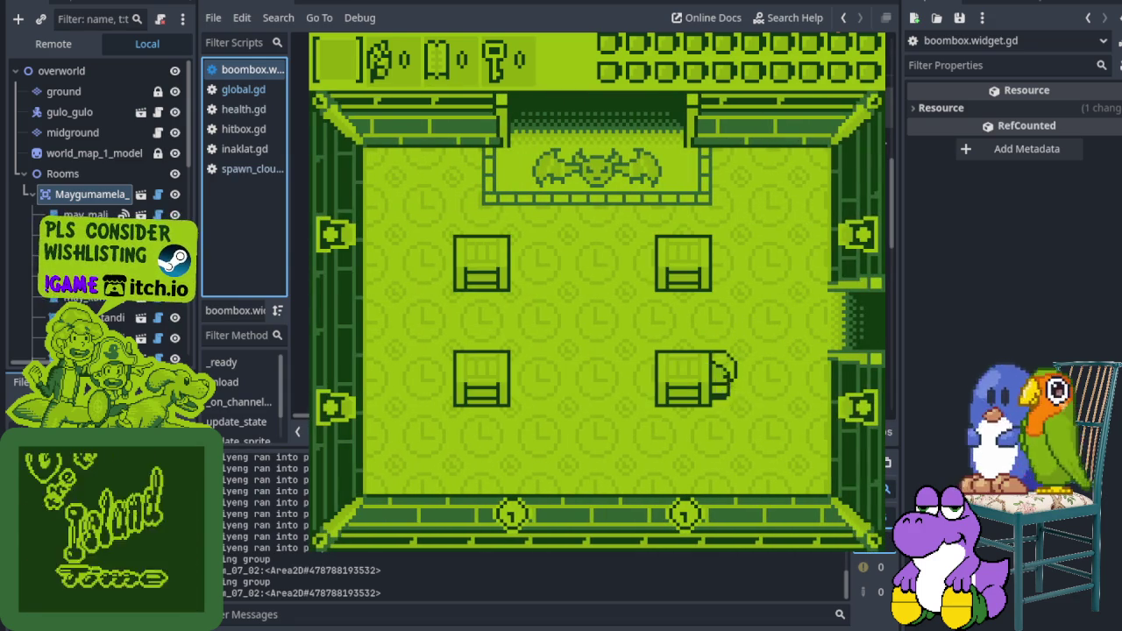
Clear the block beside the player and leave through the right exit
key(Left)
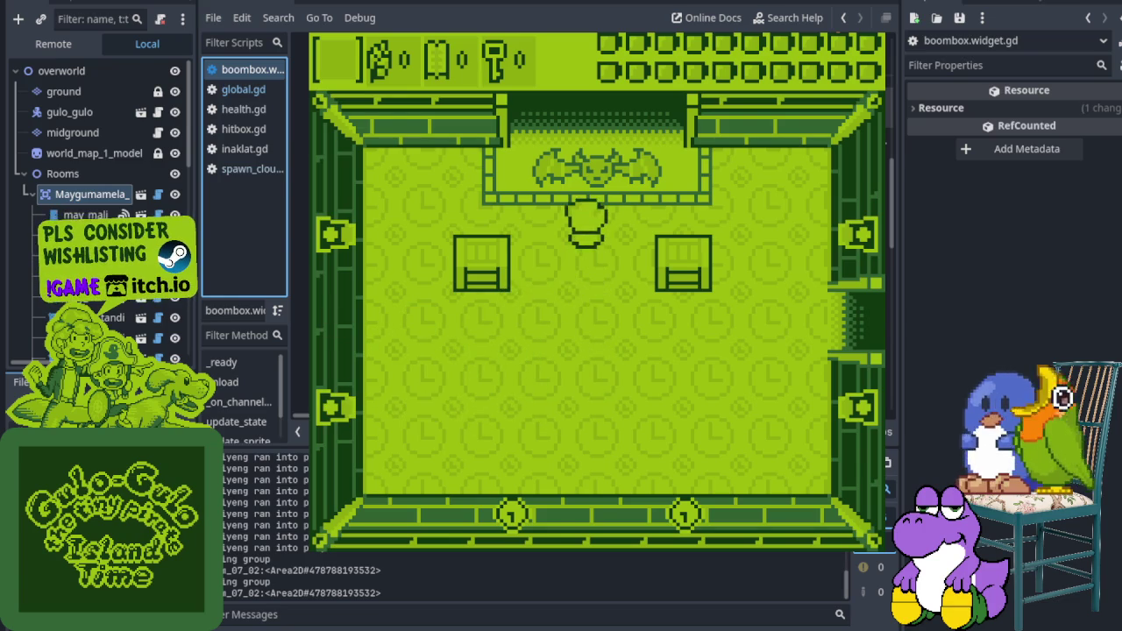
key(Right)
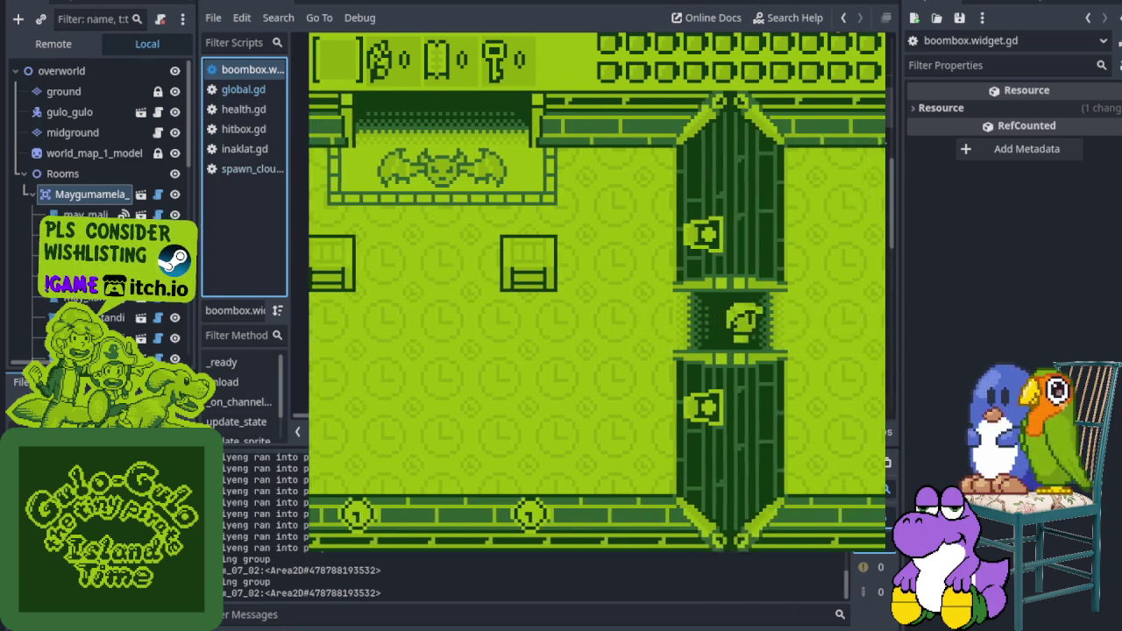
key(Down)
key(Right)
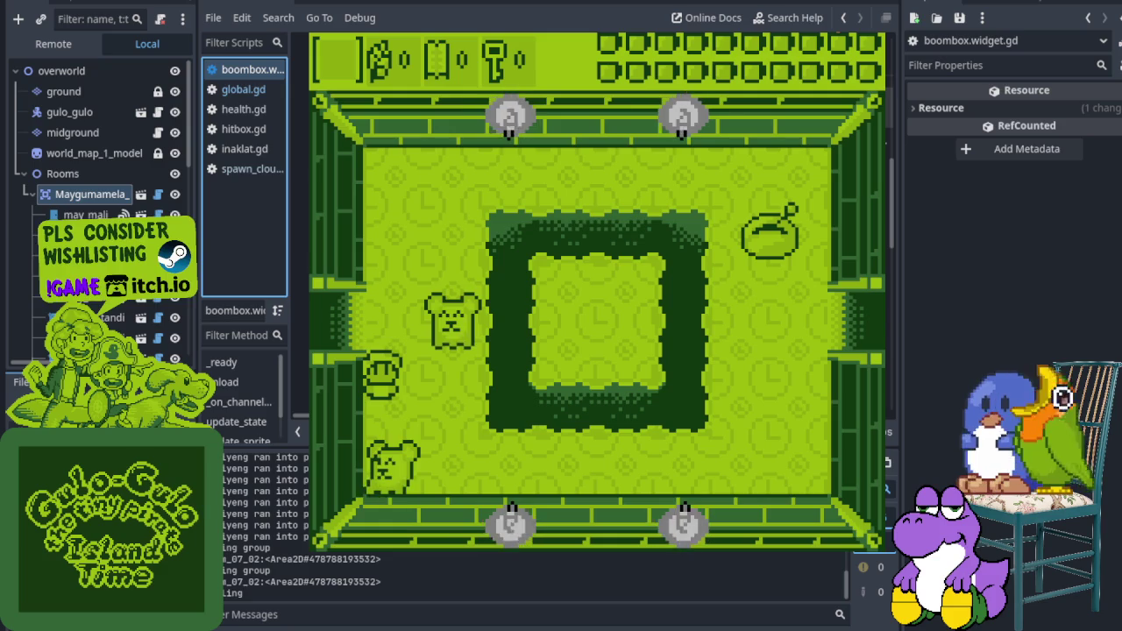
Walk around the hedge's lower-left corner and out the room's right-hand exit
key(Right)
key(Down)
key(Right)
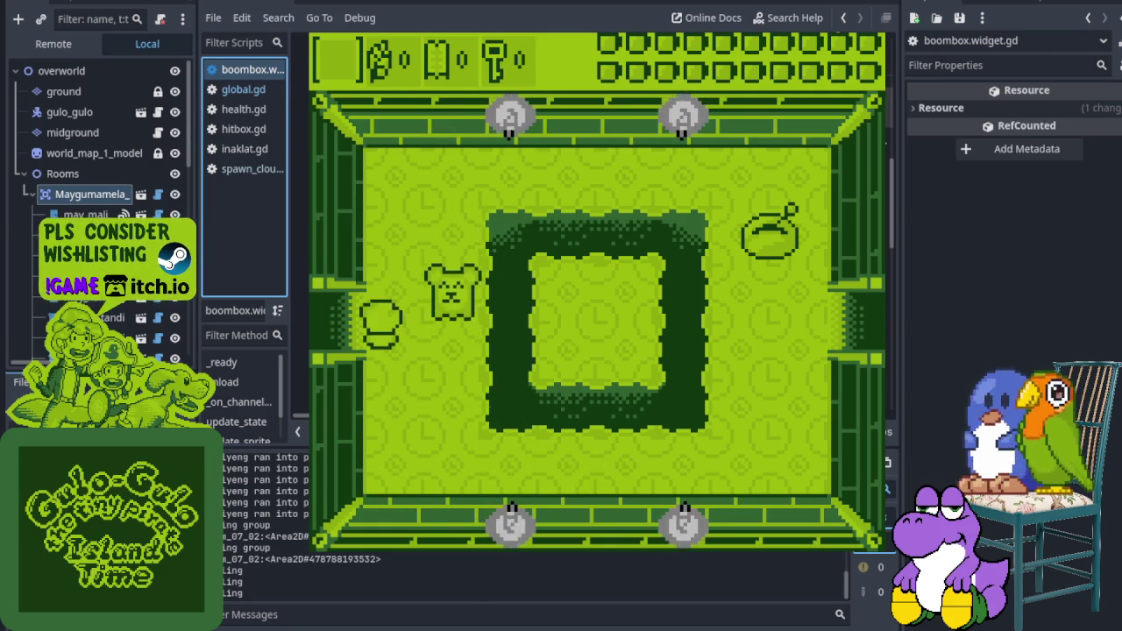
key(Right)
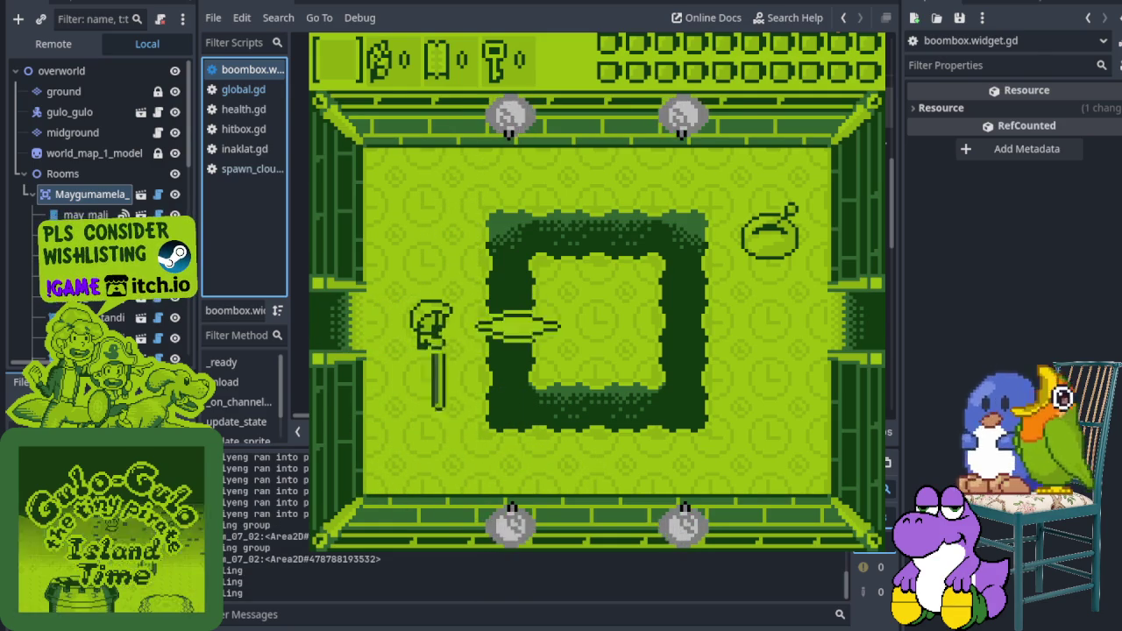
key(Left)
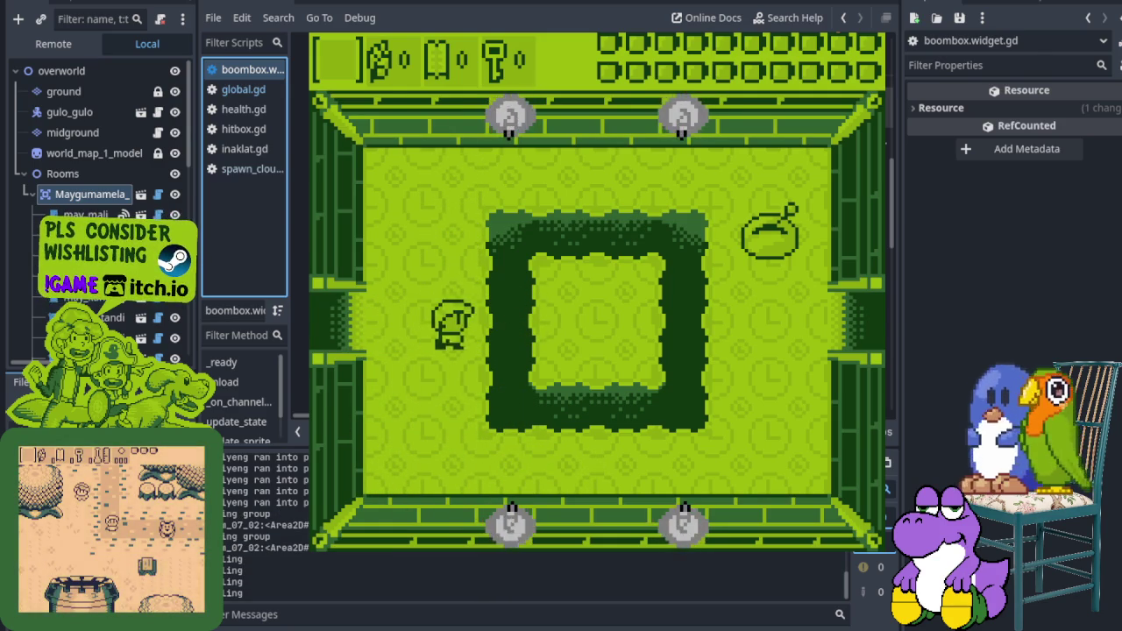
key(Right)
key(Left)
key(Down)
key(Right)
key(Right)
key(Up)
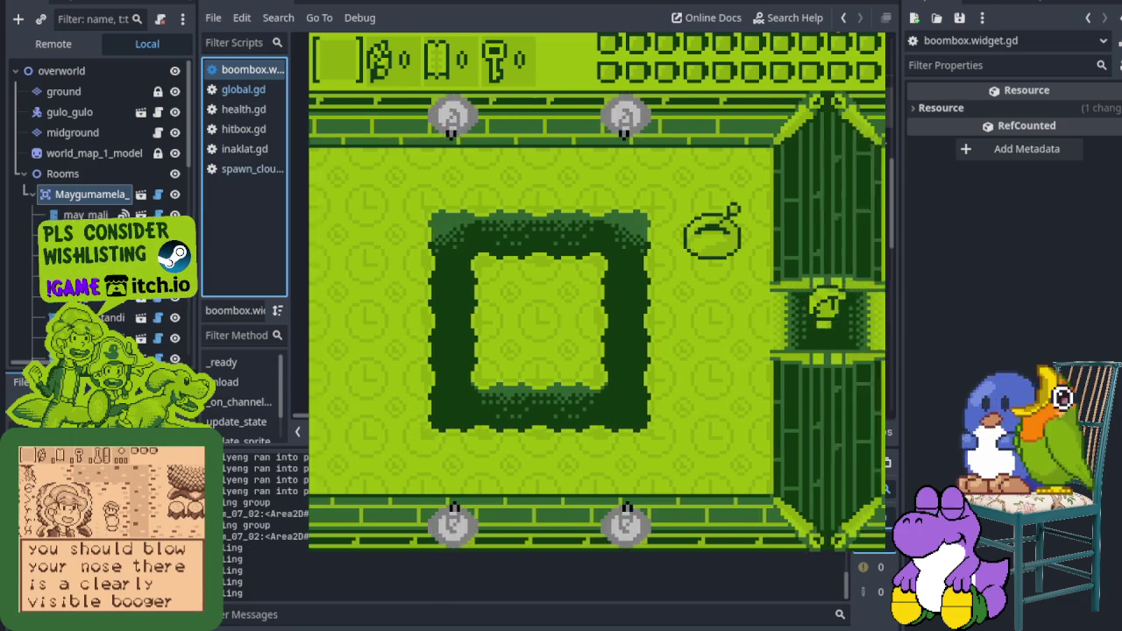
Pass through the goblet and hedge rooms into the empty room, then stop the game with F8
key(Right)
key(Down)
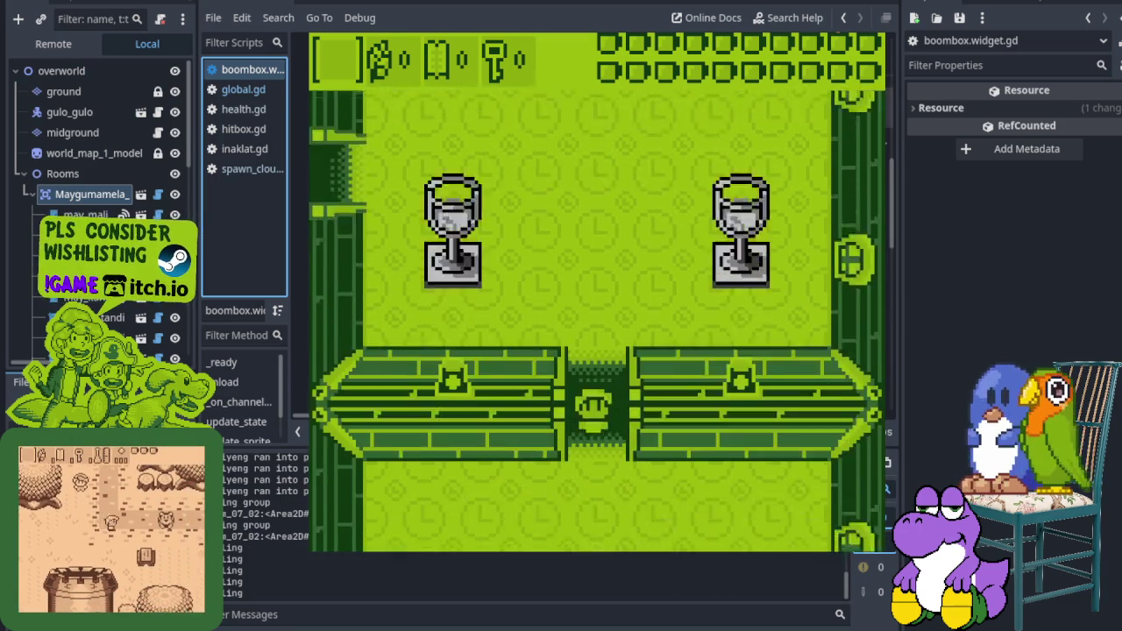
key(Left)
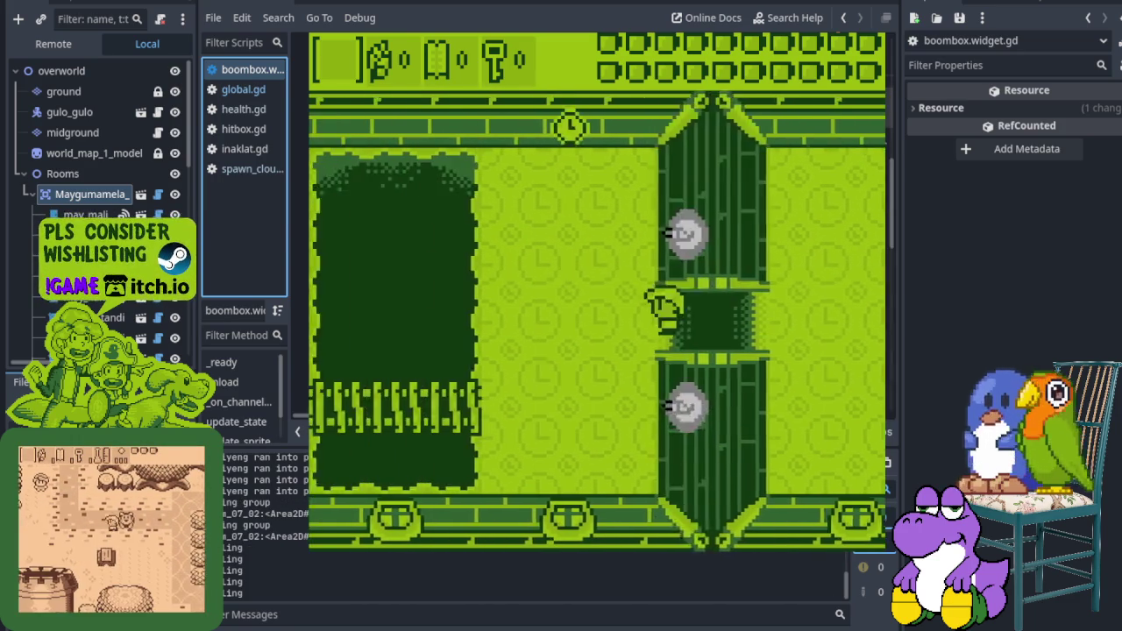
key(Left)
key(Up)
key(Right)
key(Left)
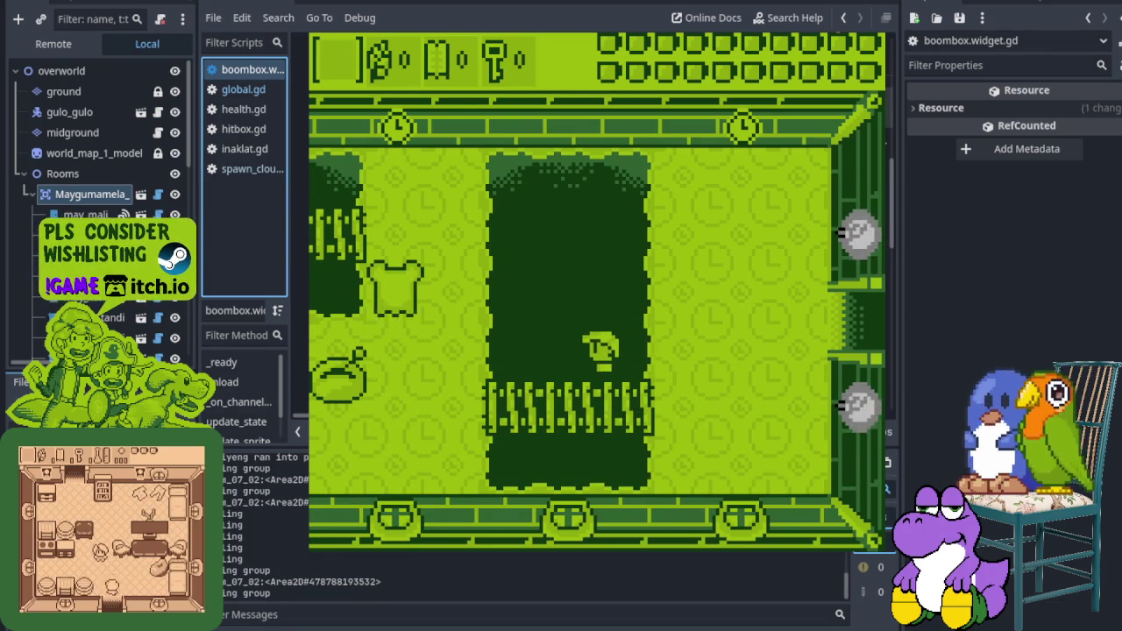
key(Left)
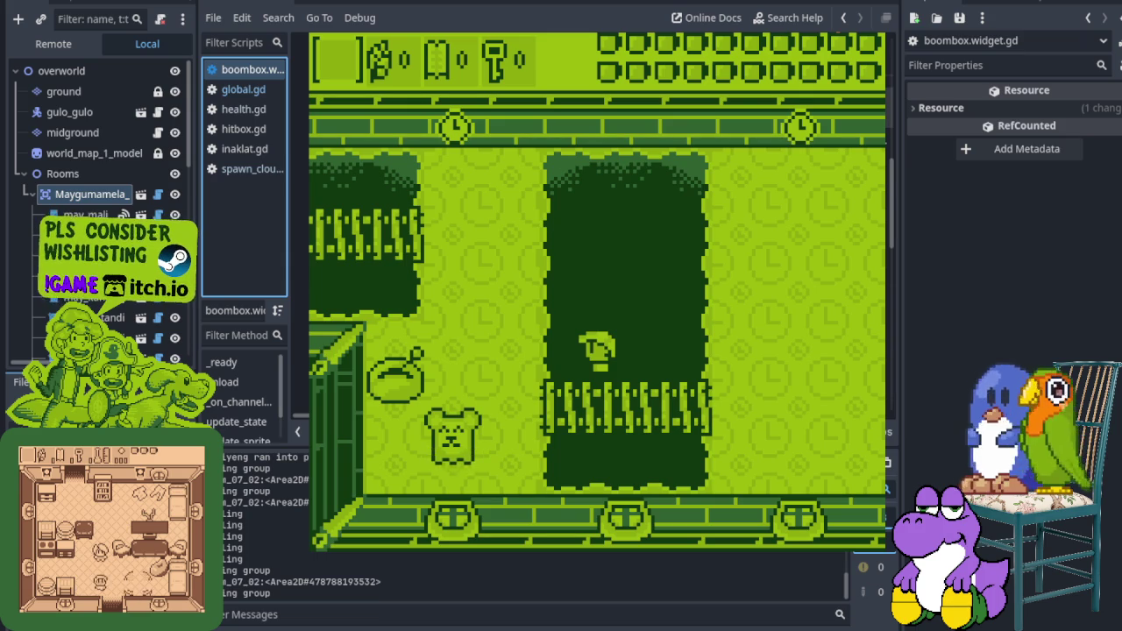
key(Down)
key(Right)
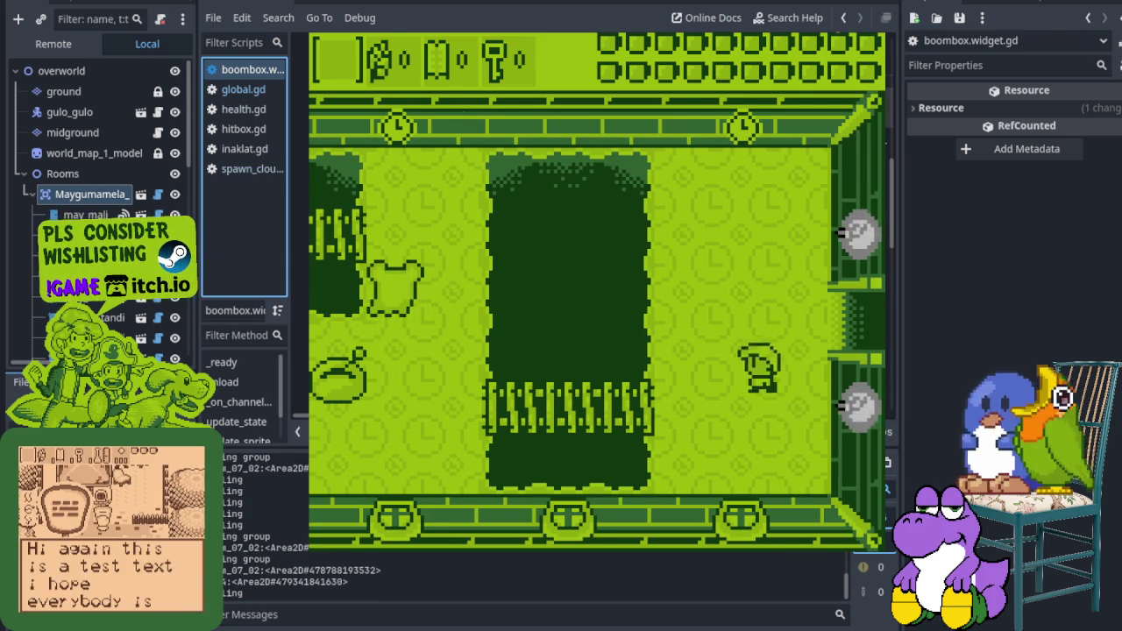
key(Left)
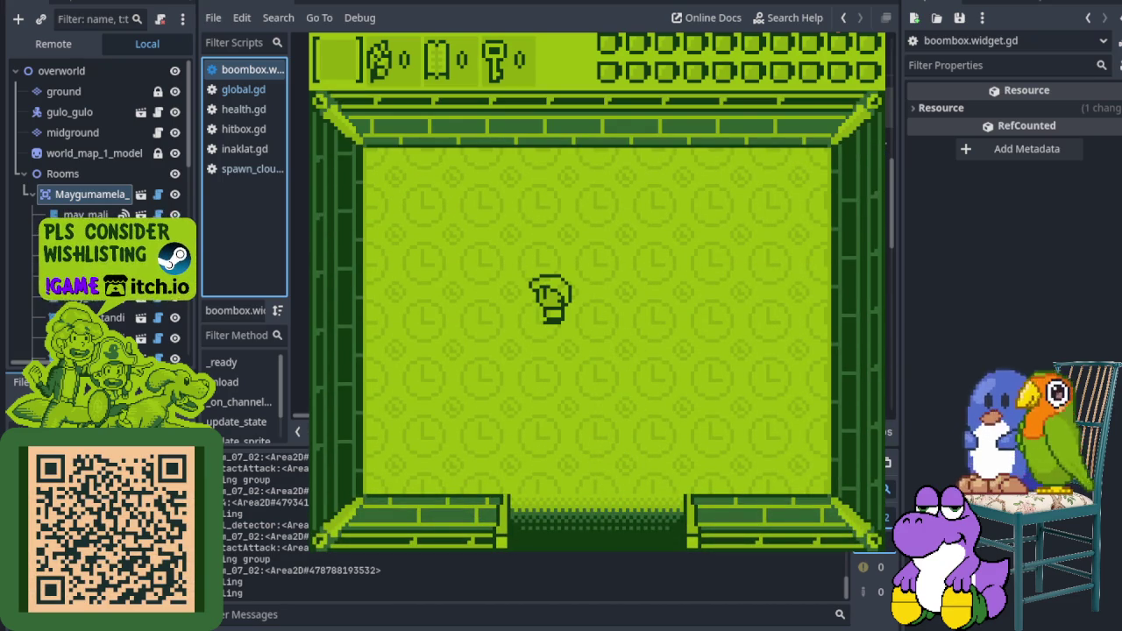
key(F8)
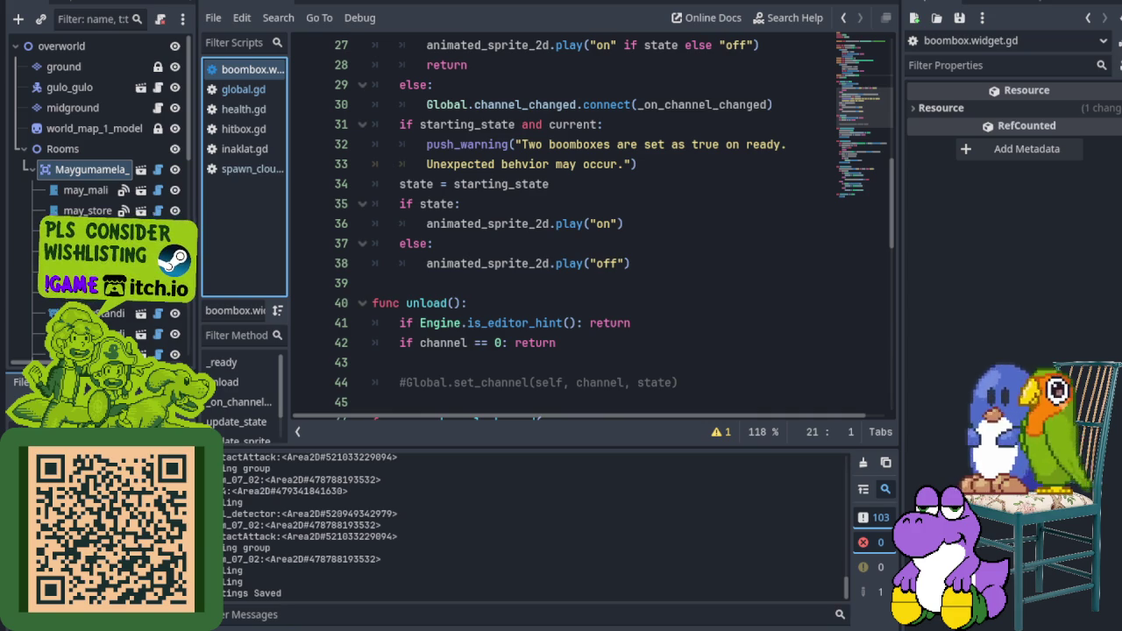
Switch from Godot to the accented Latin glyph sheet in Aseprite
key(alt+Tab)
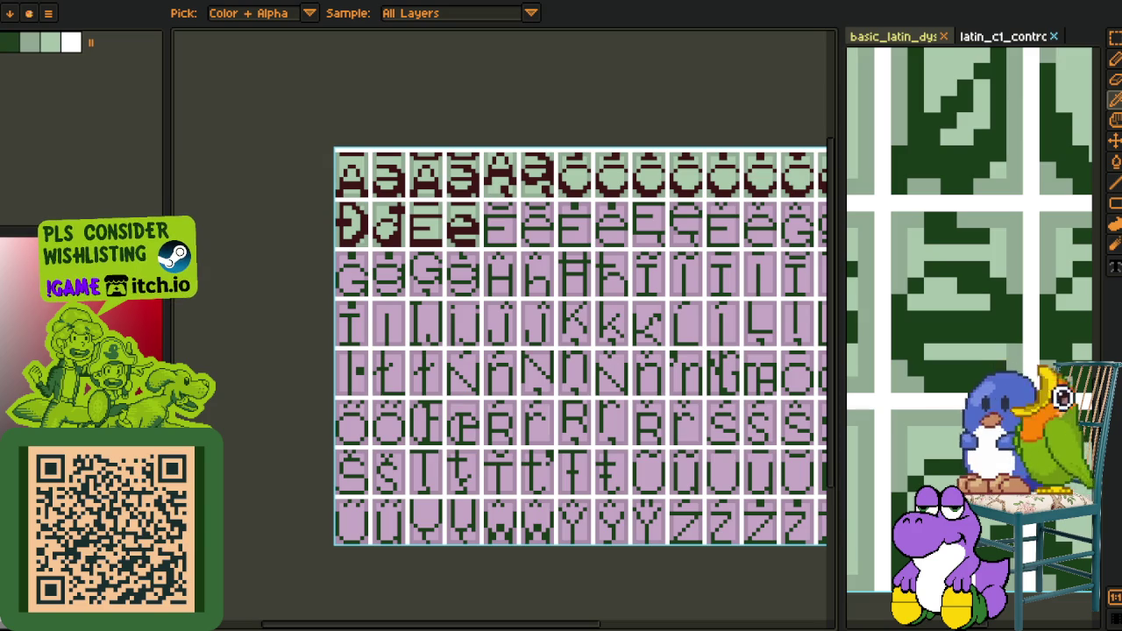
Zoom and pan around the accented glyph sheet, then switch to the extended Latin sheet
scroll(368, 421, down, 1)
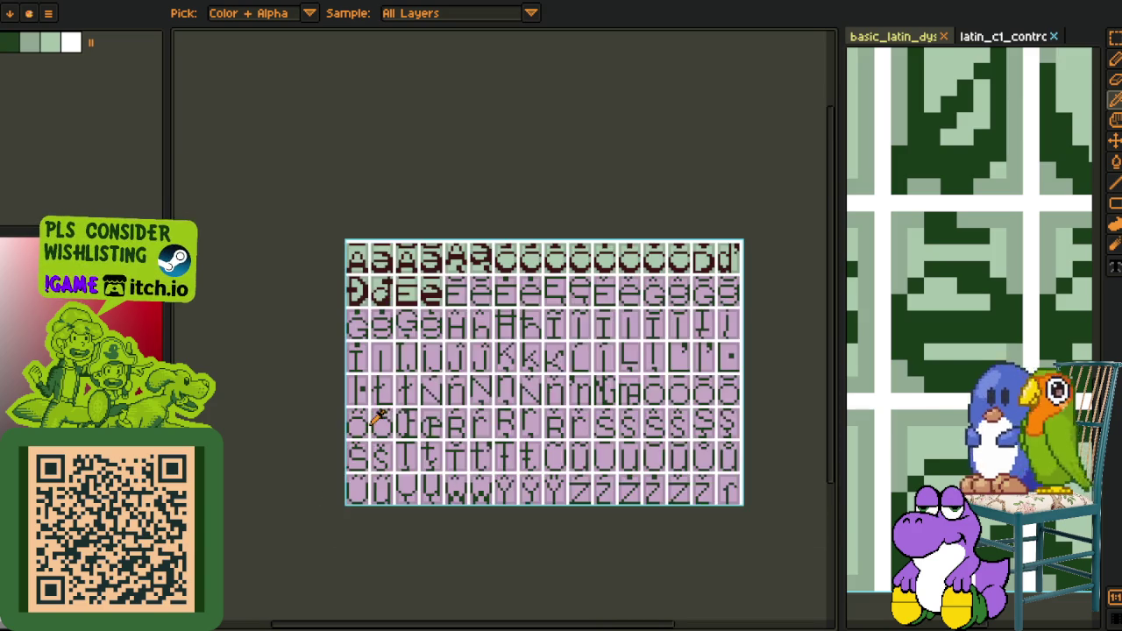
drag(359, 431, 304, 463)
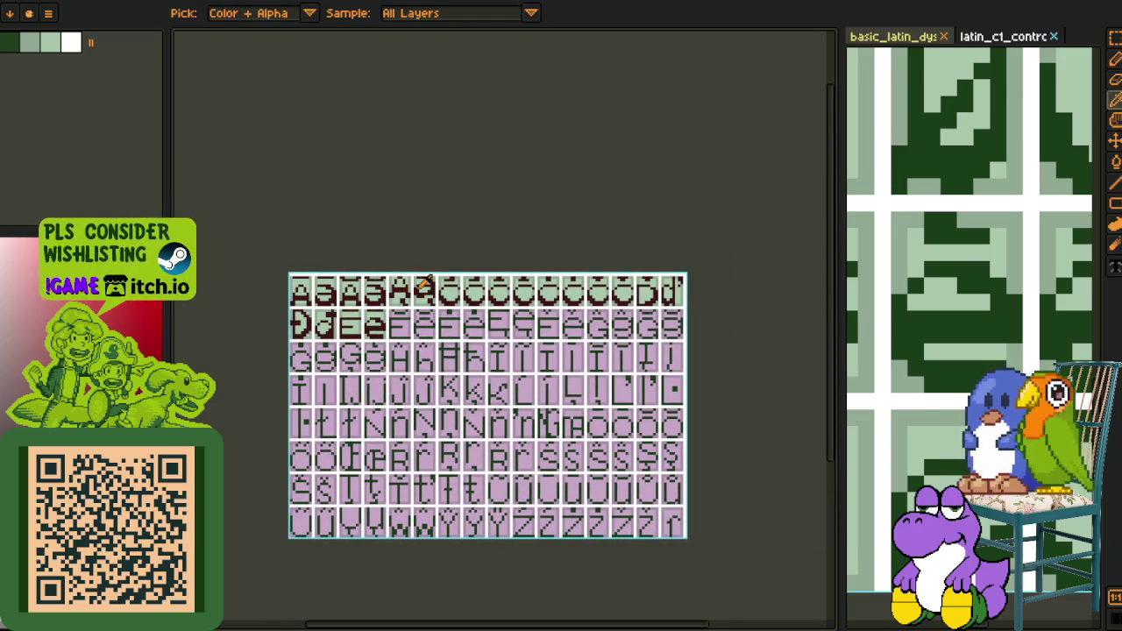
scroll(924, 251, down, 2)
scroll(935, 310, down, 1)
scroll(934, 311, up, 2)
scroll(888, 219, up, 1)
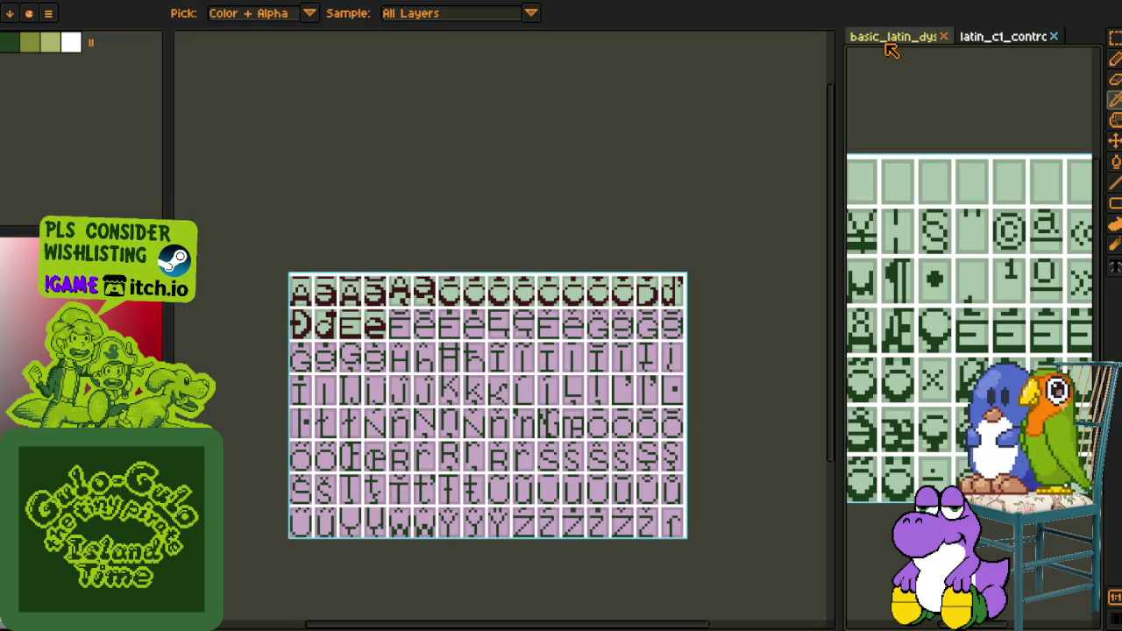
scroll(469, 196, down, 3)
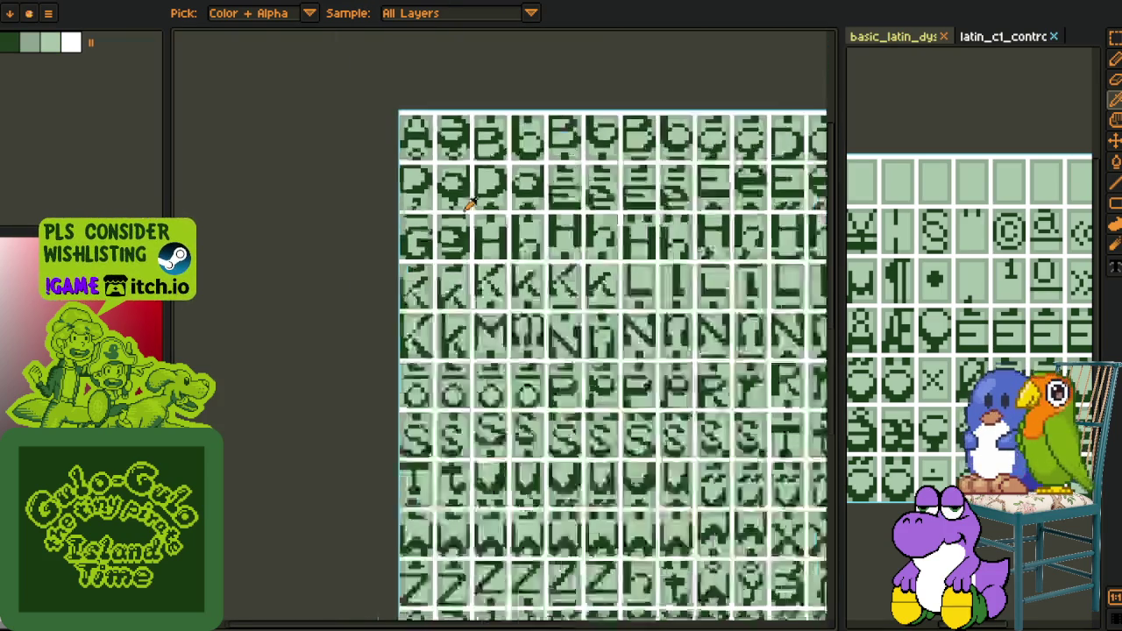
scroll(459, 261, down, 2)
scroll(601, 538, down, 1)
scroll(602, 539, down, 2)
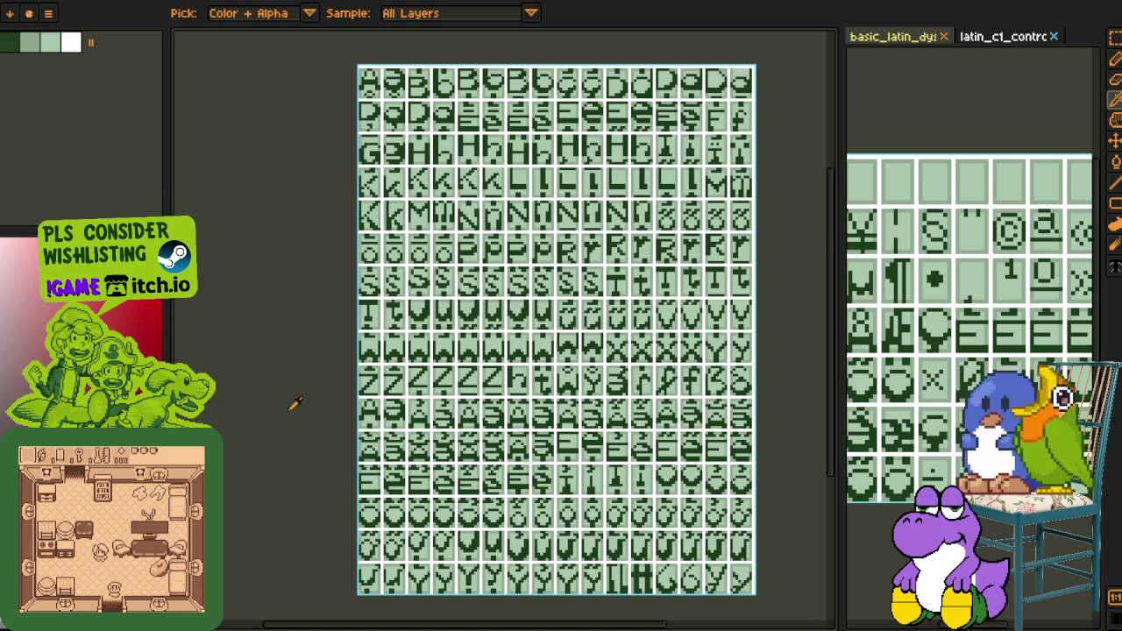
key(ctrl+Tab)
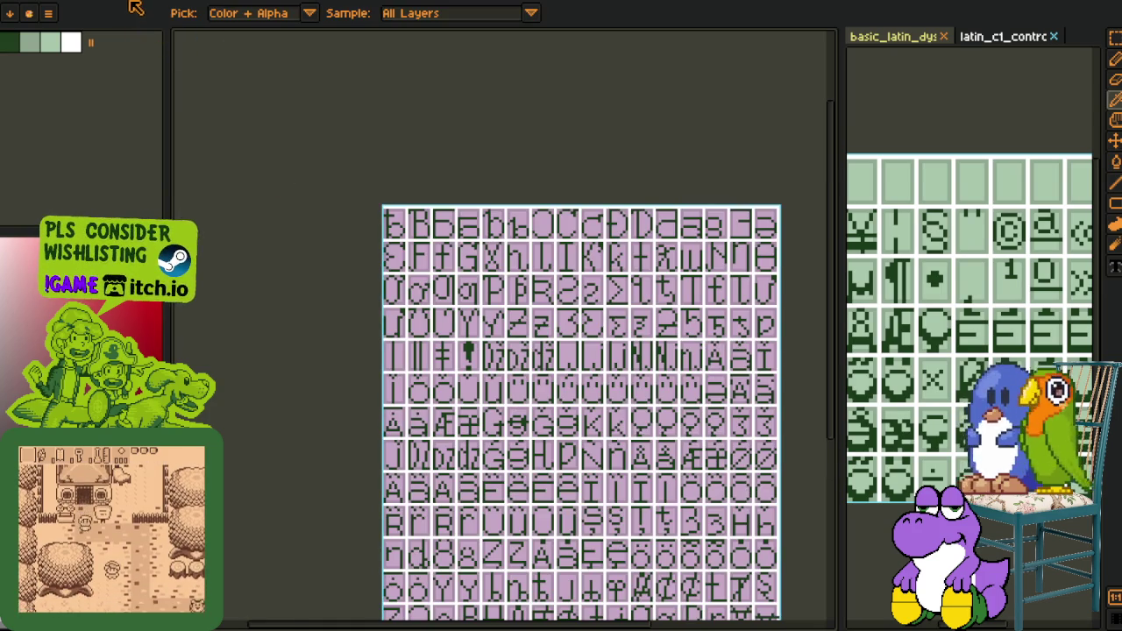
Flip between the open glyph sheets and return to the green sheet, zoomed in
key(ctrl+Tab)
scroll(314, 144, down, 2)
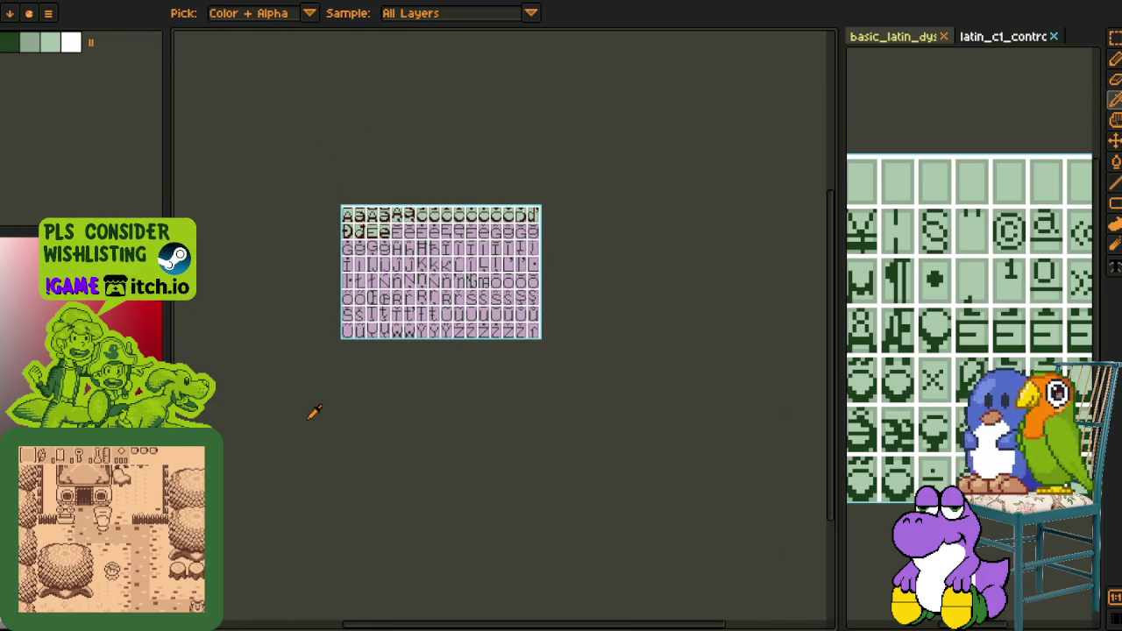
scroll(318, 302, up, 3)
scroll(226, 399, up, 1)
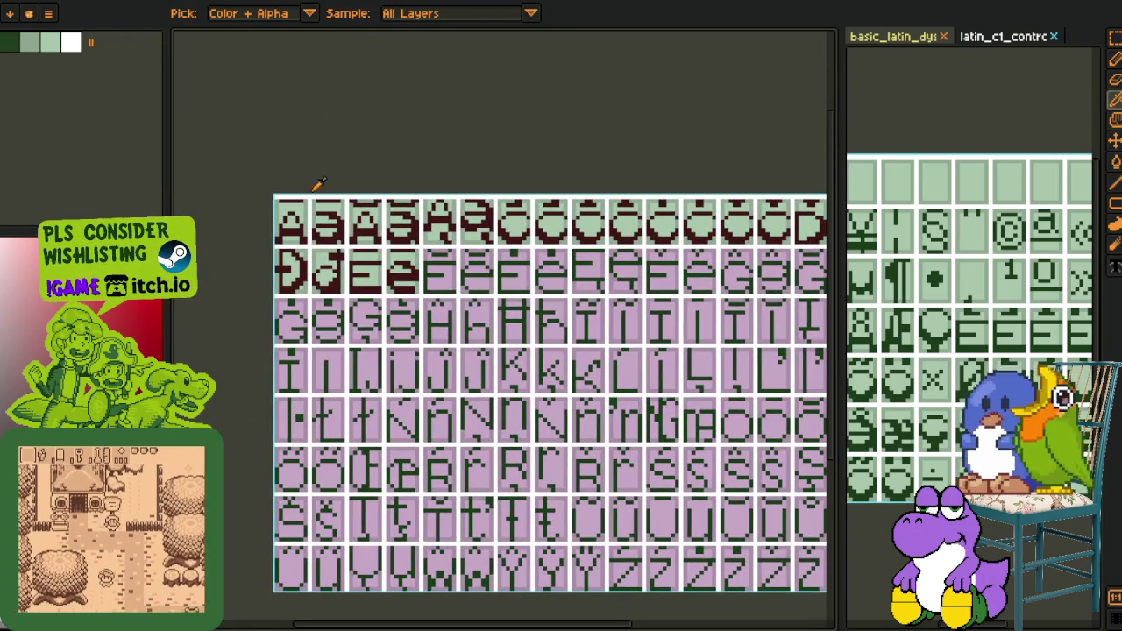
key(ctrl+Tab)
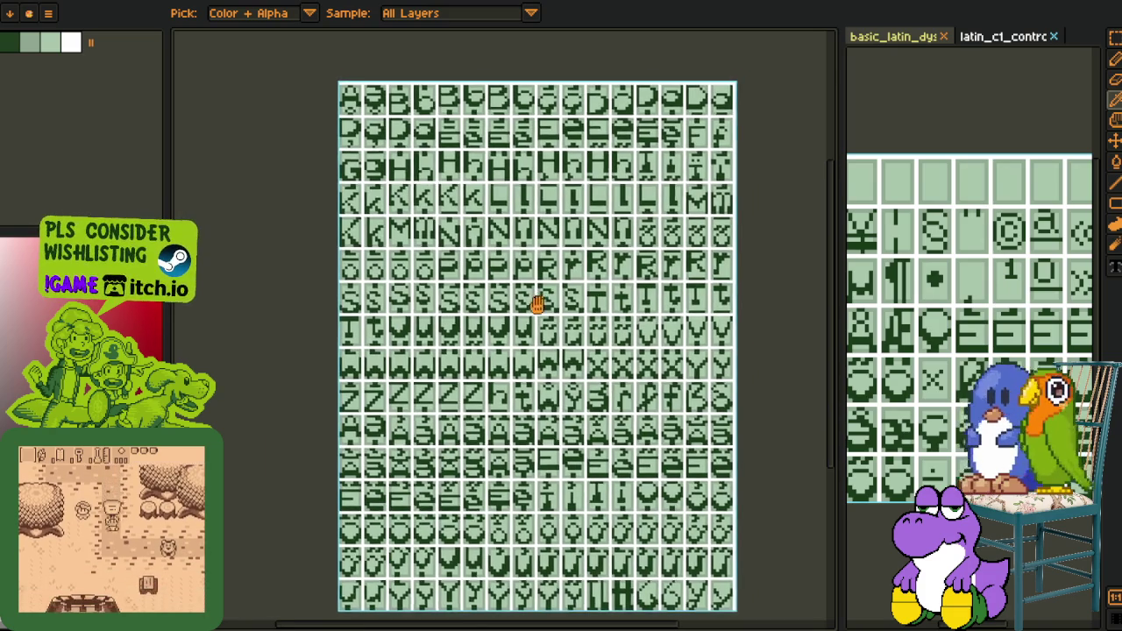
scroll(704, 299, up, 2)
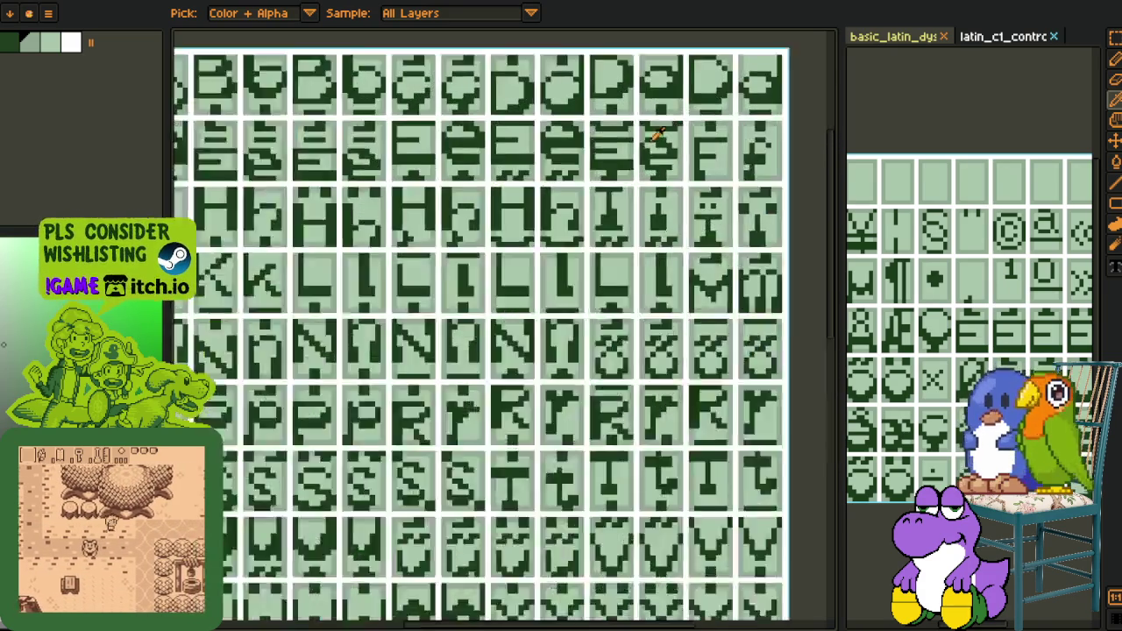
scroll(625, 123, up, 1)
scroll(625, 122, up, 2)
Marquee-select the middle glyph's top strip, cut it, then undo to restore it
key(m)
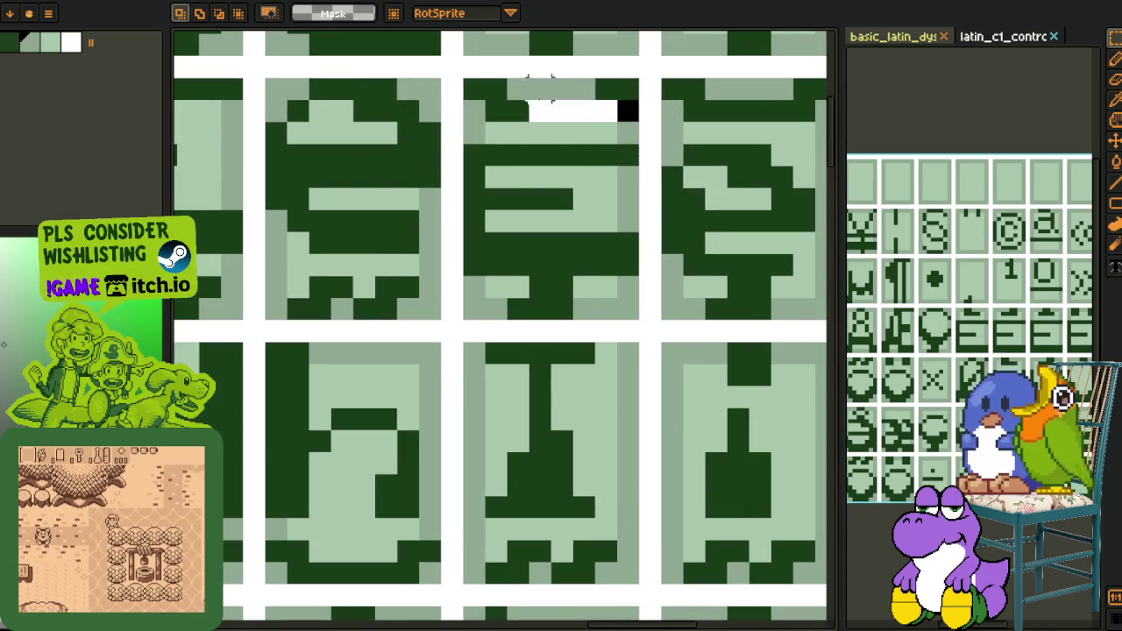
drag(627, 118, 469, 80)
key(Delete)
key(ctrl+z)
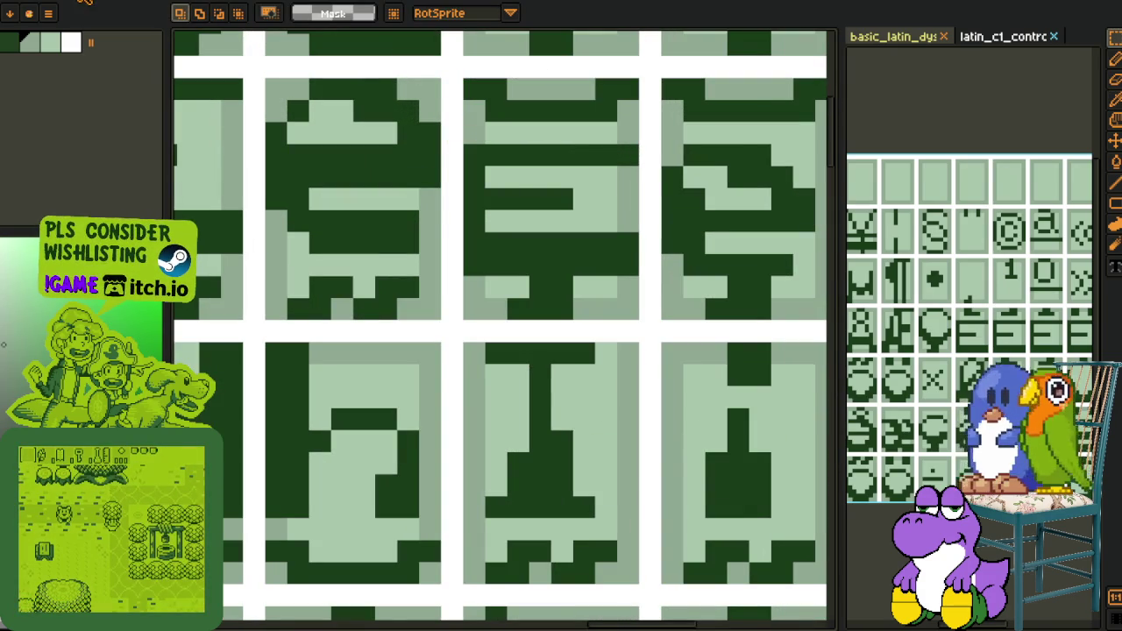
Paste the strip onto the pink sheet and drag it onto a glyph's top
key(ctrl+Tab)
key(ctrl+Tab)
scroll(370, 241, down, 1)
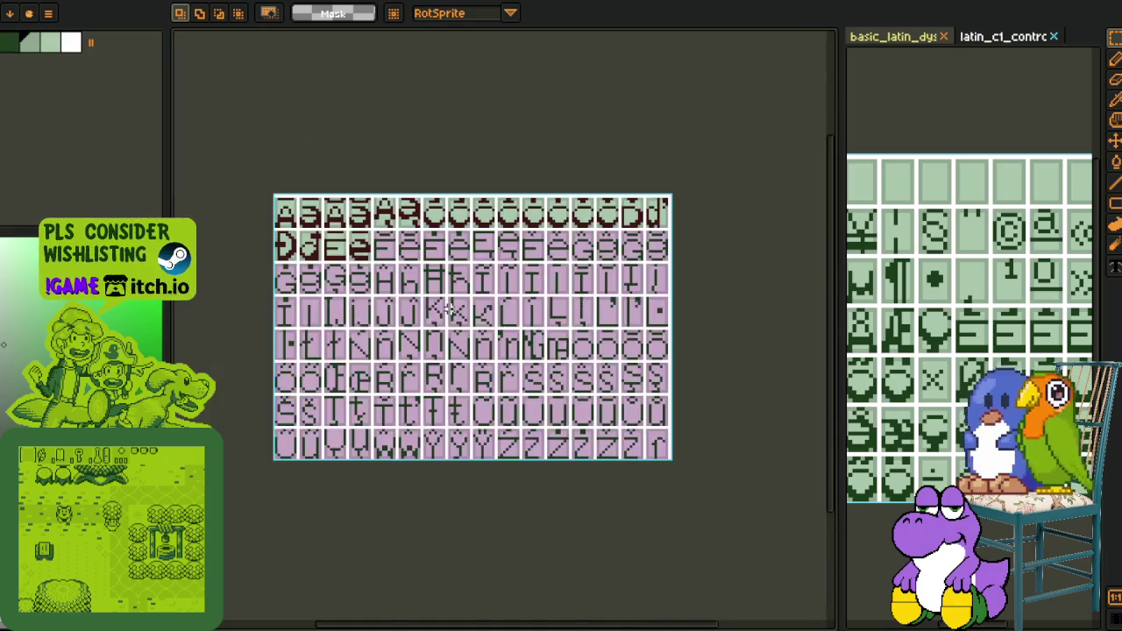
scroll(370, 241, up, 1)
scroll(370, 242, up, 2)
key(ctrl+v)
drag(490, 268, 426, 271)
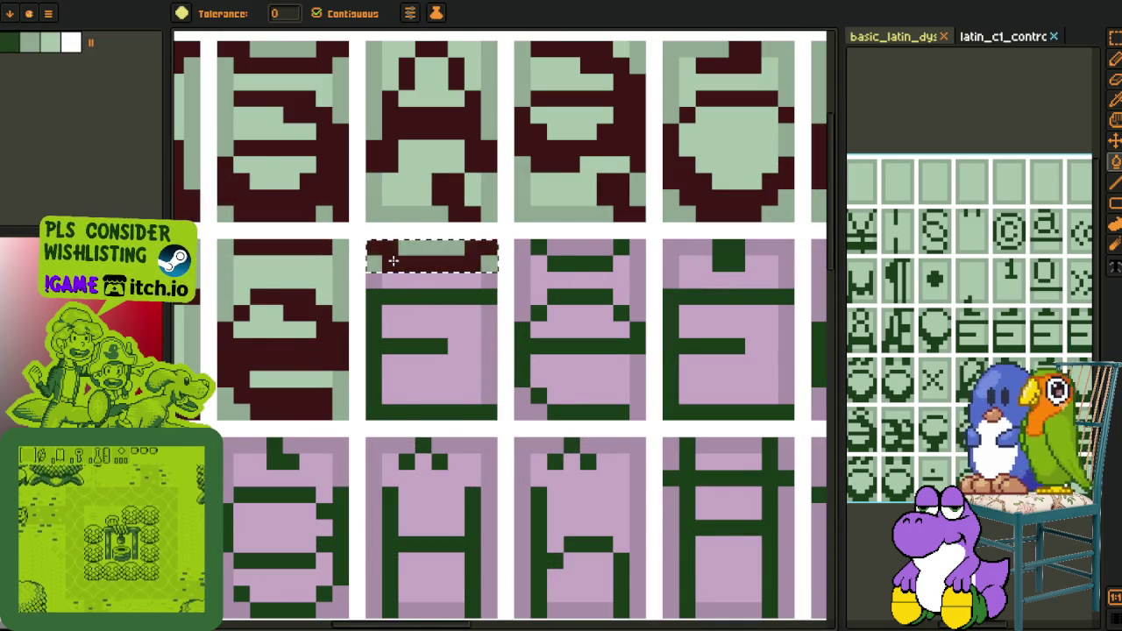
Move the pasted strip onto the next glyph's top on the pink sheet
scroll(441, 182, down, 2)
scroll(432, 230, up, 1)
scroll(432, 230, up, 2)
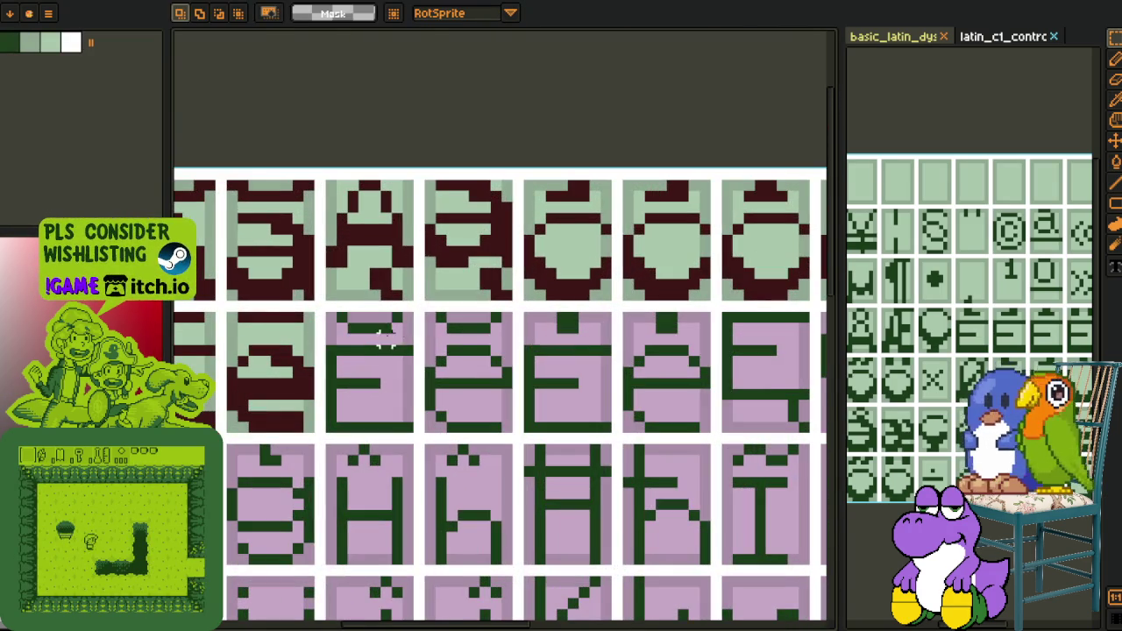
drag(379, 342, 466, 335)
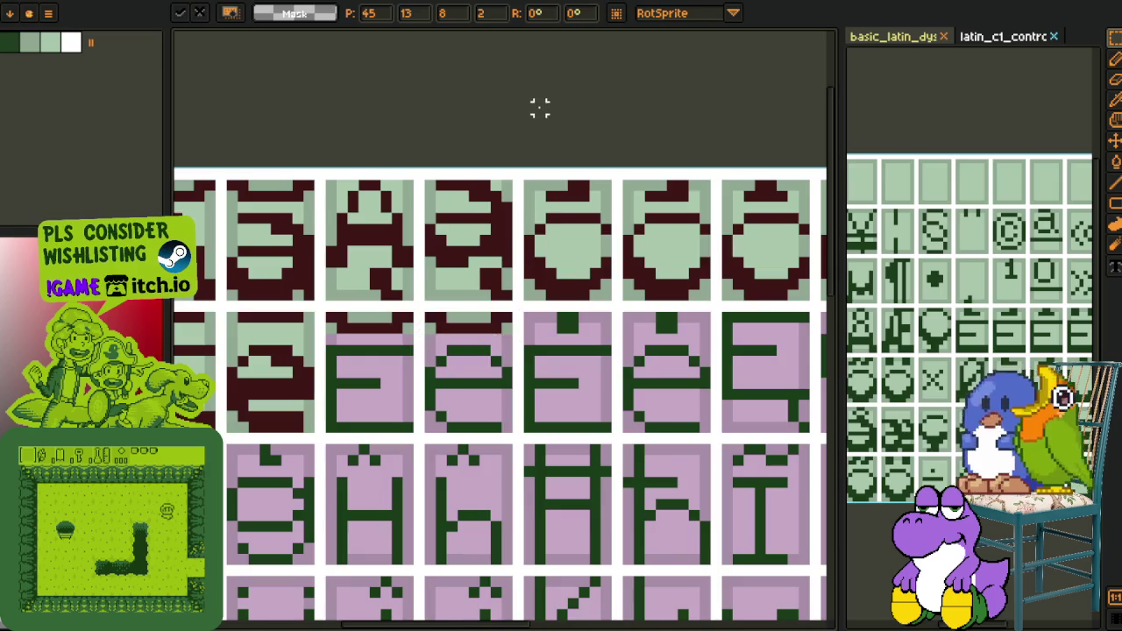
scroll(387, 240, down, 2)
scroll(390, 246, up, 2)
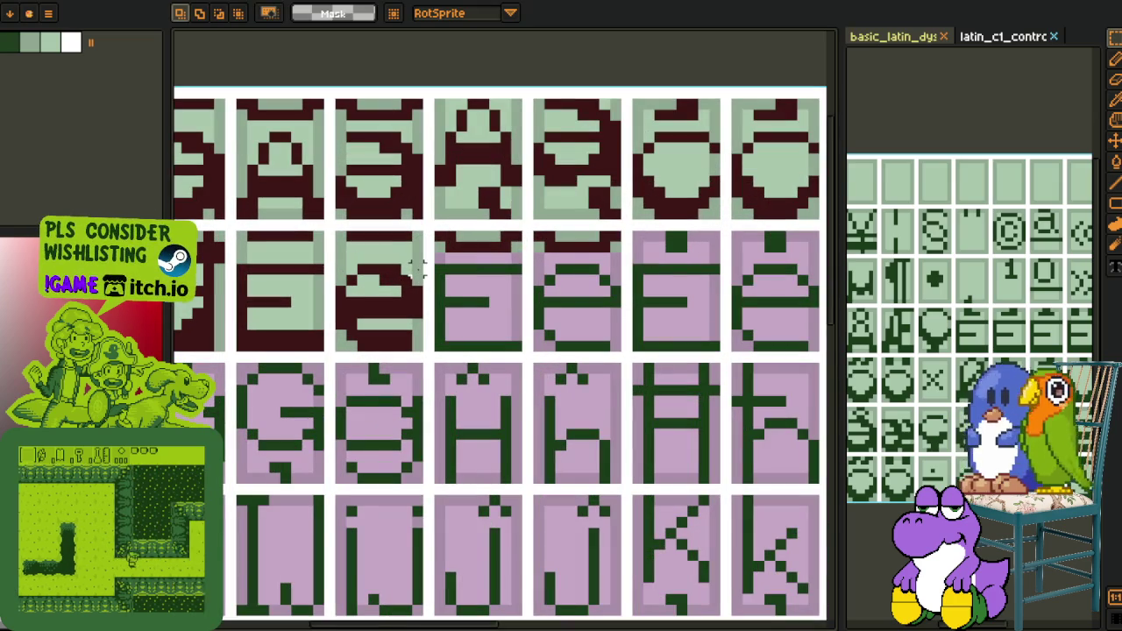
Select two adjacent row-2 glyphs and shift them two cells to the right
key(ctrl+z)
key(ctrl+y)
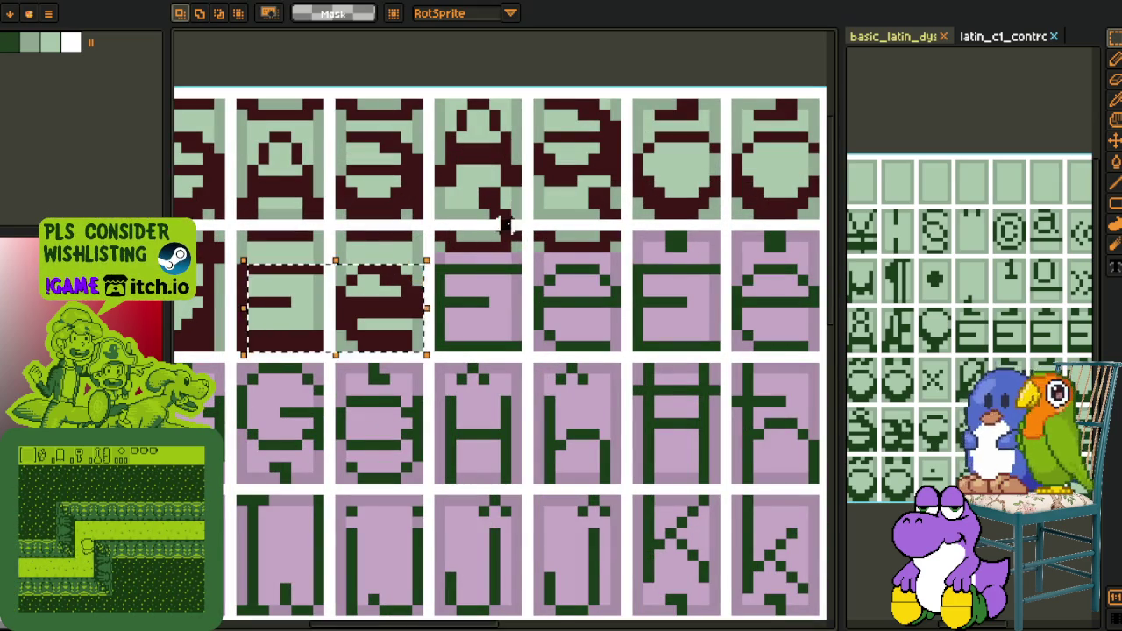
drag(419, 255, 233, 354)
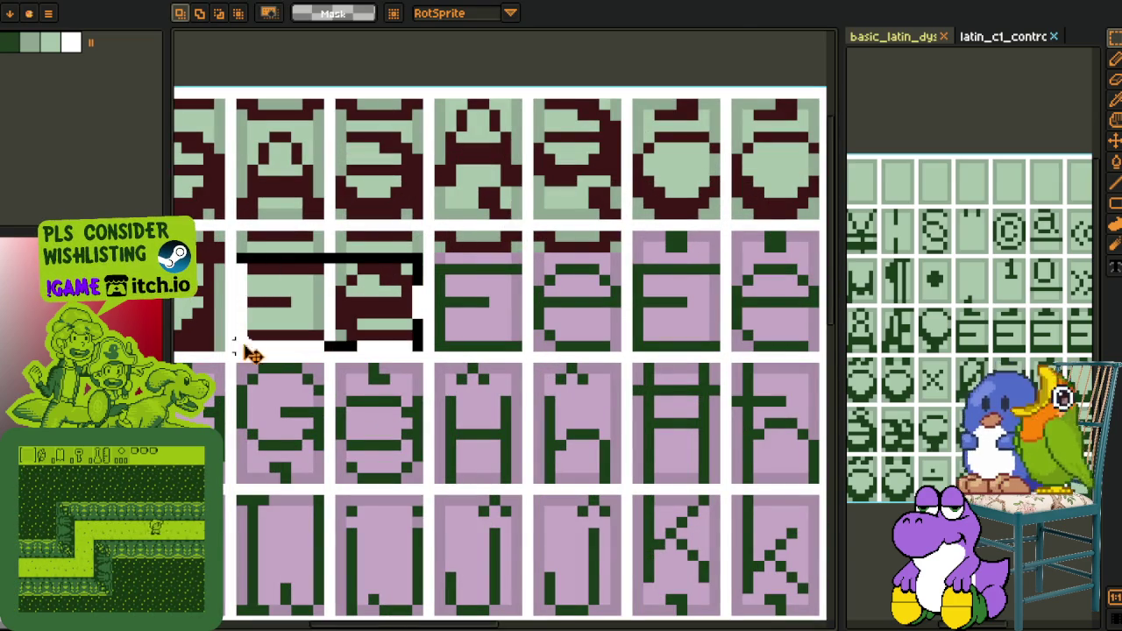
drag(289, 326, 487, 326)
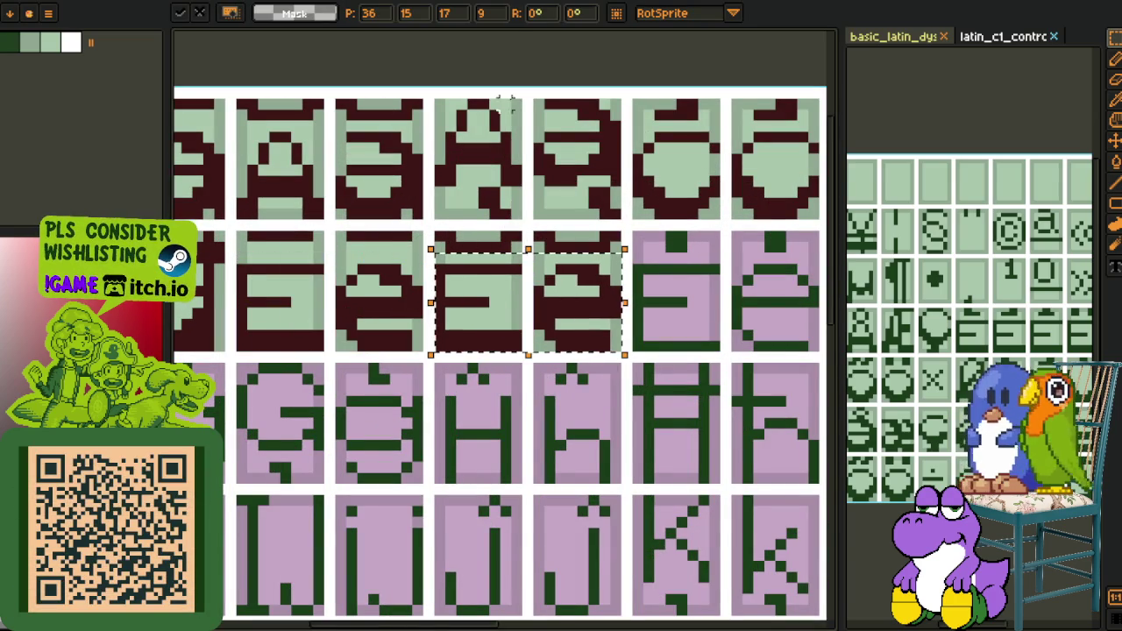
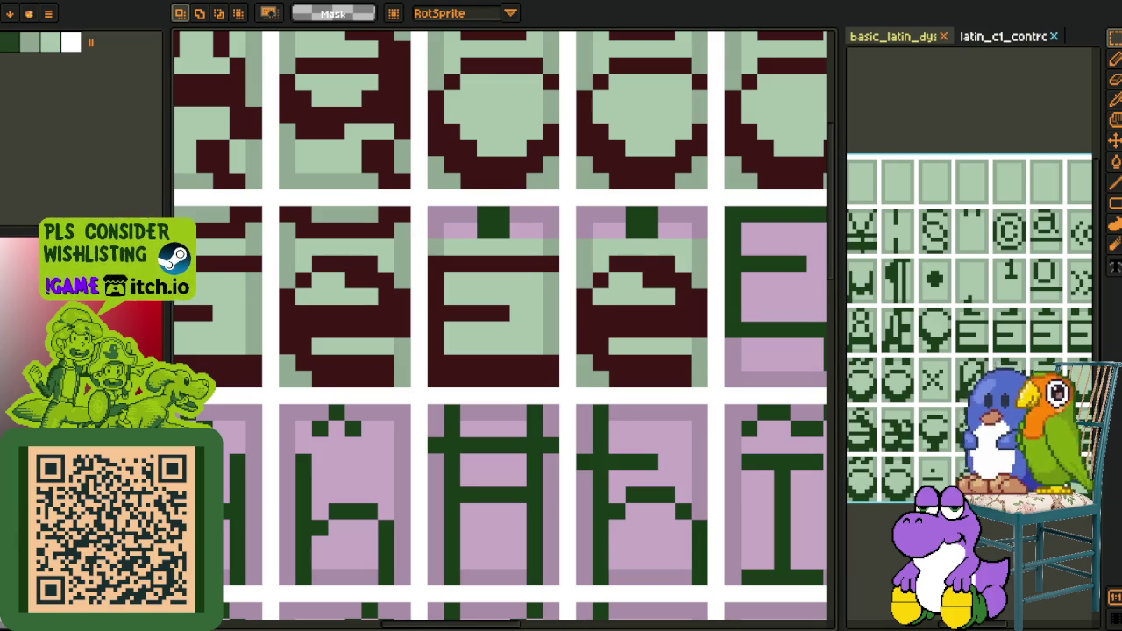
Sample the maroon glyph colour and fill both accent blocks maroon
key(o)
click(493, 261)
key(b)
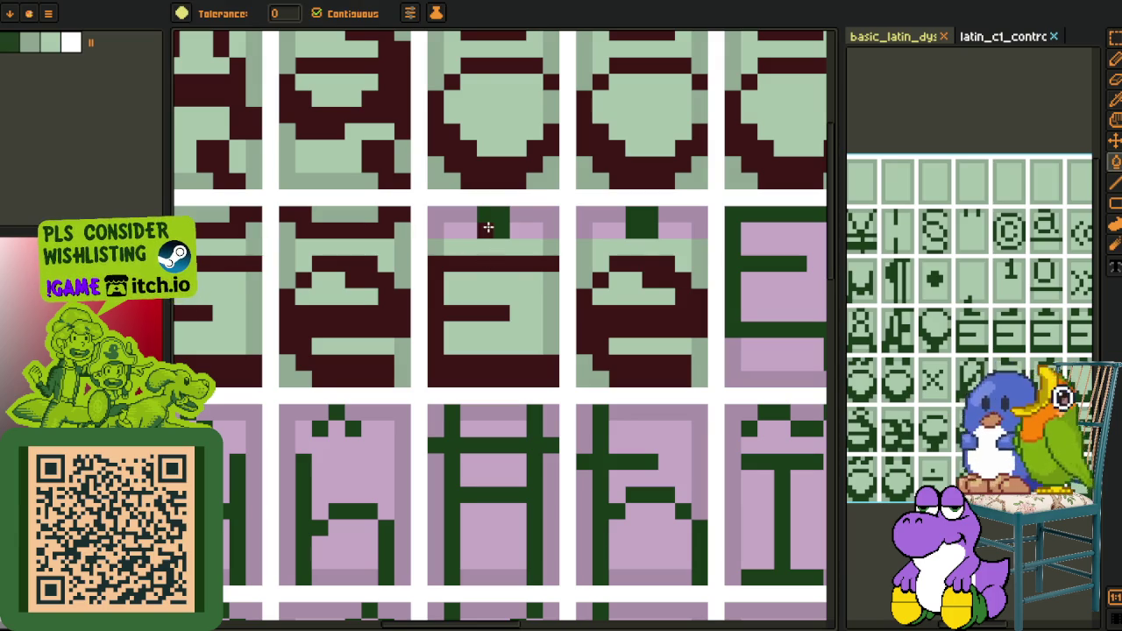
click(493, 224)
click(634, 227)
Sample the light green cell colour and fill the pink E-cell tops light green
key(o)
click(593, 250)
key(b)
click(605, 215)
click(663, 216)
click(537, 207)
click(452, 219)
key(o)
key(b)
Review the lower glyph rows and save the font sheet with Ctrl+S
scroll(522, 230, down, 1)
scroll(523, 230, down, 2)
key(o)
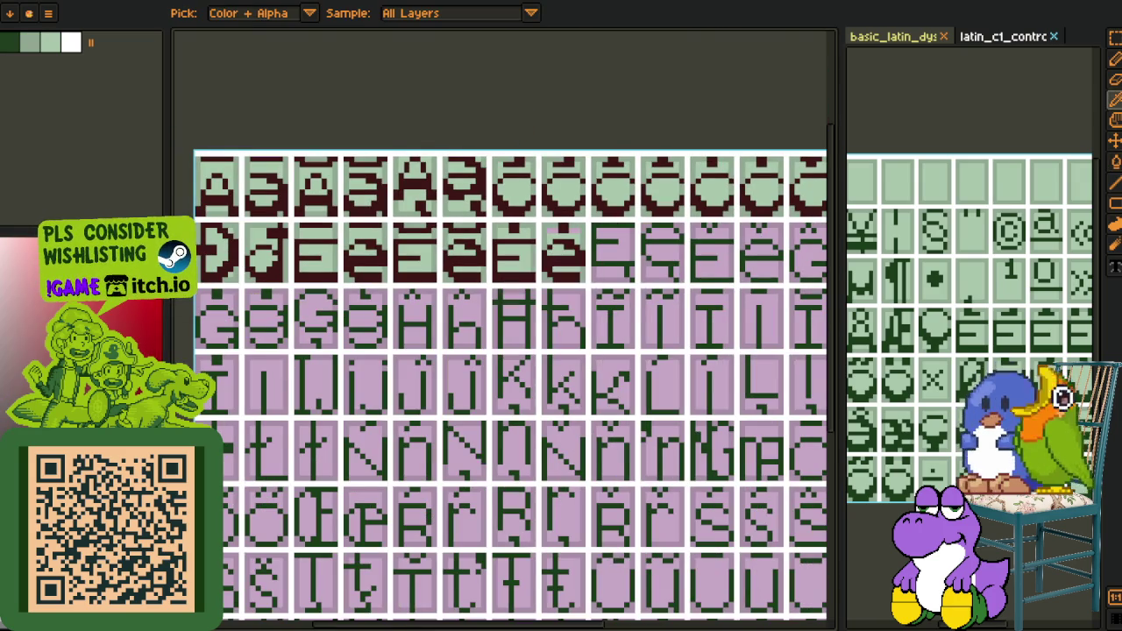
key(h)
drag(426, 271, 445, 263)
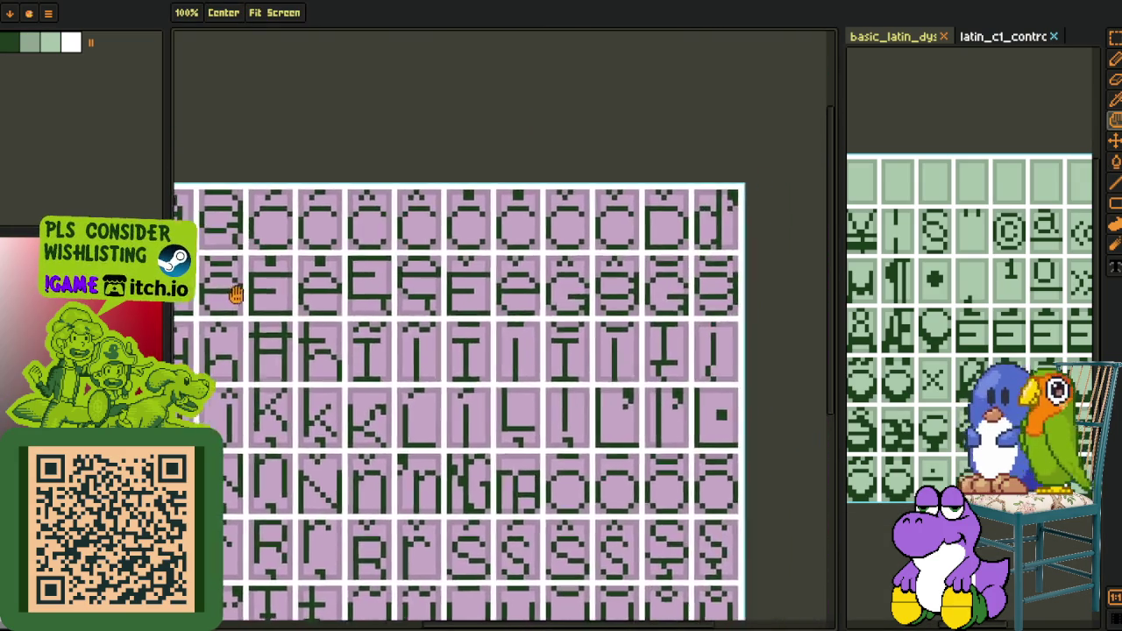
key(o)
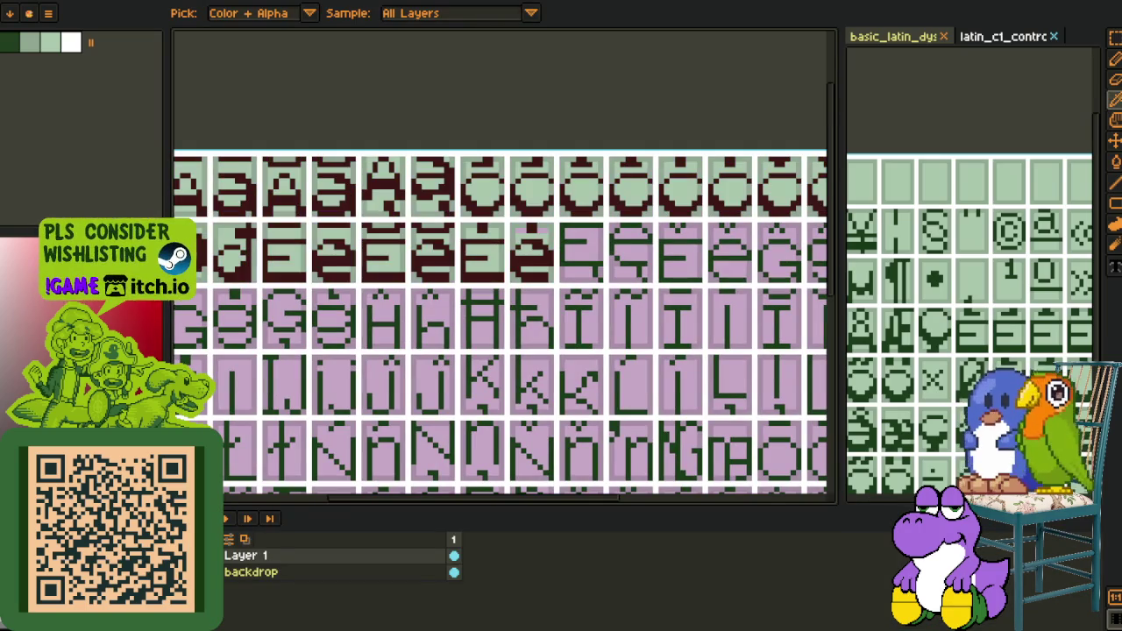
scroll(483, 269, up, 3)
scroll(494, 371, up, 2)
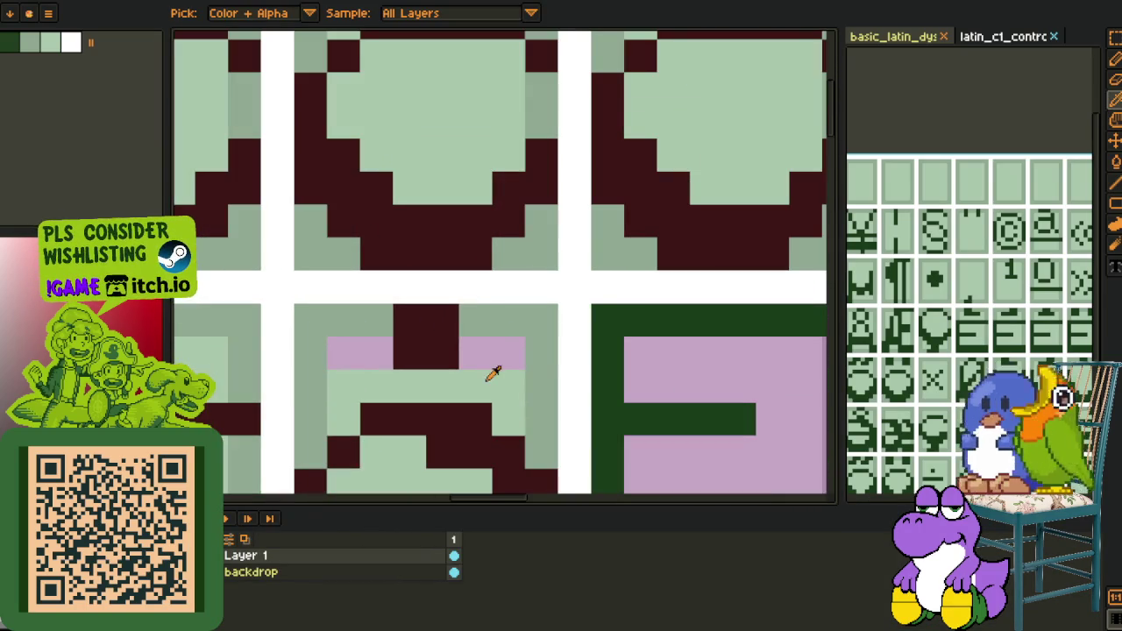
key(h)
key(g)
scroll(406, 166, down, 3)
key(o)
key(ctrl+s)
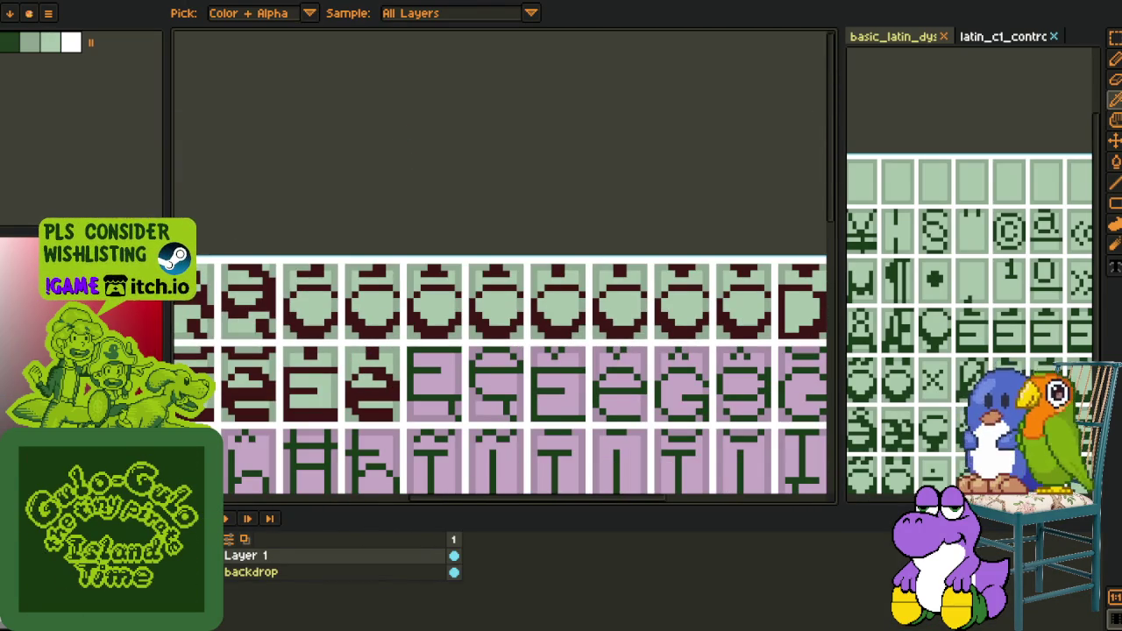
scroll(400, 156, down, 1)
scroll(410, 133, down, 3)
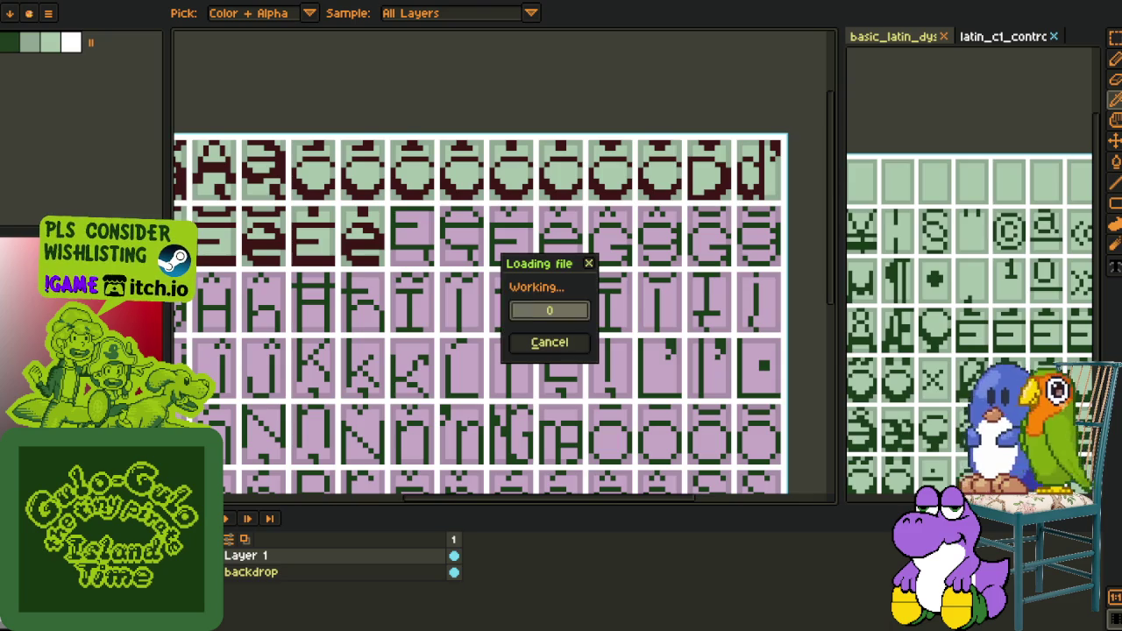
scroll(476, 195, down, 2)
scroll(427, 187, down, 1)
scroll(358, 180, up, 1)
scroll(357, 179, up, 1)
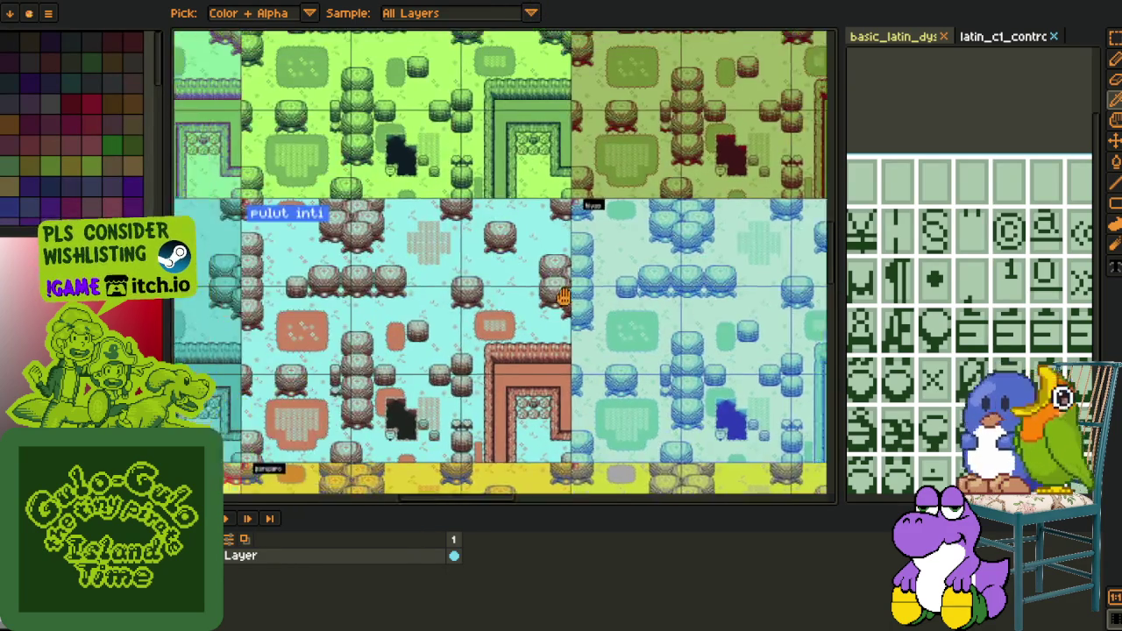
scroll(372, 201, up, 1)
scroll(386, 224, up, 1)
scroll(396, 244, up, 1)
drag(396, 244, 498, 246)
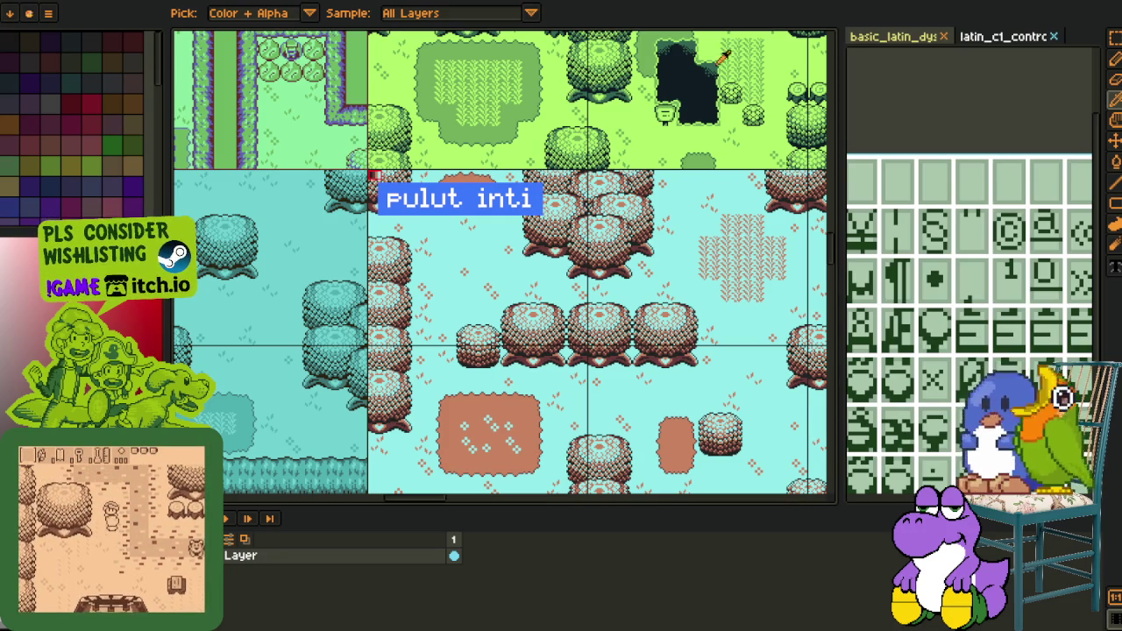
click(453, 29)
scroll(289, 145, down, 1)
scroll(290, 145, down, 2)
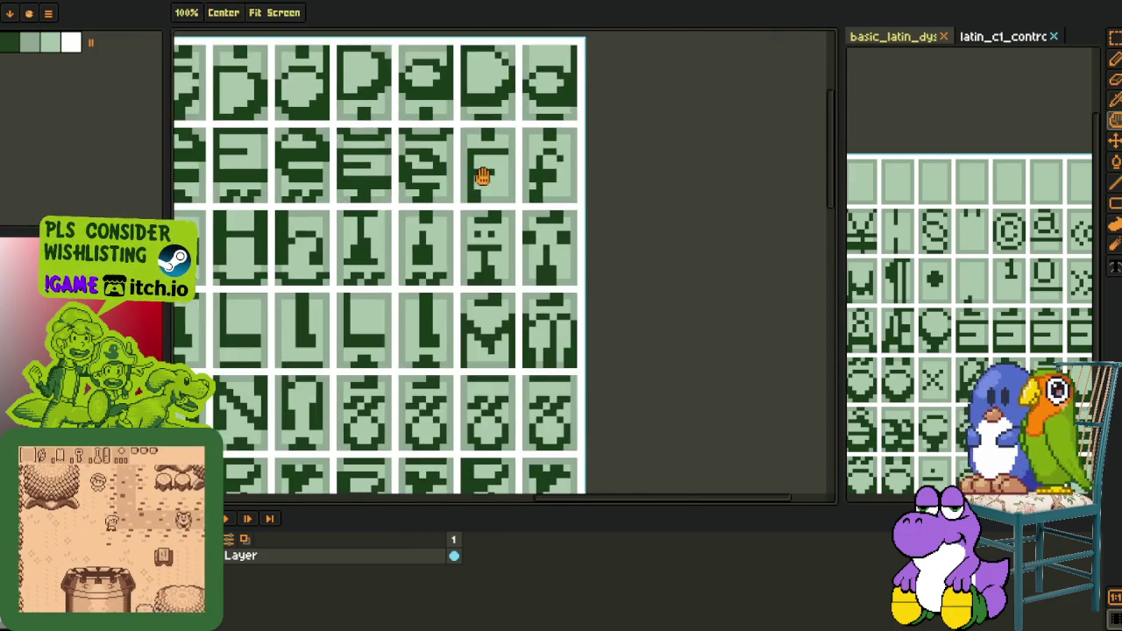
scroll(471, 181, down, 1)
key(ctrl+Tab)
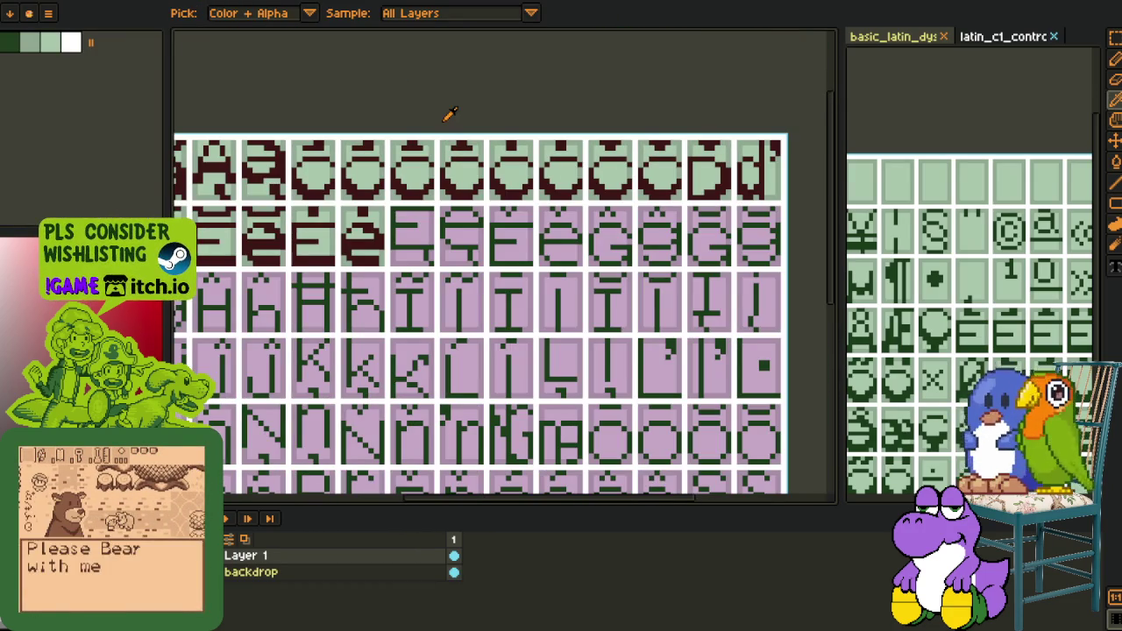
scroll(317, 204, up, 2)
scroll(317, 204, up, 2)
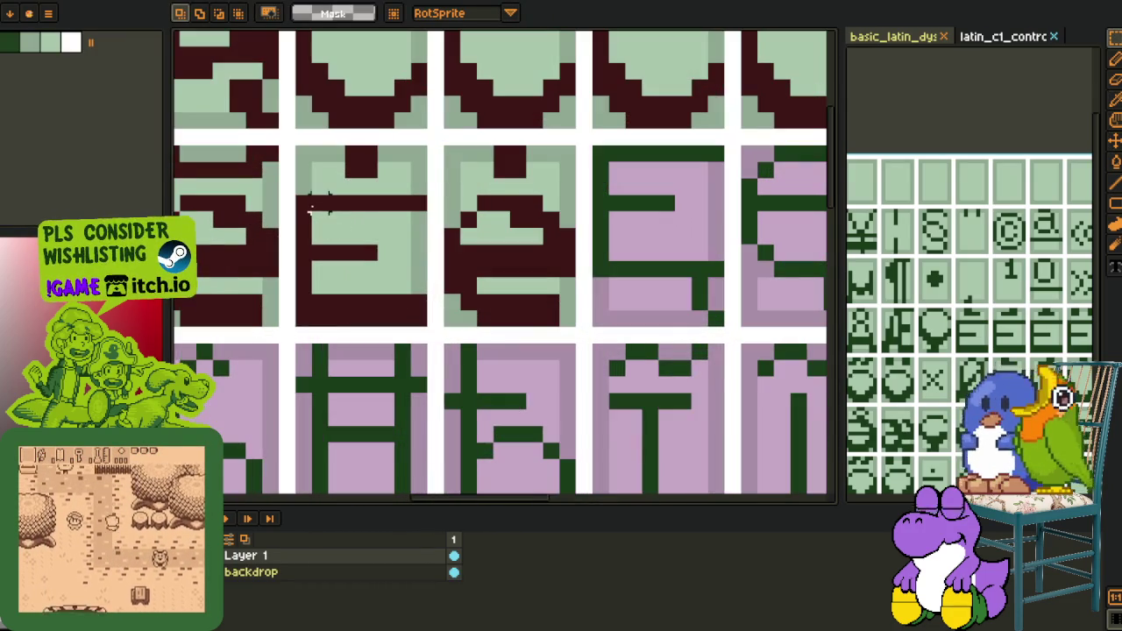
mouse_move(298, 196)
mouse_down()
mouse_move(576, 328)
mouse_move(521, 342)
mouse_up()
scroll(520, 342, down, 2)
key(ctrl+v)
drag(445, 338, 649, 297)
key(Return)
key(b)
scroll(666, 263, up, 1)
scroll(666, 255, up, 1)
alt+click(636, 248)
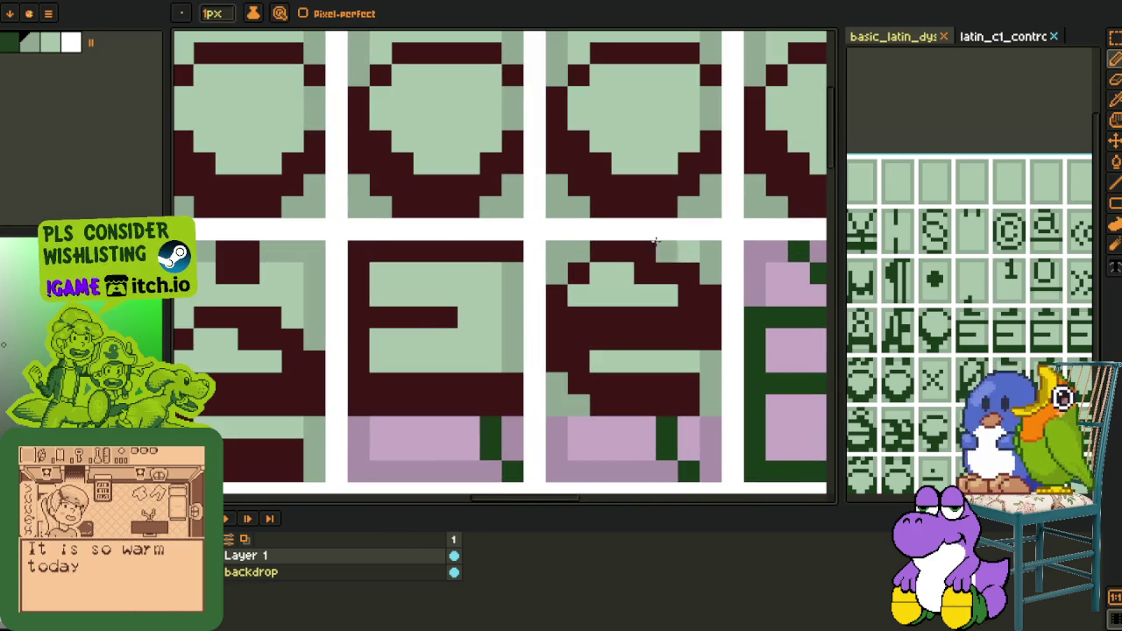
click(641, 252)
scroll(636, 175, down, 4)
alt+click(637, 131)
scroll(668, 249, up, 3)
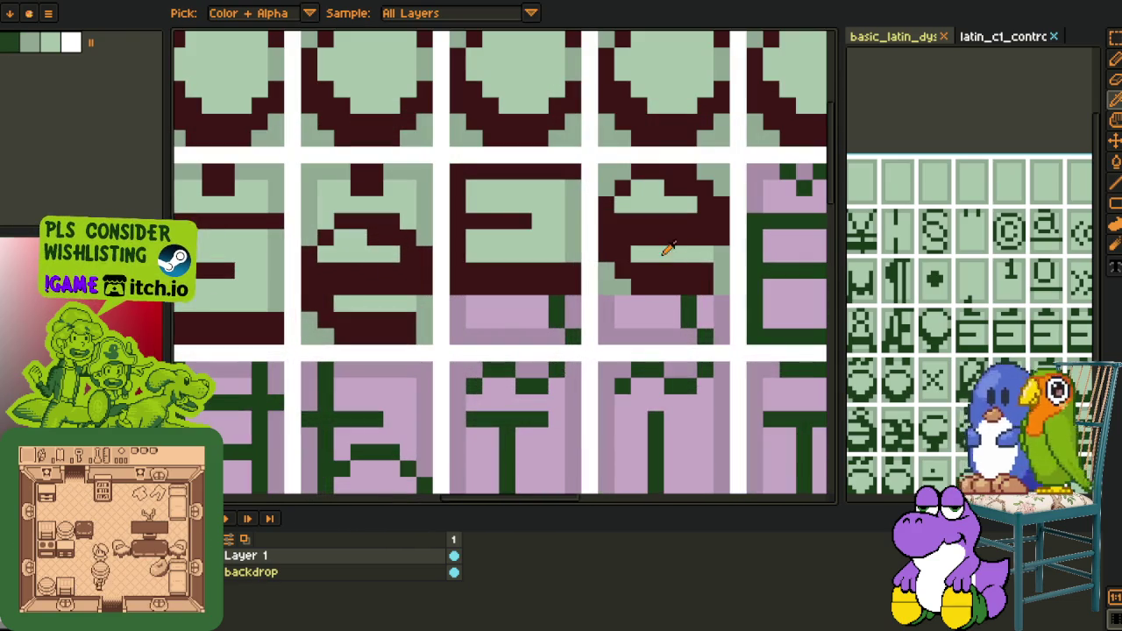
scroll(623, 220, down, 3)
scroll(526, 263, down, 1)
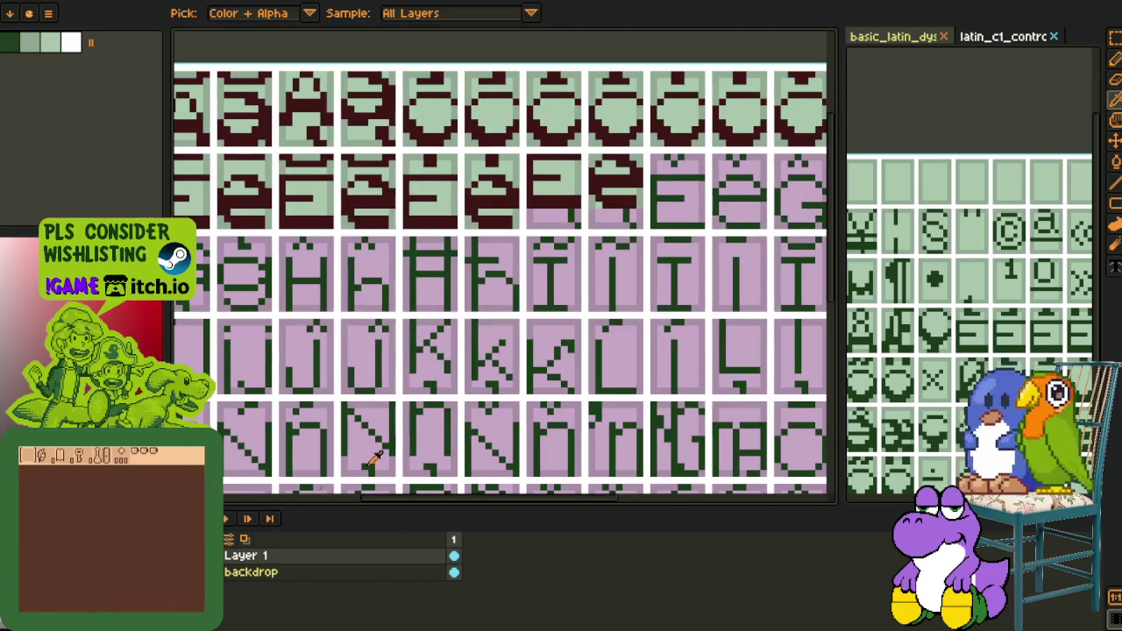
scroll(499, 263, left, 1)
drag(402, 122, 402, 180)
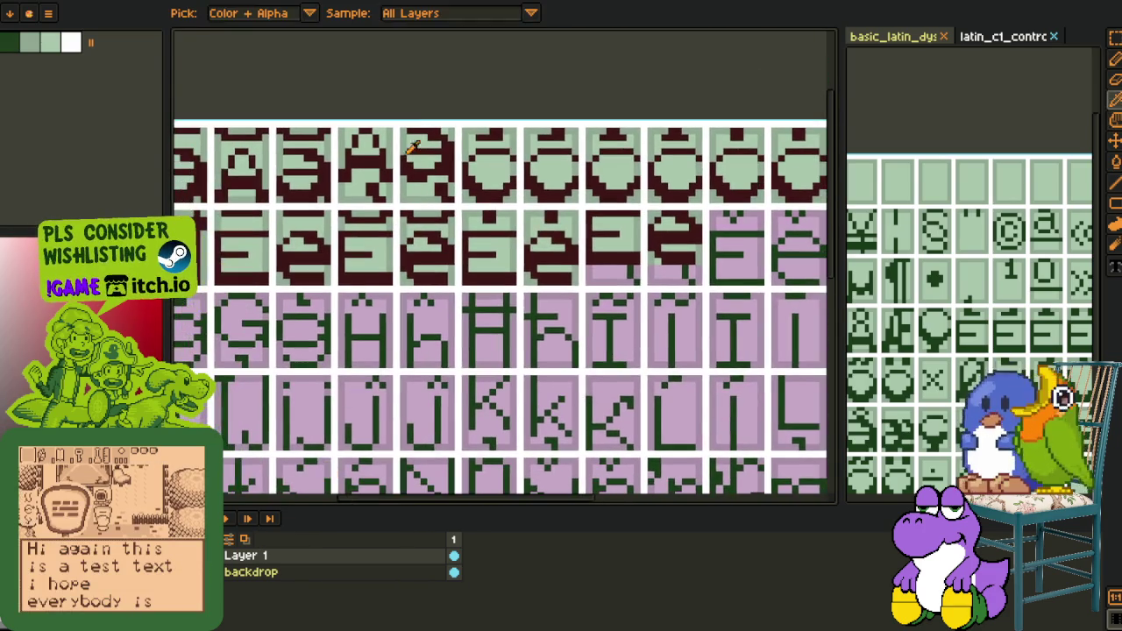
scroll(350, 165, up, 3)
drag(318, 151, 581, 185)
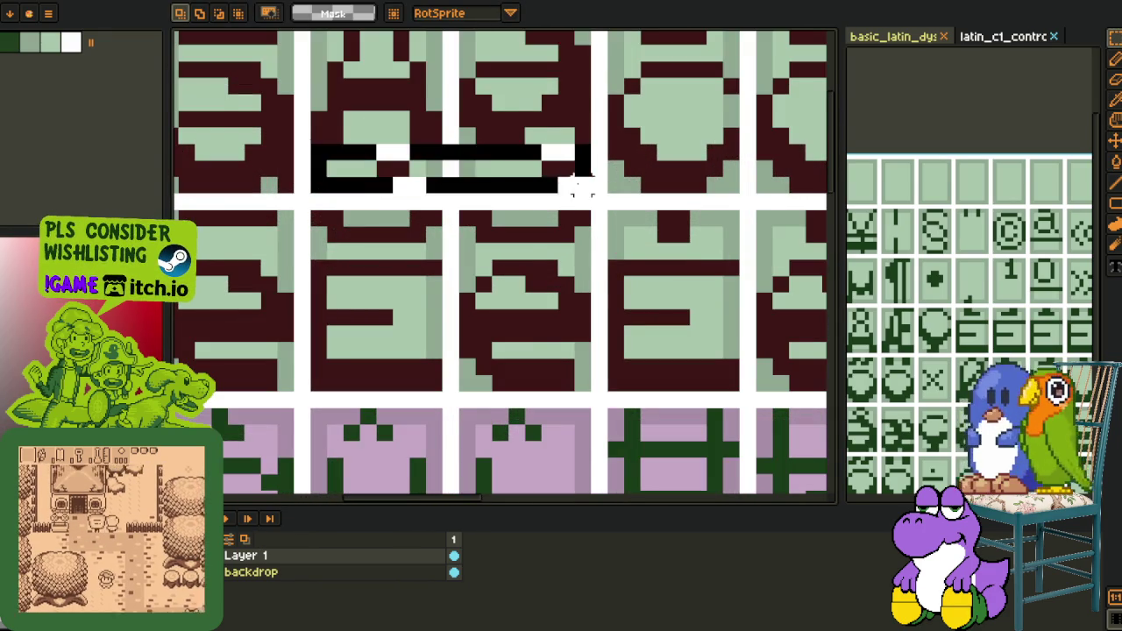
scroll(581, 185, down, 2)
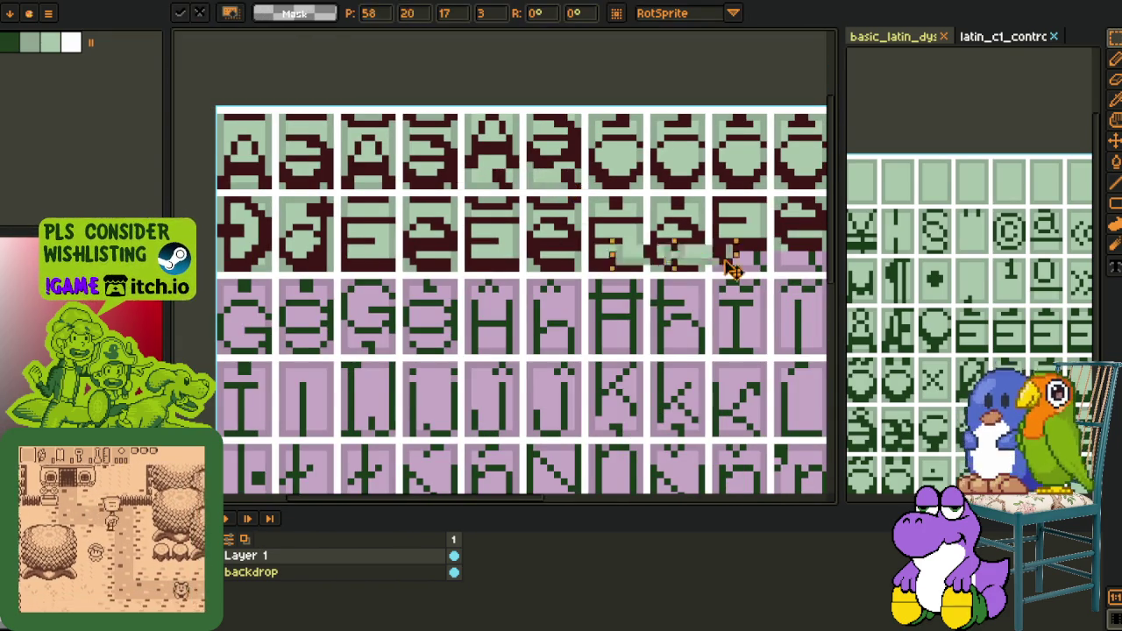
scroll(676, 237, up, 2)
scroll(488, 220, up, 1)
key(ctrl+shift+a)
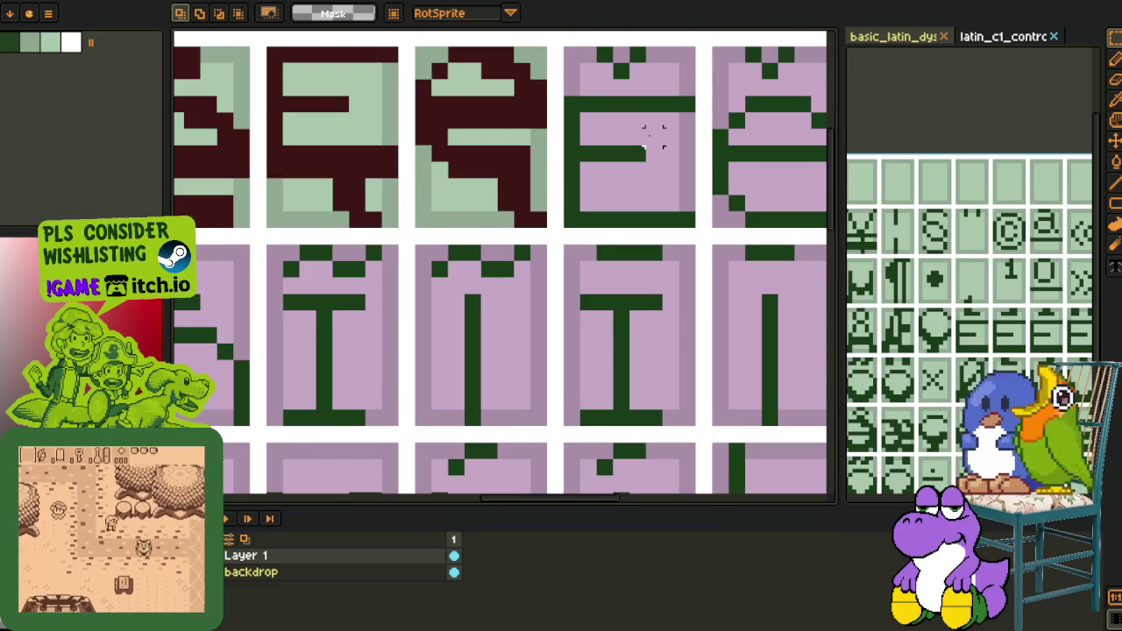
key(ctrl+0)
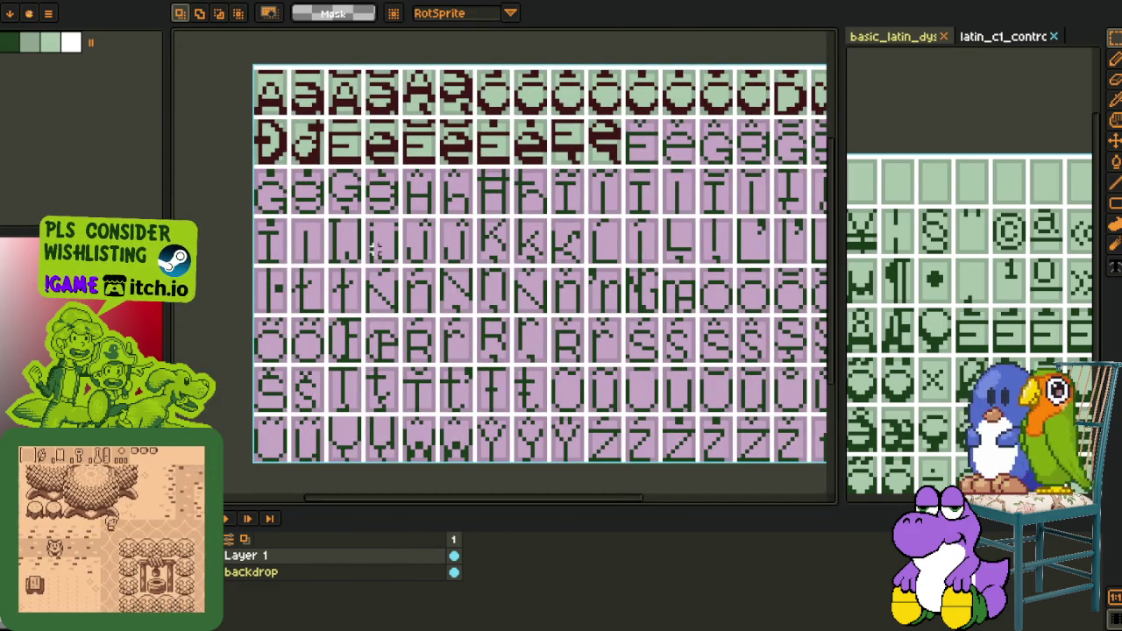
key(h)
drag(657, 183, 423, 314)
key(ctrl+s)
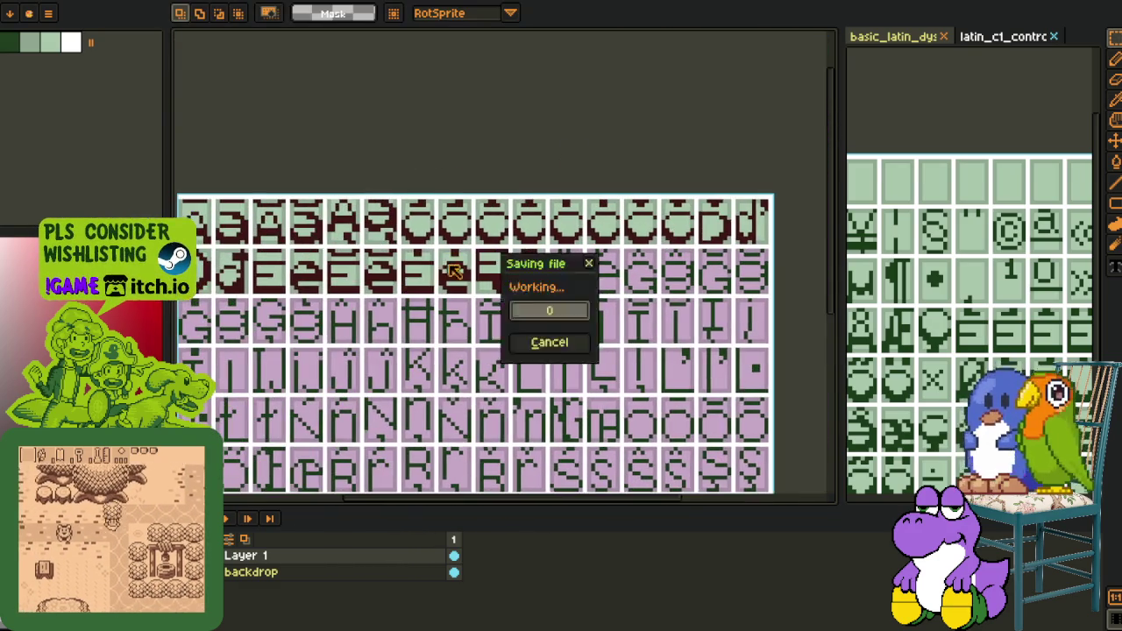
scroll(385, 235, up, 1)
mouse_move(379, 244)
mouse_down()
mouse_move(514, 288)
mouse_move(525, 314)
mouse_move(366, 294)
mouse_move(665, 294)
mouse_up()
click(649, 62)
scroll(702, 220, up, 1)
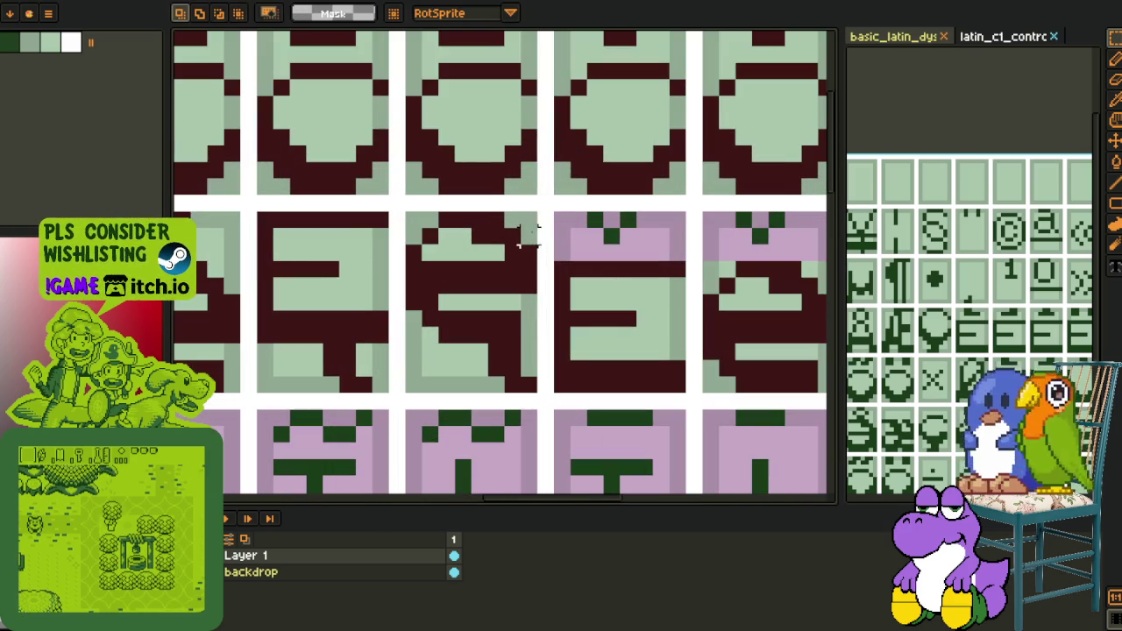
drag(655, 237, 458, 237)
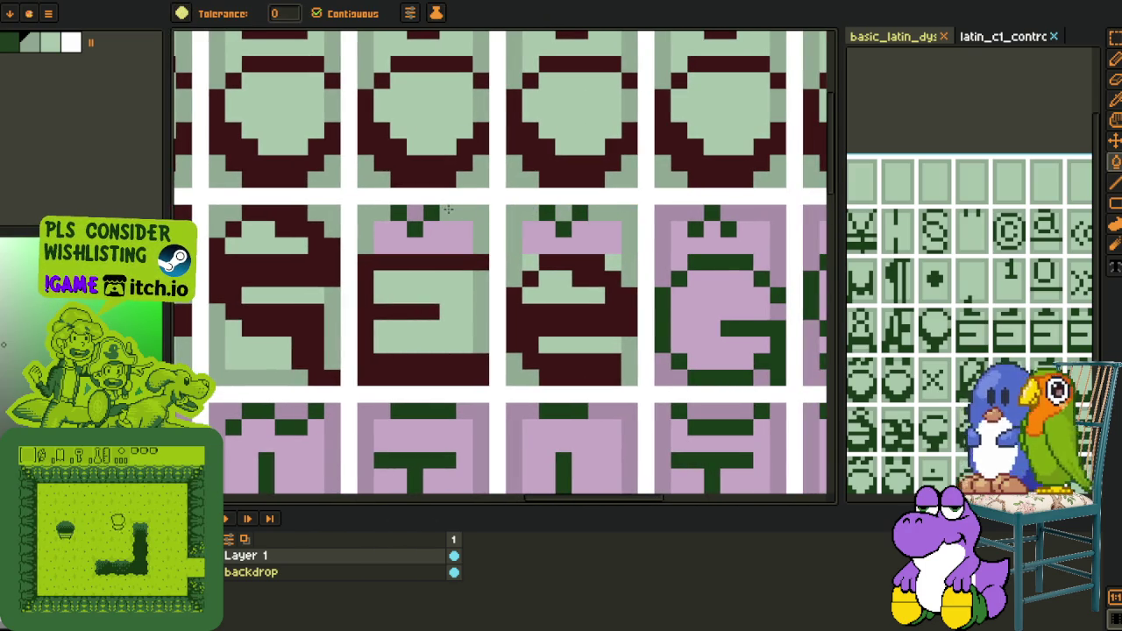
key(o)
click(421, 235)
click(570, 235)
scroll(557, 219, down, 3)
scroll(555, 215, up, 2)
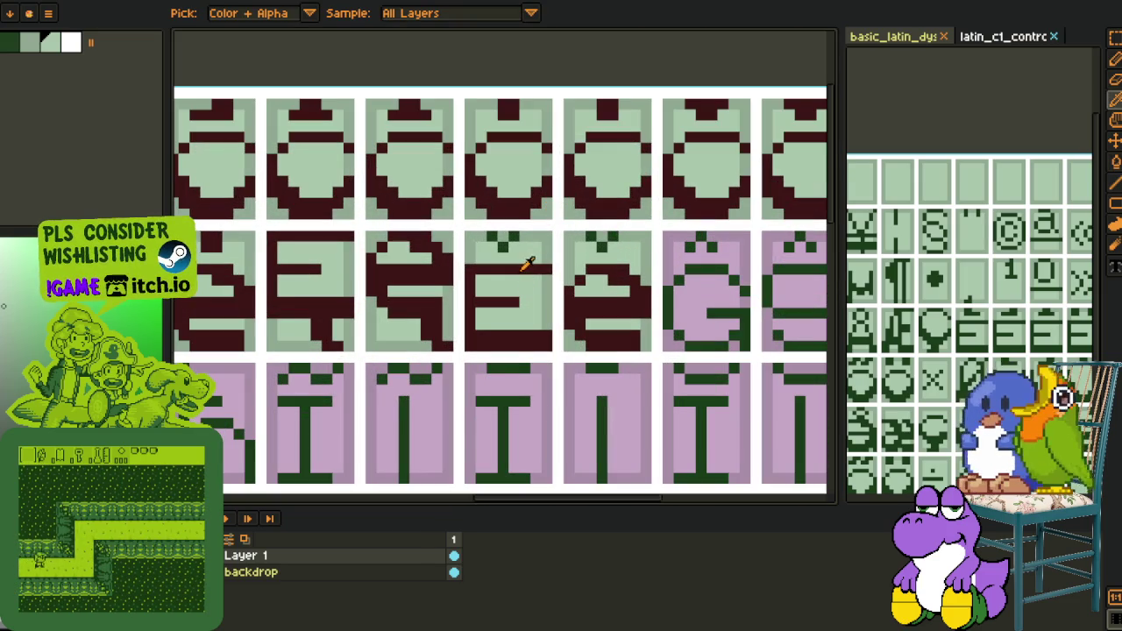
click(526, 281)
scroll(530, 235, up, 1)
key(b)
drag(506, 254, 523, 255)
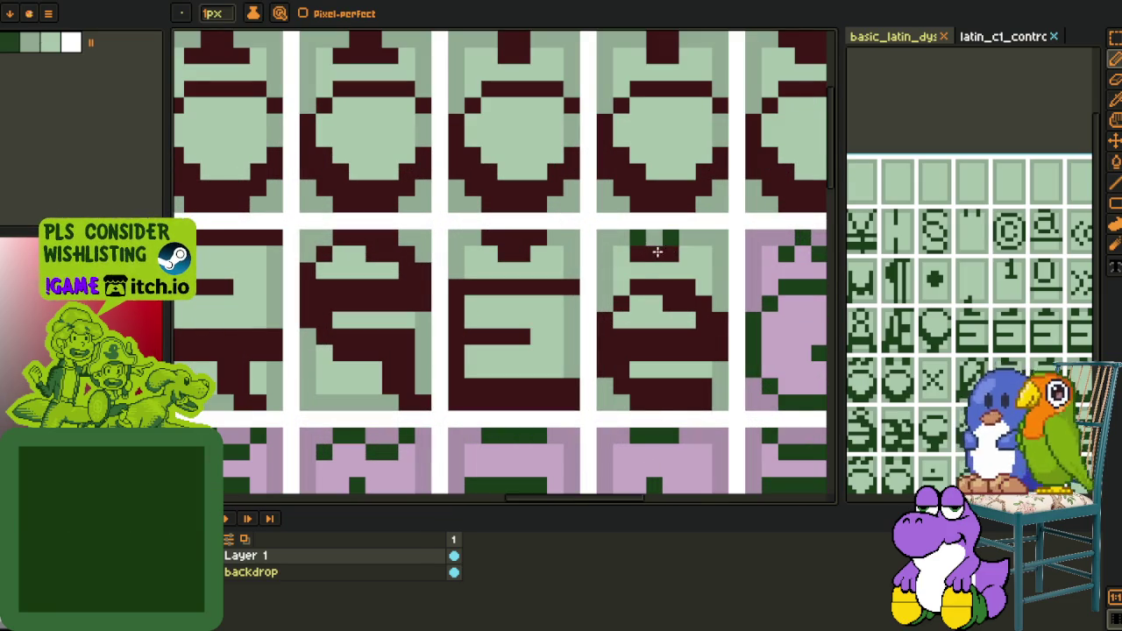
alt+click(647, 244)
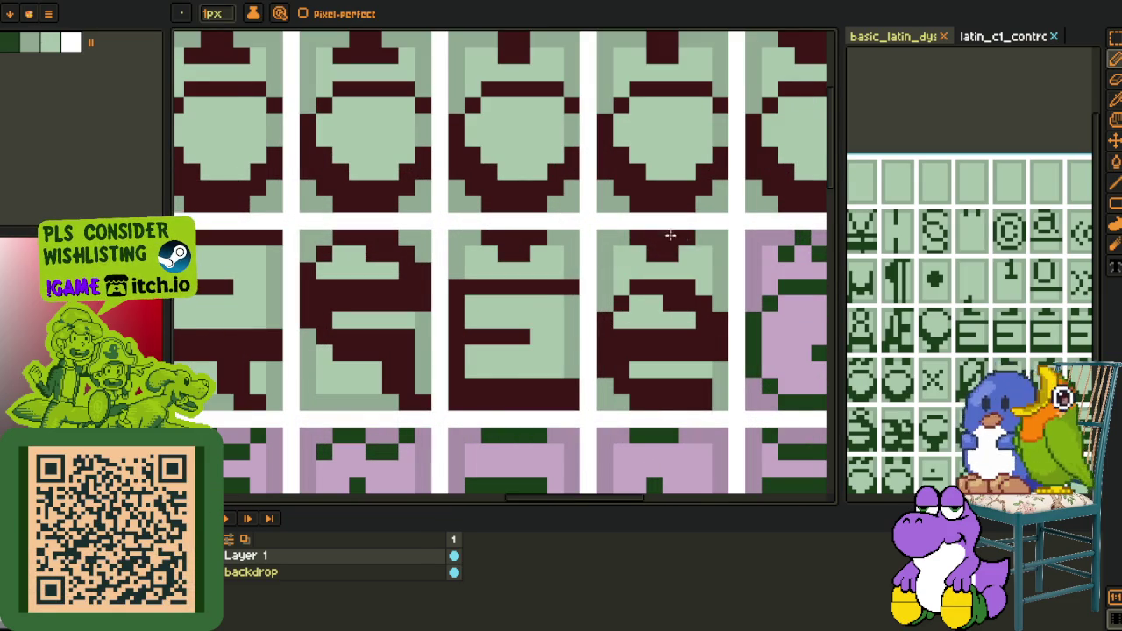
scroll(649, 238, down, 3)
key(o)
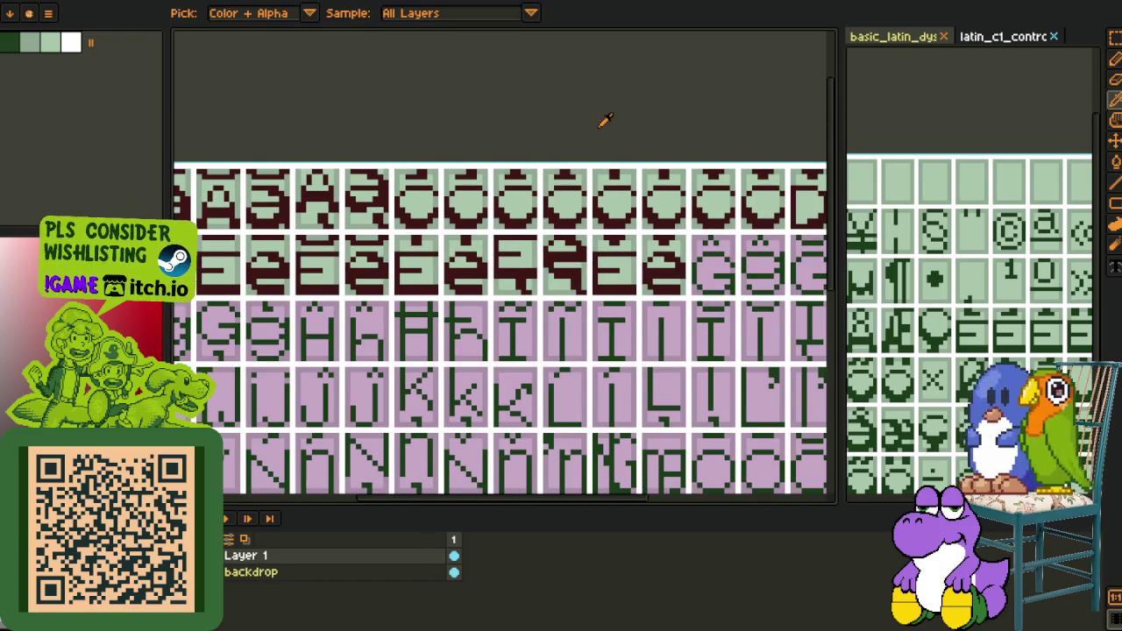
scroll(666, 220, down, 1)
scroll(702, 243, down, 1)
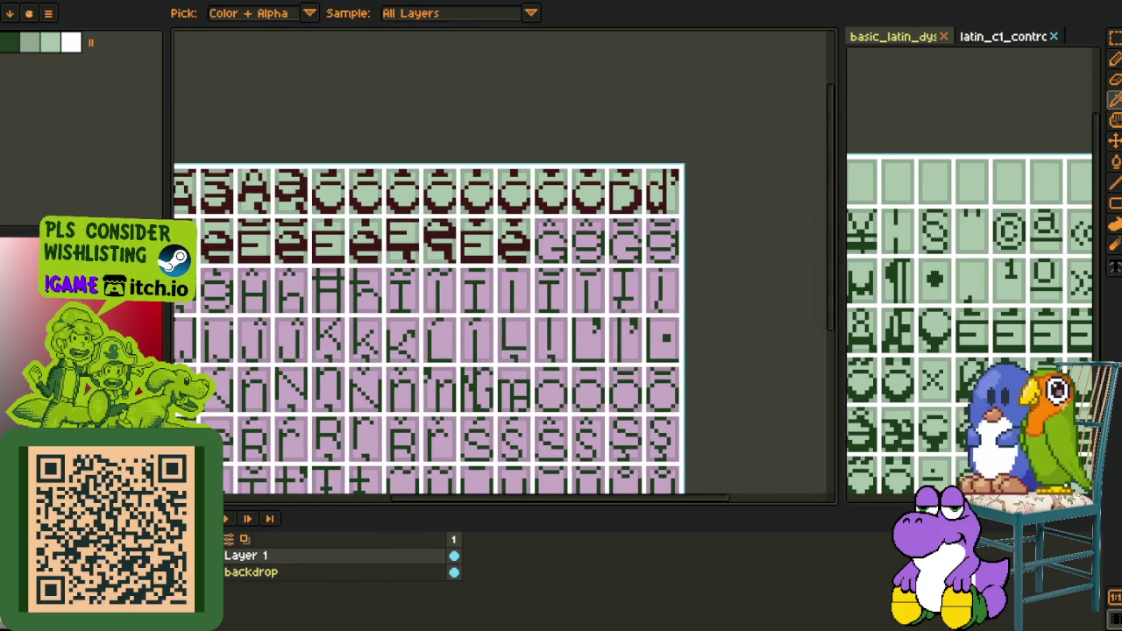
key(b)
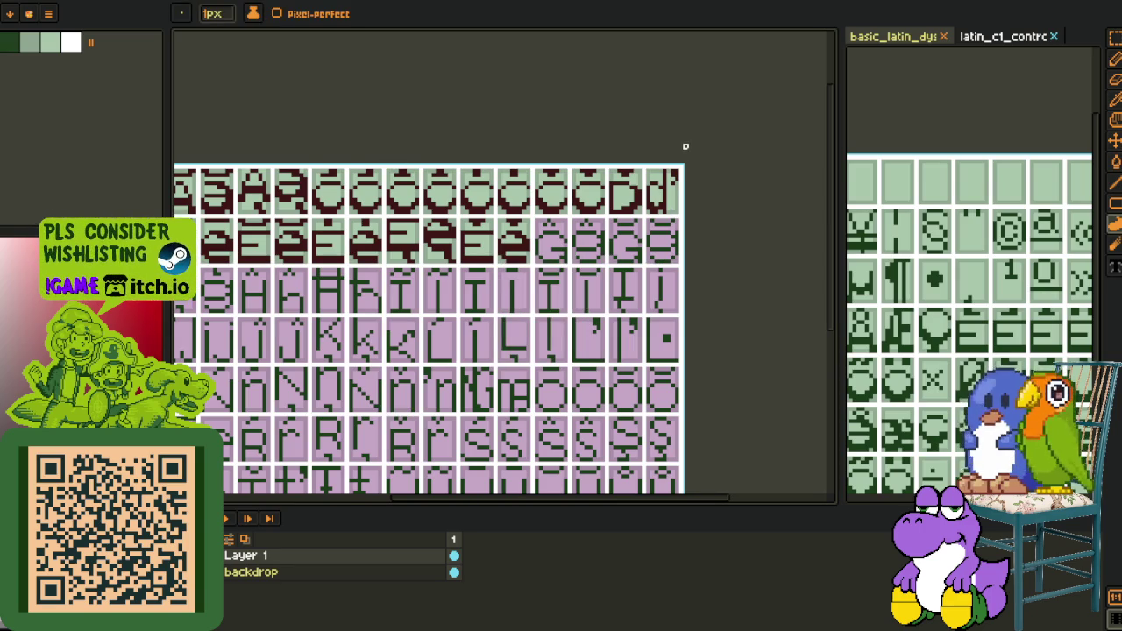
key(i)
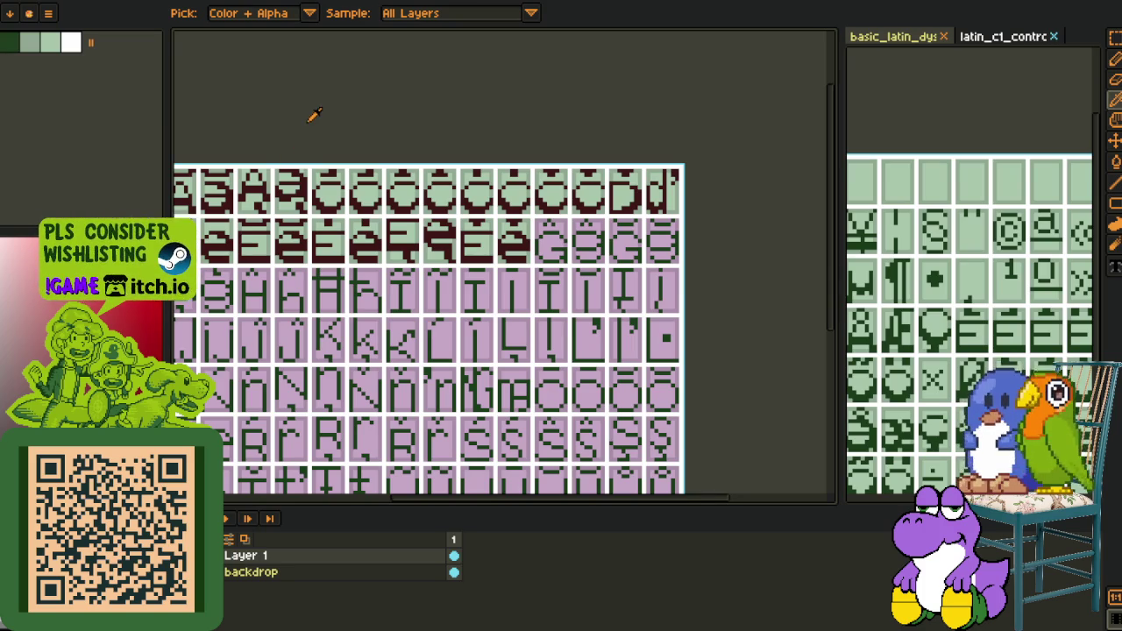
scroll(342, 132, down, 3)
scroll(447, 215, up, 2)
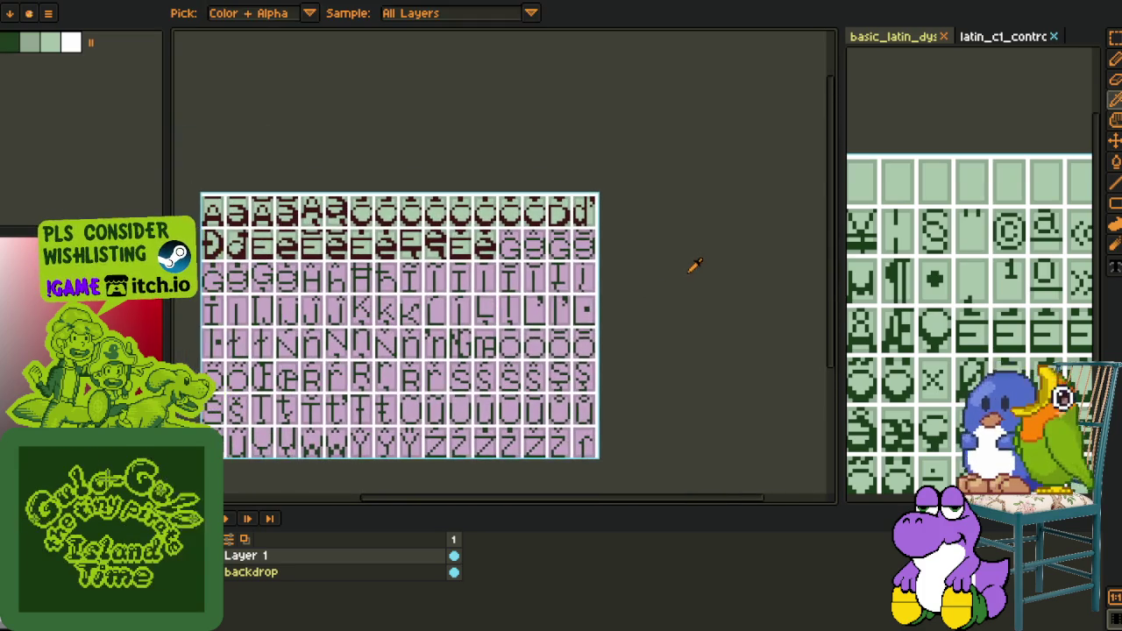
Show the basic_latin sheet in the right panel as a reference
scroll(1035, 207, down, 3)
scroll(997, 195, up, 2)
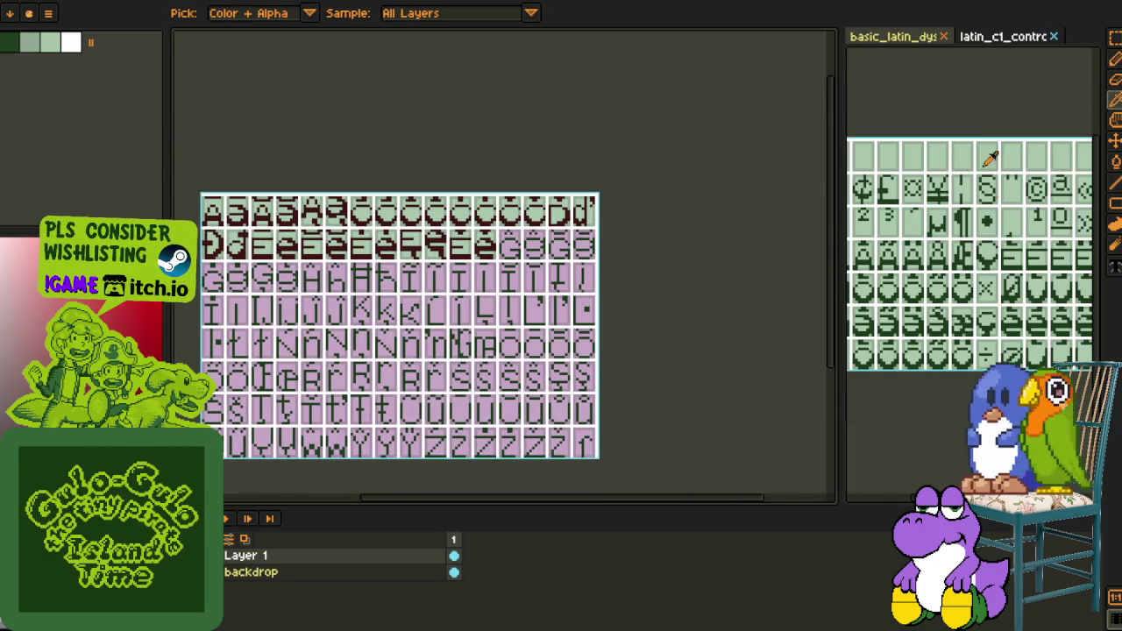
click(893, 44)
scroll(937, 225, up, 1)
scroll(937, 226, up, 1)
scroll(938, 226, up, 1)
On the other green glyph sheet, marquee-select and copy the G glyph pair
key(ctrl+Tab)
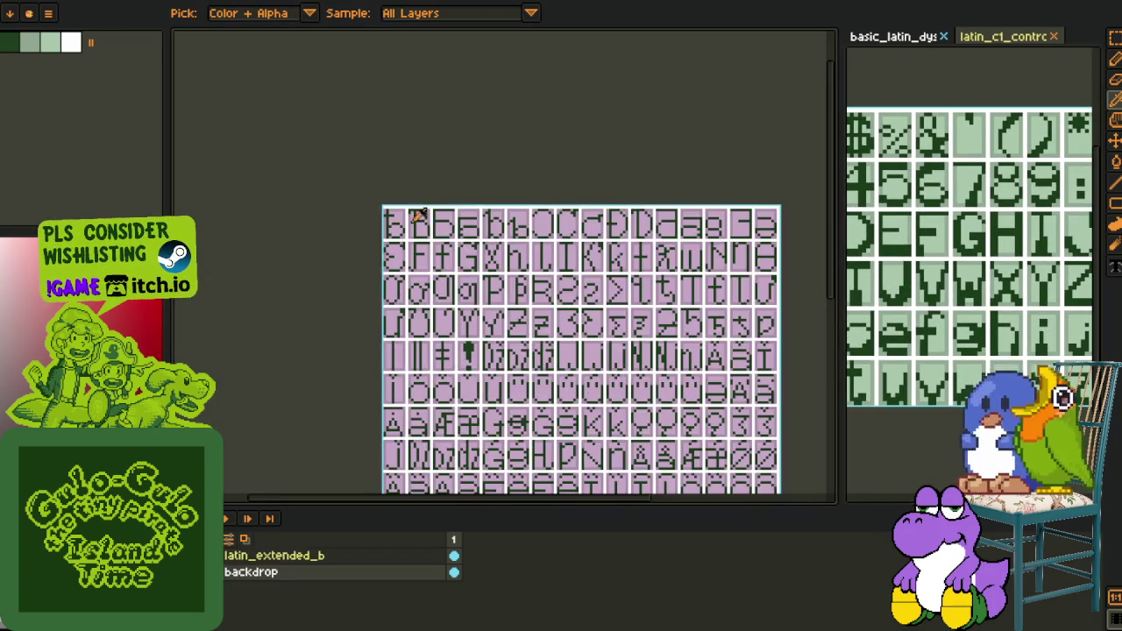
key(ctrl+Tab)
scroll(561, 263, down, 2)
key(h)
scroll(496, 184, up, 2)
scroll(496, 184, down, 1)
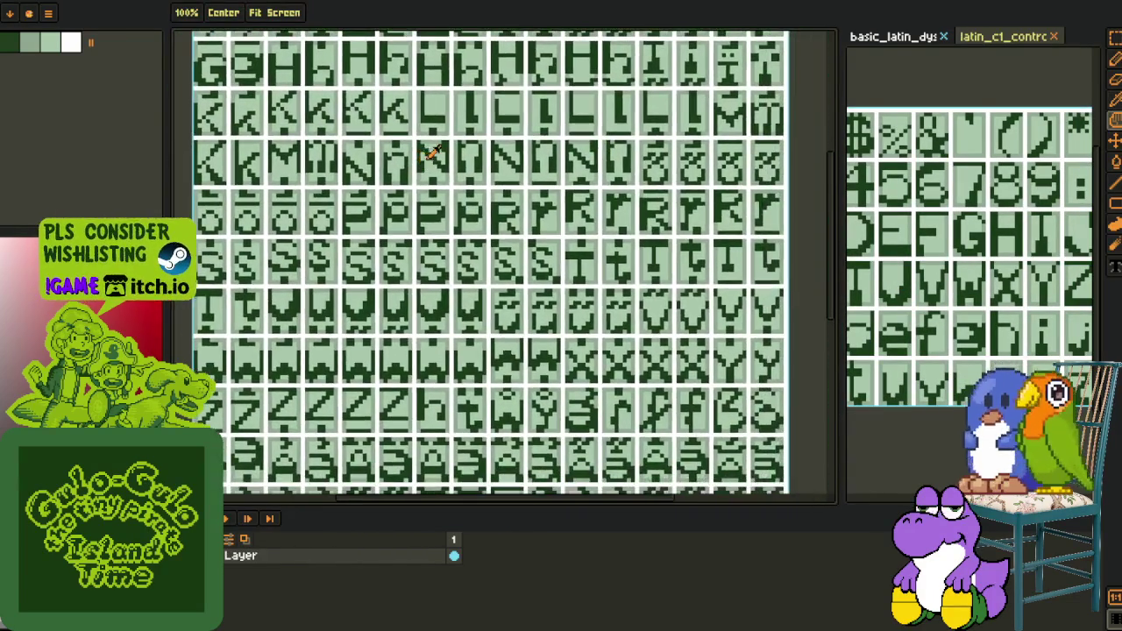
scroll(345, 220, up, 2)
key(m)
scroll(282, 208, up, 1)
mouse_move(282, 208)
mouse_down()
mouse_move(446, 260)
mouse_move(464, 282)
mouse_up()
click(537, 219)
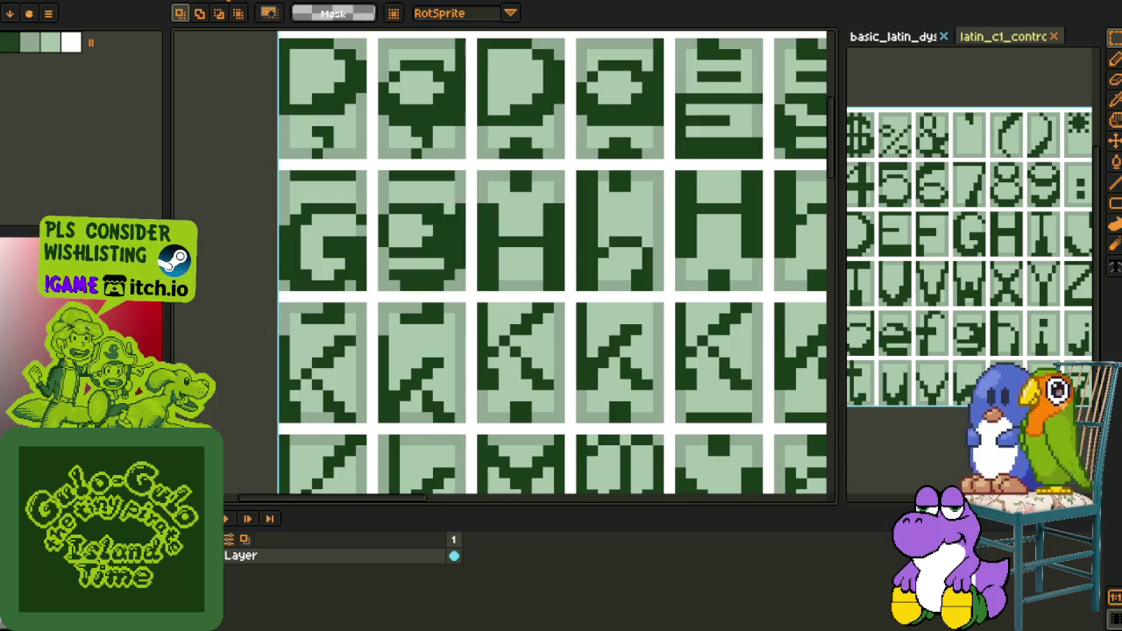
Return to the pink-celled Latin Extended-A font sheet
key(ctrl+Tab)
key(ctrl+Tab)
key(h)
scroll(445, 160, up, 2)
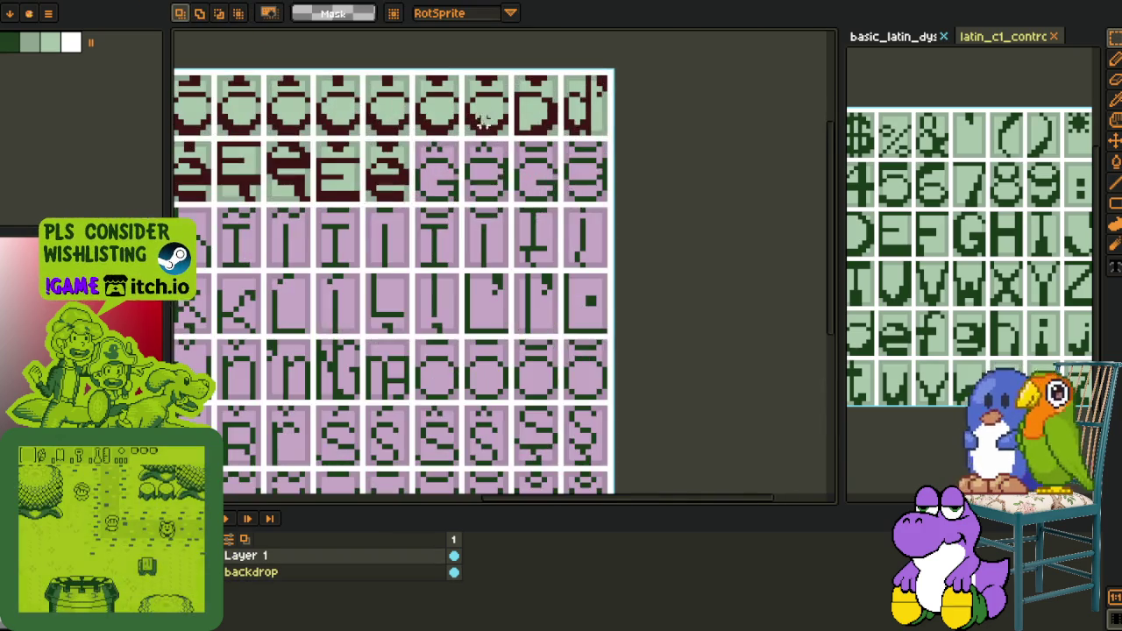
Paste the copied G glyph pair and drop it into the glyph cells
scroll(488, 186, up, 1)
scroll(488, 186, up, 1)
scroll(489, 186, up, 1)
key(ctrl+v)
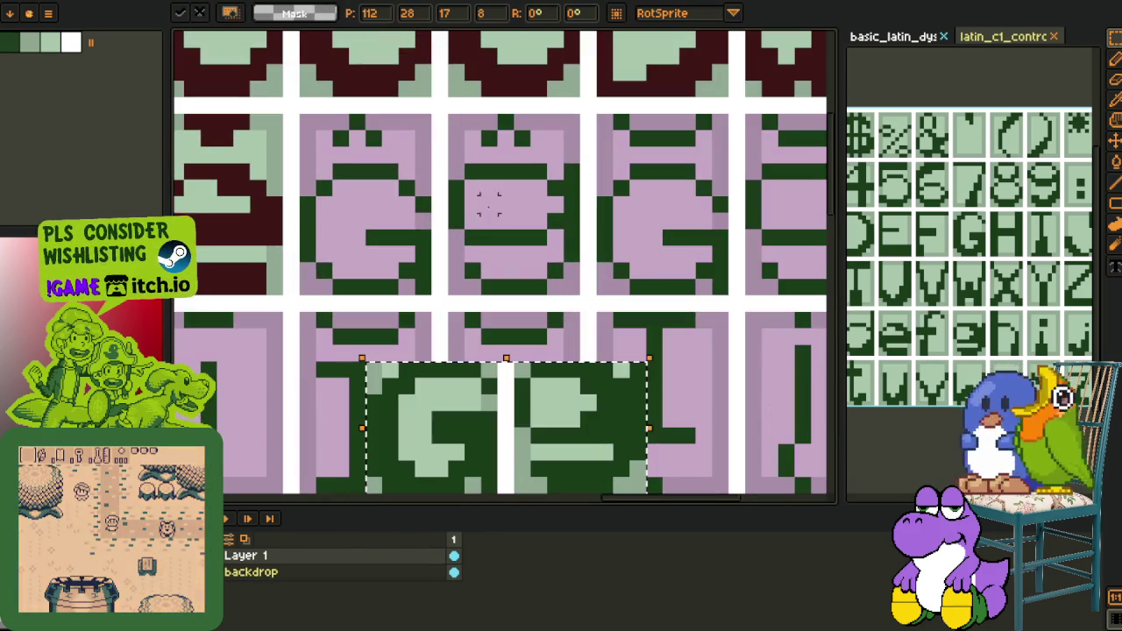
drag(534, 423, 462, 227)
key(Return)
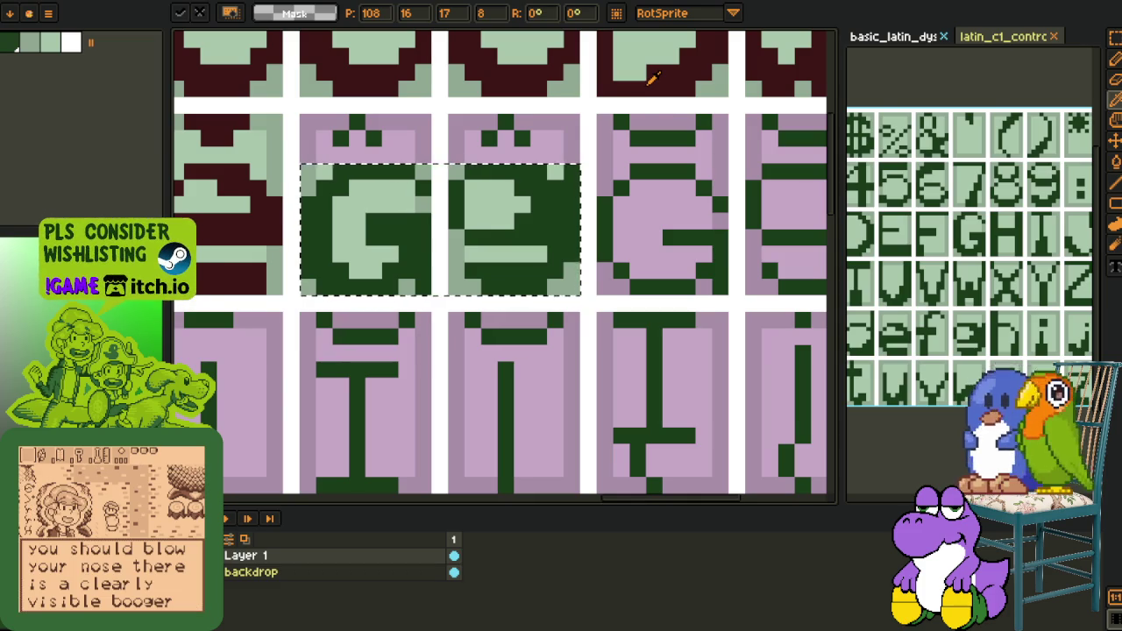
Replace the glyph colour #0F380F with maroon #3D0F0F
key(shift+r)
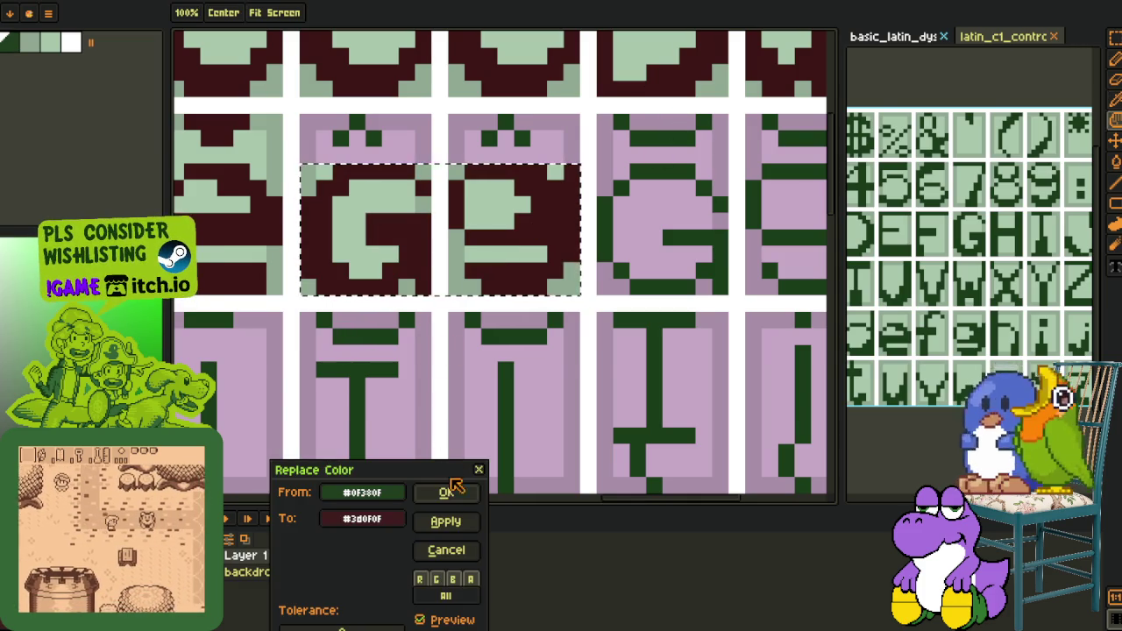
click(447, 493)
scroll(420, 263, down, 3)
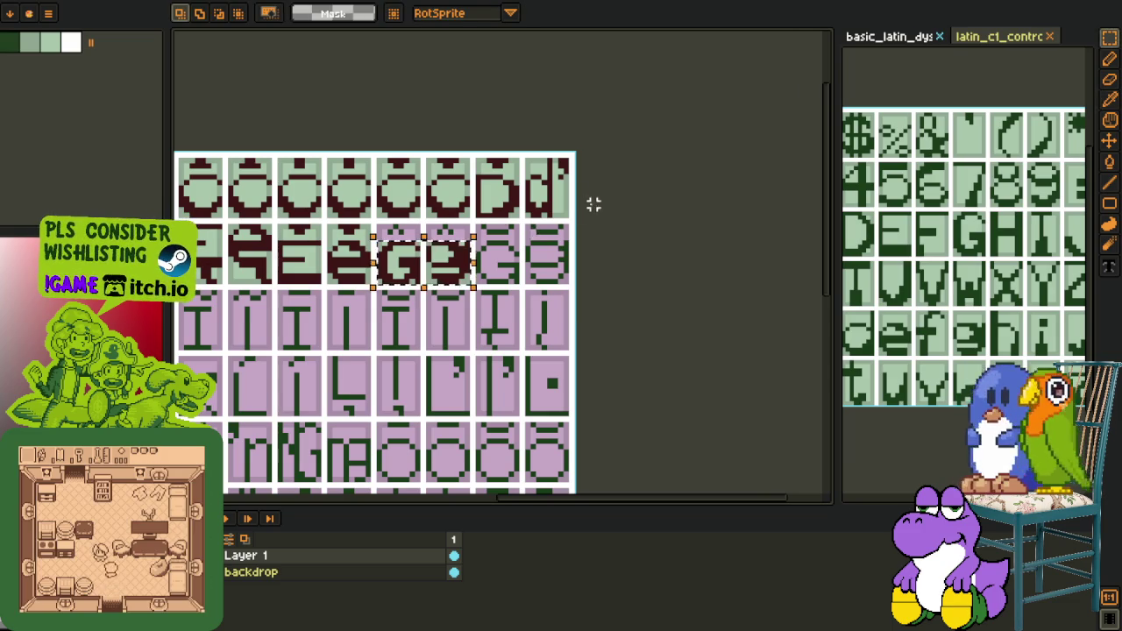
scroll(366, 227, up, 3)
scroll(305, 226, down, 2)
Shift a strip of glyph cells to the right
key(m)
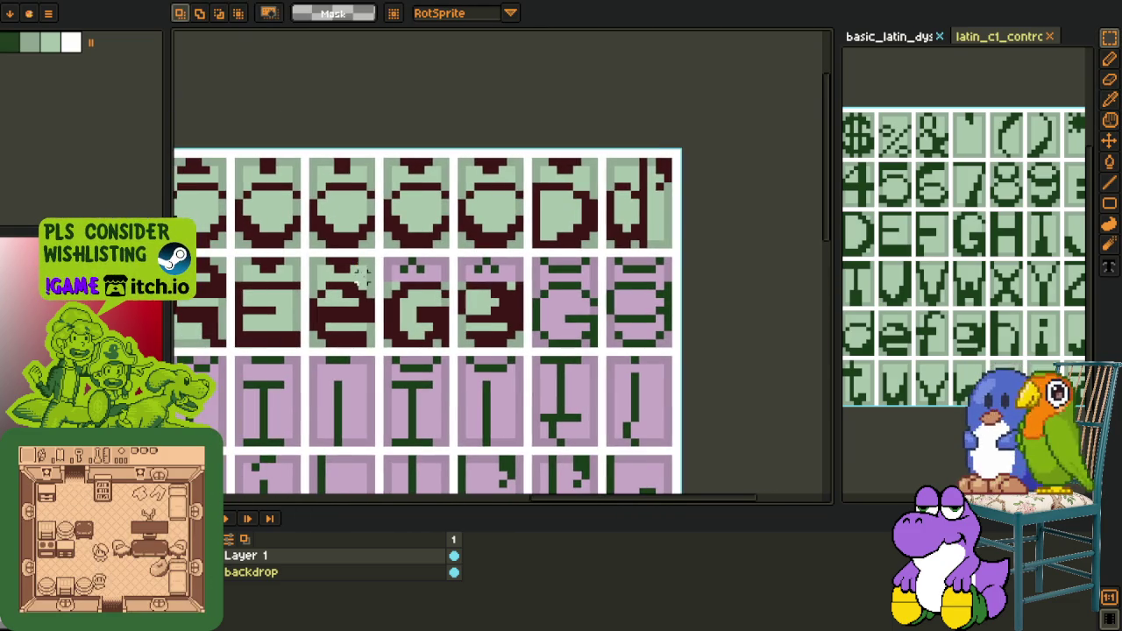
drag(372, 275, 229, 253)
mouse_move(300, 275)
mouse_down()
mouse_move(430, 288)
mouse_move(452, 277)
mouse_up()
key(Return)
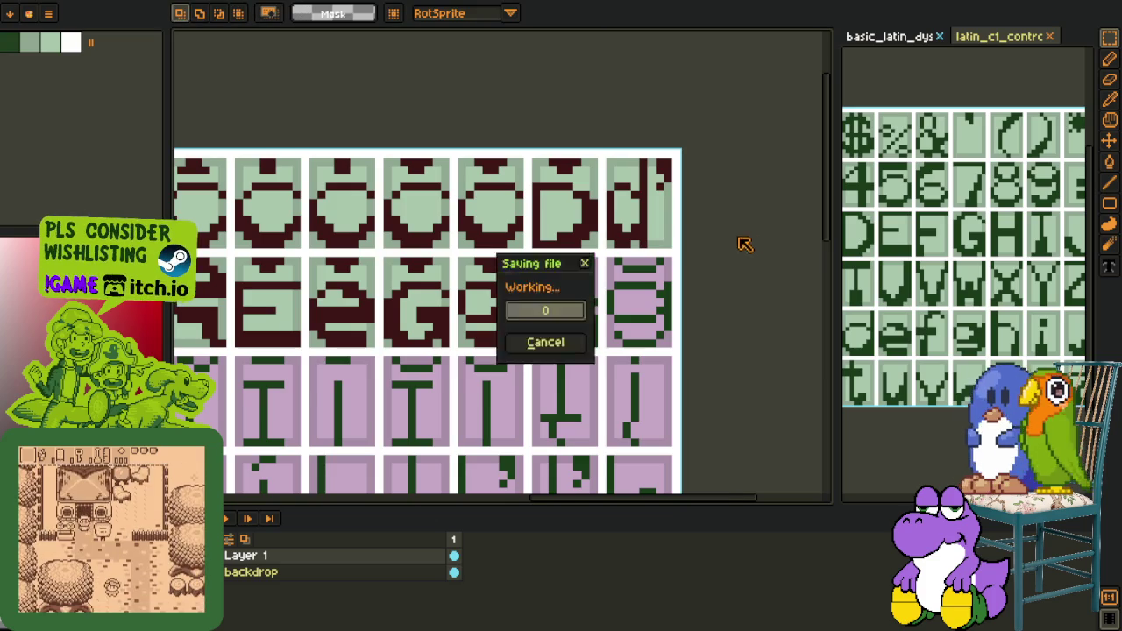
Move the G glyph pair two cells right and reposition the thin strip above it
scroll(534, 276, up, 1)
drag(519, 282, 328, 372)
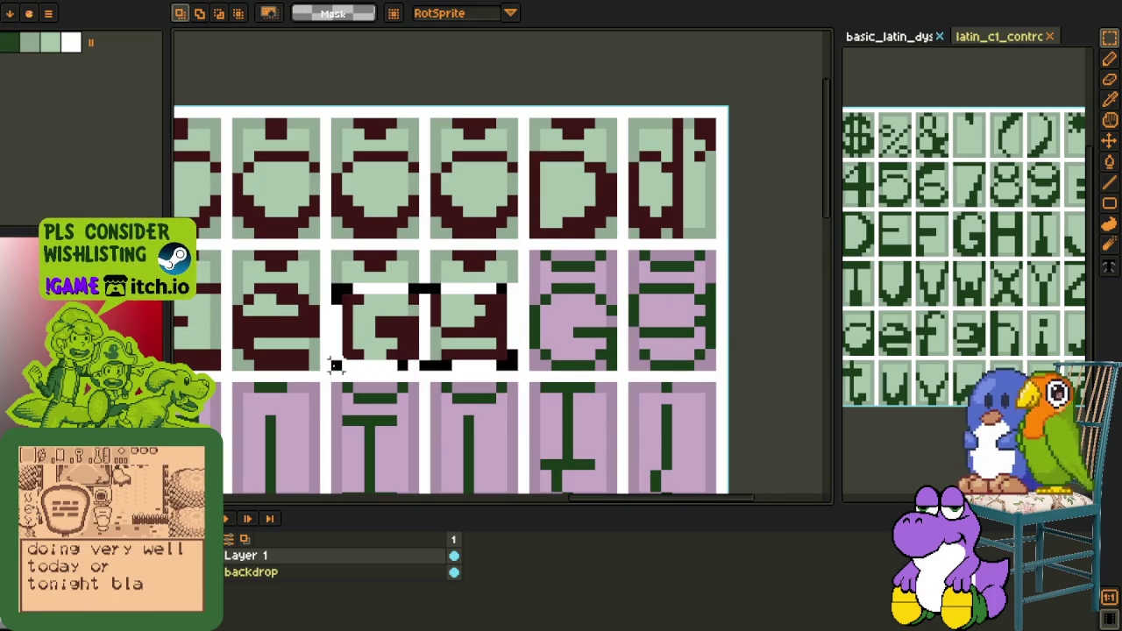
drag(412, 342, 610, 340)
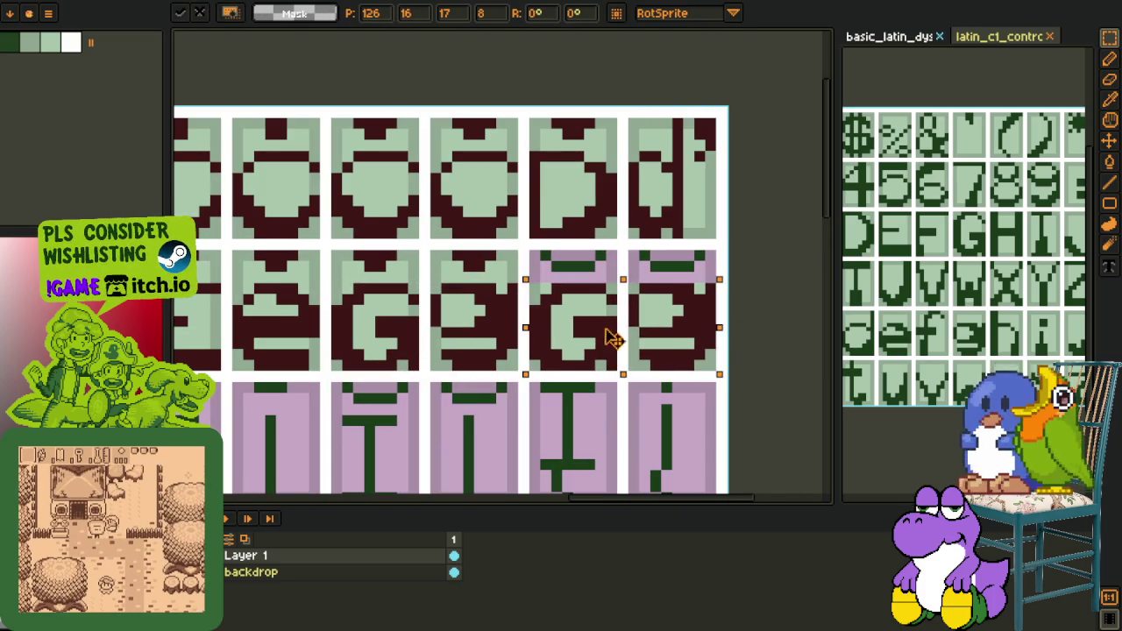
key(Return)
scroll(645, 272, down, 1)
scroll(371, 290, down, 1)
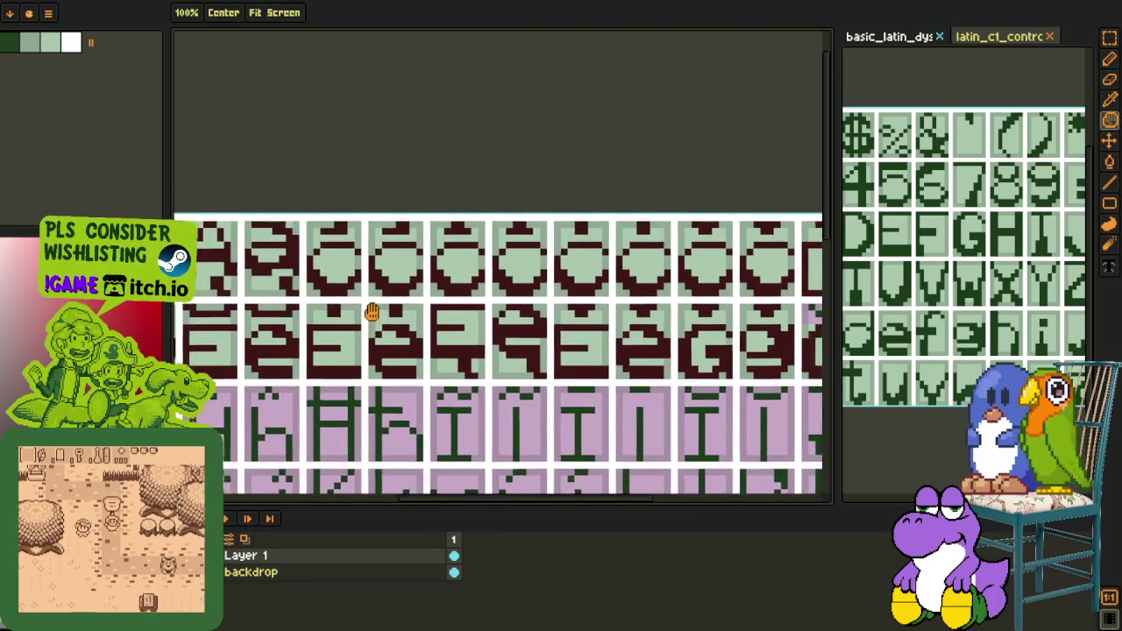
scroll(371, 313, up, 2)
mouse_move(459, 322)
mouse_down()
mouse_move(350, 305)
mouse_move(689, 384)
mouse_move(489, 321)
mouse_up()
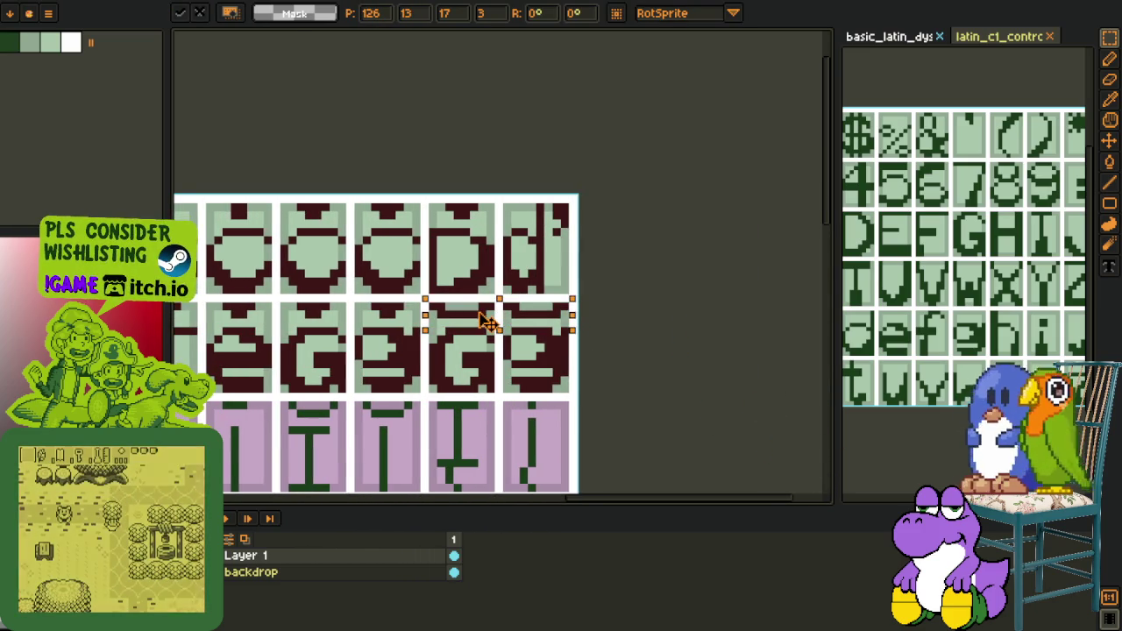
click(632, 265)
Save the font sheet
scroll(631, 265, down, 2)
scroll(619, 260, down, 2)
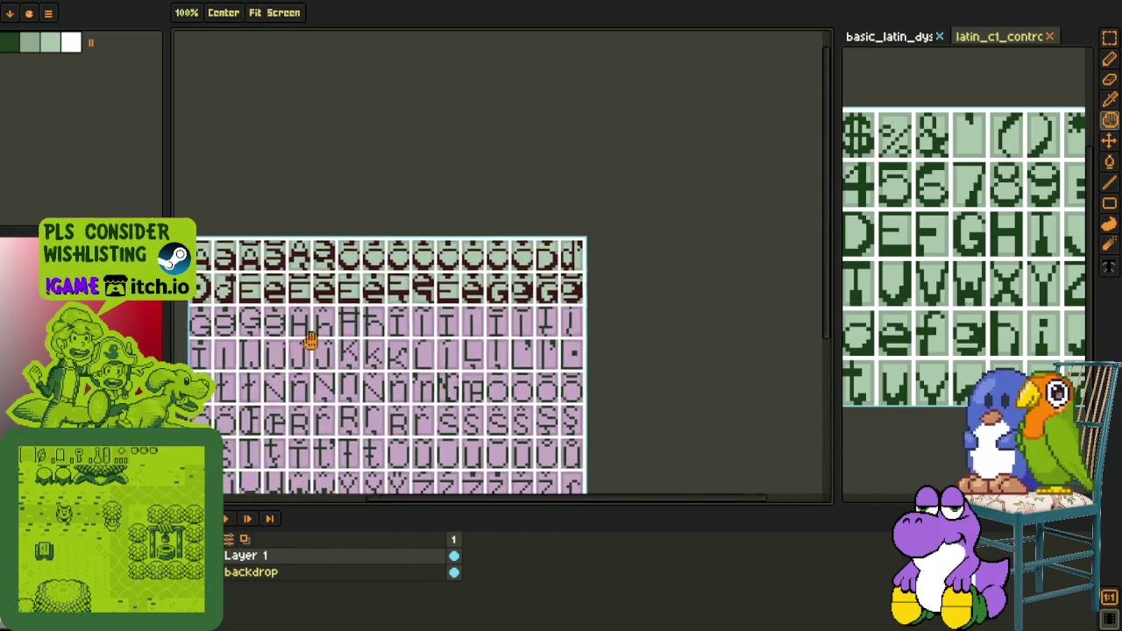
drag(280, 351, 543, 287)
key(ctrl+s)
Move the maroon G glyphs to the start of the G row
scroll(706, 246, up, 2)
key(r)
scroll(706, 245, up, 2)
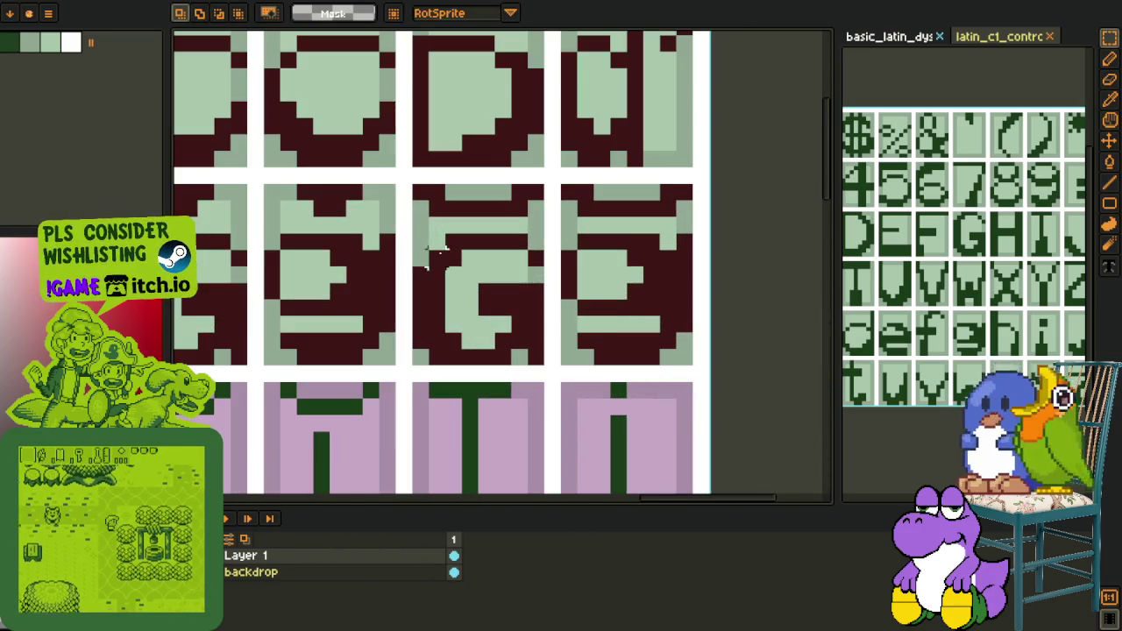
drag(414, 237, 666, 366)
scroll(667, 366, down, 3)
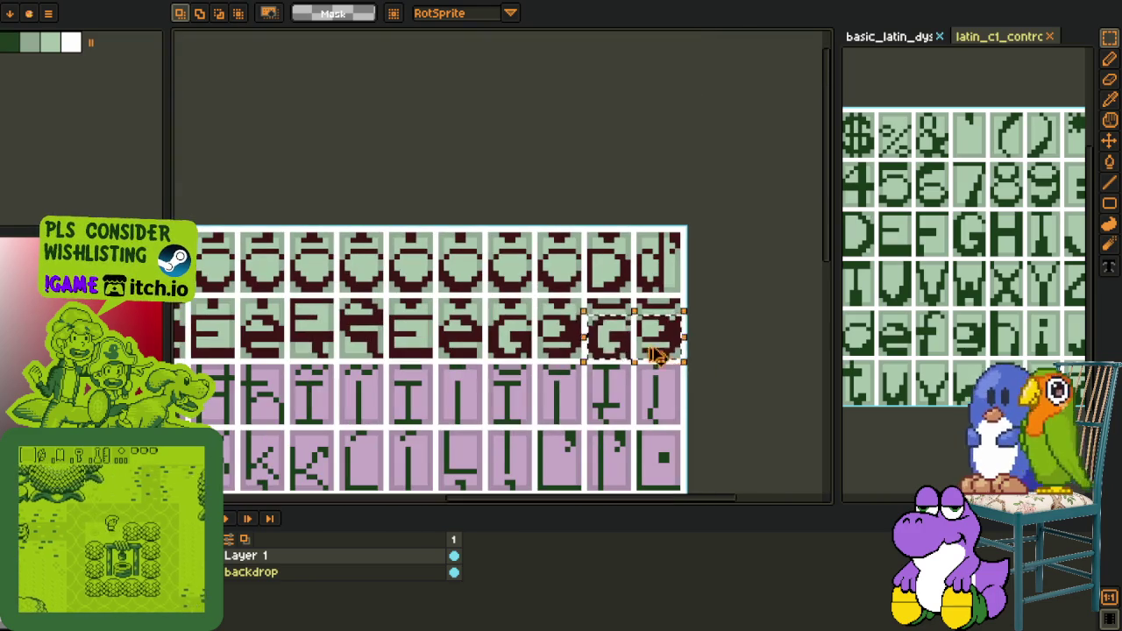
click(645, 333)
scroll(644, 333, up, 3)
mouse_move(645, 333)
mouse_down()
mouse_move(471, 401)
mouse_move(620, 375)
mouse_up()
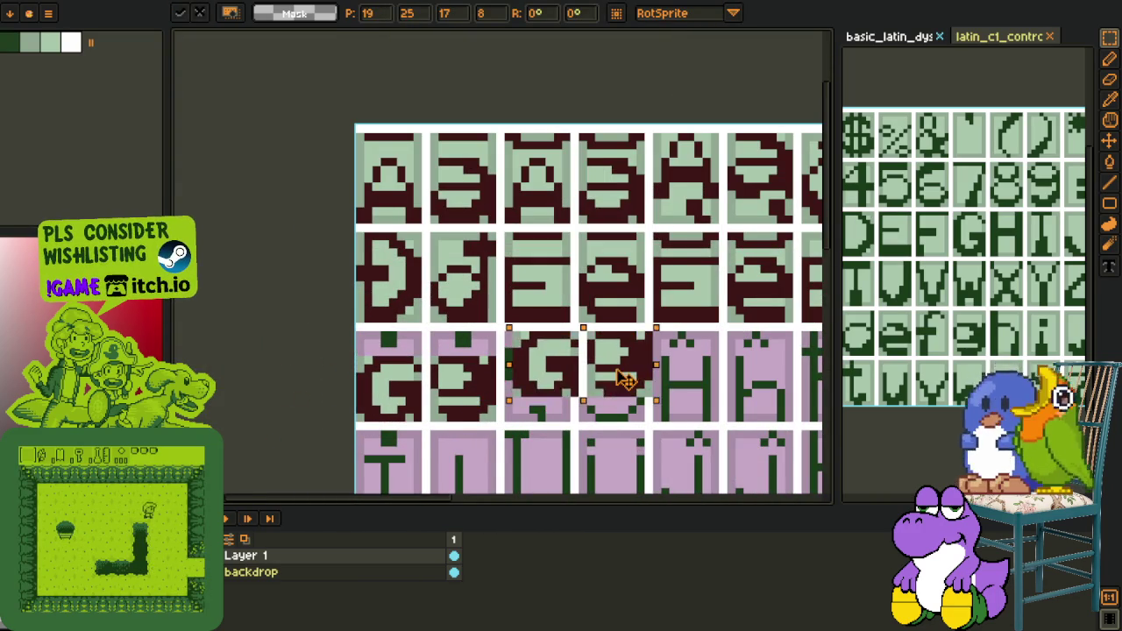
key(Return)
Shift one G glyph's pixels down within its cell and centre the G row
scroll(620, 376, up, 2)
mouse_move(531, 307)
mouse_down()
mouse_move(654, 419)
mouse_move(658, 430)
mouse_move(631, 450)
mouse_up()
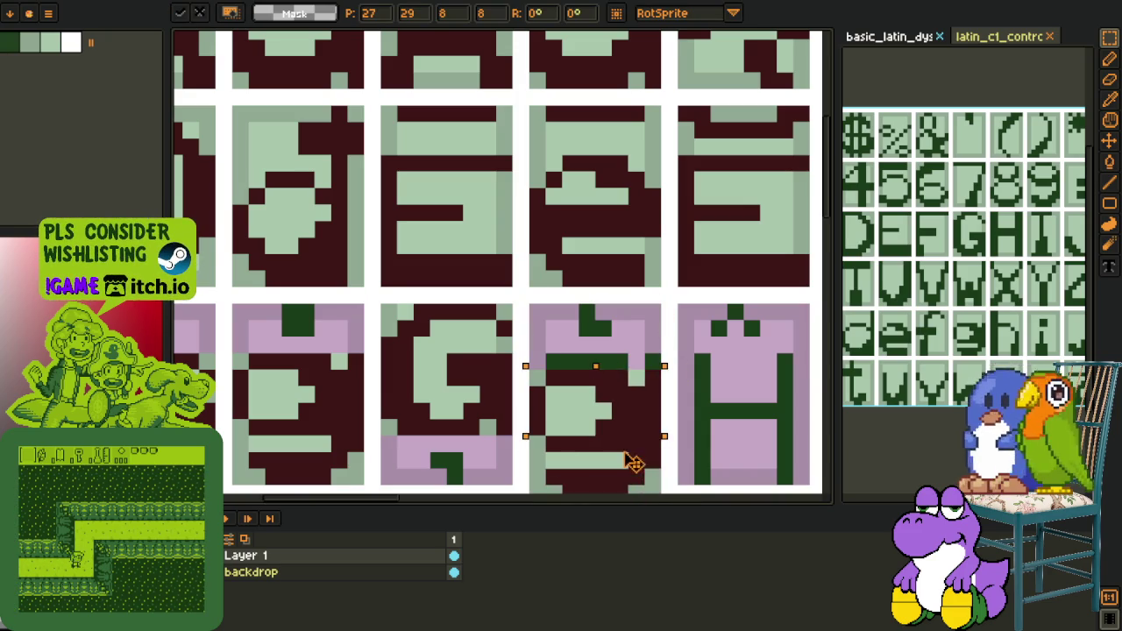
drag(728, 432, 723, 402)
key(Return)
scroll(701, 368, down, 1)
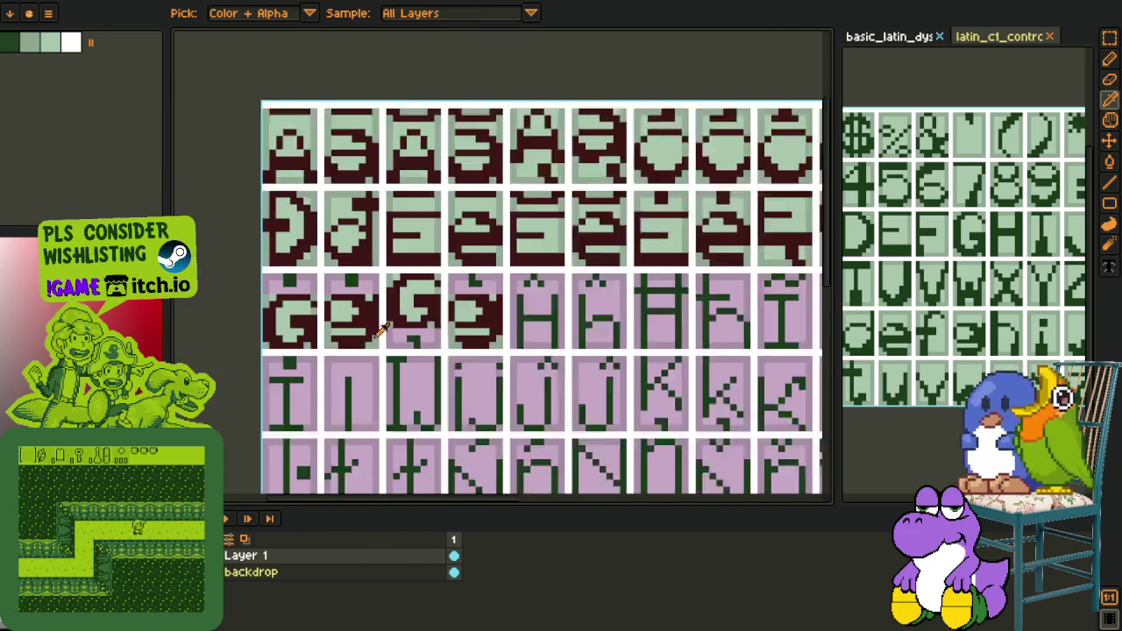
scroll(681, 292, down, 1)
scroll(388, 324, down, 1)
drag(388, 325, 581, 313)
scroll(494, 328, up, 1)
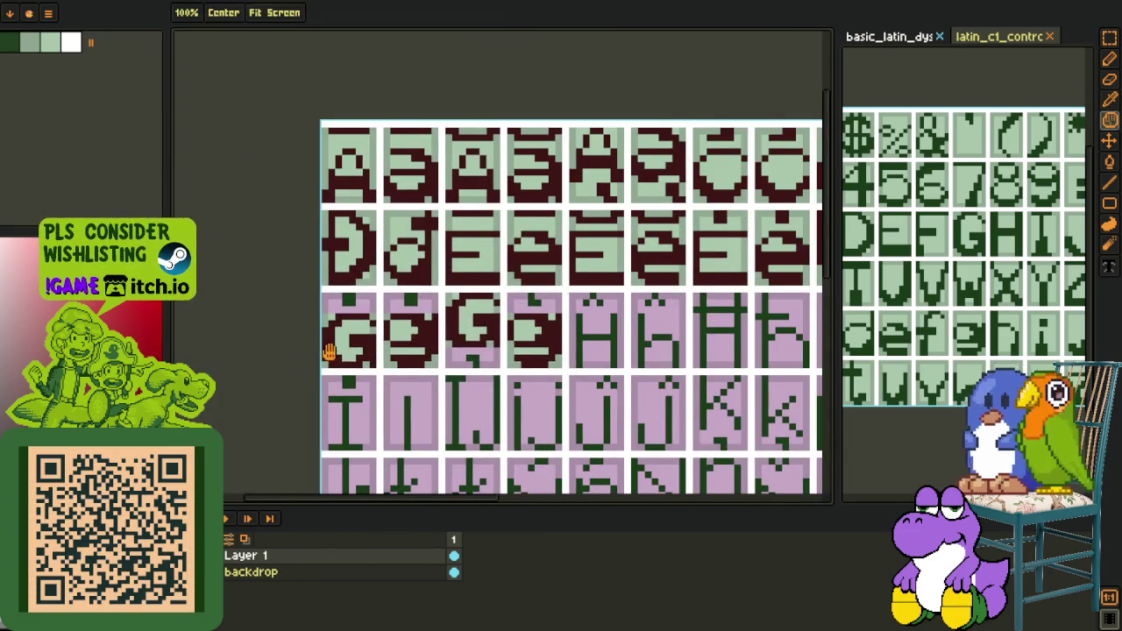
drag(325, 351, 346, 339)
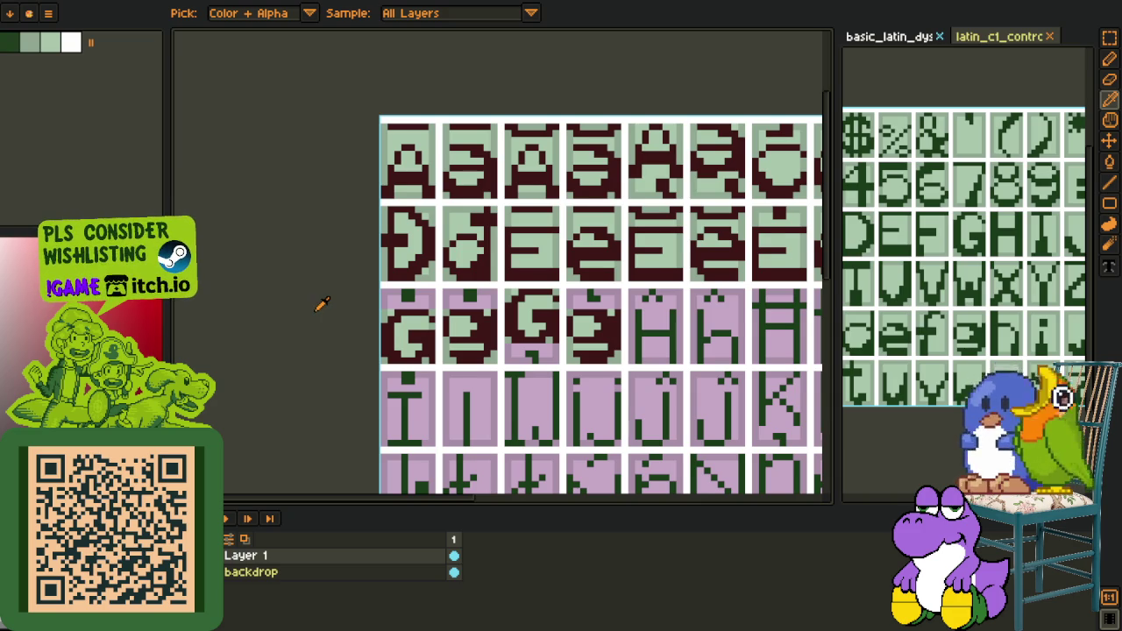
Fill the top two green squares maroon
scroll(320, 303, down, 1)
scroll(404, 297, up, 1)
scroll(404, 298, up, 2)
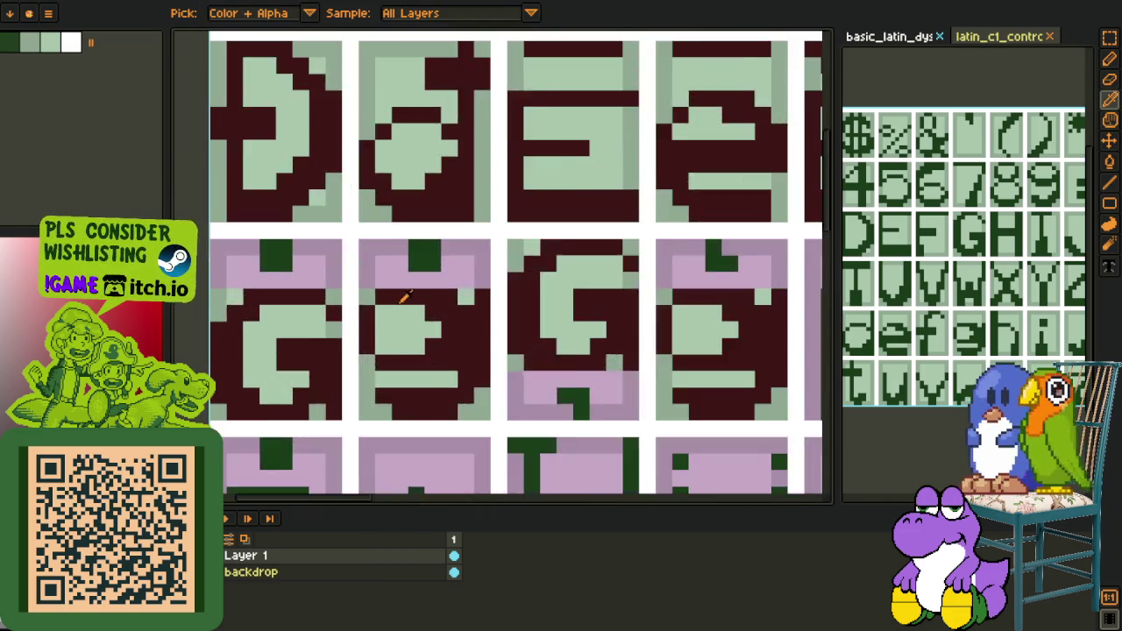
scroll(404, 297, down, 2)
scroll(351, 299, up, 3)
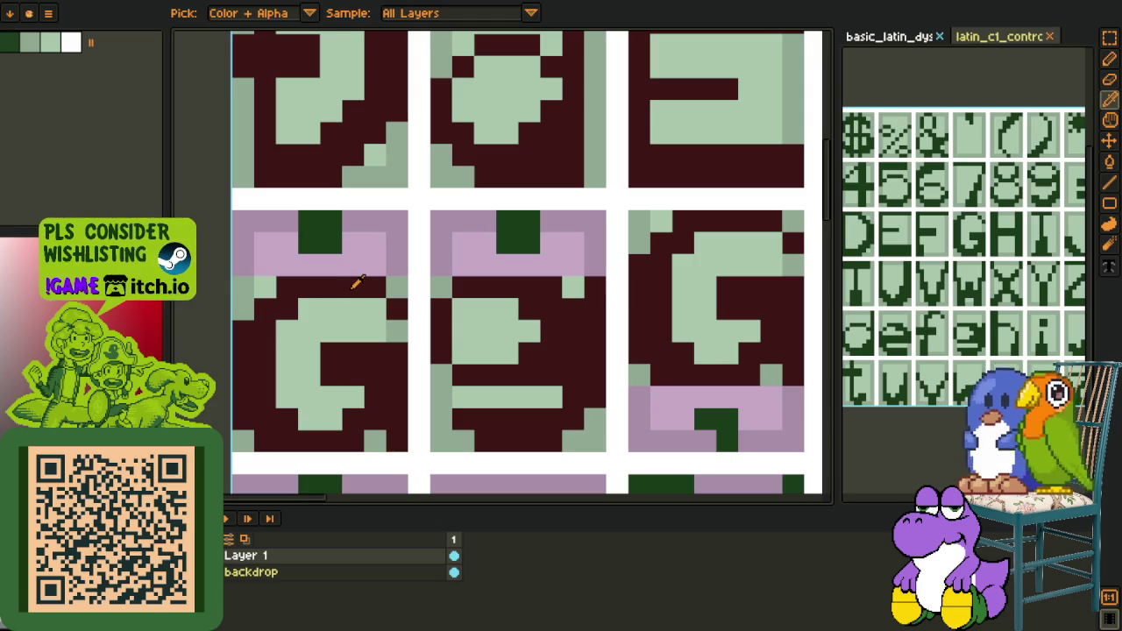
key(b)
click(320, 232)
click(513, 230)
Sample light green and fill the G cell's lower lavender borders
scroll(513, 231, down, 2)
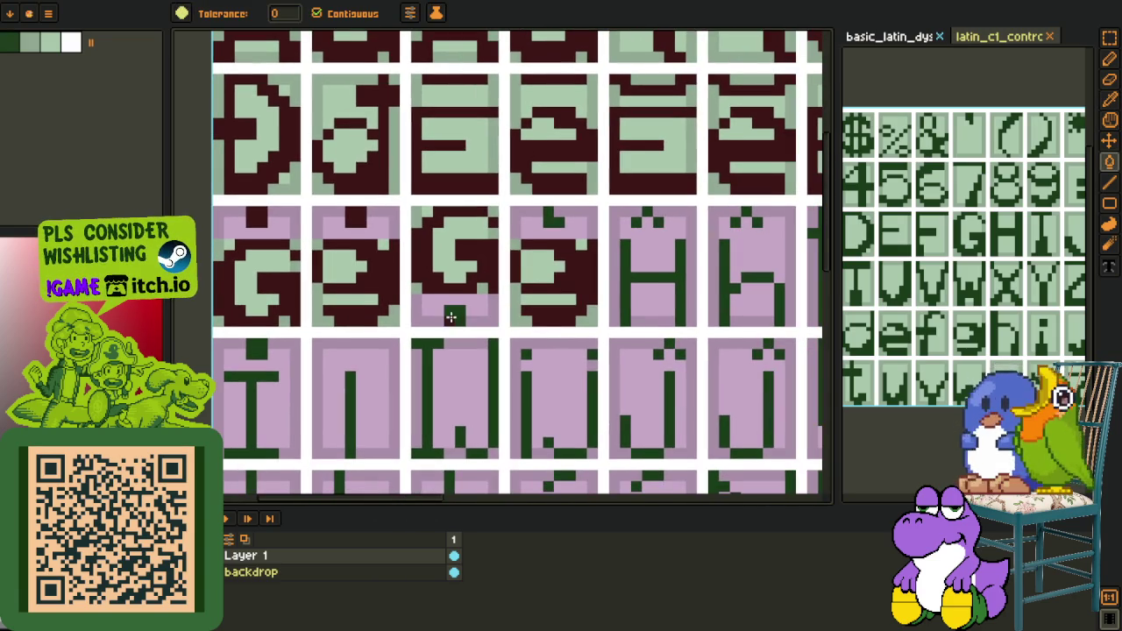
key(o)
scroll(498, 249, up, 1)
scroll(498, 250, up, 1)
click(491, 188)
key(b)
click(494, 334)
click(340, 351)
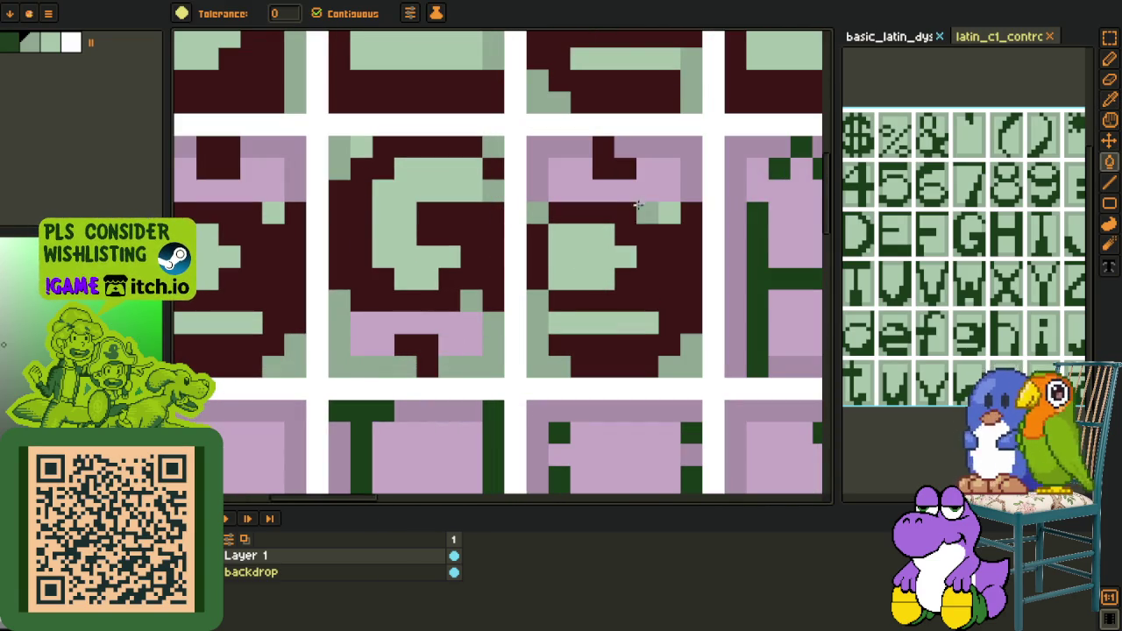
Fill the right and middle cells' lavender top borders light green, undoing a stray whole-canvas fill
click(691, 175)
click(537, 175)
drag(537, 180, 799, 224)
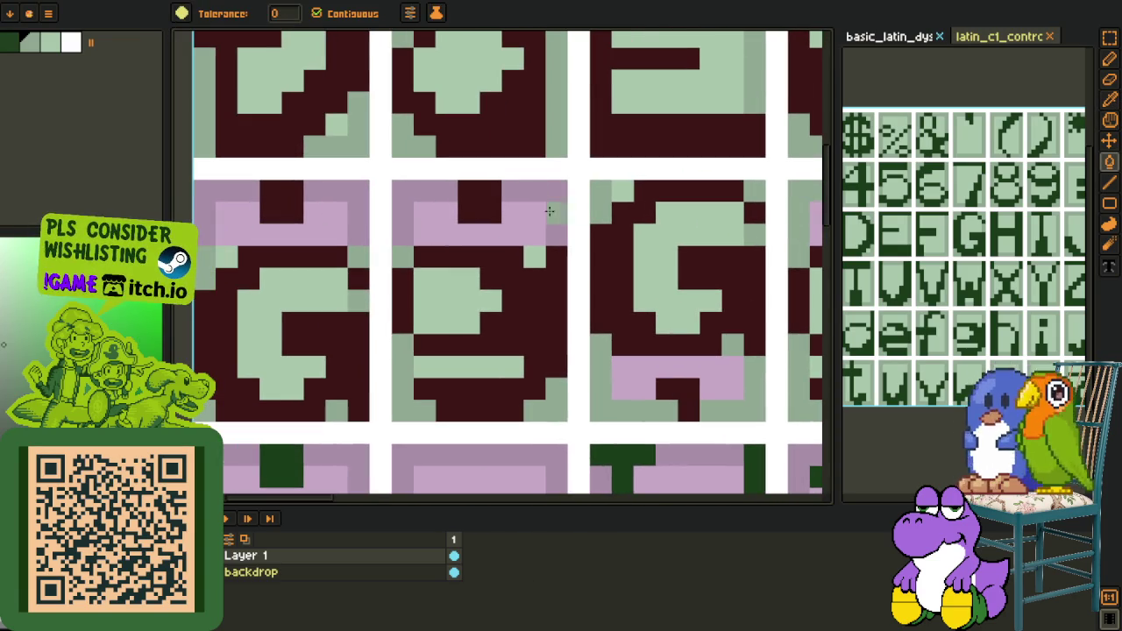
click(490, 193)
click(382, 210)
key(ctrl+z)
click(387, 200)
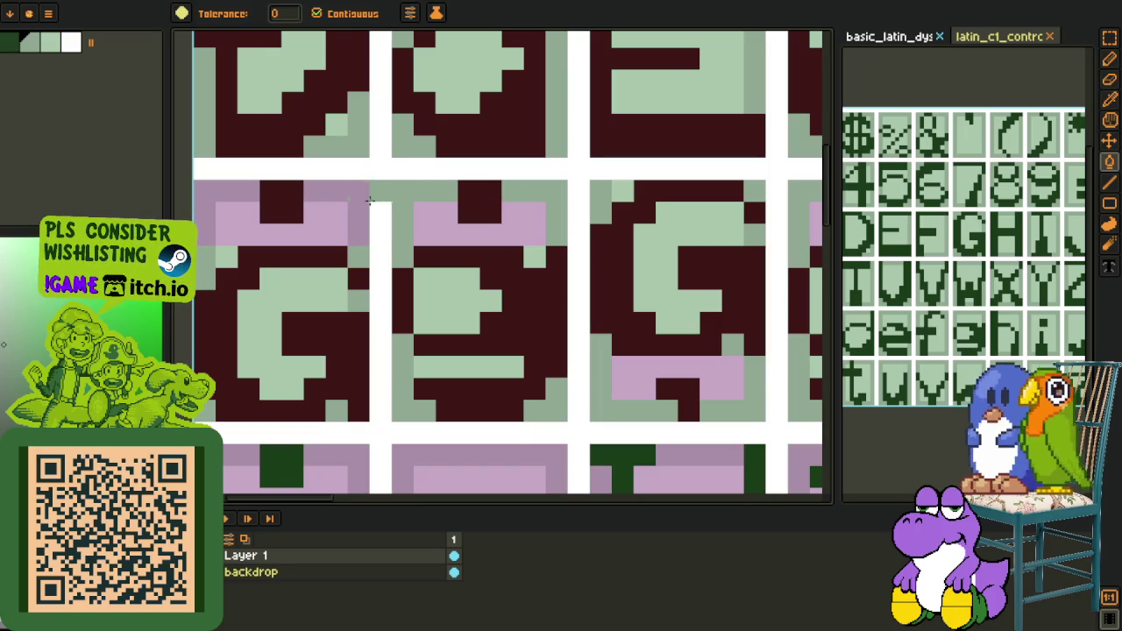
Fill the left cell's top border, middle band, G cell bottom and third cell band light green
click(351, 203)
key(ctrl+z)
click(290, 226)
click(461, 217)
key(ctrl+z)
click(451, 233)
drag(451, 234, 190, 257)
click(372, 390)
click(583, 259)
On the dark-green reference sheet, select the H glyph cell and its neighbour
scroll(583, 258, down, 4)
key(i)
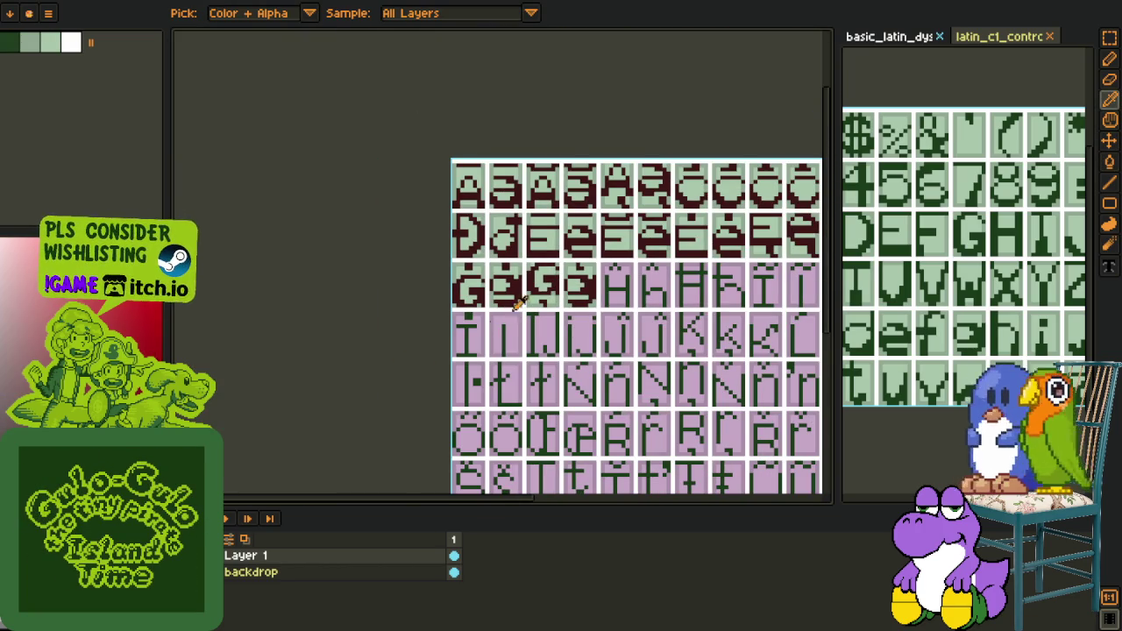
key(z)
scroll(679, 105, down, 1)
key(m)
mouse_move(944, 283)
mouse_down()
mouse_move(881, 239)
mouse_move(1000, 295)
mouse_up()
key(r)
scroll(486, 206, up, 3)
scroll(487, 206, up, 2)
mouse_move(475, 133)
mouse_down()
mouse_move(779, 302)
mouse_move(474, 130)
mouse_up()
Clear the H-cell selection, zoom out, and switch back to the Latin Extended-A sheet
click(532, 90)
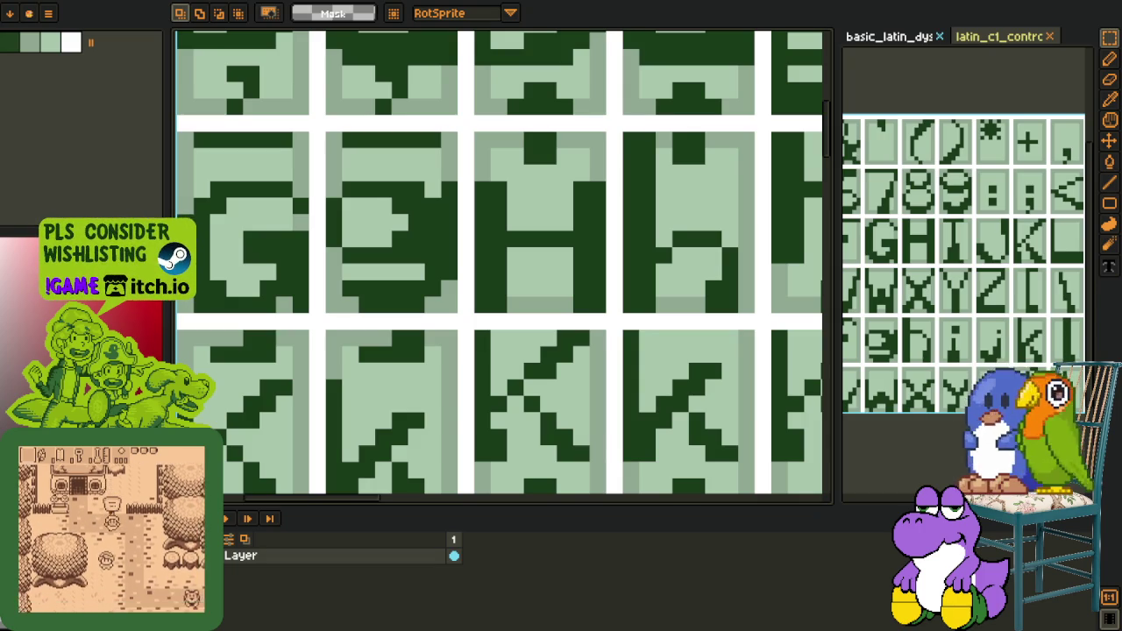
scroll(518, 254, down, 2)
scroll(518, 253, down, 2)
scroll(403, 125, down, 2)
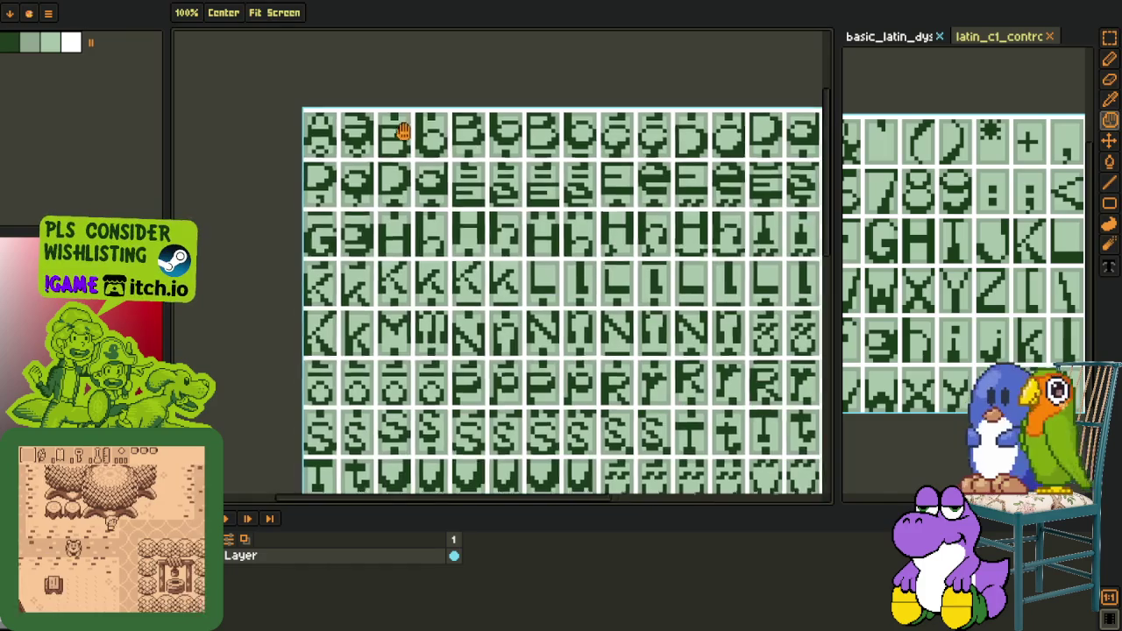
scroll(328, 113, up, 1)
key(ctrl+Tab)
scroll(268, 83, up, 1)
scroll(269, 83, up, 2)
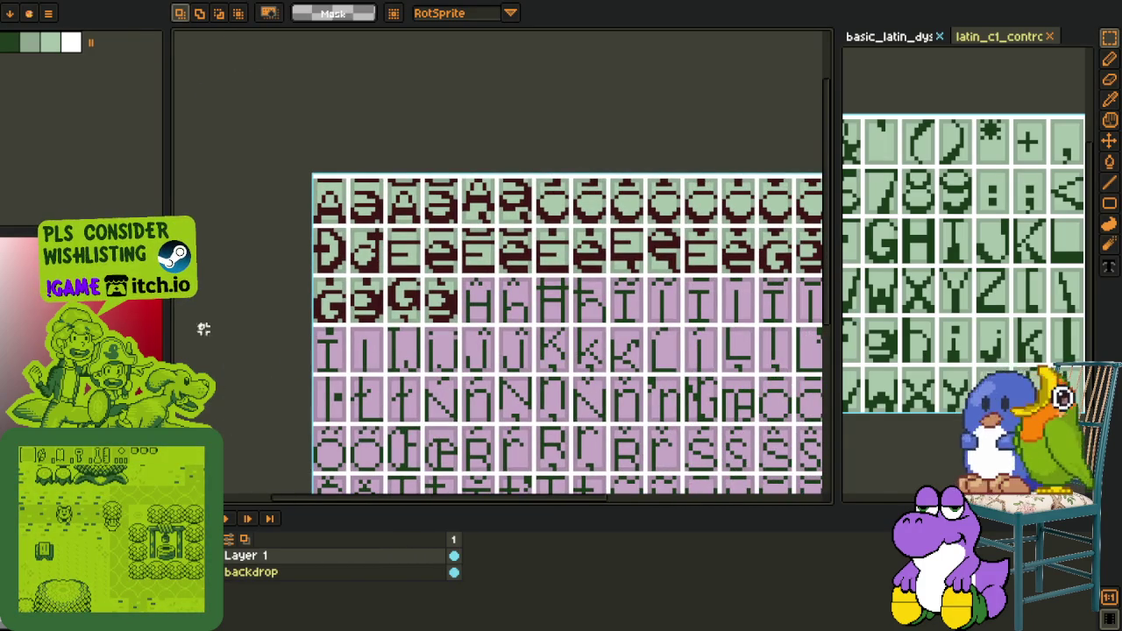
Cycle sprite tabs from the glyph sheet to the character artwork, panning the world map into view
key(ctrl+Tab)
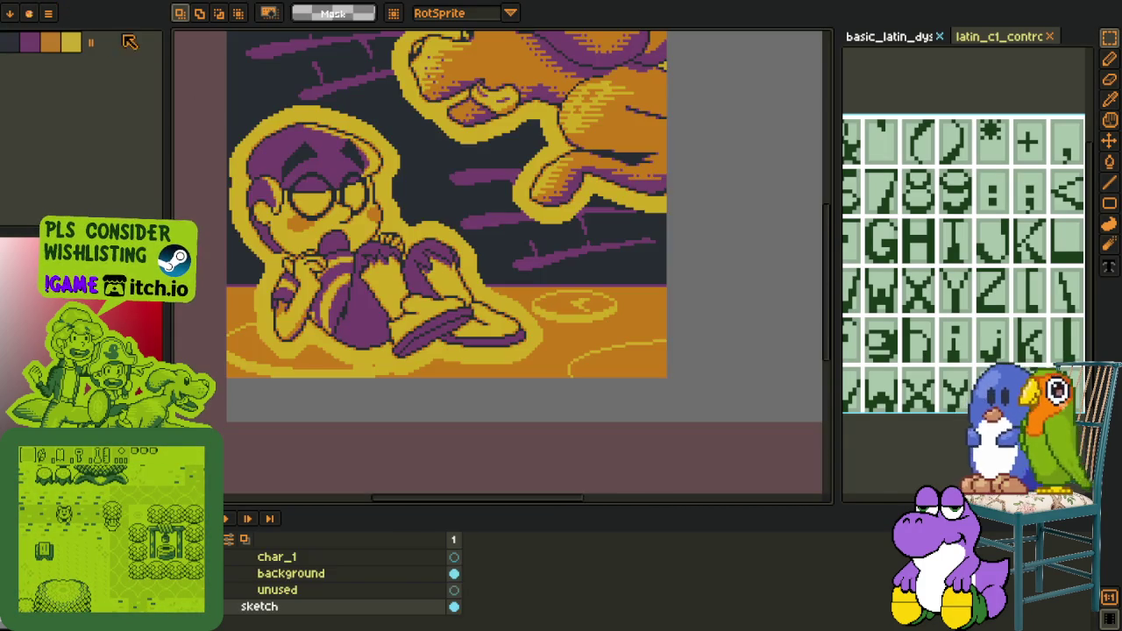
scroll(379, 218, up, 2)
key(ctrl+Tab)
scroll(374, 128, up, 1)
scroll(373, 127, down, 1)
key(ctrl+Tab)
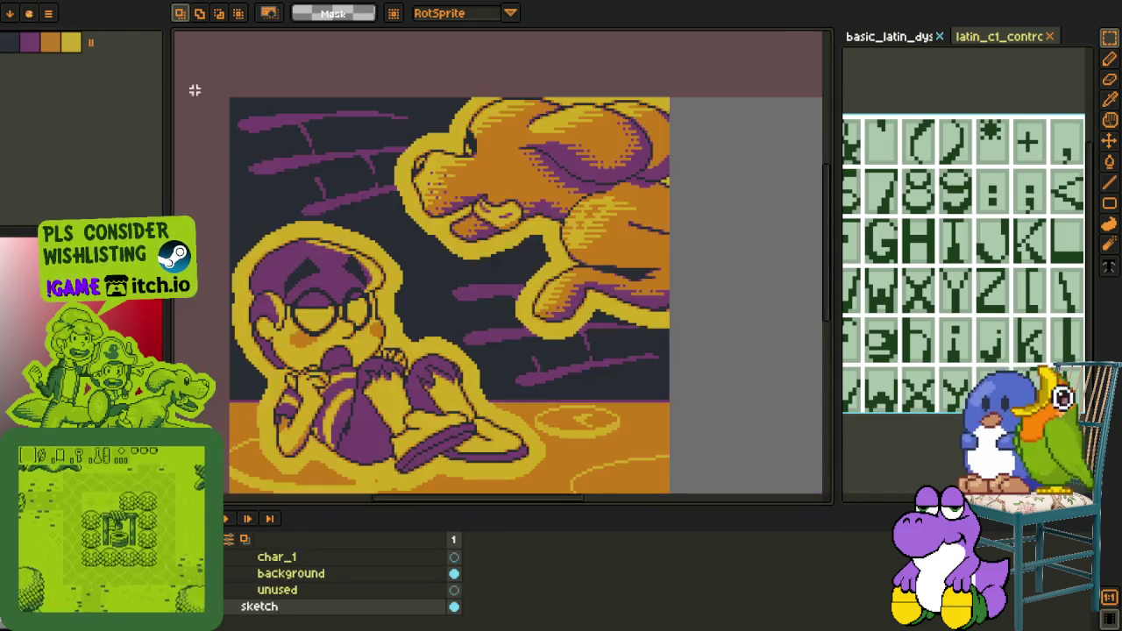
scroll(346, 172, down, 1)
drag(347, 172, 382, 229)
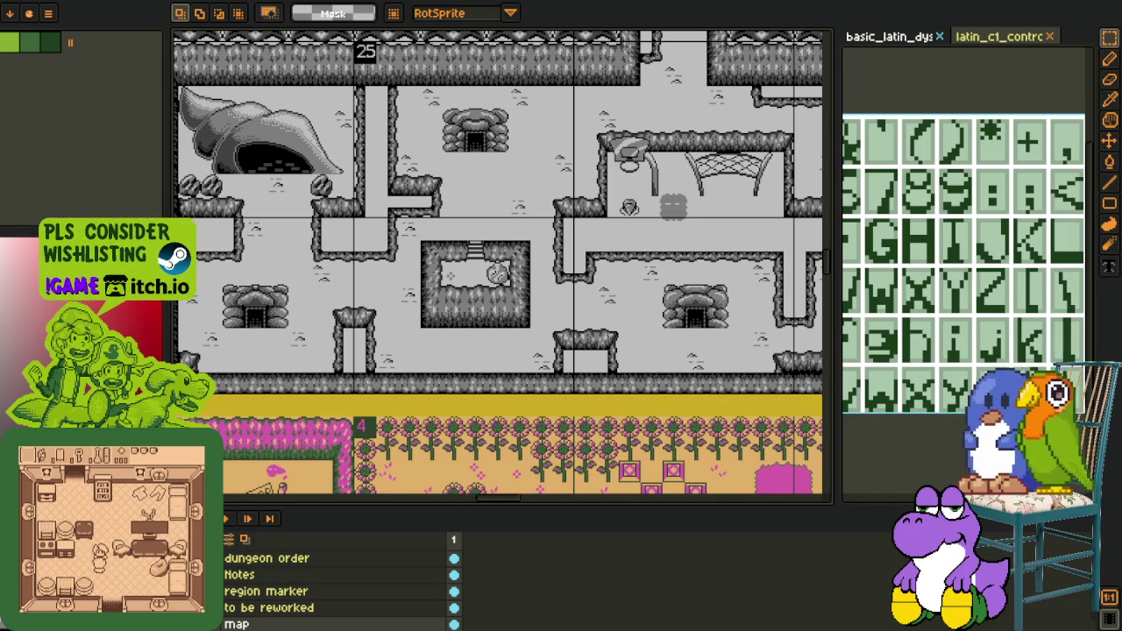
Zoom and pan around the game map to survey its rooms
scroll(497, 376, down, 2)
scroll(497, 376, down, 2)
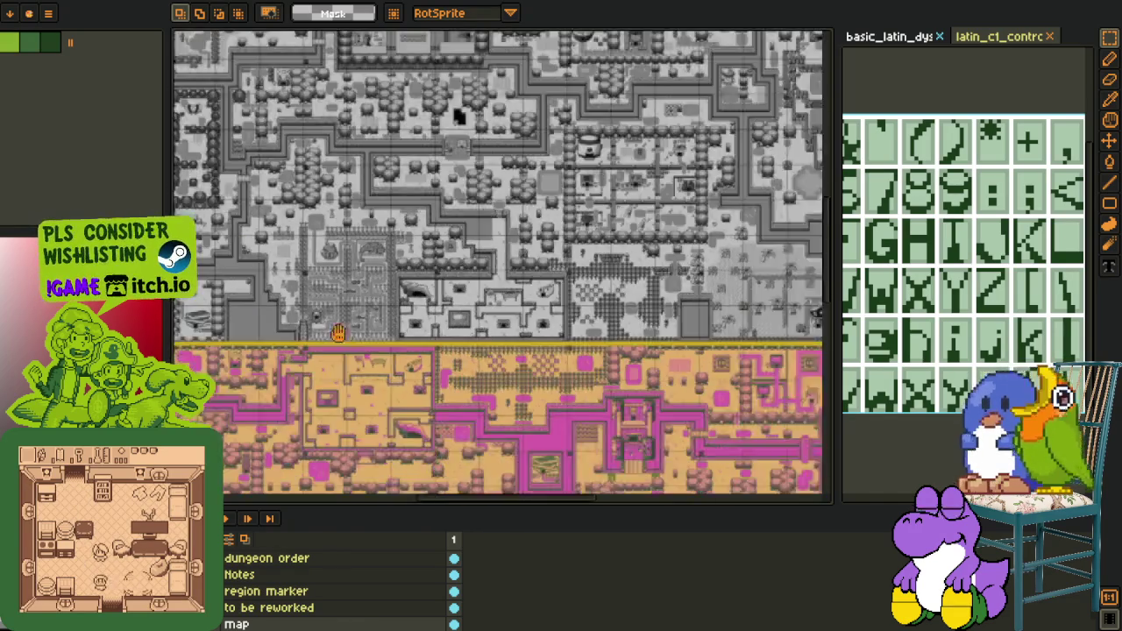
scroll(498, 376, down, 2)
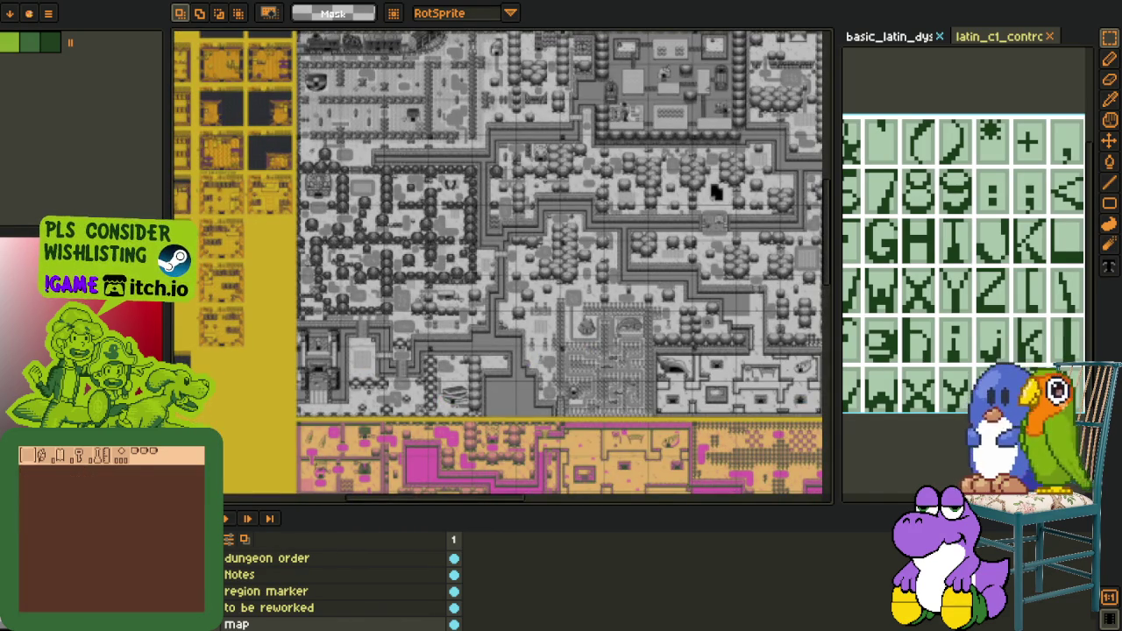
scroll(398, 306, up, 2)
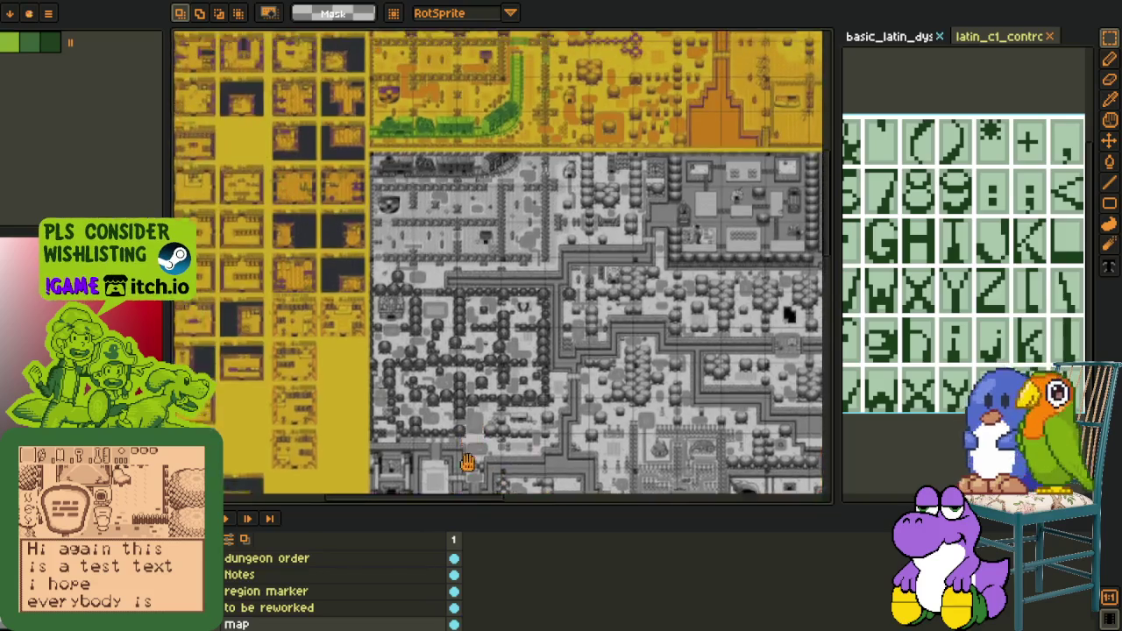
scroll(377, 306, up, 2)
scroll(359, 309, up, 2)
scroll(342, 310, up, 2)
scroll(342, 309, up, 1)
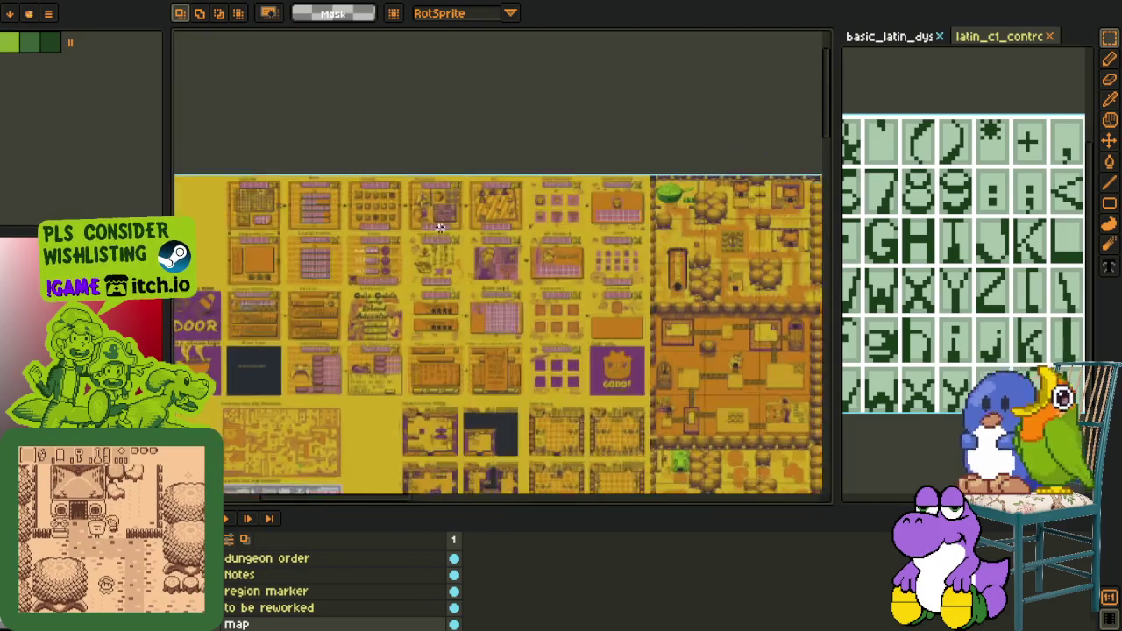
scroll(342, 309, up, 2)
scroll(341, 310, up, 1)
scroll(341, 309, up, 1)
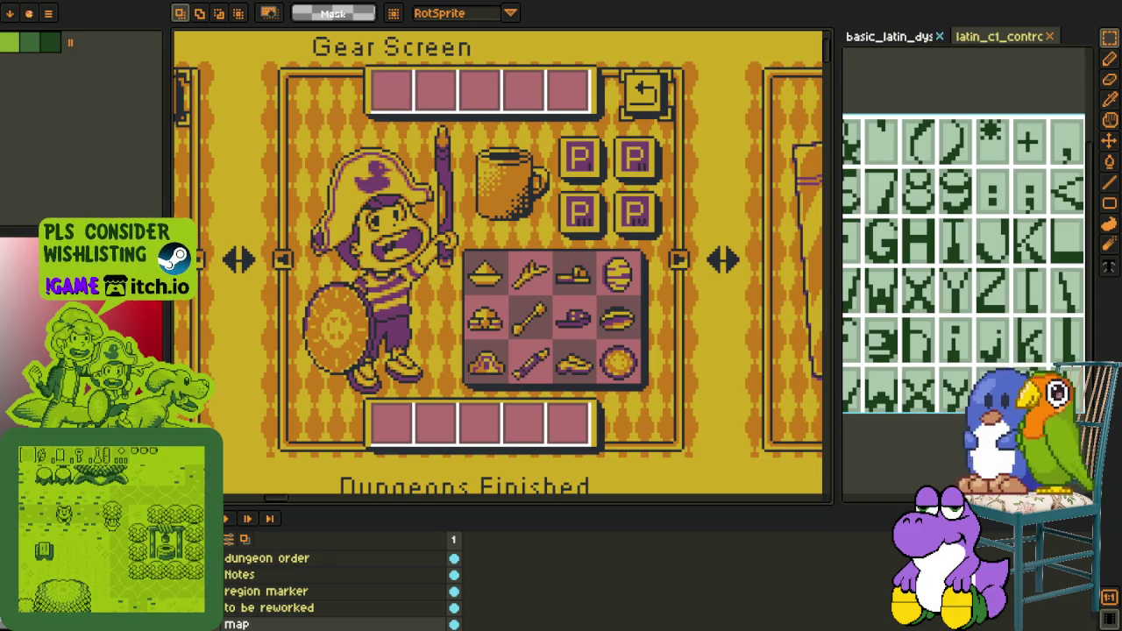
scroll(382, 304, down, 3)
scroll(421, 263, right, 5)
scroll(481, 227, down, 5)
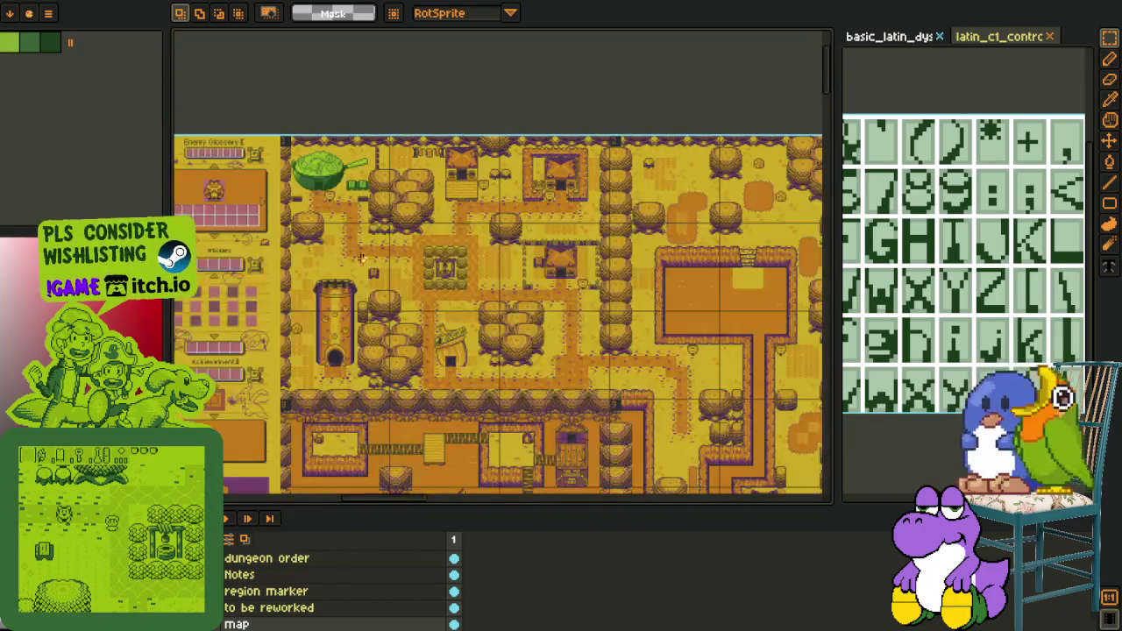
scroll(481, 226, up, 1)
scroll(272, 140, up, 1)
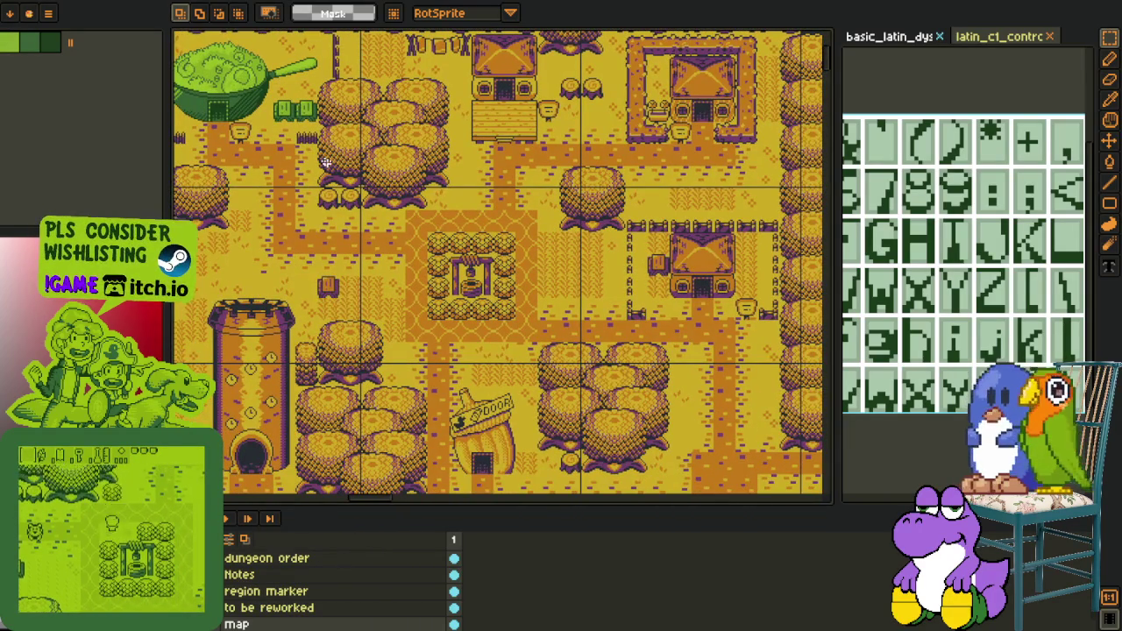
scroll(272, 141, left, 2)
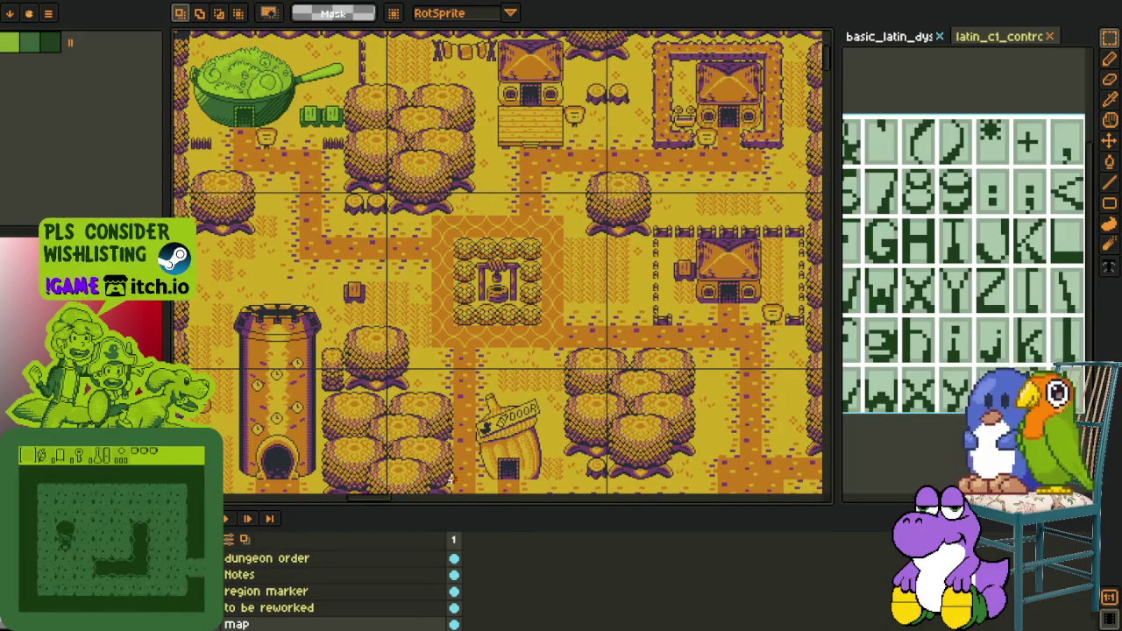
Make the canvas taller with the timeline splitter and zoom onto the Volume settings mockup
drag(480, 513, 487, 576)
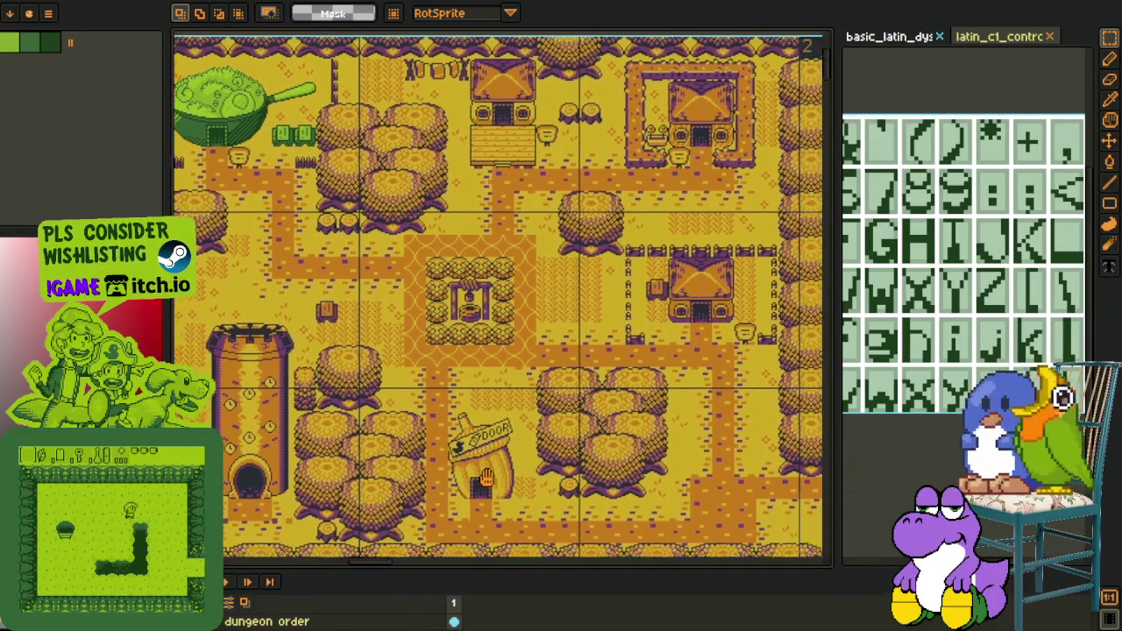
scroll(176, 540, up, 1)
scroll(175, 539, up, 1)
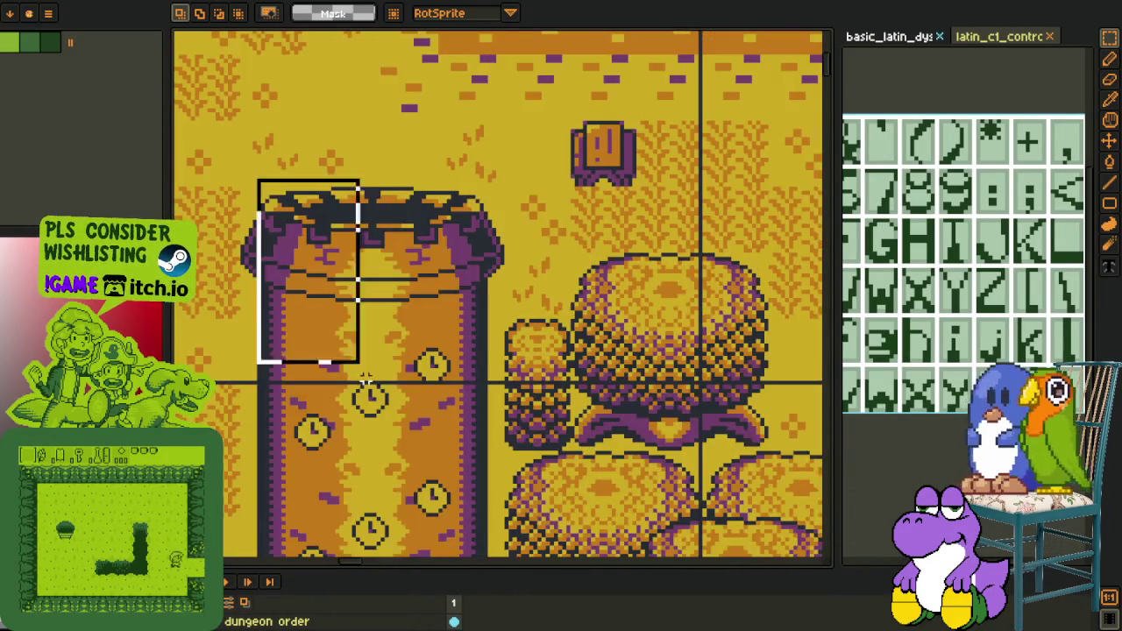
scroll(175, 539, up, 1)
scroll(431, 319, down, 2)
scroll(431, 319, down, 2)
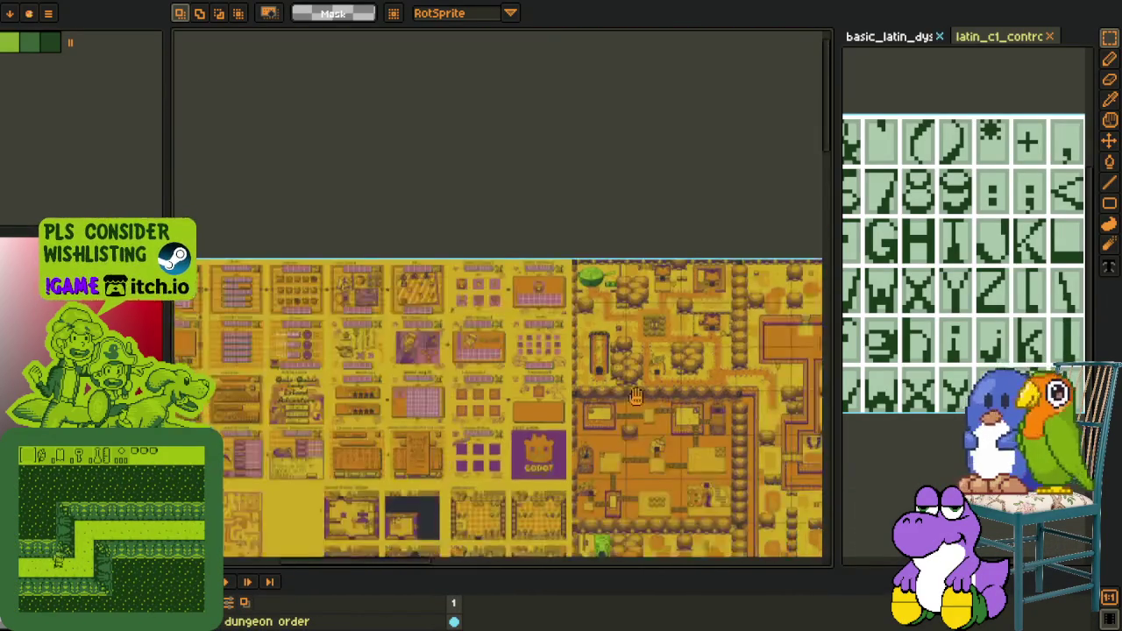
scroll(431, 319, up, 1)
drag(431, 319, 484, 299)
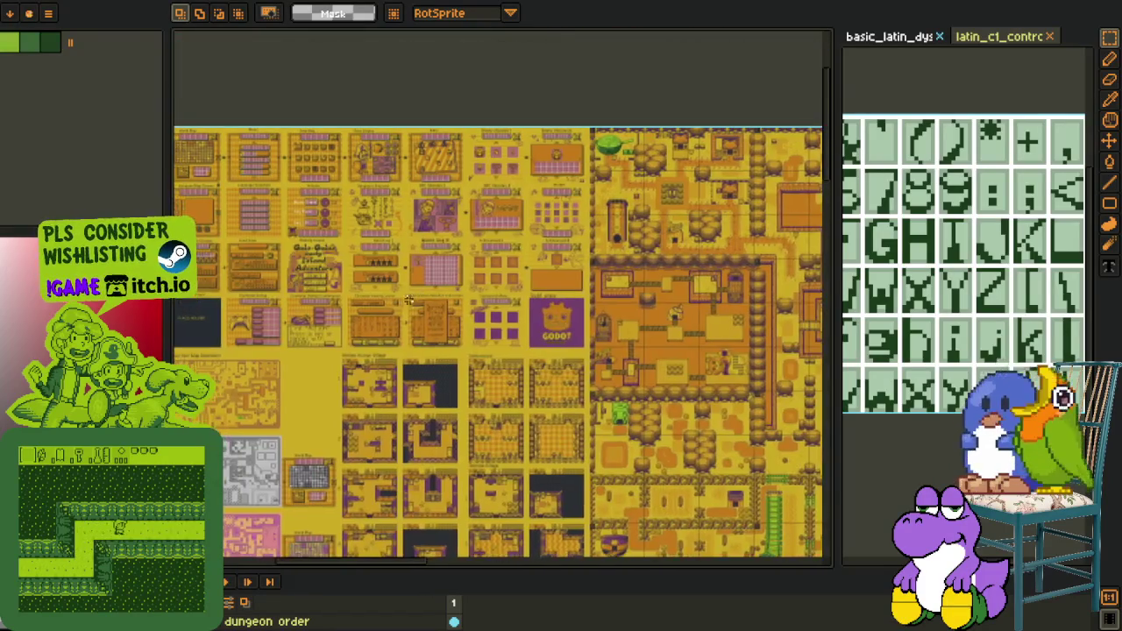
scroll(374, 269, up, 1)
scroll(374, 269, up, 2)
scroll(375, 268, up, 2)
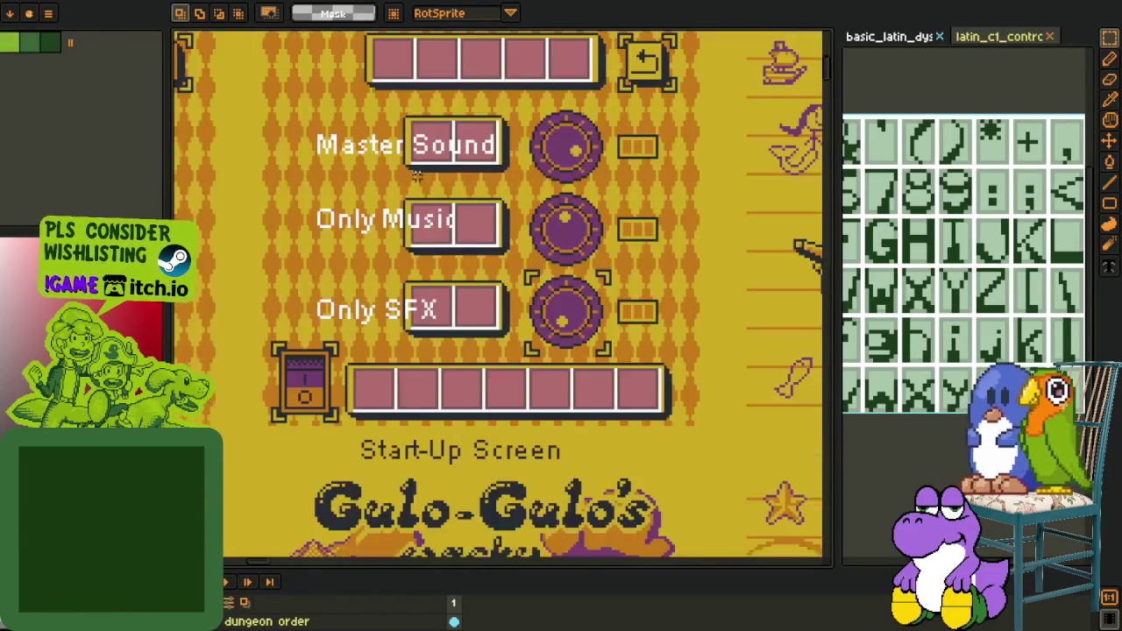
scroll(375, 268, up, 1)
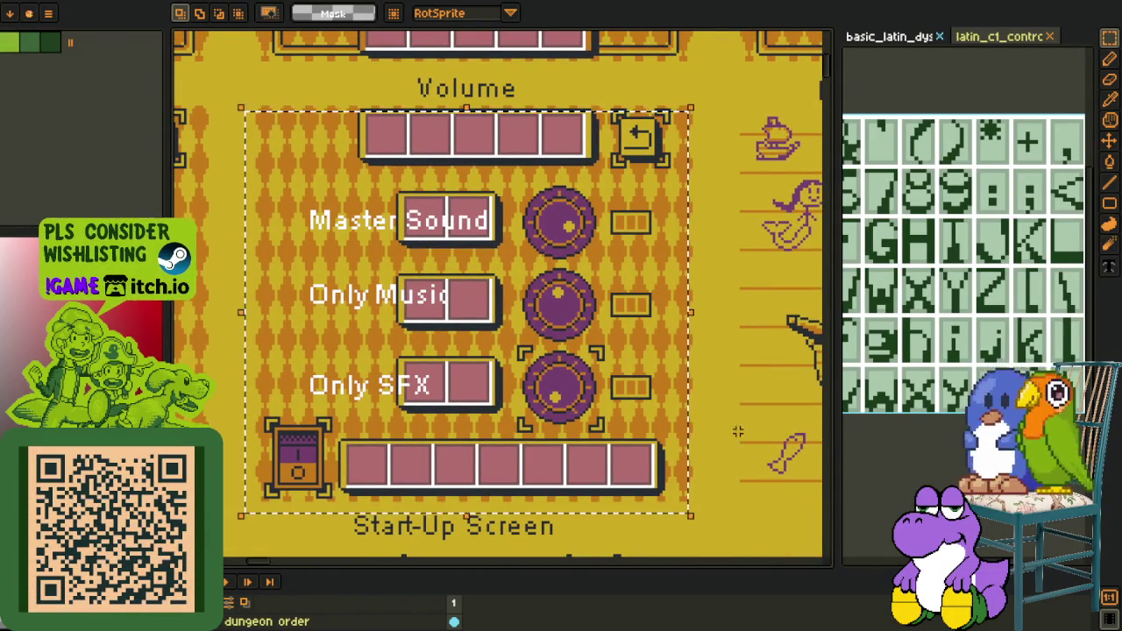
scroll(605, 303, down, 1)
scroll(604, 303, down, 2)
scroll(387, 326, up, 2)
scroll(386, 326, up, 1)
scroll(387, 327, down, 1)
scroll(427, 355, up, 1)
scroll(427, 354, up, 1)
scroll(427, 355, down, 2)
scroll(395, 342, down, 2)
scroll(351, 325, down, 1)
scroll(301, 306, down, 1)
scroll(300, 305, up, 1)
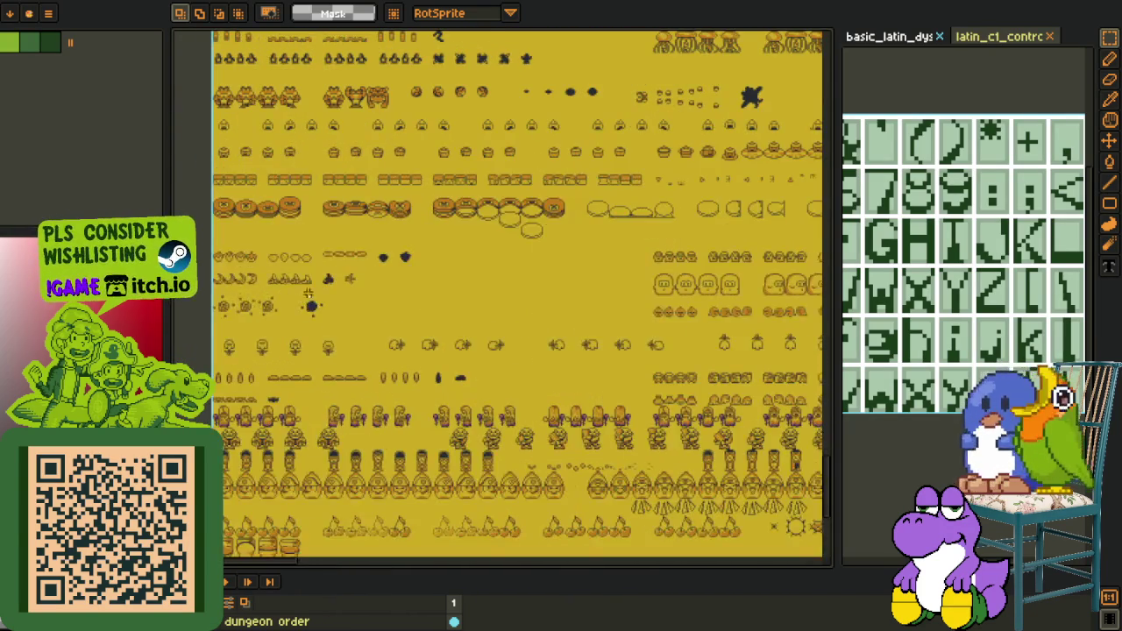
scroll(316, 272, up, 2)
scroll(326, 247, up, 1)
scroll(326, 247, down, 2)
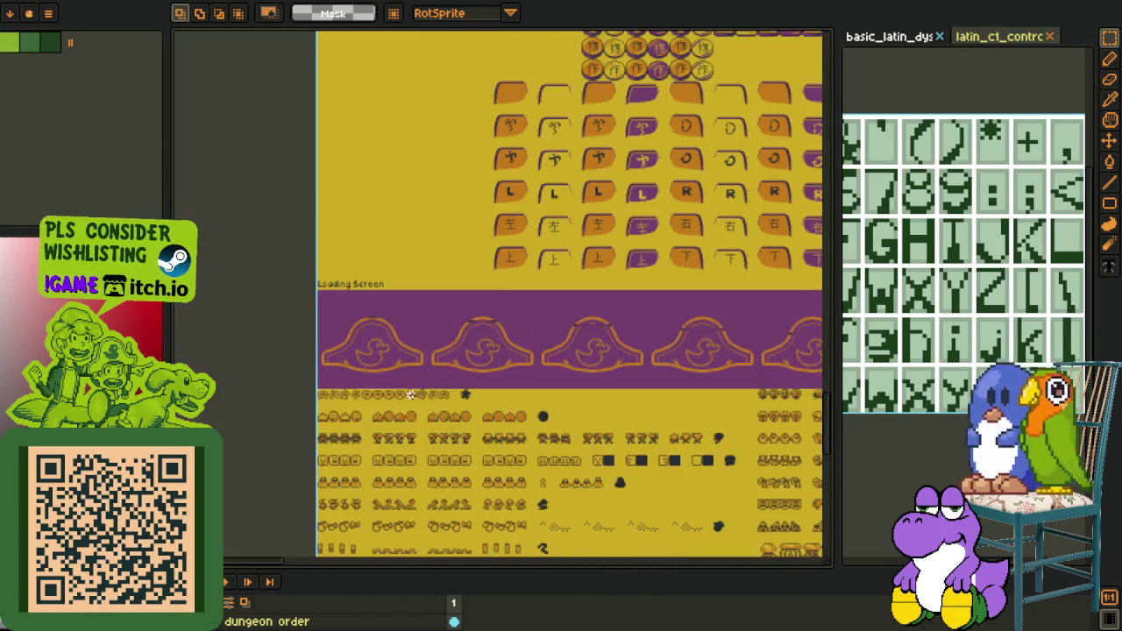
scroll(338, 125, down, 2)
scroll(386, 87, down, 2)
scroll(436, 55, down, 2)
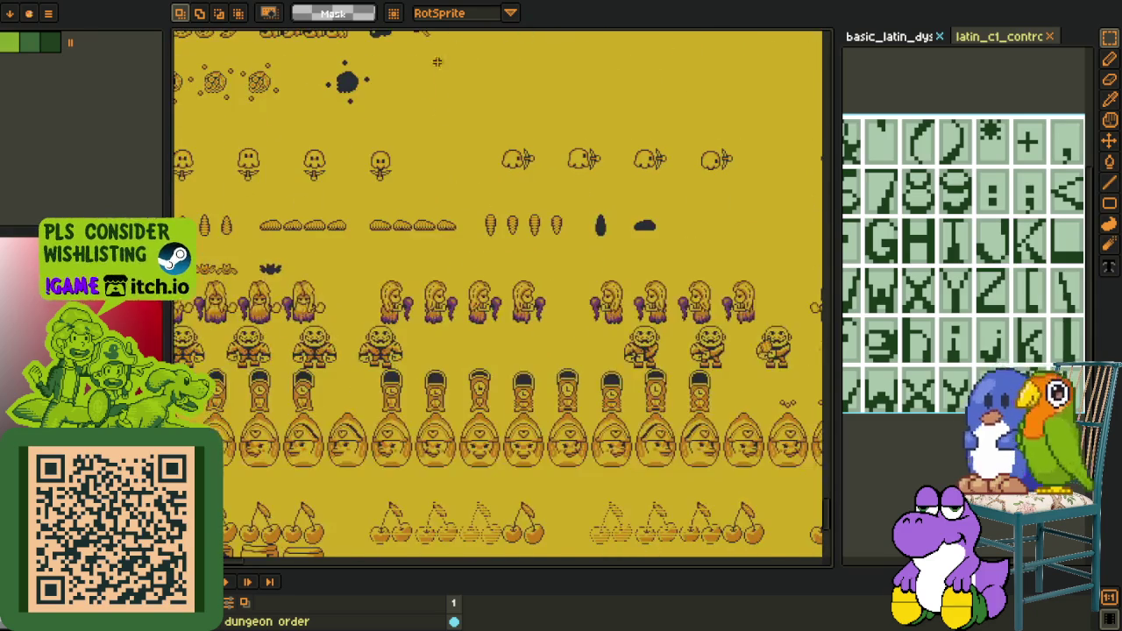
scroll(458, 422, down, 2)
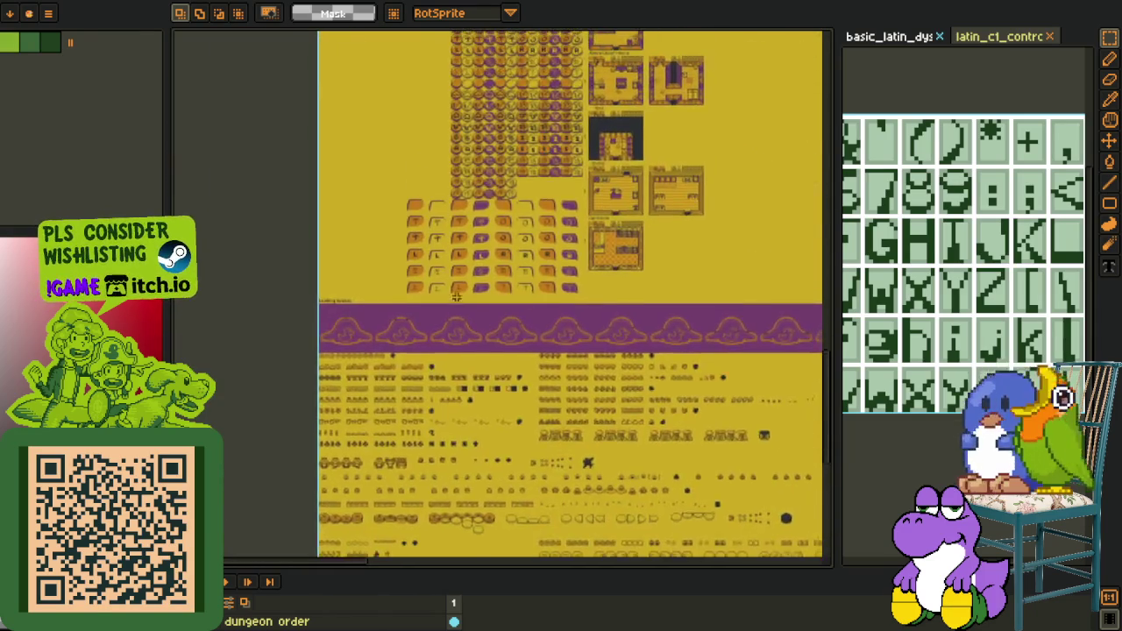
scroll(452, 269, up, 1)
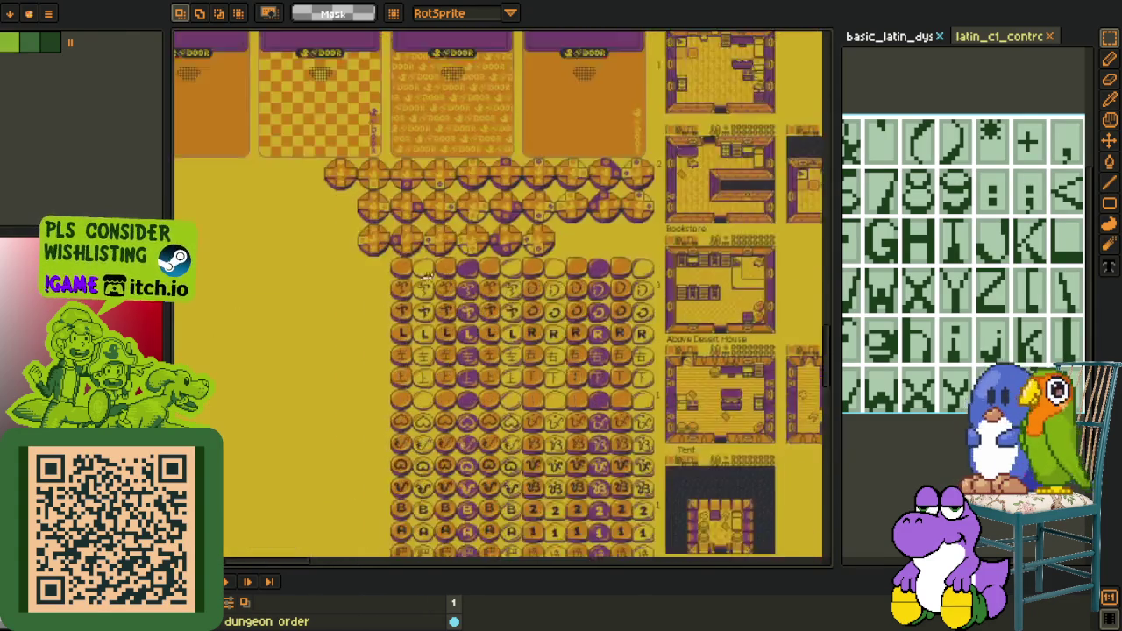
scroll(398, 178, down, 1)
scroll(466, 445, down, 2)
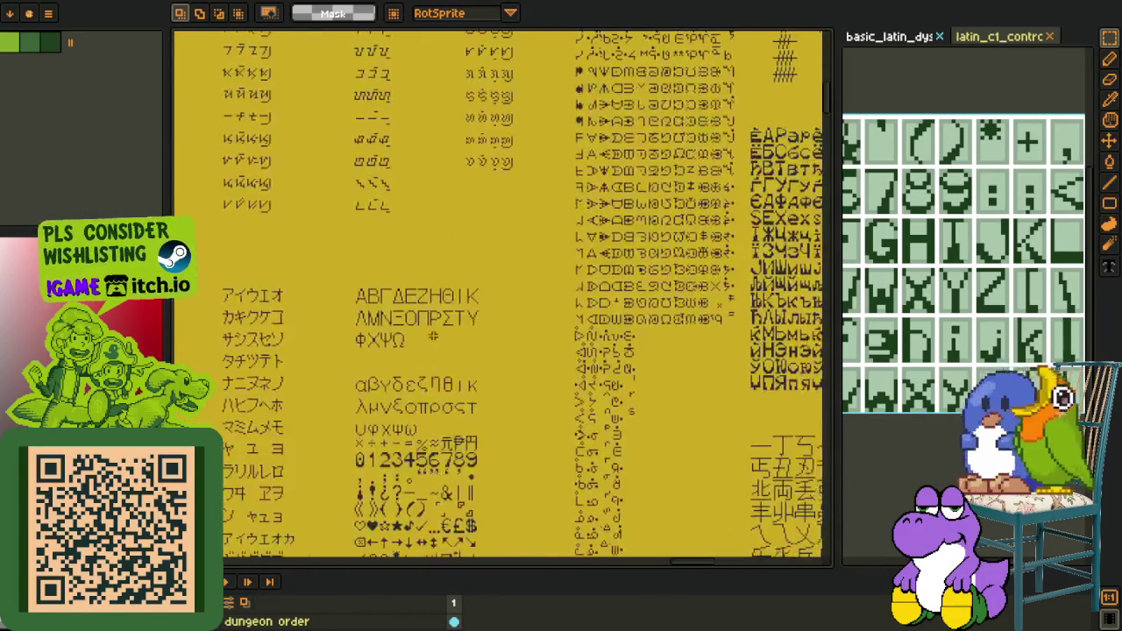
Zoom and pan across the yellow tileset sheet and its character portraits
scroll(480, 134, down, 5)
scroll(466, 188, down, 3)
scroll(465, 188, up, 2)
drag(374, 224, 594, 523)
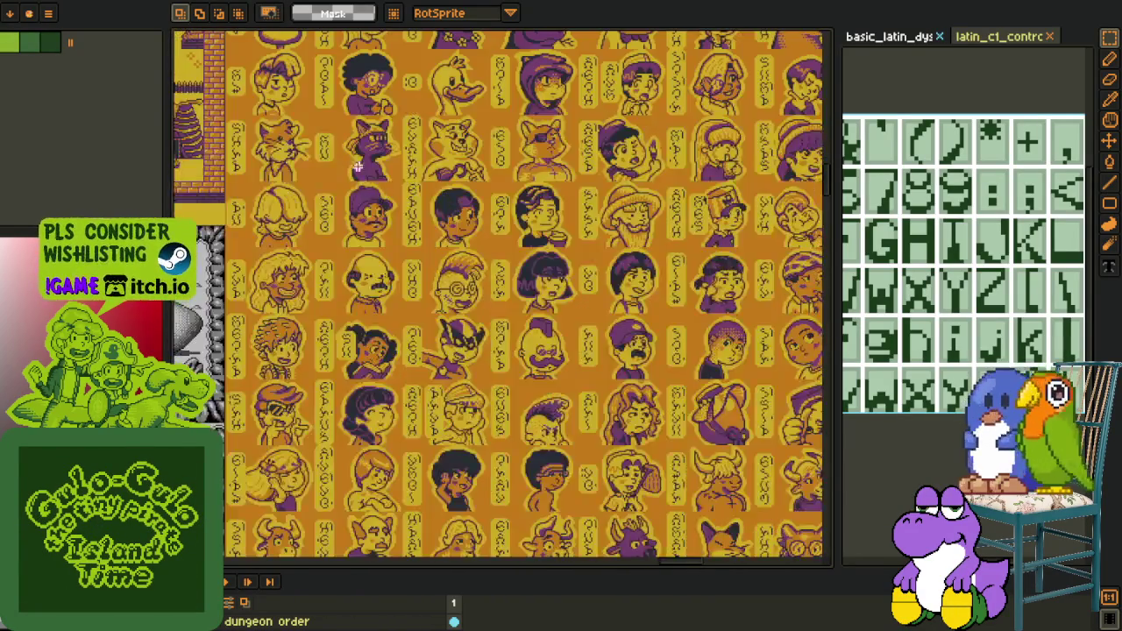
scroll(358, 167, up, 3)
drag(710, 473, 359, 326)
scroll(641, 406, down, 2)
scroll(702, 368, down, 2)
scroll(707, 479, up, 2)
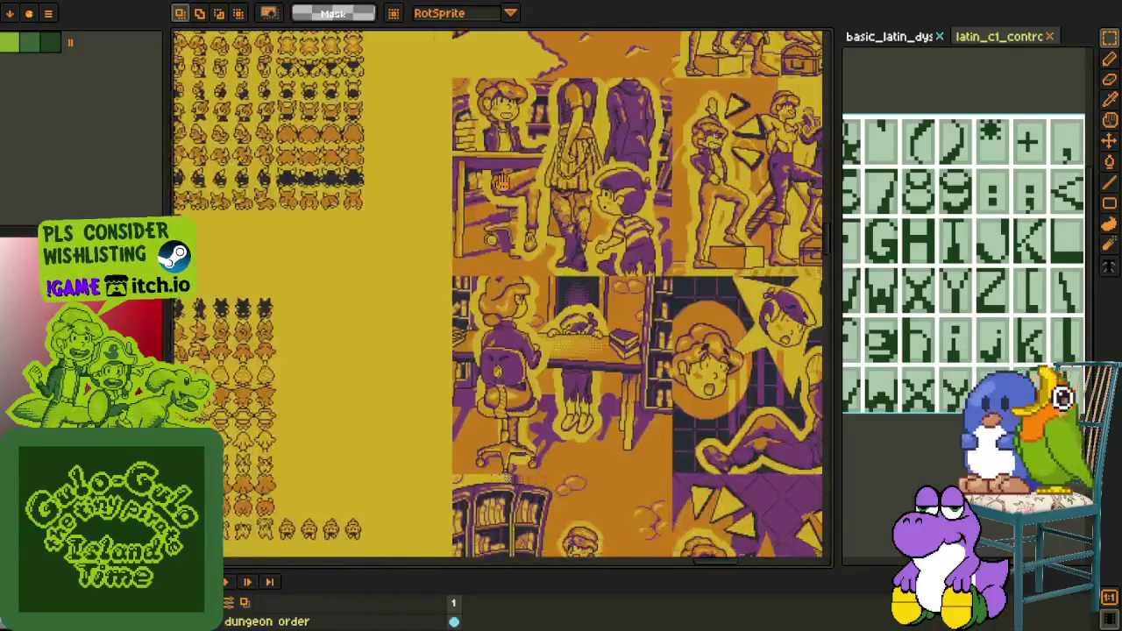
scroll(564, 440, up, 2)
scroll(564, 441, down, 1)
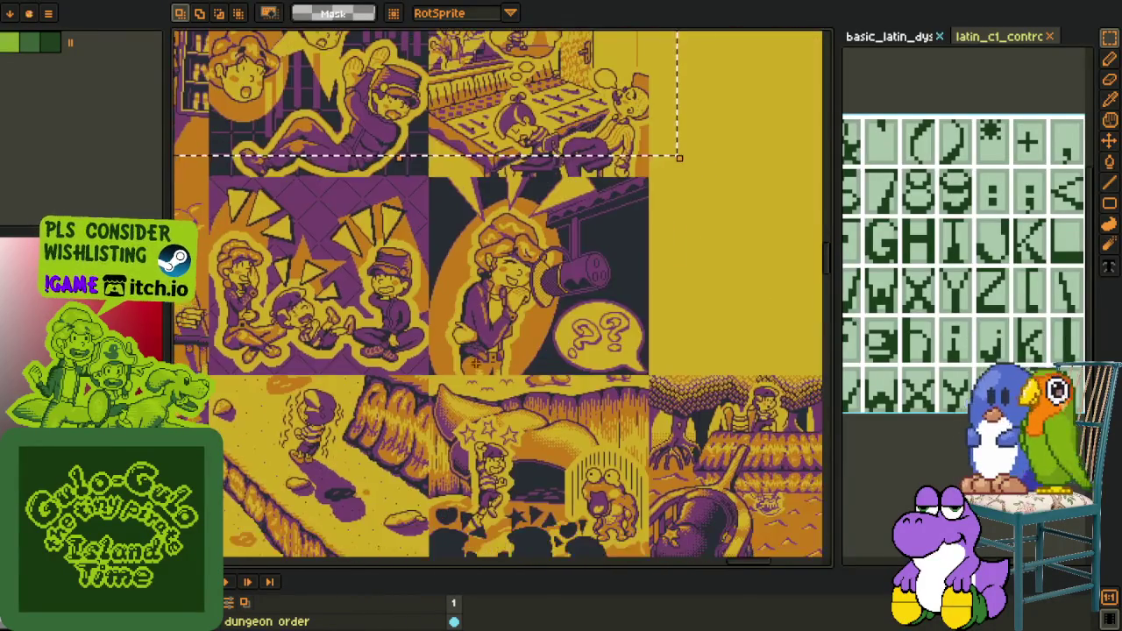
scroll(564, 440, down, 1)
scroll(564, 440, down, 1)
scroll(564, 440, up, 1)
Browse the lower and top-left tiles, then return to the Latin font sheet
drag(361, 399, 370, 202)
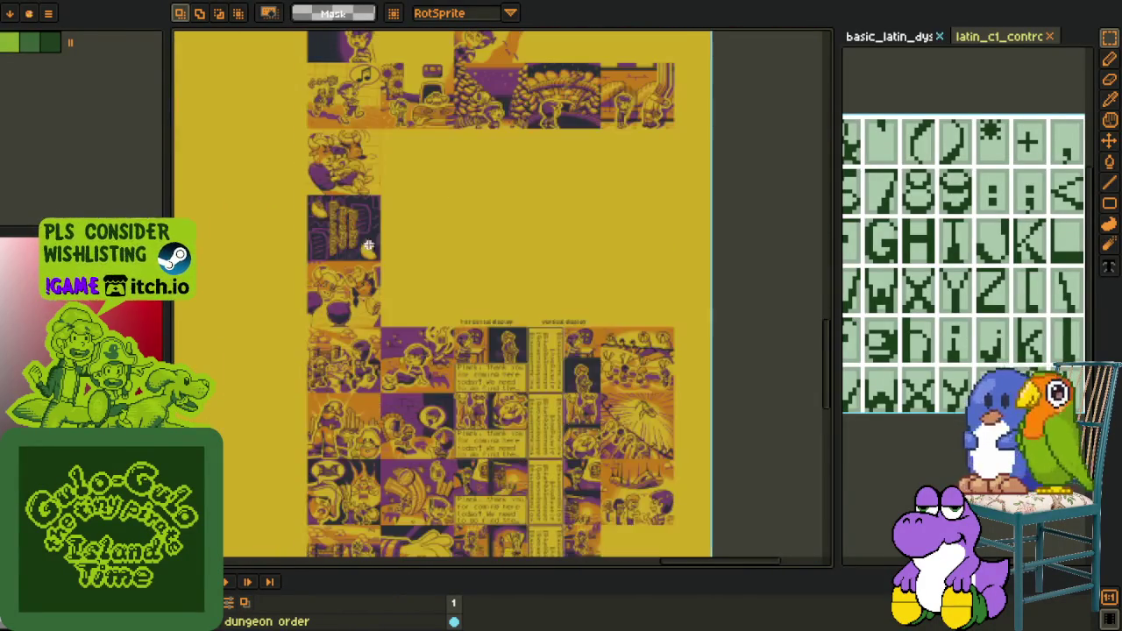
drag(349, 297, 398, 204)
scroll(398, 204, up, 1)
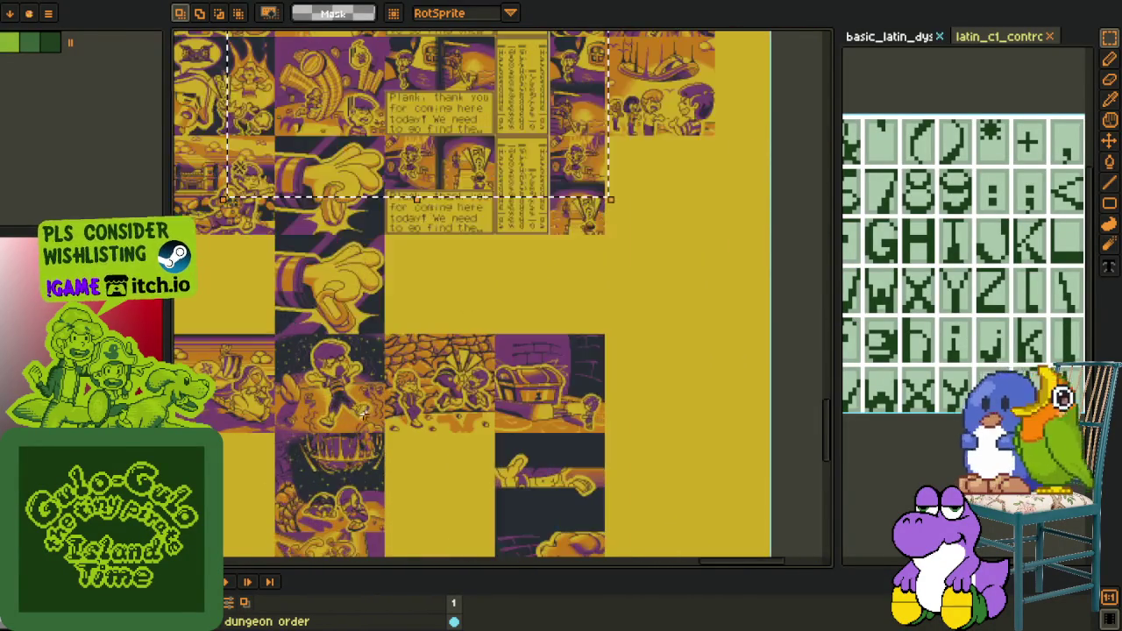
scroll(398, 204, up, 1)
scroll(398, 205, down, 1)
scroll(398, 204, down, 1)
scroll(416, 330, up, 1)
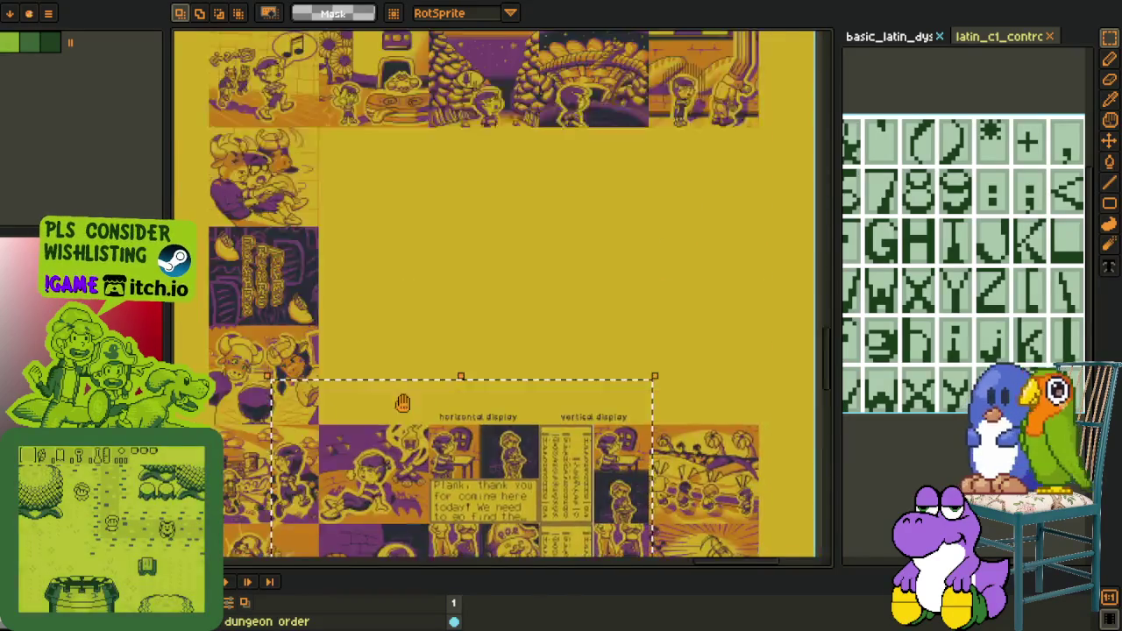
scroll(416, 330, up, 1)
scroll(415, 330, down, 2)
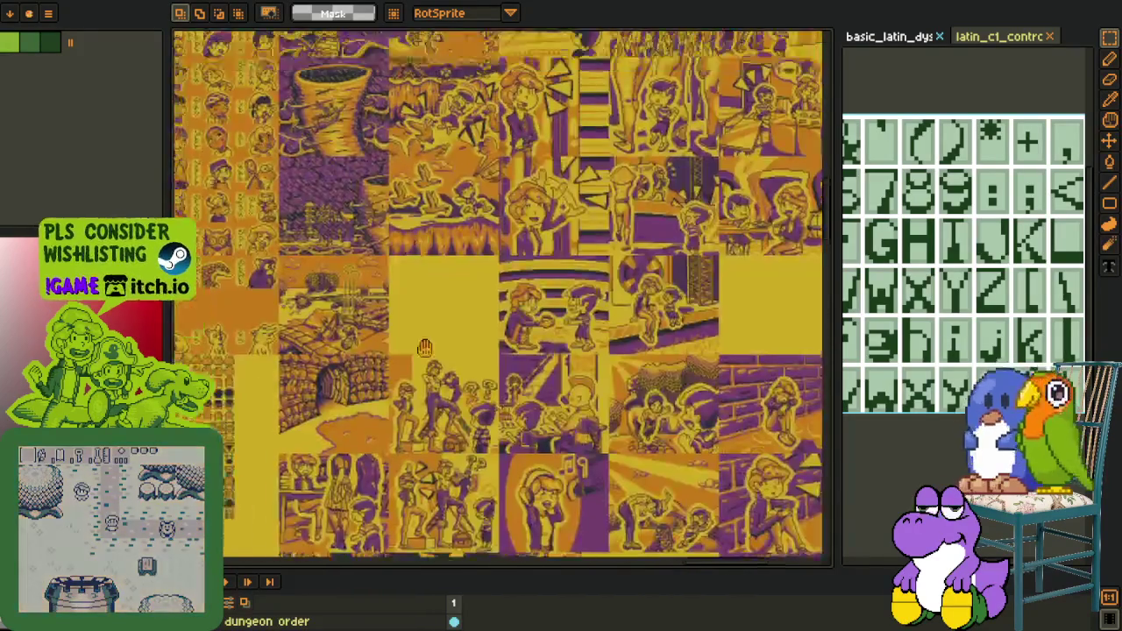
scroll(415, 367, up, 2)
drag(415, 367, 495, 461)
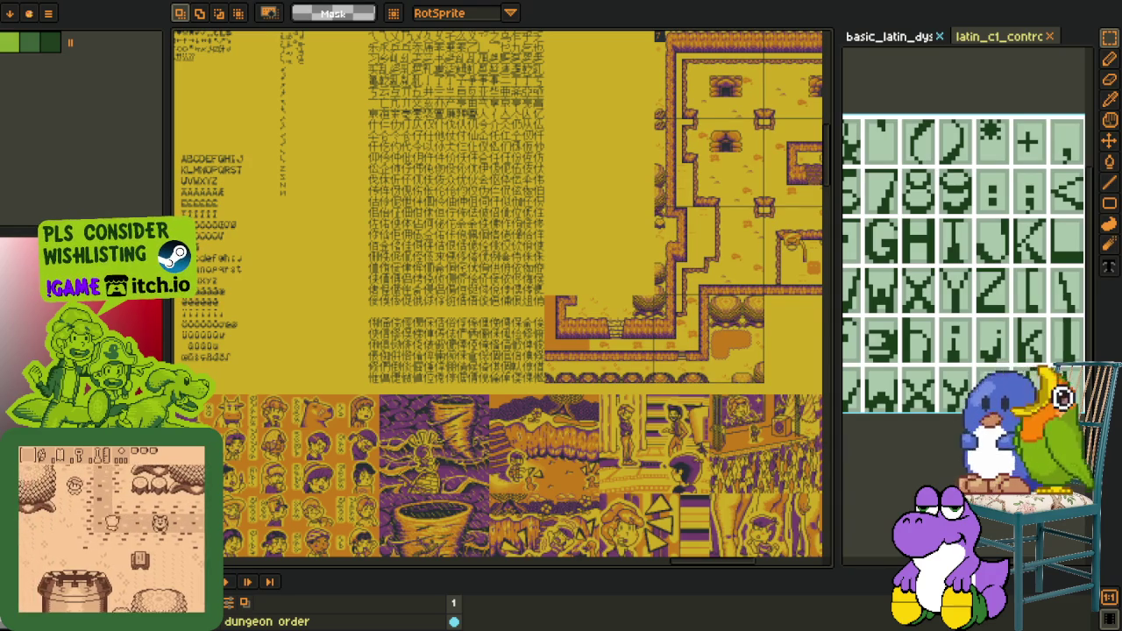
key(ctrl+Tab)
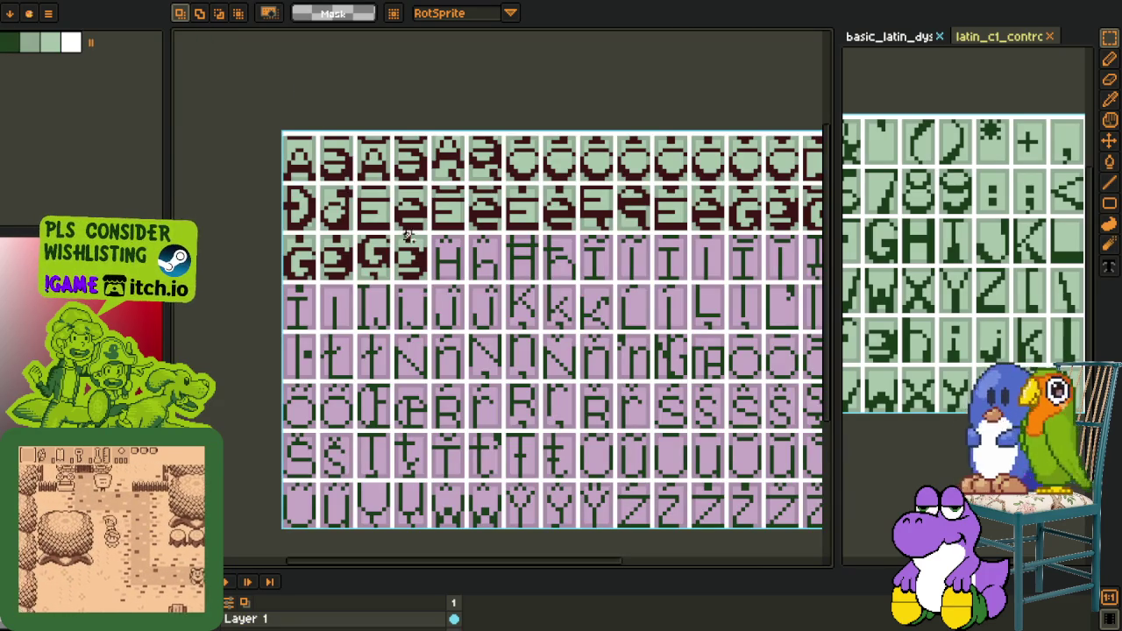
Copy the H and h glyphs from the green reference sheet onto the H cells of the maroon sheet
key(ctrl+Tab)
key(ctrl+Tab)
scroll(404, 190, up, 1)
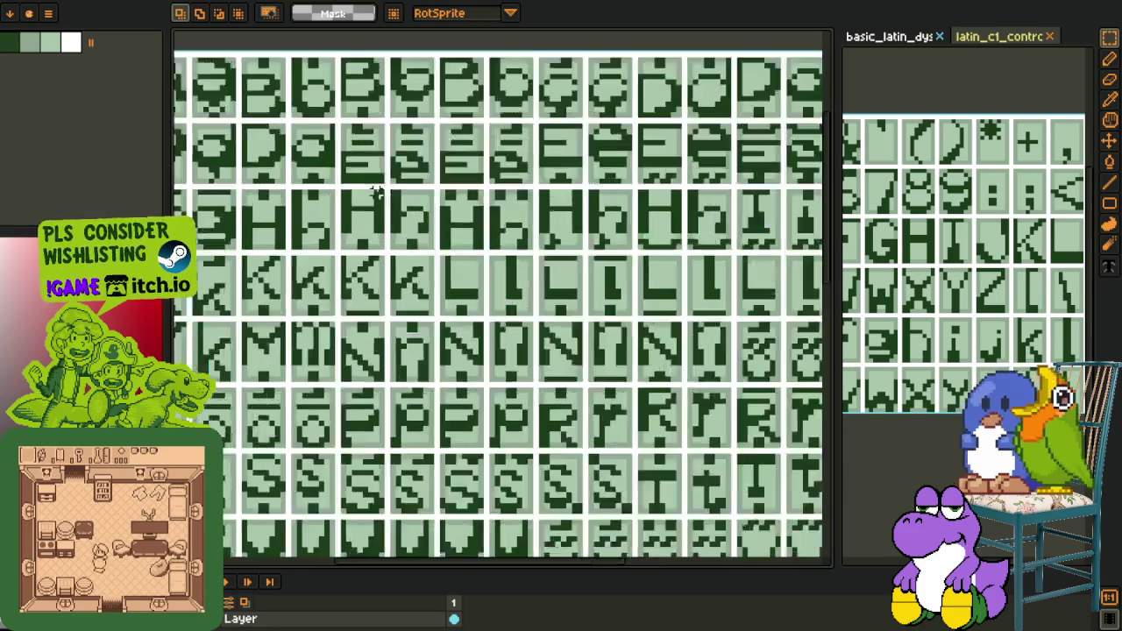
scroll(377, 189, up, 1)
scroll(345, 187, up, 1)
scroll(420, 245, up, 1)
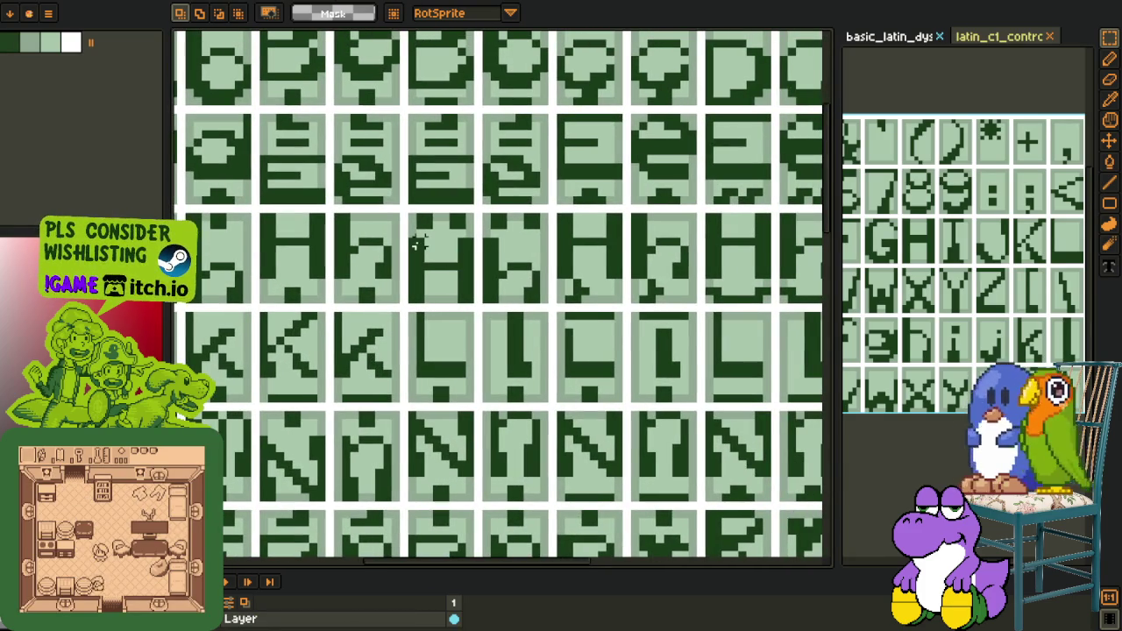
drag(408, 237, 547, 298)
key(Delete)
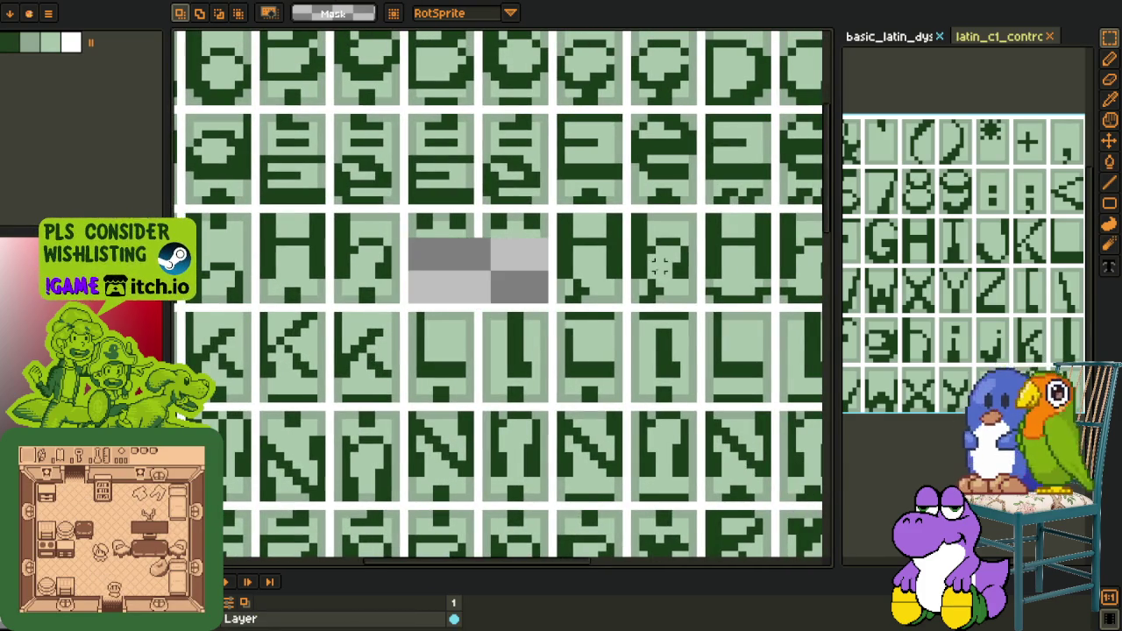
key(ctrl+z)
key(ctrl+Tab)
scroll(377, 219, up, 2)
key(ctrl+v)
scroll(648, 263, up, 2)
drag(664, 271, 379, 278)
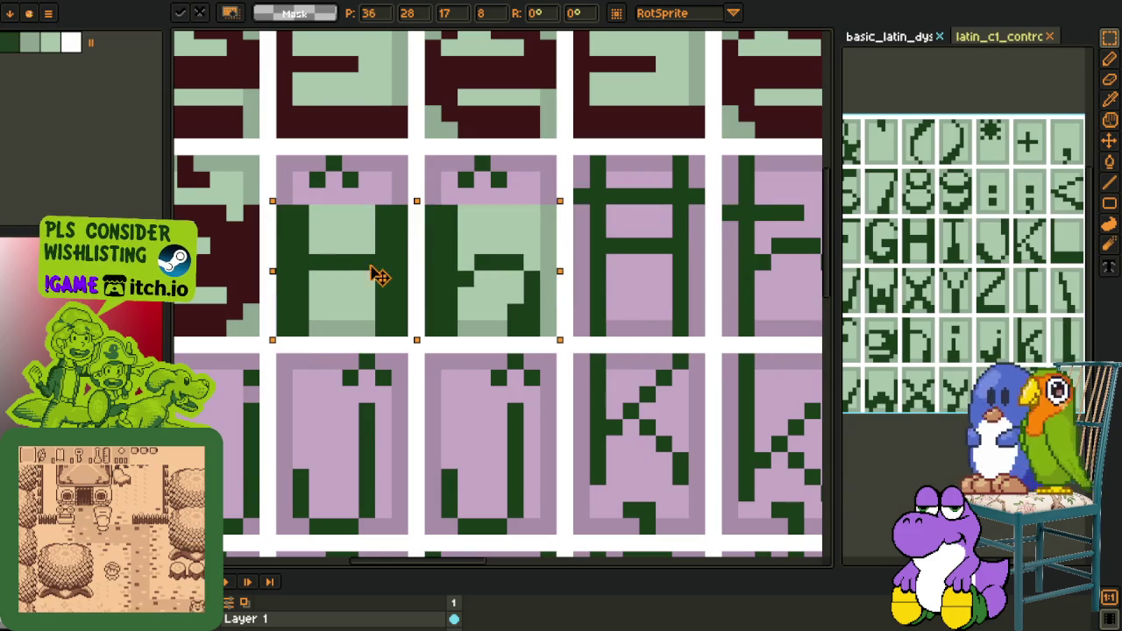
key(Return)
Replace the pasted glyphs' green stroke colour with the sampled sheet colour
key(i)
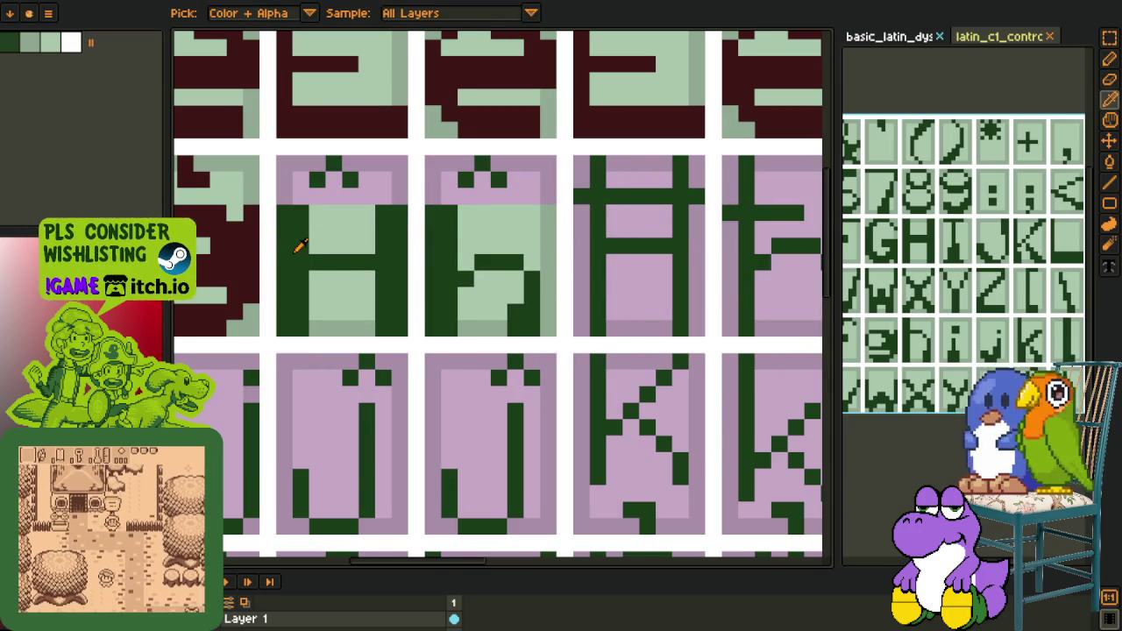
click(298, 248)
key(shift+r)
click(445, 491)
scroll(445, 175, down, 3)
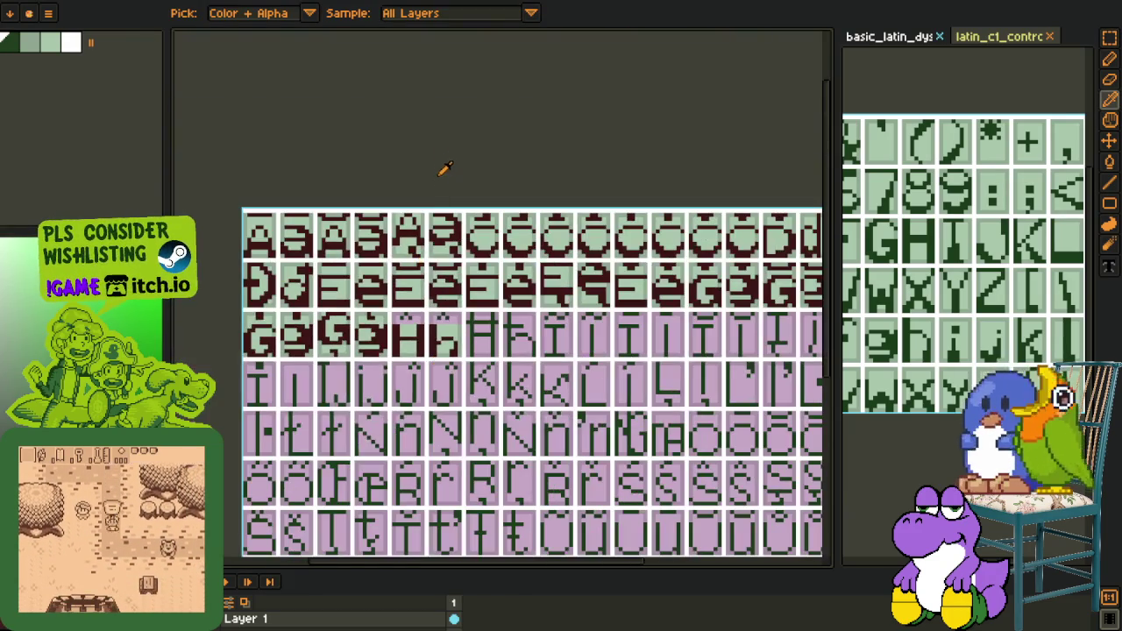
scroll(475, 309, up, 3)
scroll(474, 309, up, 3)
Pencil a dark bar in the h cell and darken the glyphs' top and stray pixels
key(b)
mouse_move(409, 303)
mouse_down()
mouse_move(474, 309)
mouse_move(461, 282)
mouse_up()
drag(615, 303, 681, 303)
click(660, 283)
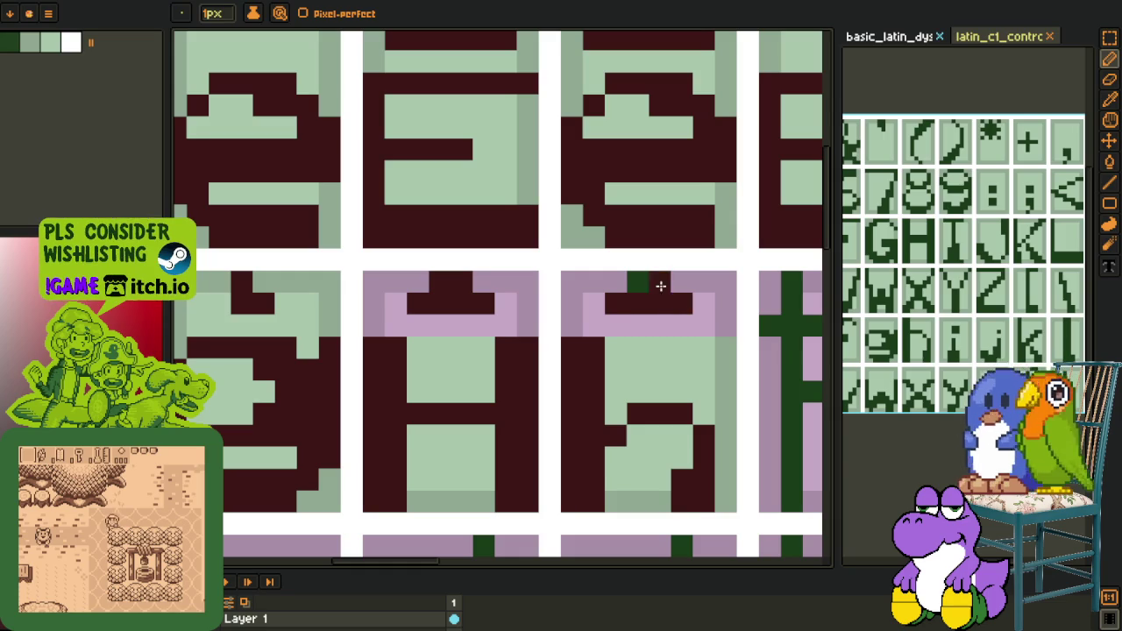
click(638, 282)
Bucket-fill the remaining pink areas of the H cells light green
alt+click(727, 351)
key(g)
click(702, 282)
click(584, 282)
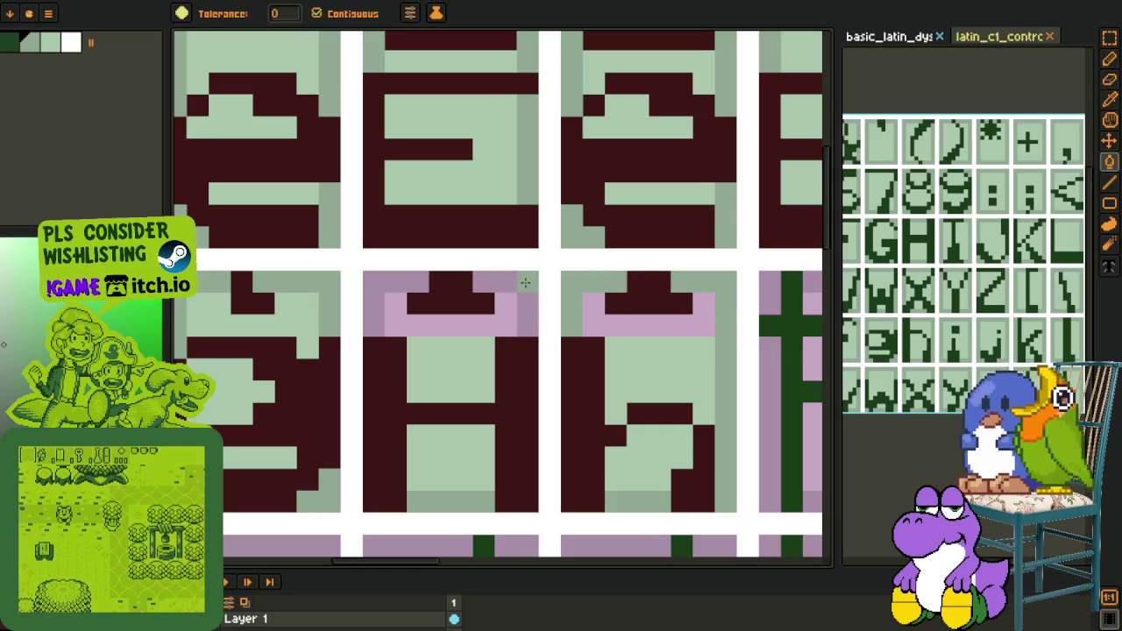
click(527, 282)
click(396, 283)
alt+click(462, 358)
click(447, 325)
click(649, 324)
scroll(673, 347, down, 5)
Fill the barred H's green strokes with the sampled dark red glyph colour
drag(673, 347, 458, 324)
key(o)
click(561, 337)
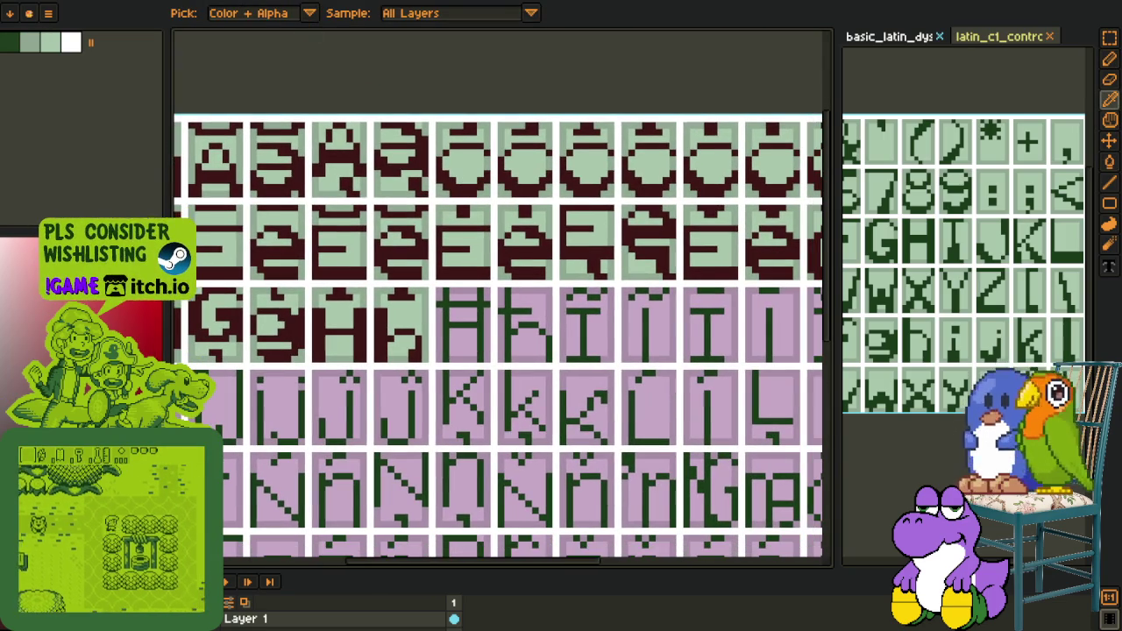
scroll(439, 316, up, 3)
key(g)
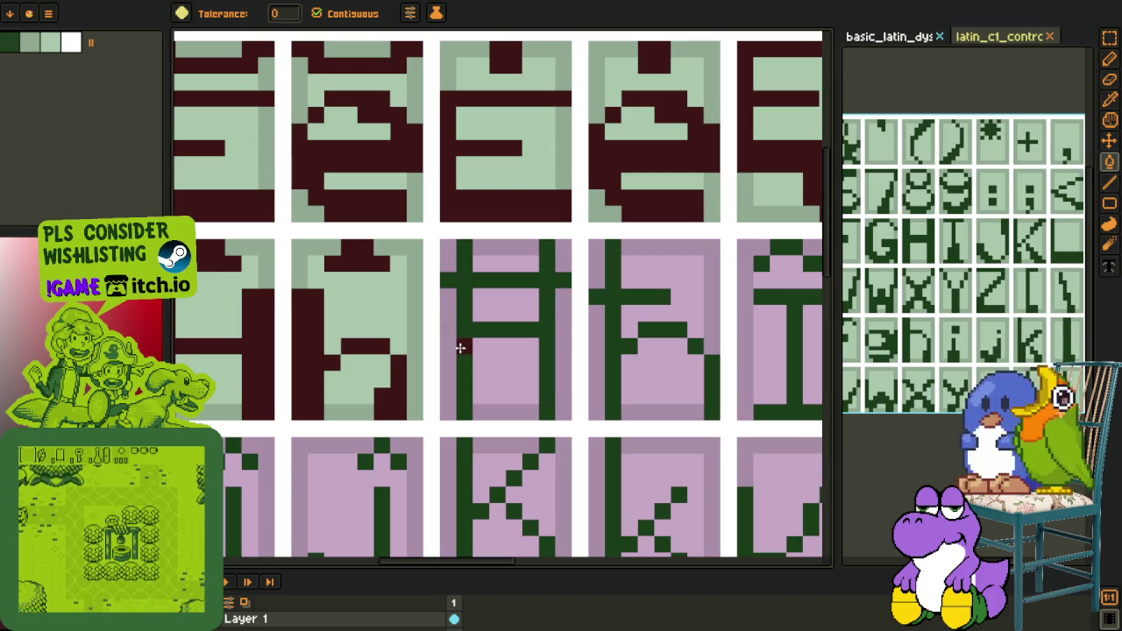
click(460, 348)
Thicken the barred H's left and right stems and crossbar with dark straight lines
scroll(562, 312, down, 2)
scroll(548, 306, up, 2)
key(l)
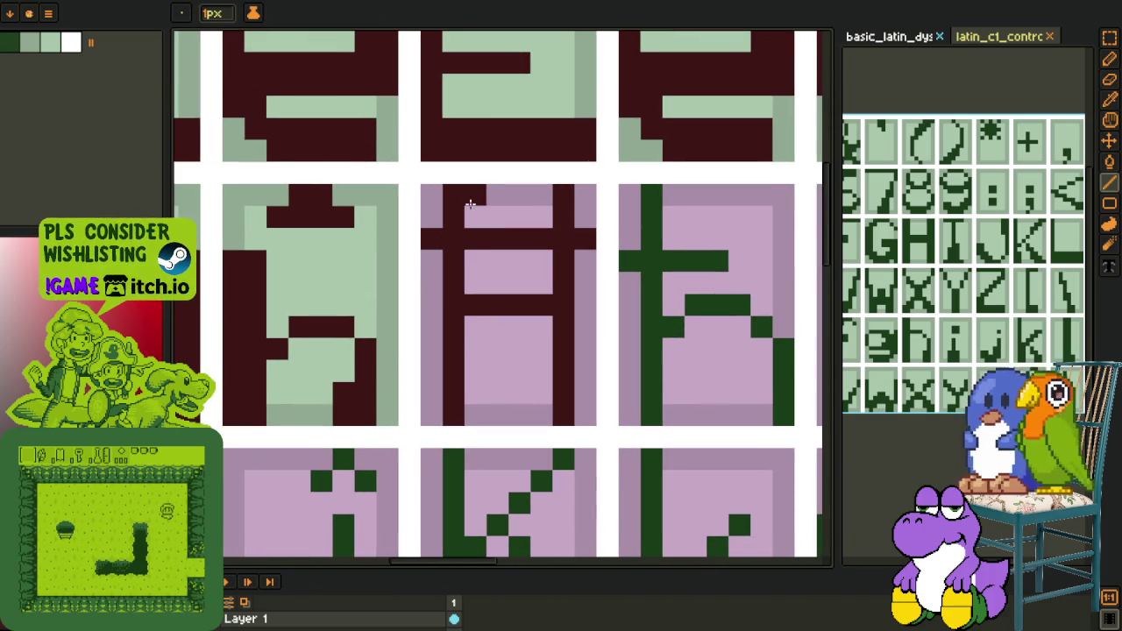
drag(470, 204, 472, 414)
drag(542, 413, 538, 205)
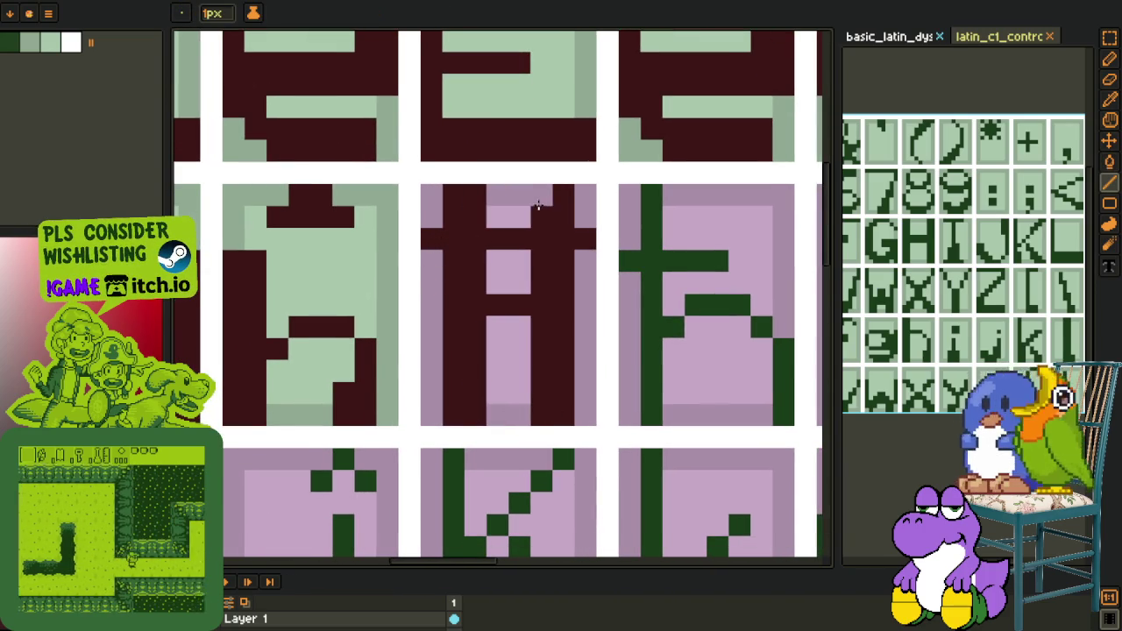
drag(429, 260, 585, 261)
click(496, 328)
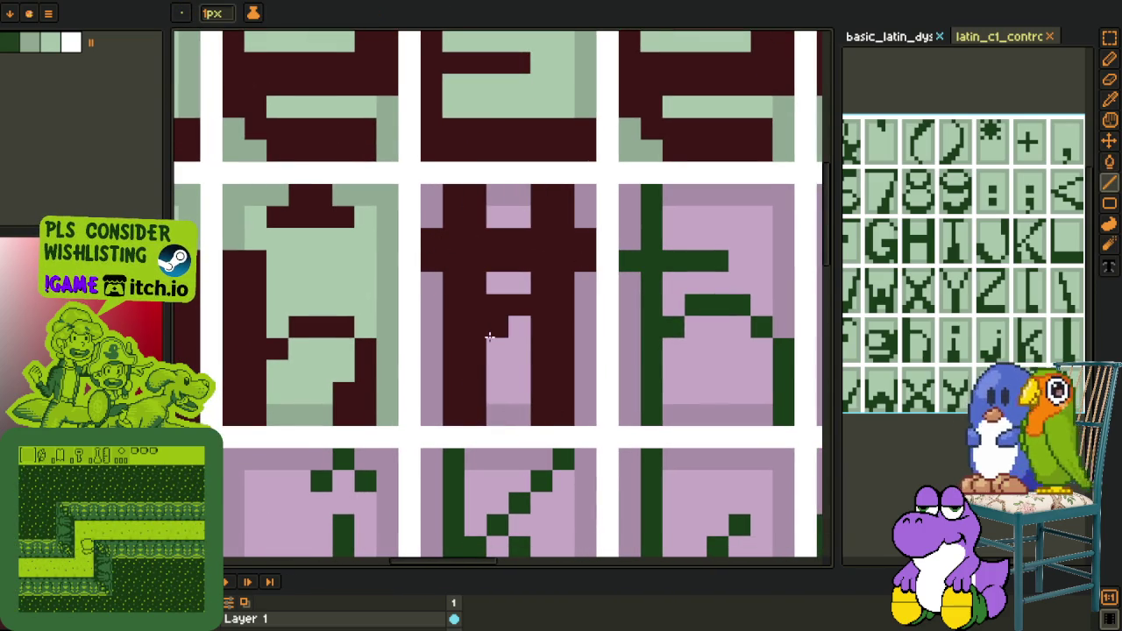
Trim the barred H's stem edges and tops back to pink
key(o)
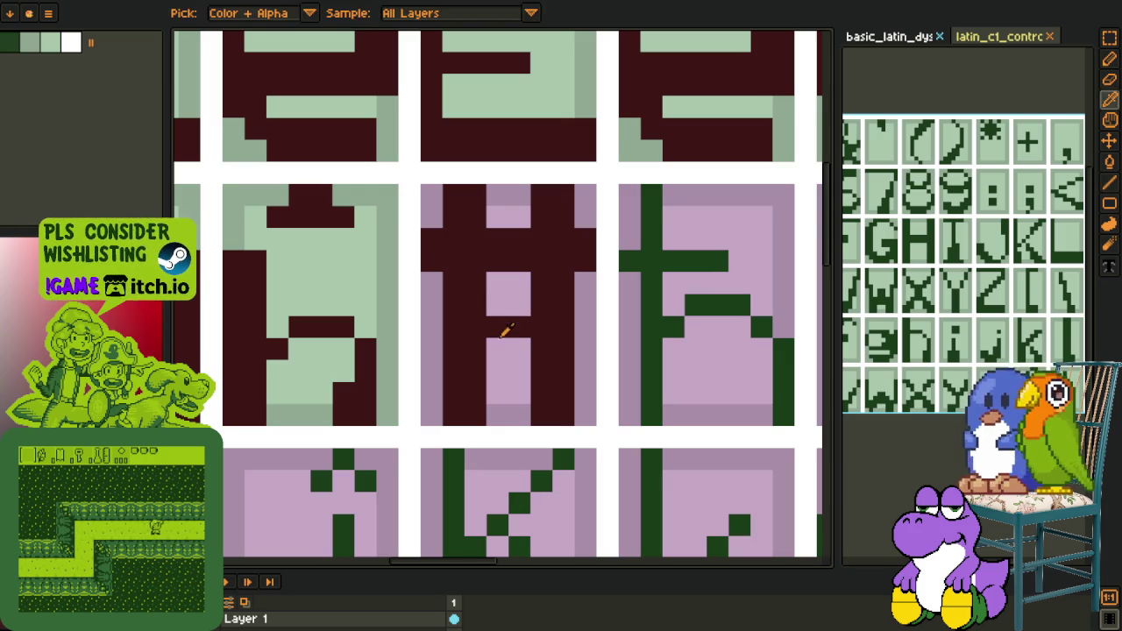
scroll(508, 323, down, 3)
scroll(516, 319, up, 2)
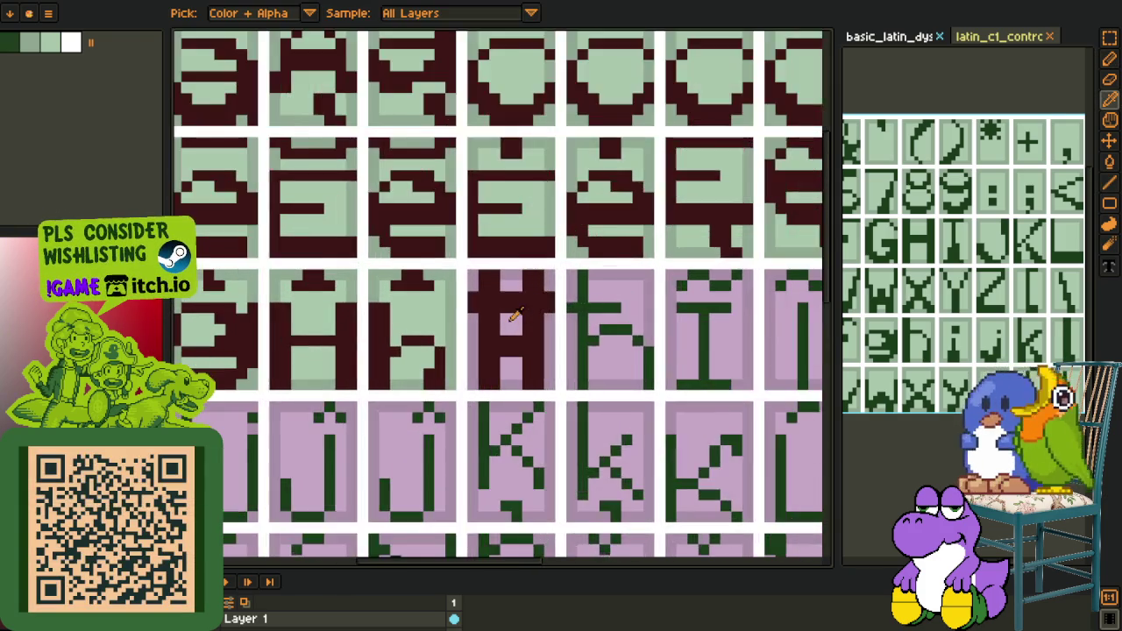
scroll(518, 316, up, 1)
key(b)
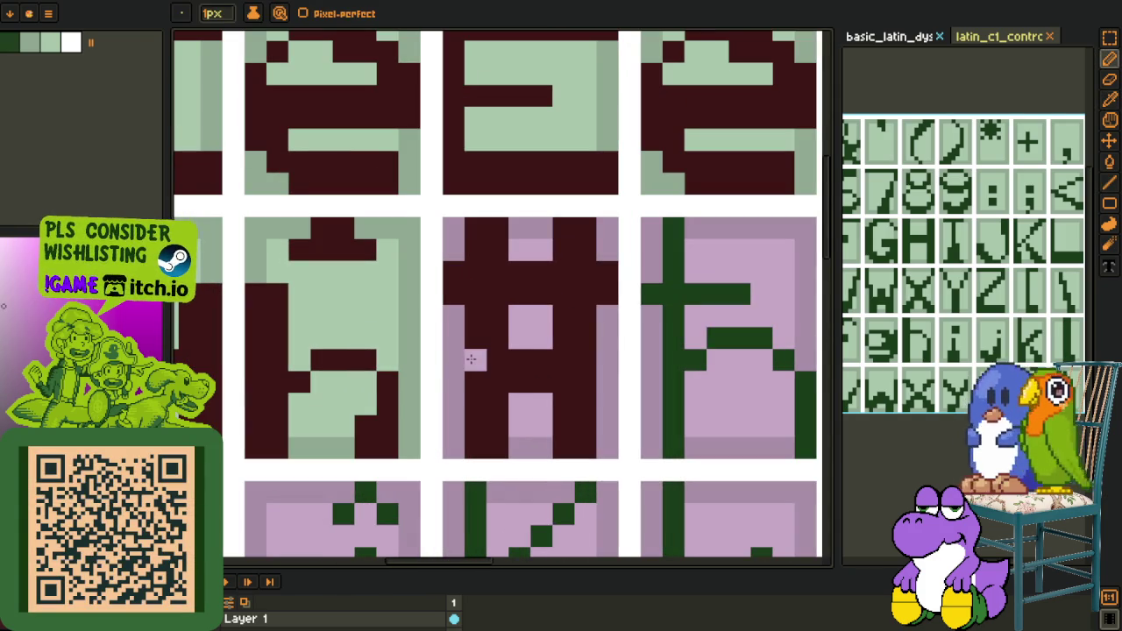
drag(473, 360, 475, 311)
click(475, 250)
click(585, 250)
drag(585, 309, 593, 377)
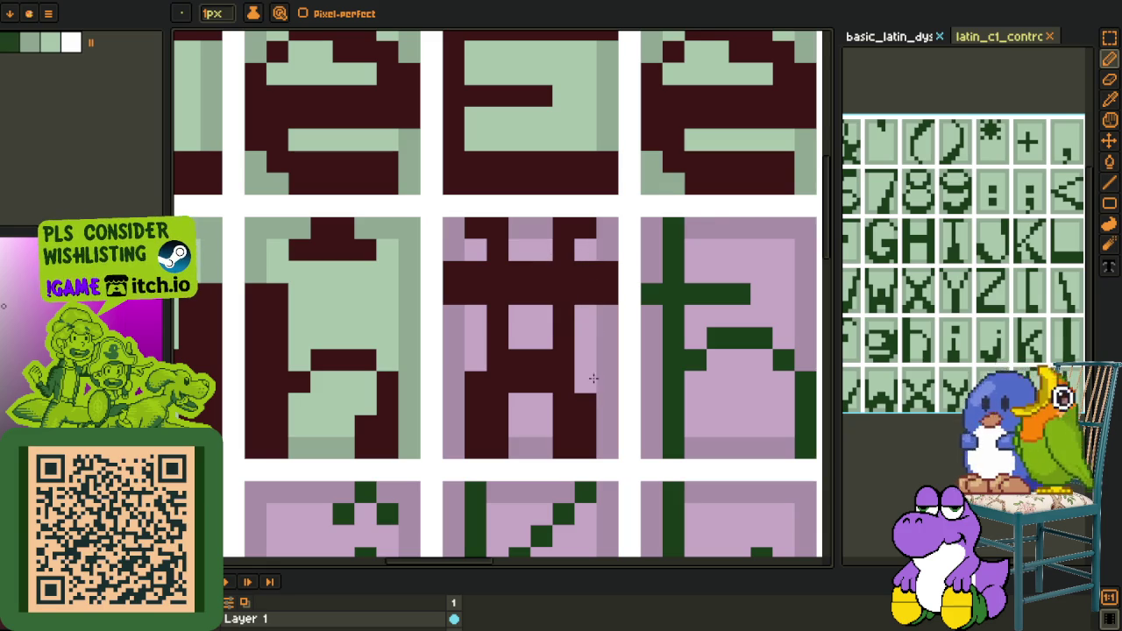
Repaint the pixels at the top of the barred H and zoom out
key(o)
alt+click(613, 348)
click(476, 228)
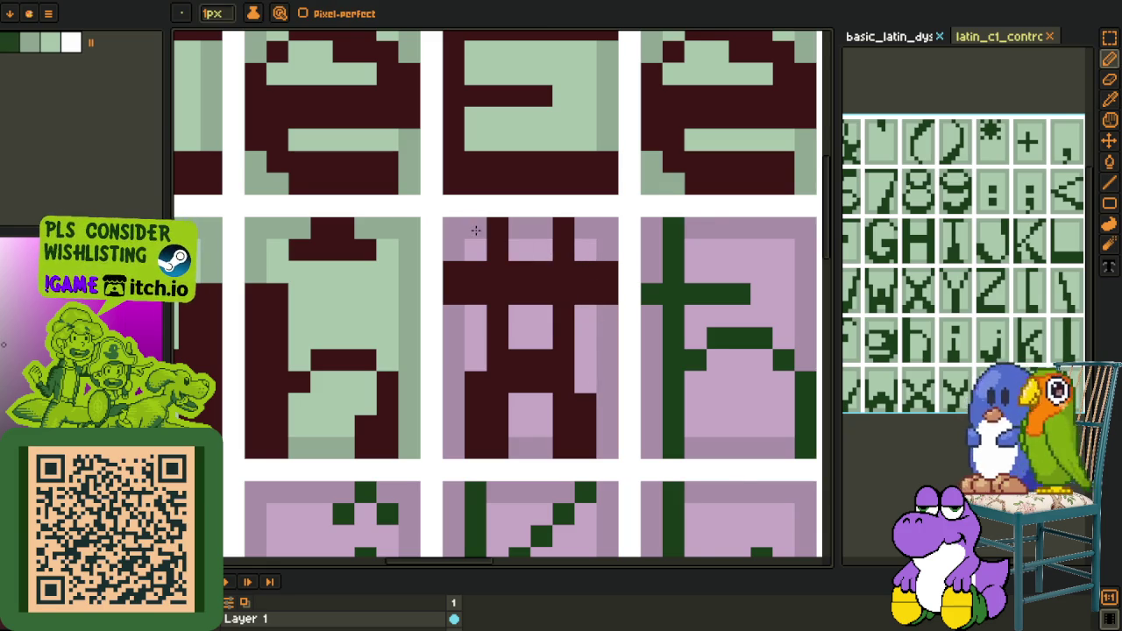
click(497, 228)
scroll(523, 280, down, 5)
scroll(558, 307, down, 1)
scroll(557, 307, up, 1)
key(o)
scroll(524, 292, up, 3)
scroll(524, 292, up, 1)
key(p)
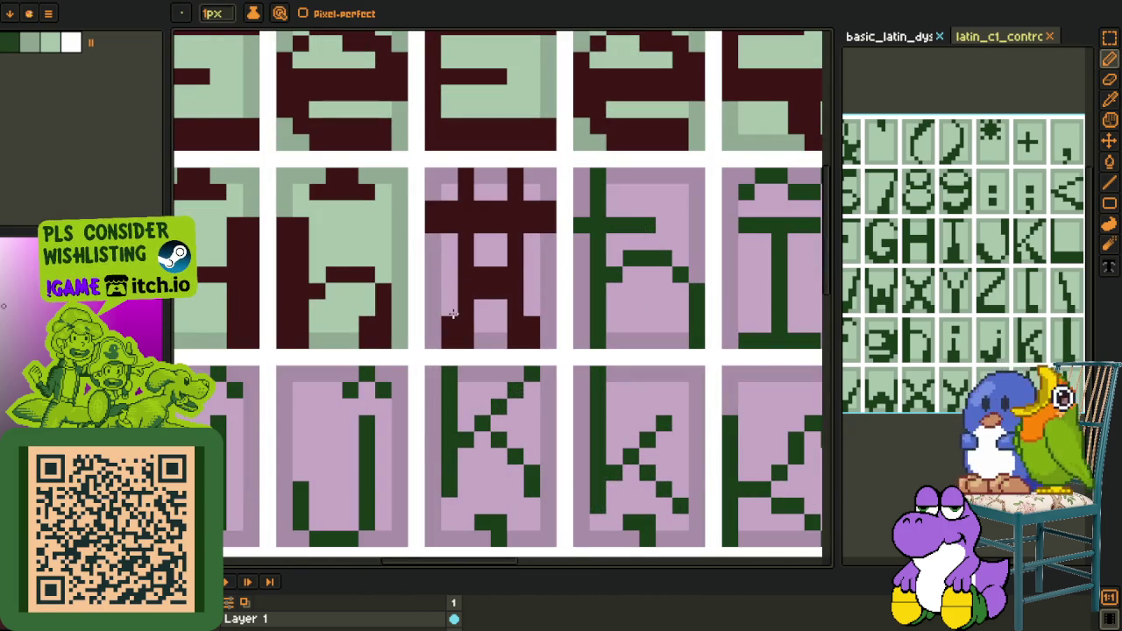
scroll(453, 313, down, 1)
scroll(491, 314, down, 3)
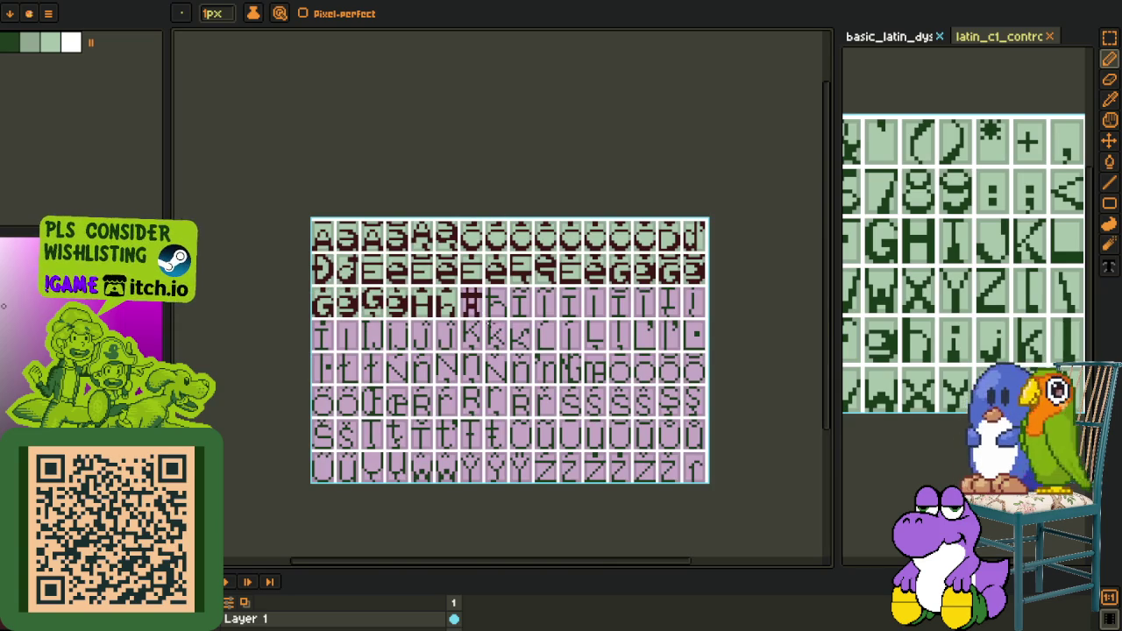
scroll(489, 322, down, 1)
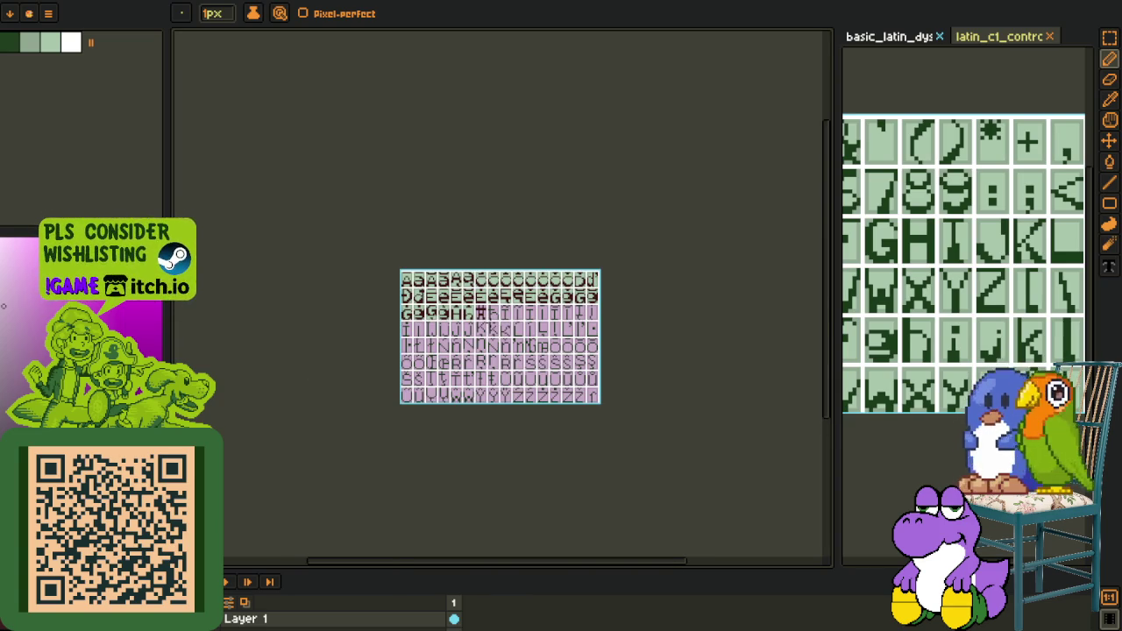
Save the Latin Extended-A font sheet with Ctrl+S
key(ctrl+s)
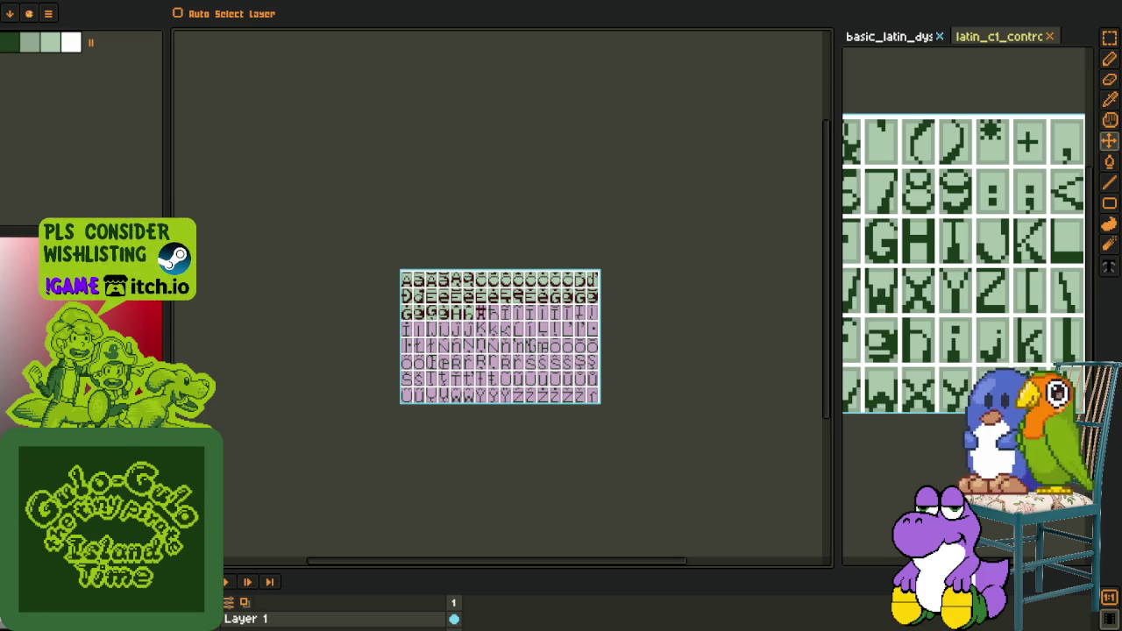
Fill the gaps inside the Ħ glyph with the light green cell colour
key(o)
scroll(482, 395, up, 1)
scroll(464, 377, up, 1)
scroll(439, 258, up, 2)
scroll(378, 255, up, 2)
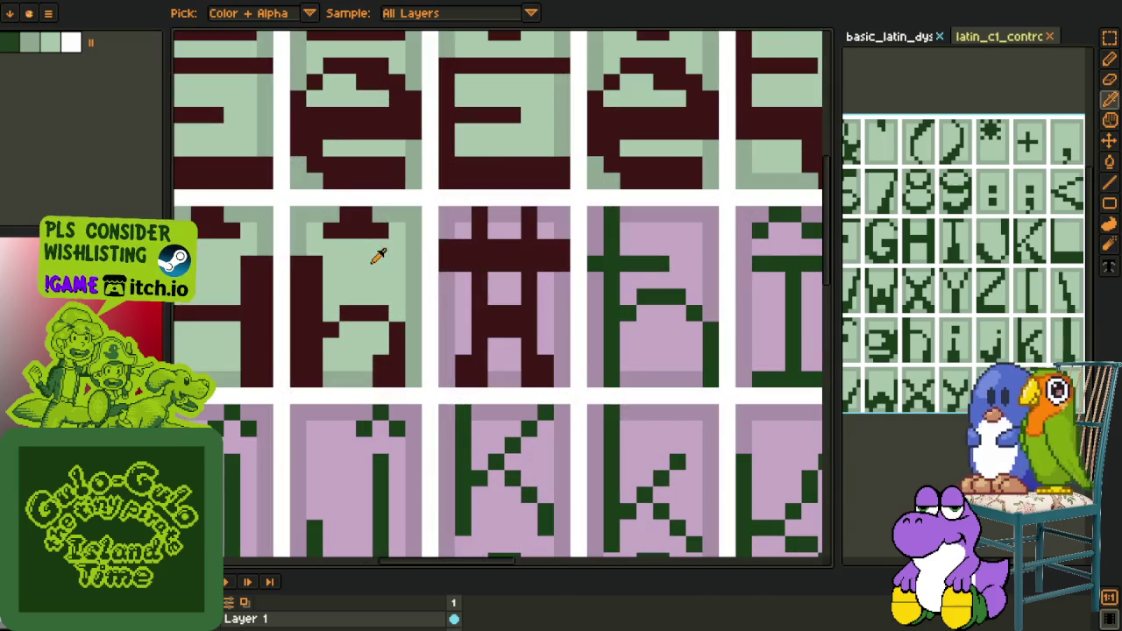
click(418, 252)
key(b)
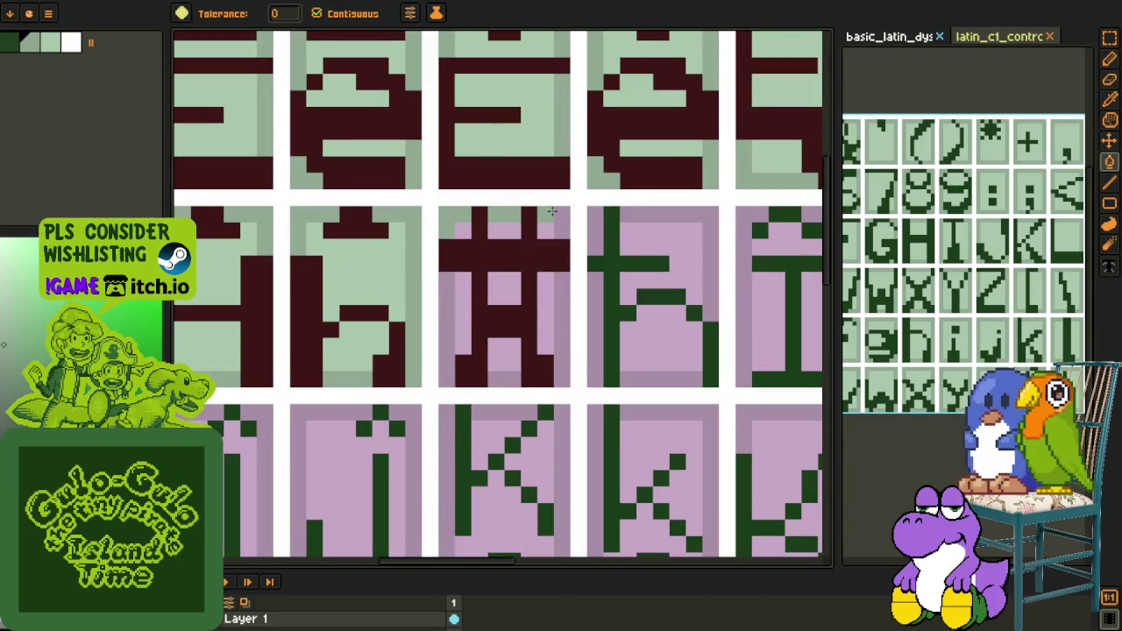
key(o)
click(405, 282)
key(b)
click(465, 297)
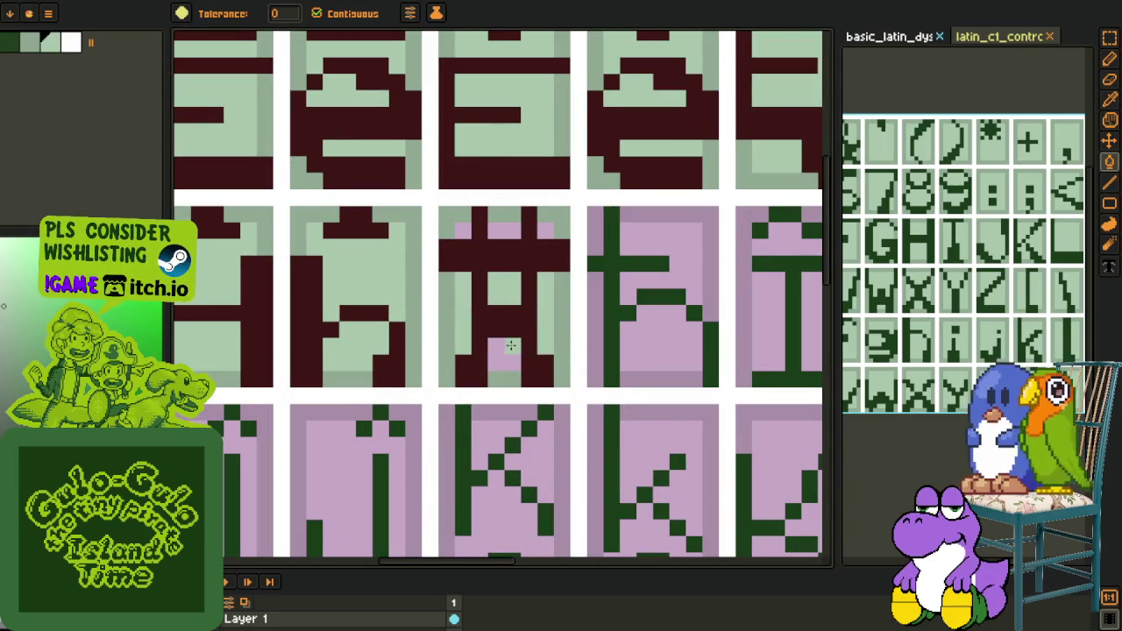
scroll(467, 229, down, 3)
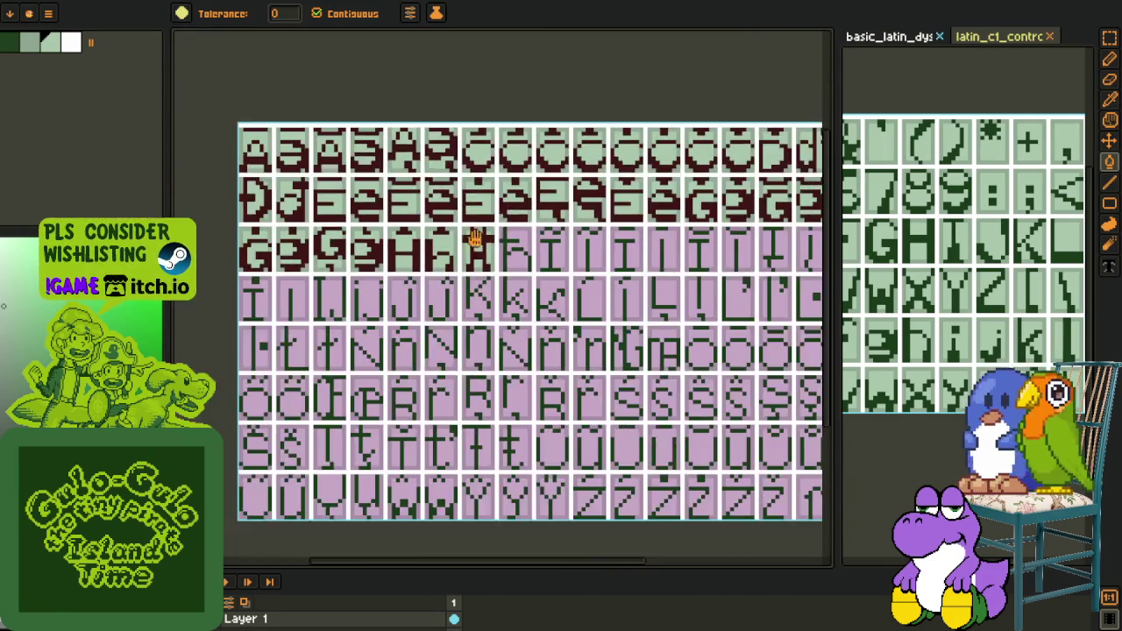
Paste the copied h glyph into the cell right after Ħ
key(o)
scroll(438, 289, up, 1)
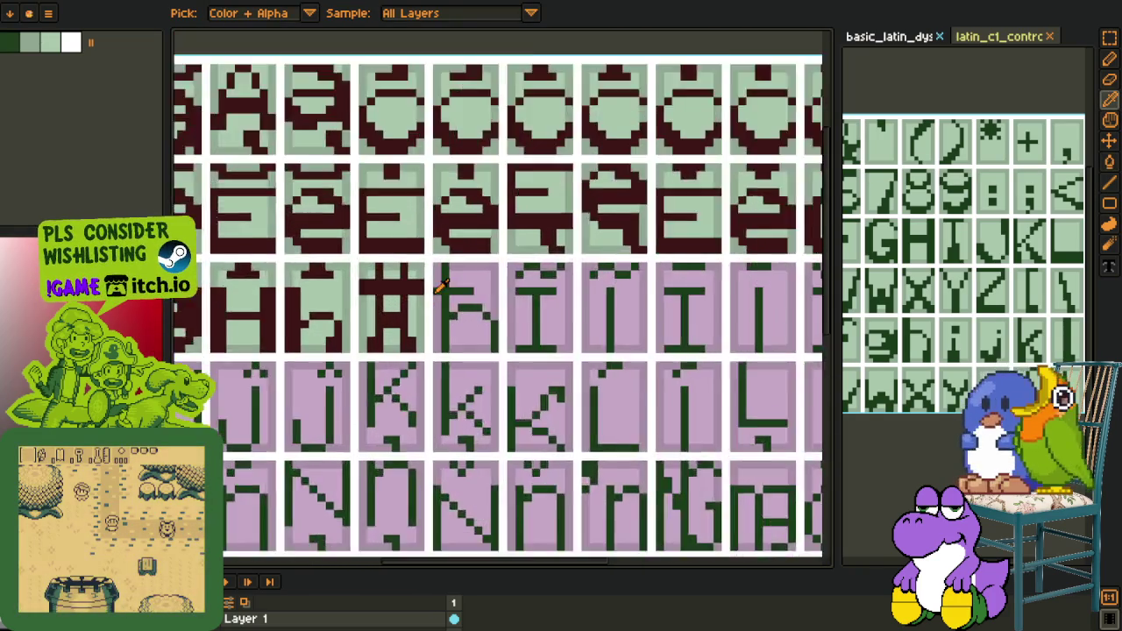
scroll(470, 179, down, 2)
scroll(412, 254, up, 1)
scroll(414, 256, up, 2)
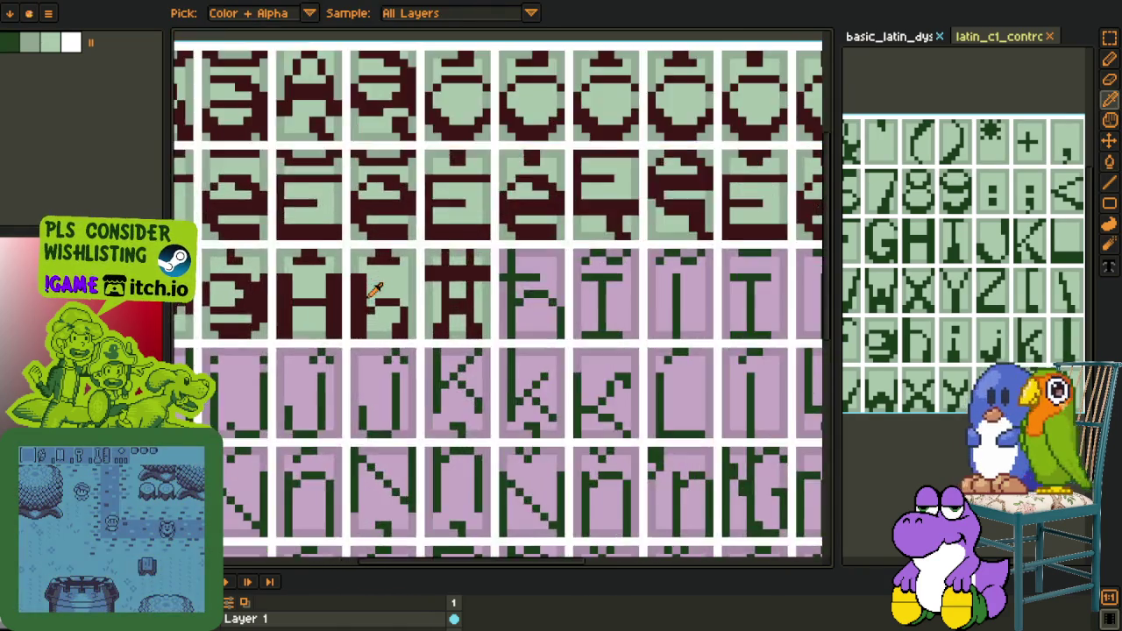
scroll(368, 272, up, 1)
key(m)
key(ctrl+v)
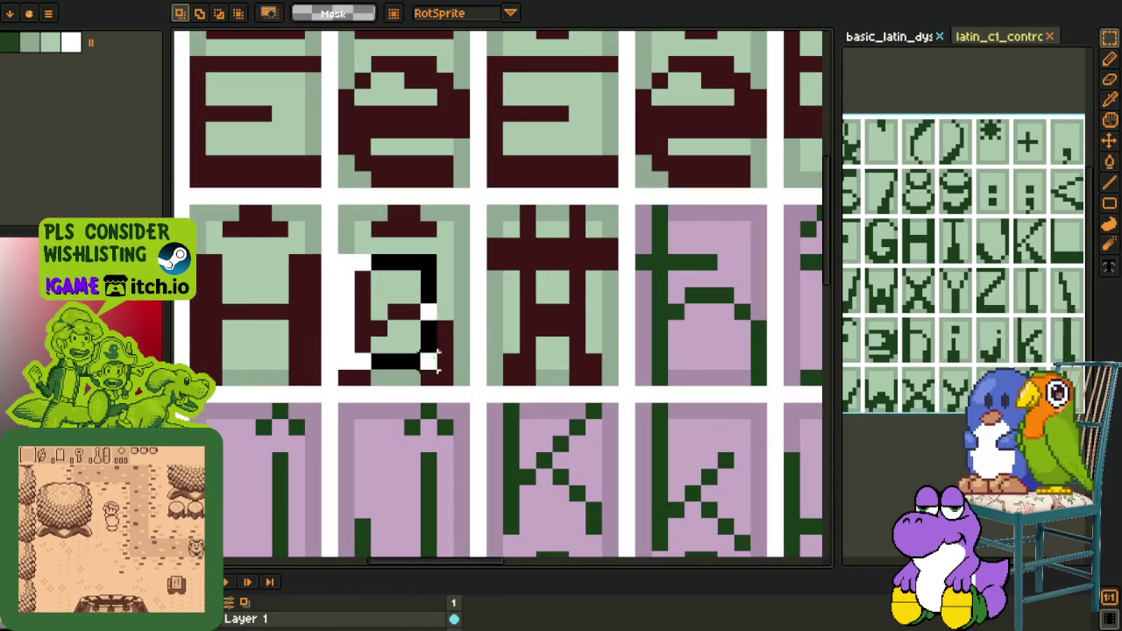
drag(352, 276, 483, 368)
middle_drag(483, 368, 403, 344)
key(ctrl+z)
key(ctrl+v)
mouse_move(351, 338)
mouse_down()
mouse_move(646, 368)
mouse_move(671, 348)
mouse_up()
key(Return)
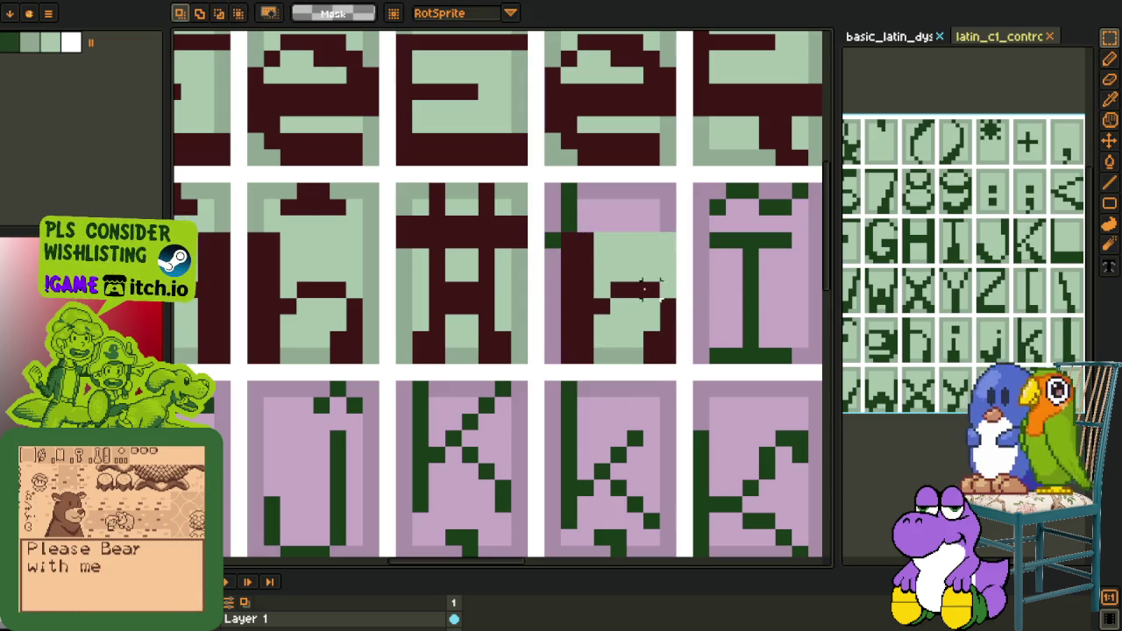
Redraw the pasted h's stem and bar in dark maroon
key(o)
click(643, 356)
key(b)
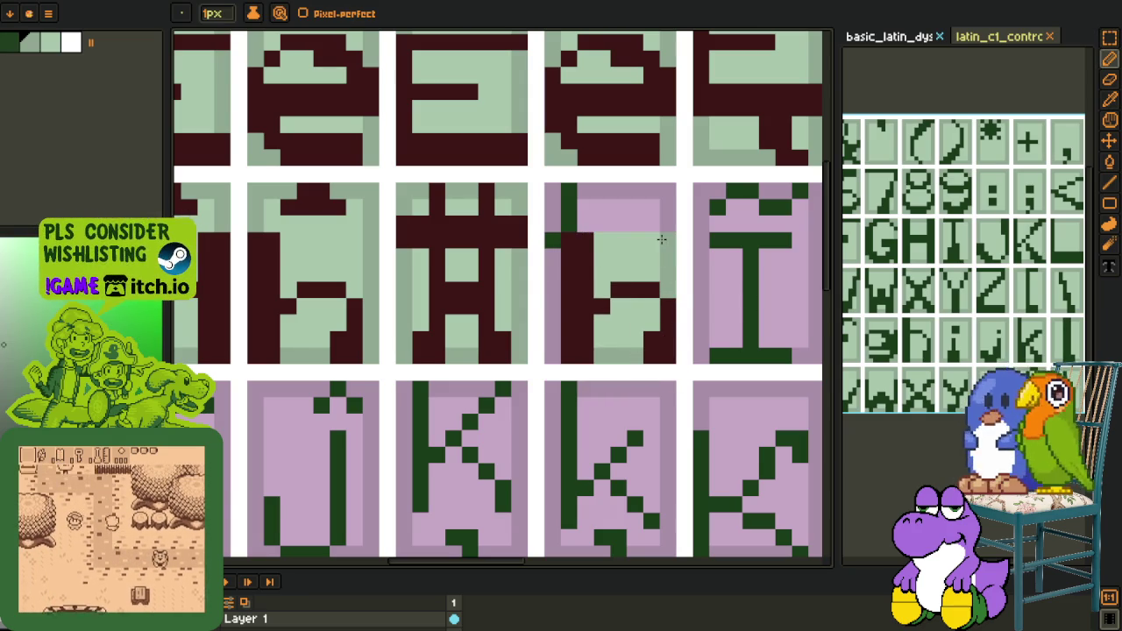
alt+click(581, 243)
mouse_move(570, 229)
mouse_down()
mouse_move(572, 199)
mouse_move(584, 230)
mouse_up()
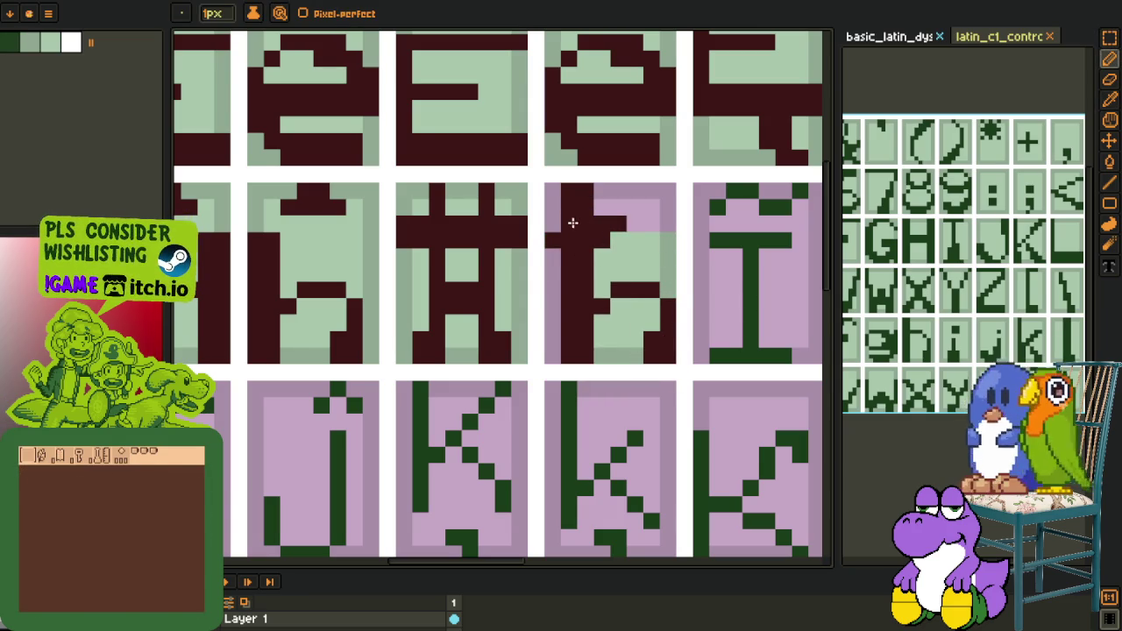
Bucket-fill the ħ cell's pink background light green and pan to review the sheet
alt+click(667, 250)
key(g)
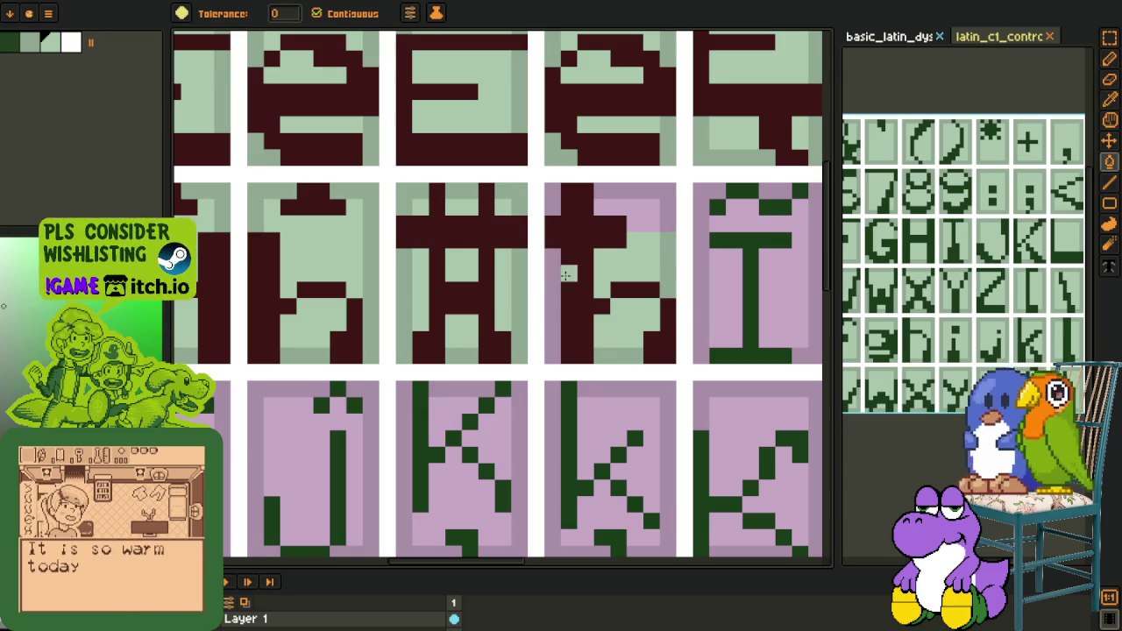
click(601, 191)
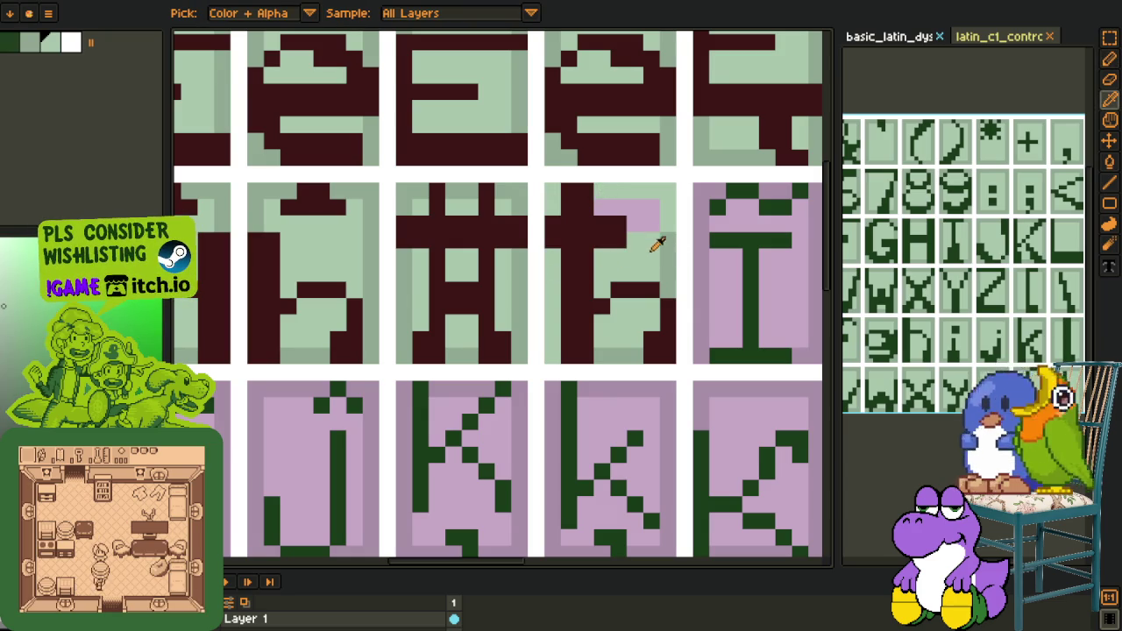
scroll(636, 140, down, 4)
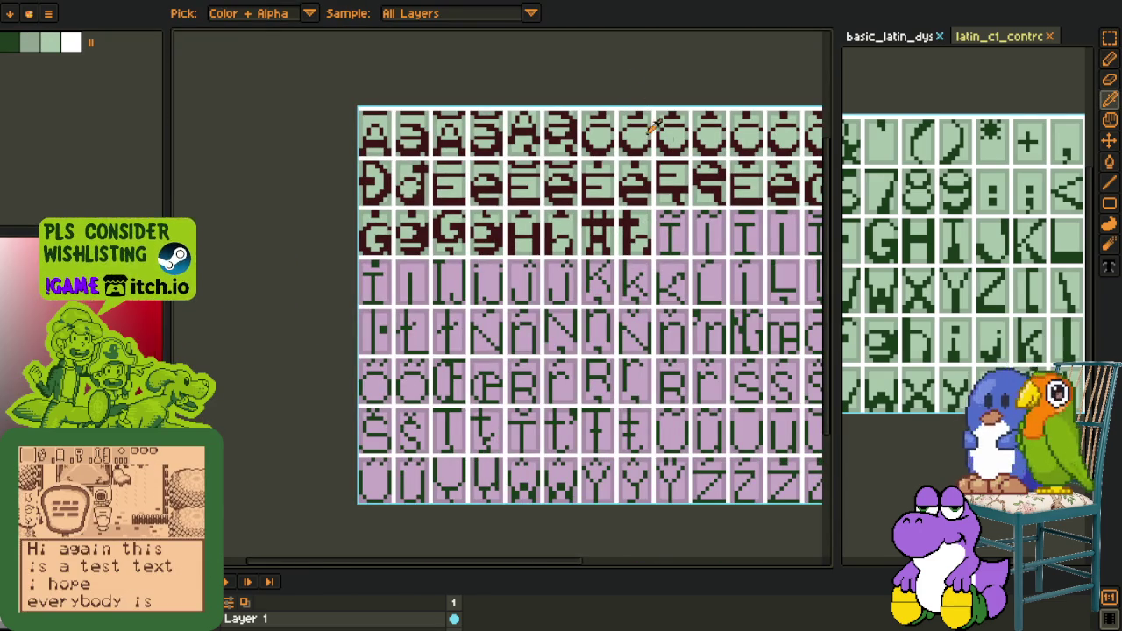
drag(638, 104, 472, 105)
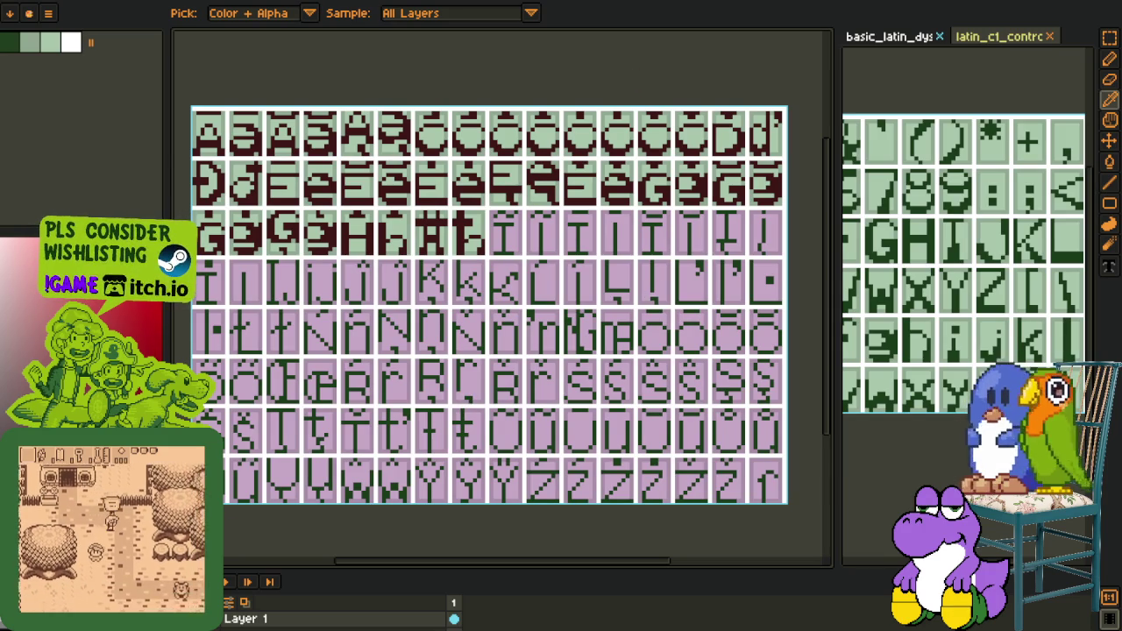
drag(290, 427, 351, 546)
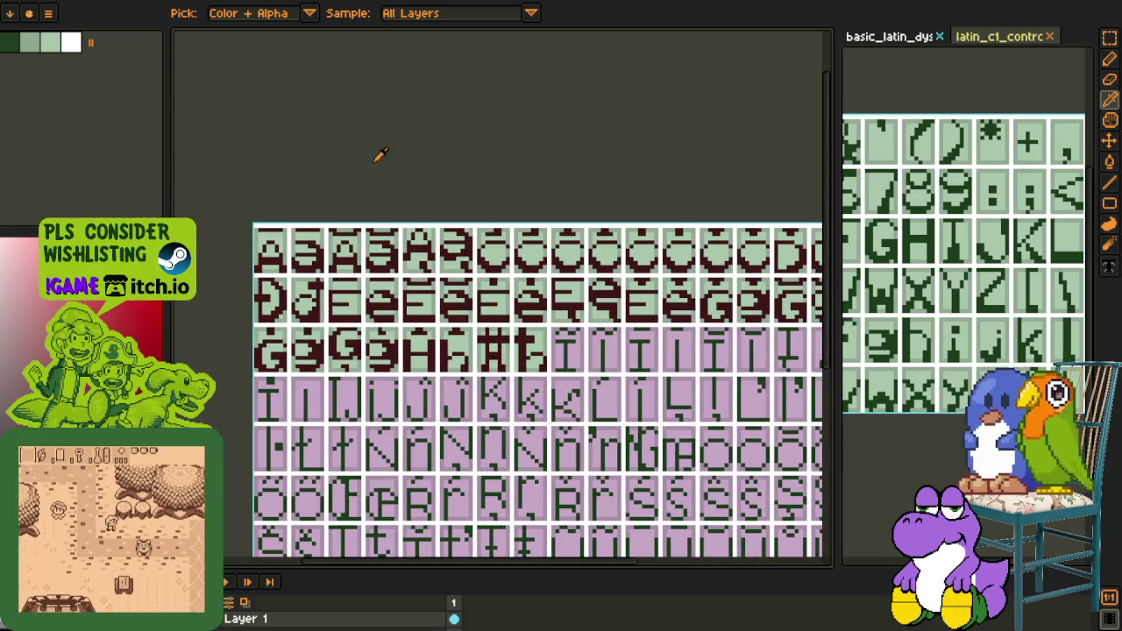
drag(428, 362, 326, 269)
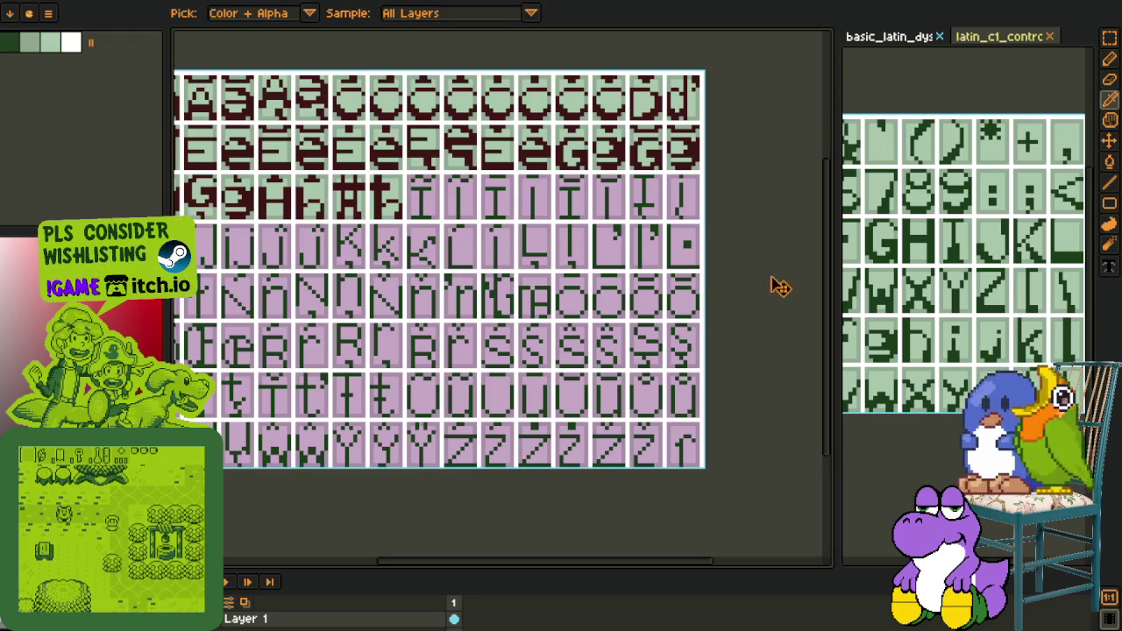
Select the Ì glyph on the Latin-1 reference sheet
key(h)
scroll(469, 96, up, 1)
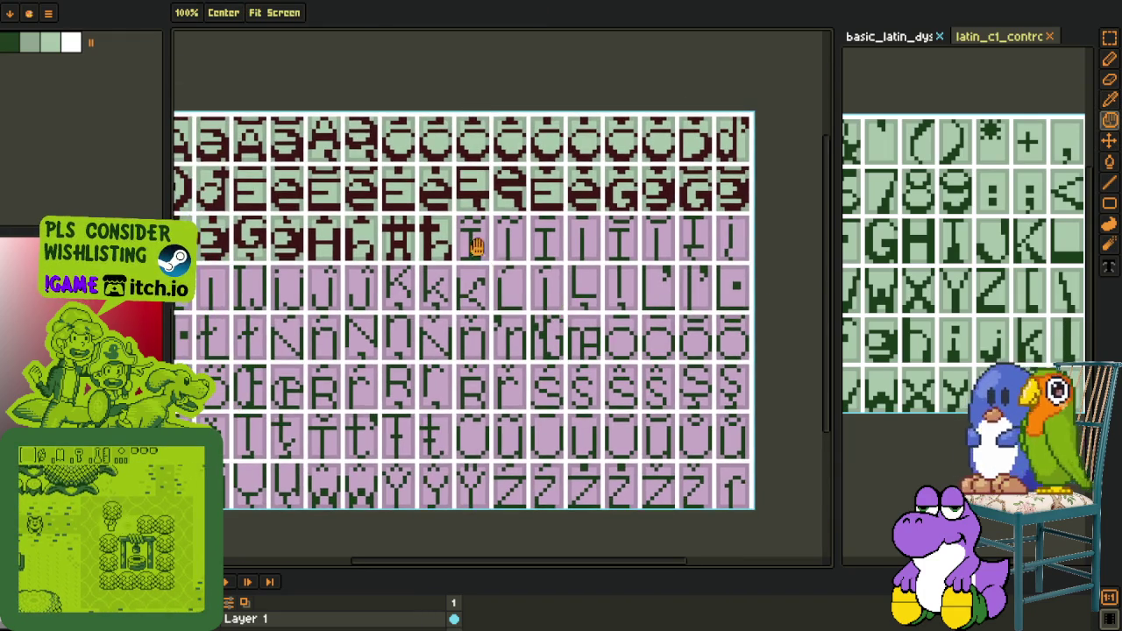
key(i)
scroll(484, 255, up, 1)
scroll(466, 243, down, 1)
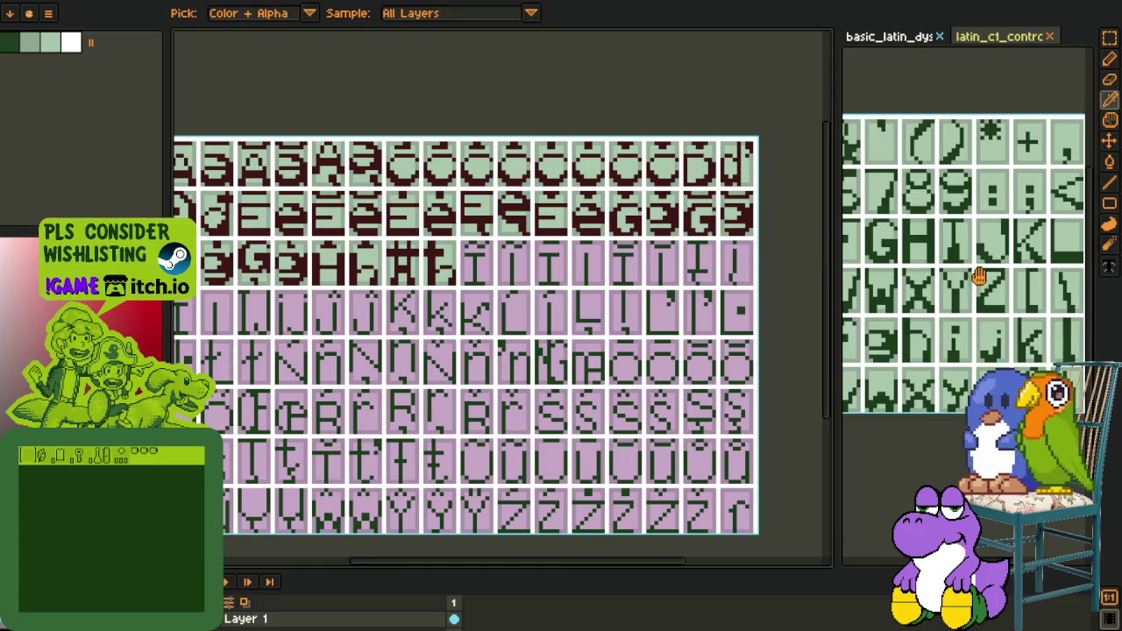
scroll(988, 267, down, 1)
scroll(988, 268, down, 1)
scroll(987, 268, up, 2)
click(1000, 36)
scroll(965, 210, down, 1)
drag(914, 188, 915, 220)
scroll(986, 156, up, 1)
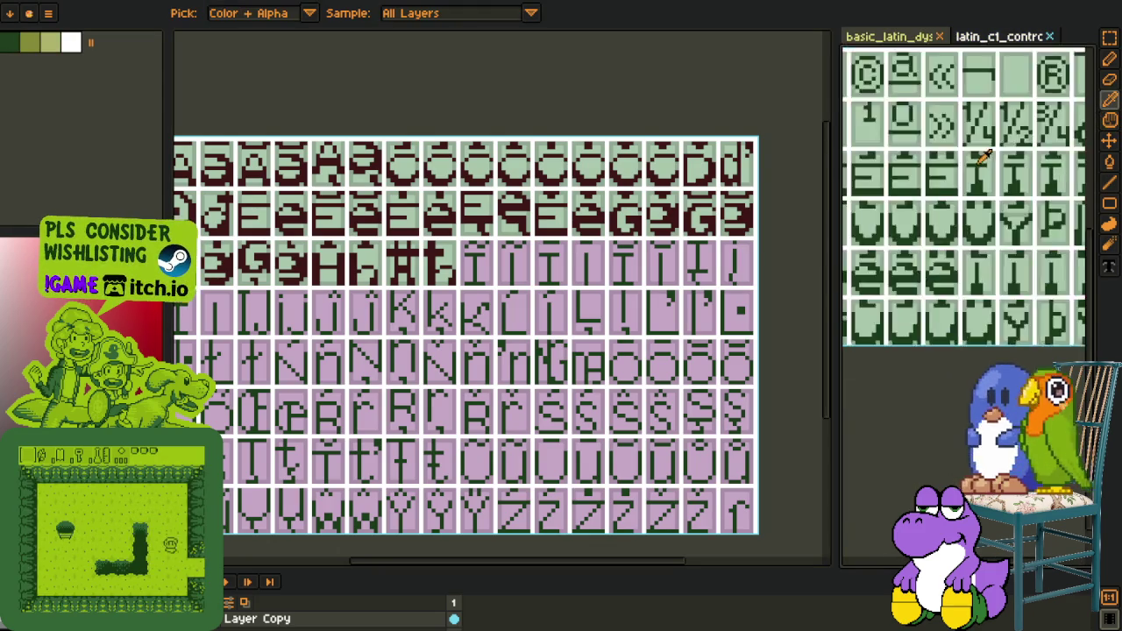
scroll(984, 155, up, 2)
scroll(1015, 256, up, 1)
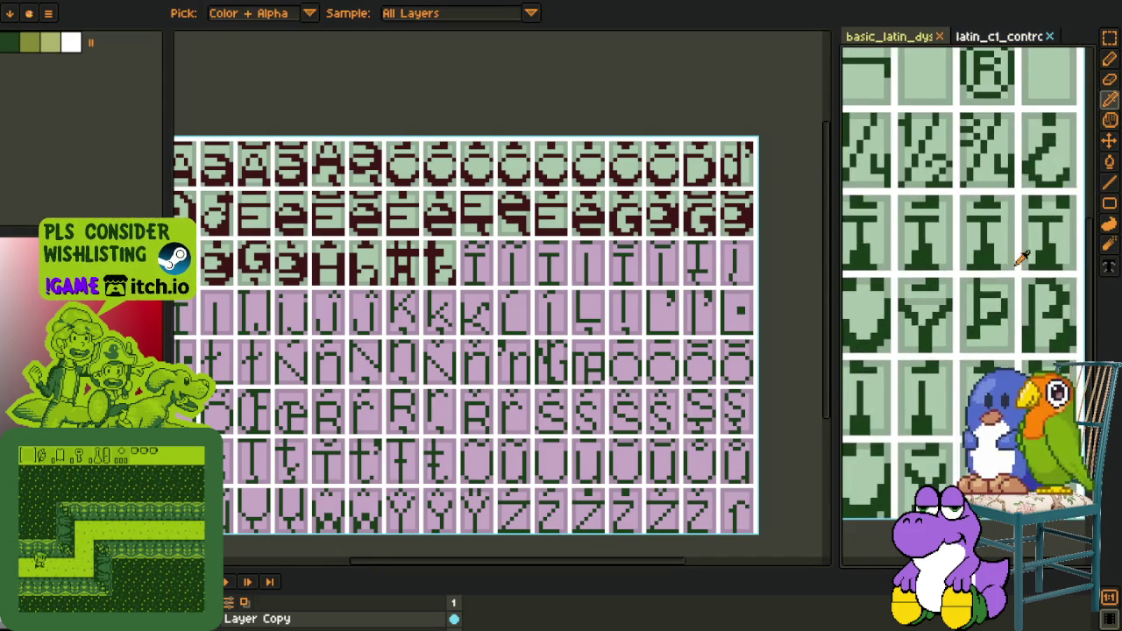
key(m)
scroll(1016, 256, up, 1)
drag(943, 268, 1014, 187)
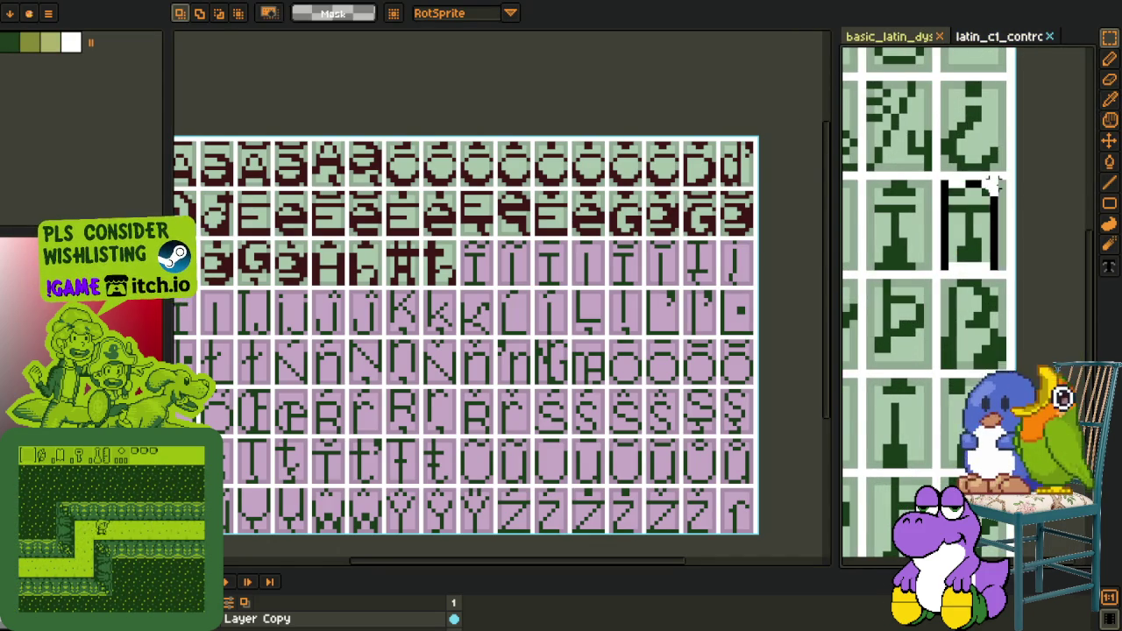
Paste the Ì glyph into the font sheet and drop it into its cell
scroll(433, 265, up, 4)
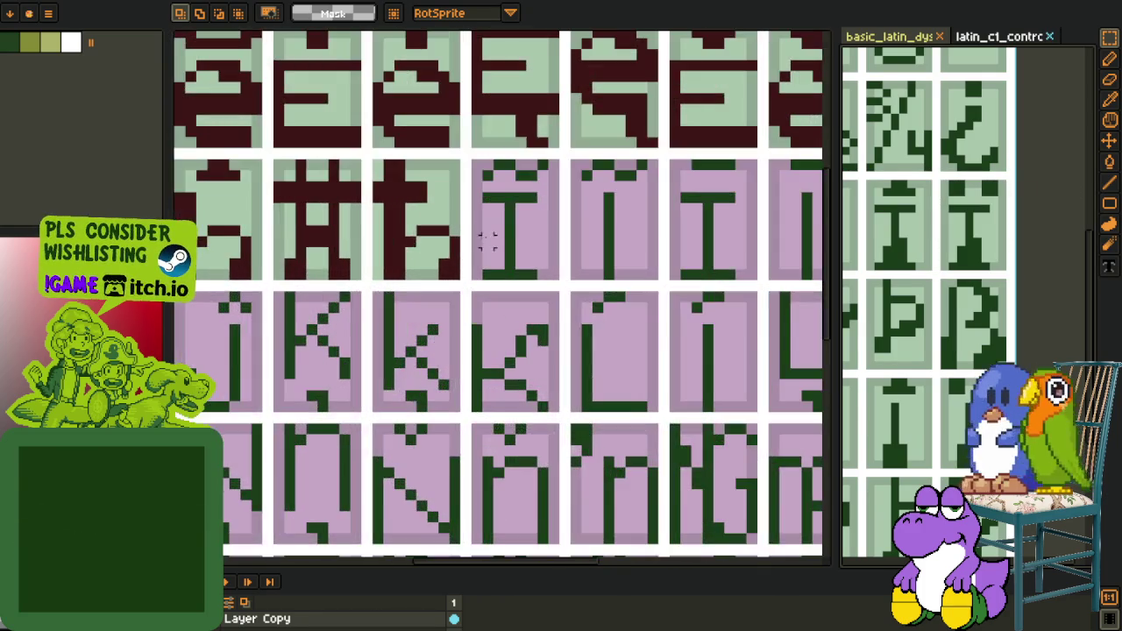
scroll(433, 264, down, 1)
scroll(438, 255, up, 2)
key(ctrl+v)
drag(477, 308, 456, 275)
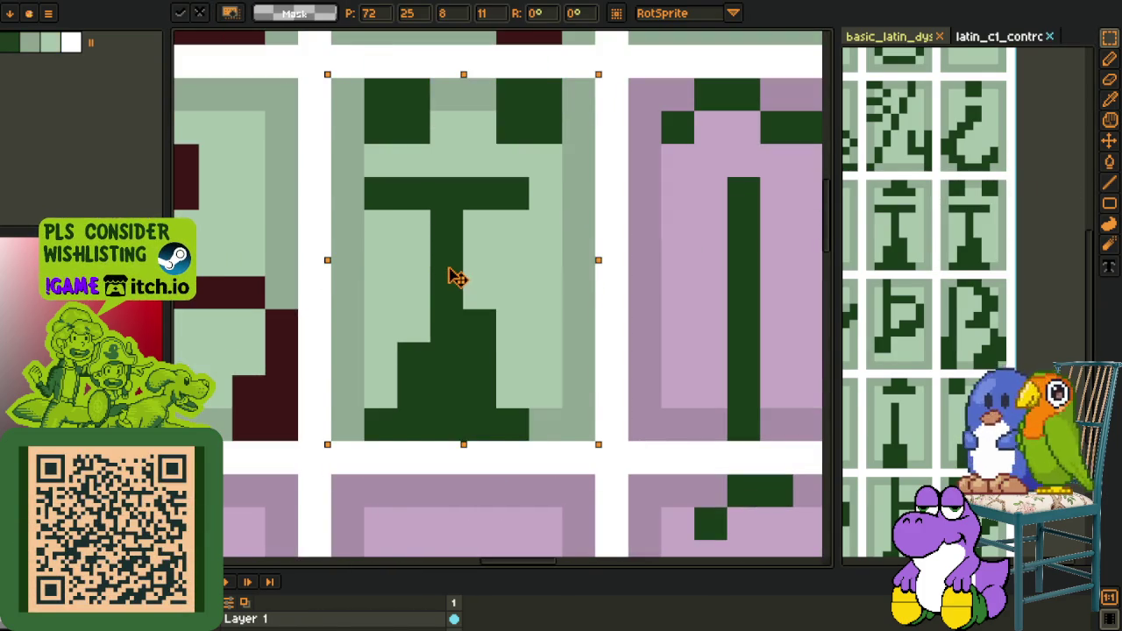
scroll(464, 274, down, 2)
scroll(470, 274, down, 4)
scroll(473, 263, down, 4)
key(r)
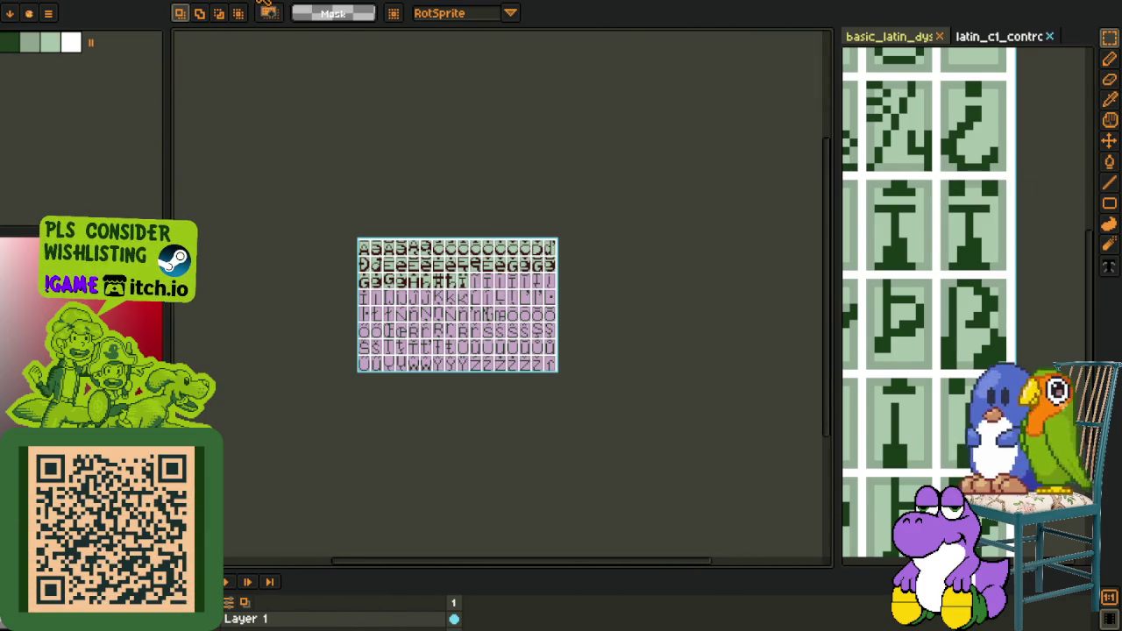
In the green glyph sheet, paste the accent pixels onto the top of the I cell and commit
key(ctrl+Tab)
key(ctrl+Tab)
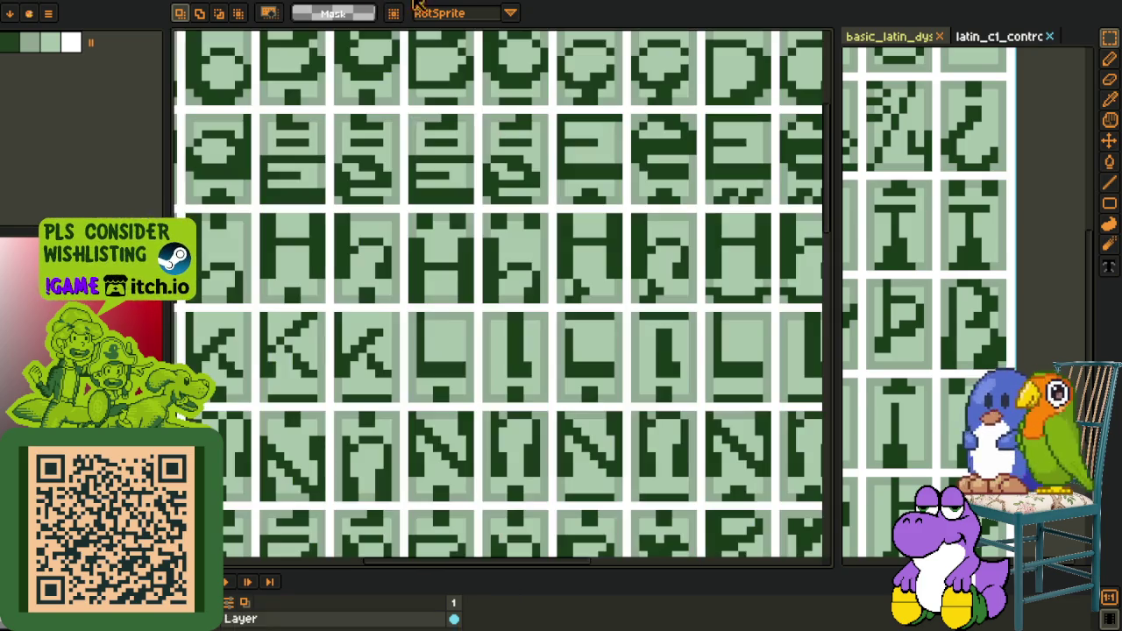
scroll(463, 269, down, 2)
scroll(463, 276, down, 1)
scroll(463, 287, down, 2)
scroll(474, 279, down, 1)
mouse_move(474, 279)
mouse_down()
mouse_move(439, 220)
mouse_move(376, 193)
mouse_move(446, 268)
mouse_move(373, 283)
mouse_move(464, 260)
mouse_move(446, 307)
mouse_move(471, 357)
mouse_up()
key(m)
scroll(524, 320, up, 3)
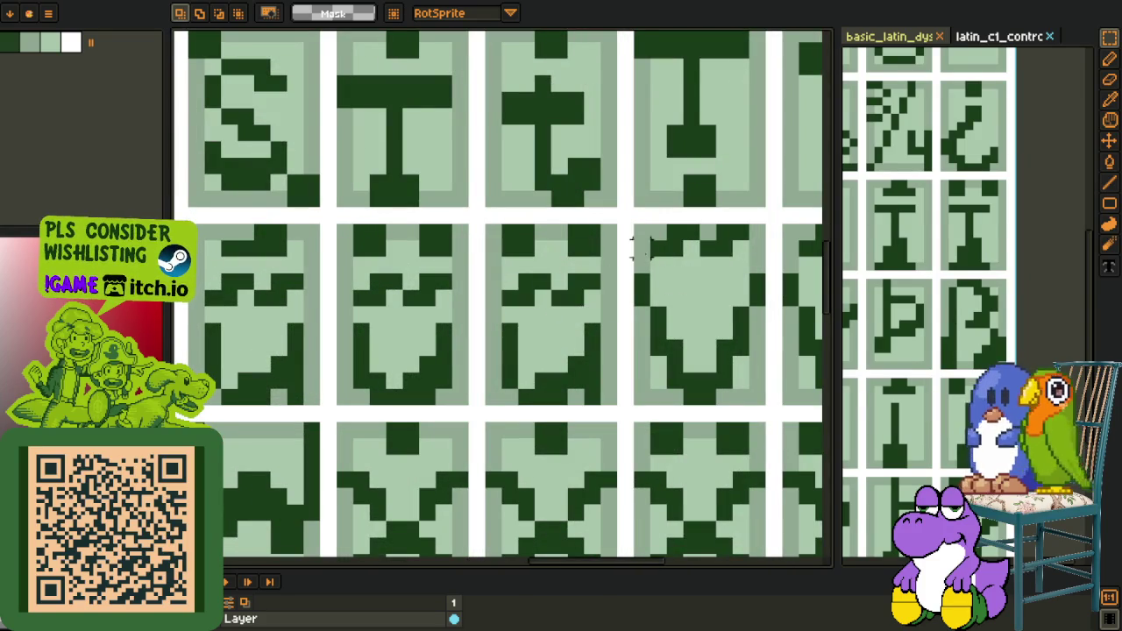
scroll(502, 298, down, 5)
scroll(406, 284, up, 4)
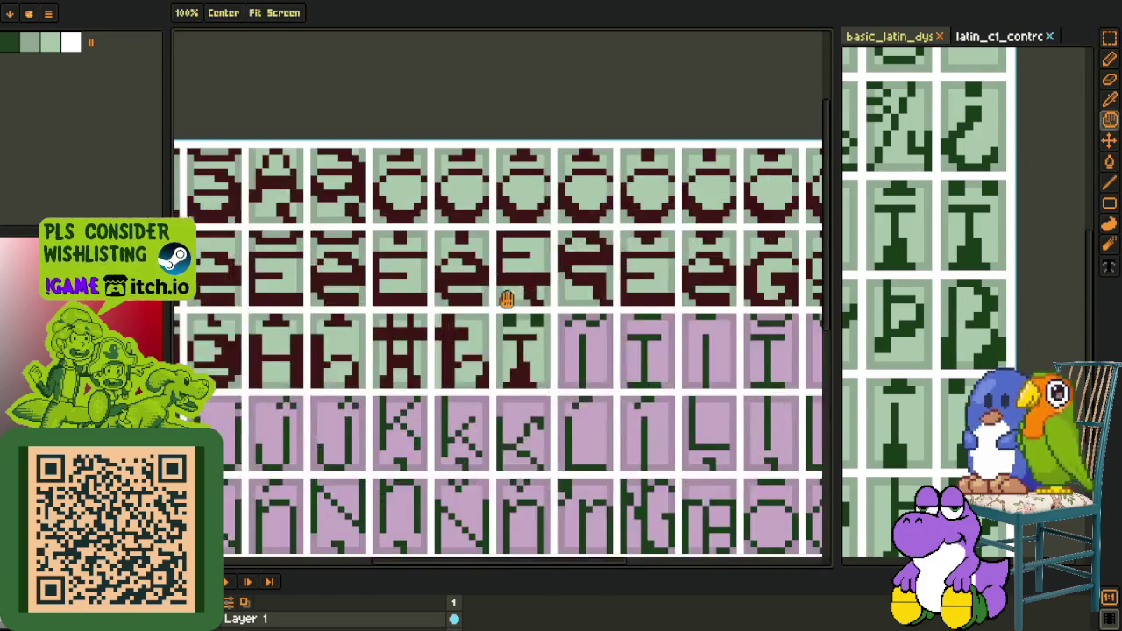
scroll(457, 276, up, 2)
scroll(457, 276, down, 2)
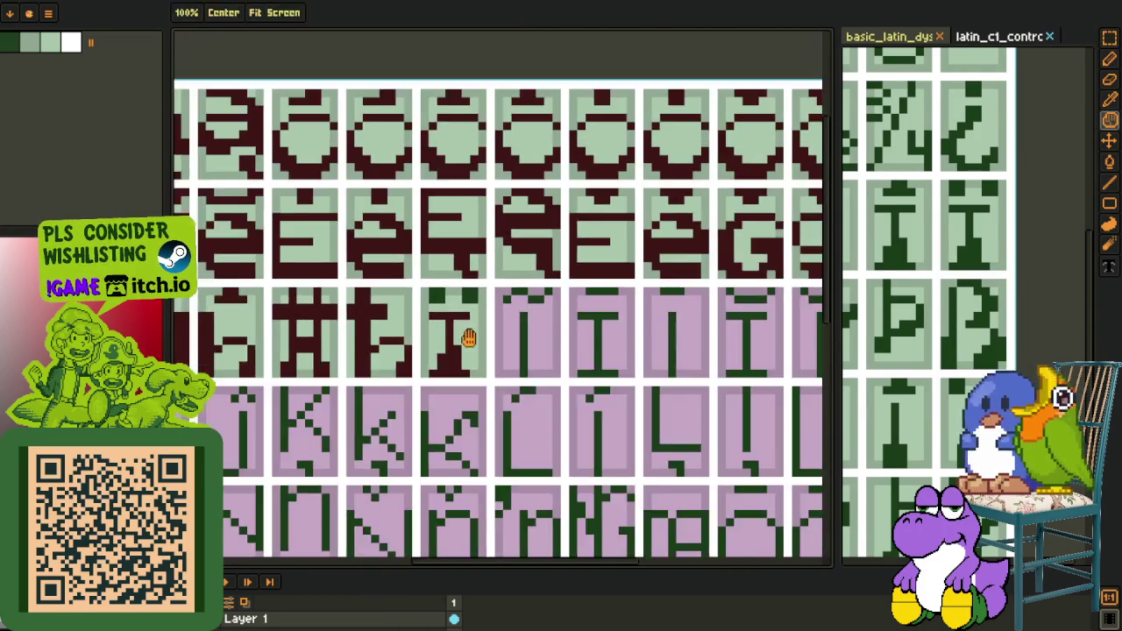
scroll(457, 276, down, 2)
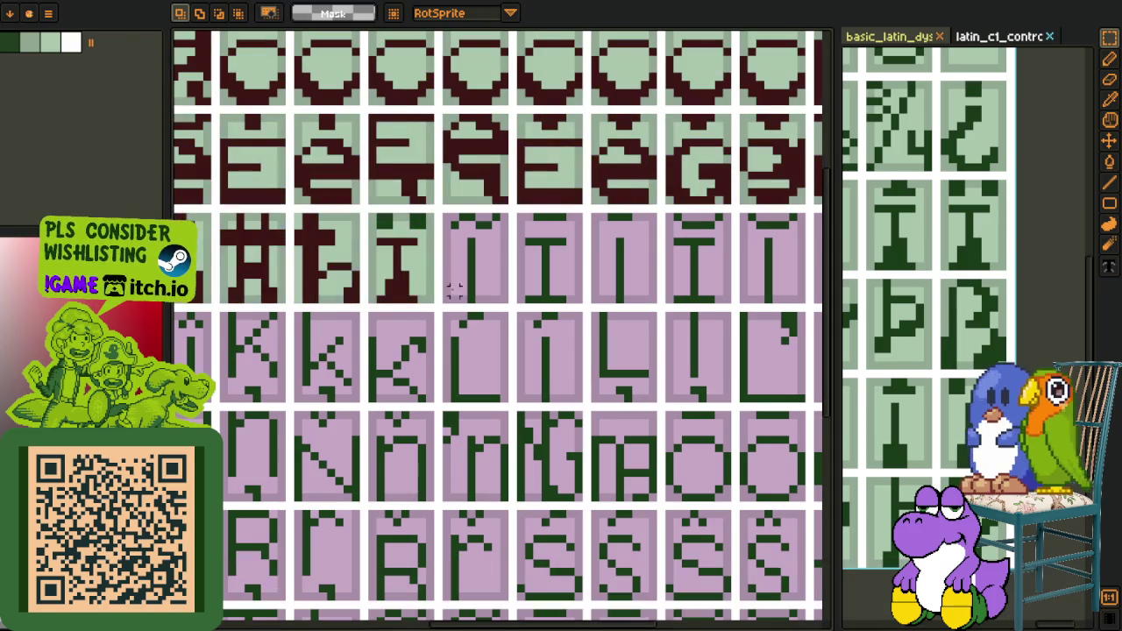
scroll(517, 321, down, 2)
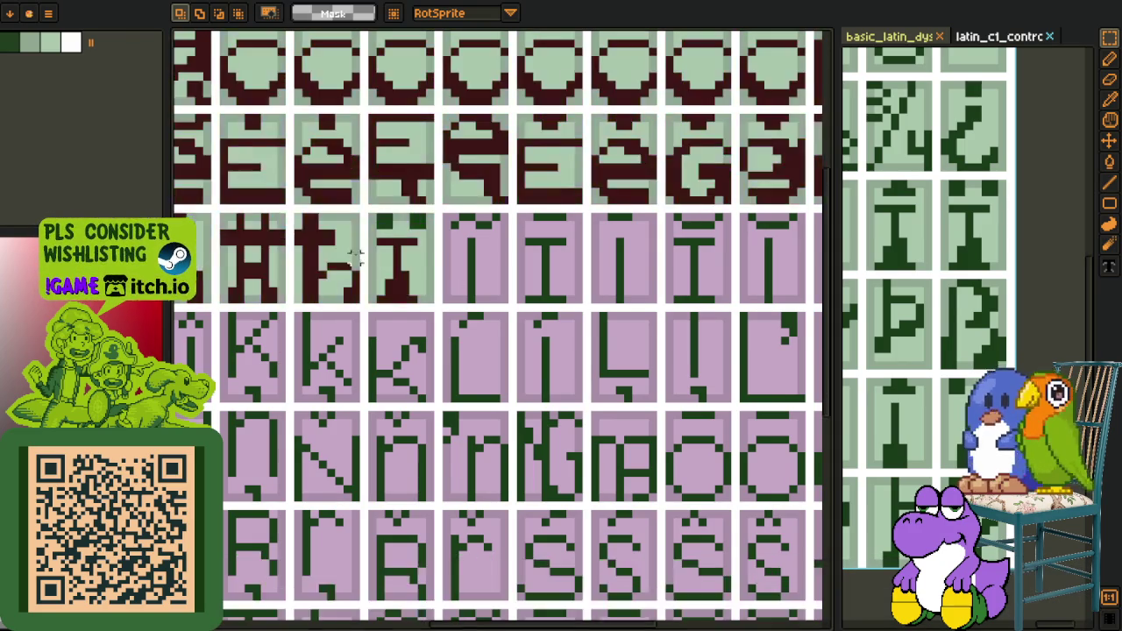
scroll(518, 321, up, 5)
key(ctrl+v)
drag(517, 321, 511, 149)
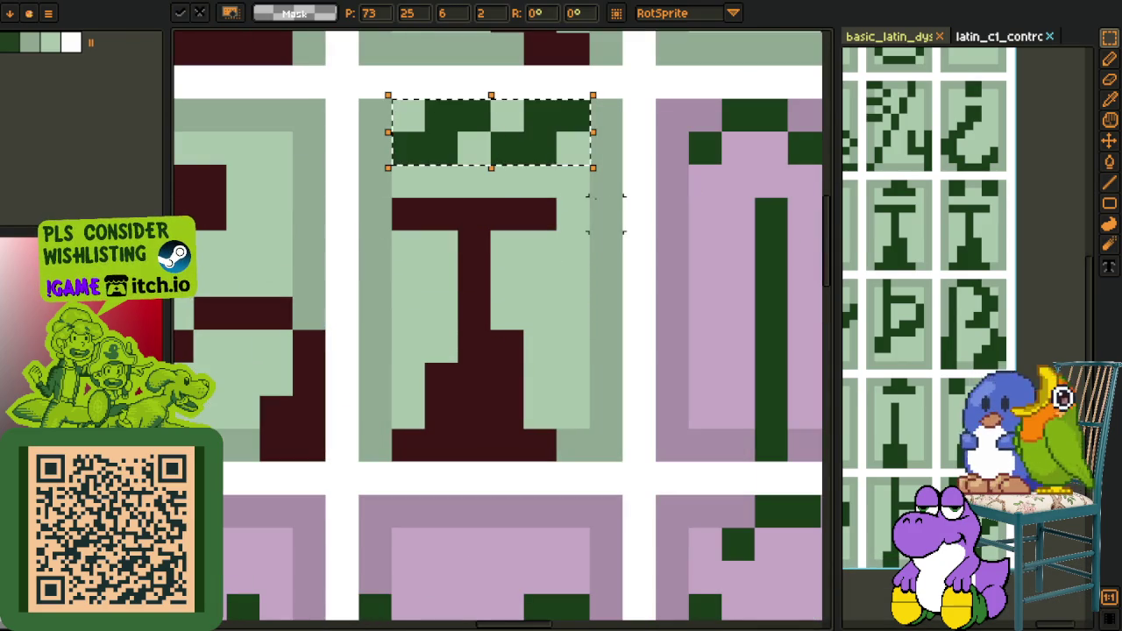
key(Return)
scroll(601, 208, down, 3)
key(Tab)
scroll(602, 207, up, 1)
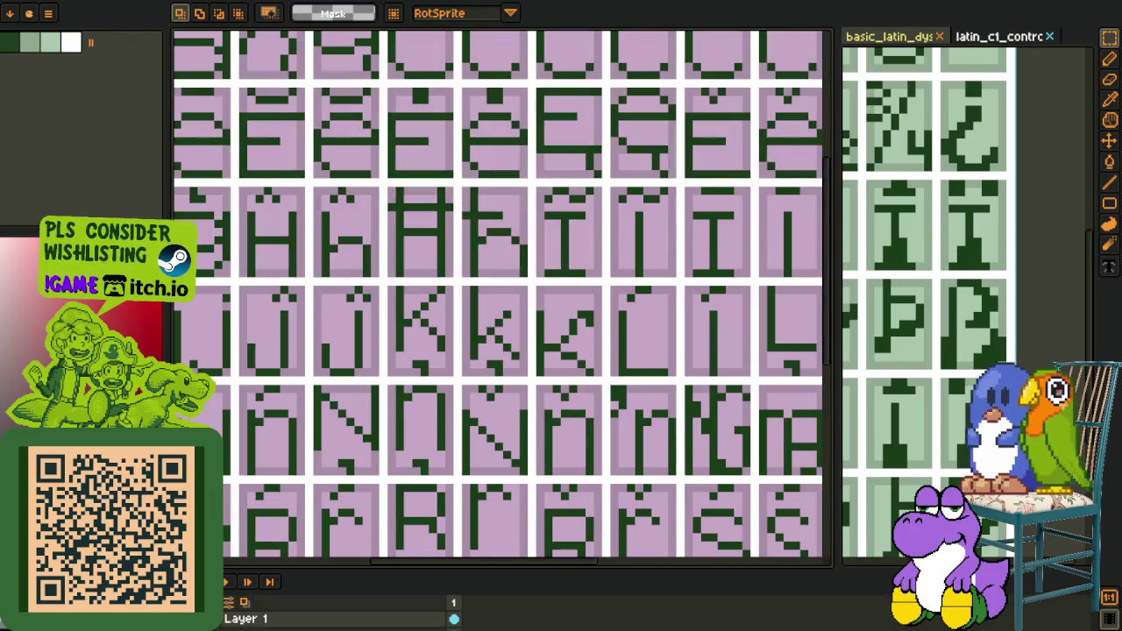
scroll(561, 224, up, 3)
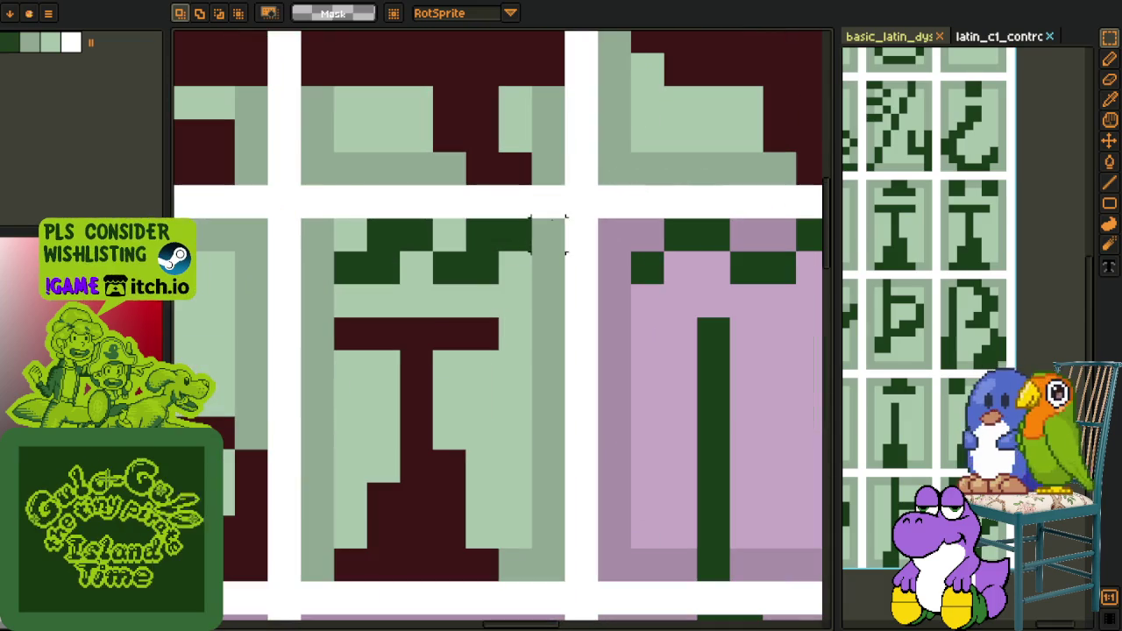
Sample the maroon colour from the I glyph for filling
key(i)
key(b)
scroll(351, 233, down, 3)
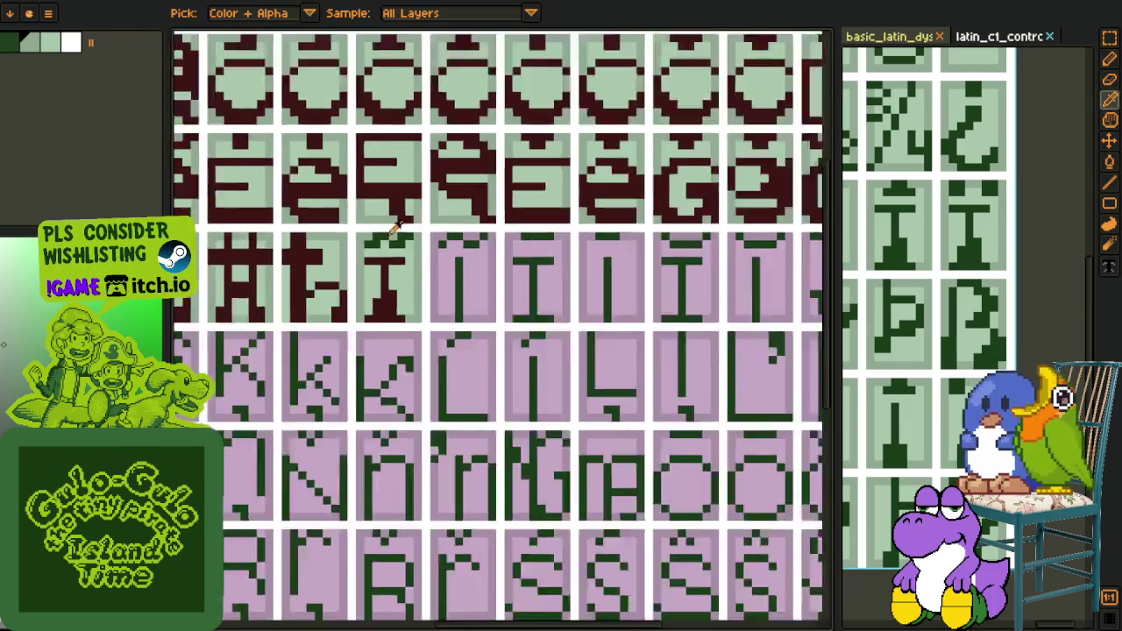
scroll(352, 233, up, 2)
alt+click(384, 245)
Fill both parts of the accent with maroon and save the font sheet
click(408, 213)
click(349, 204)
scroll(349, 203, down, 5)
key(i)
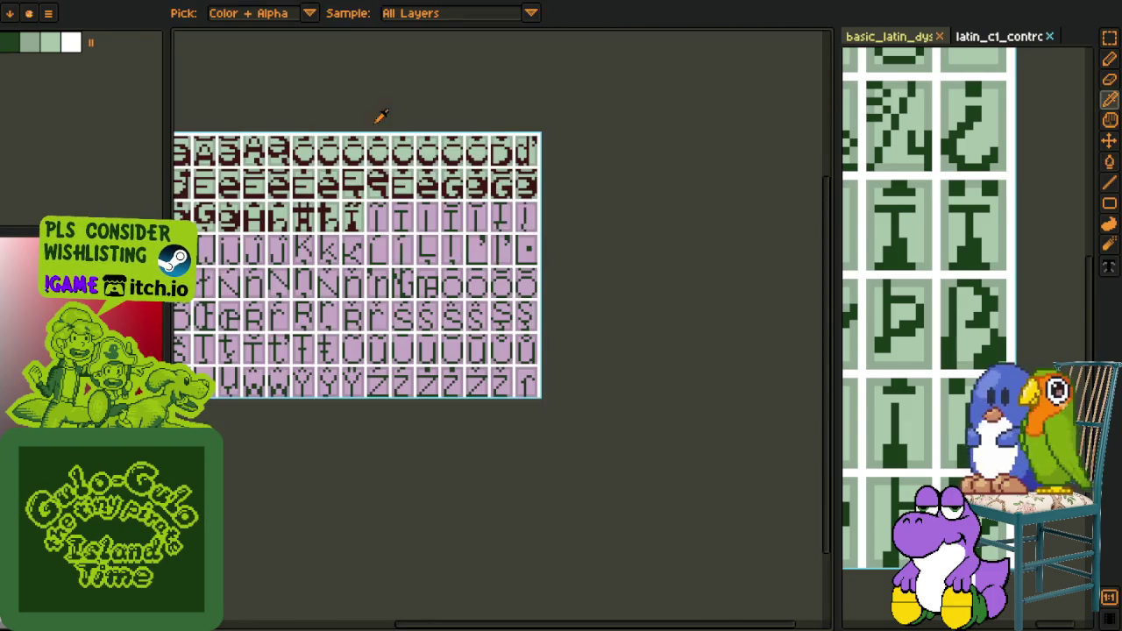
key(ctrl+s)
Switch to the other glyph sheet and pan through its glyph rows
key(ctrl+Tab)
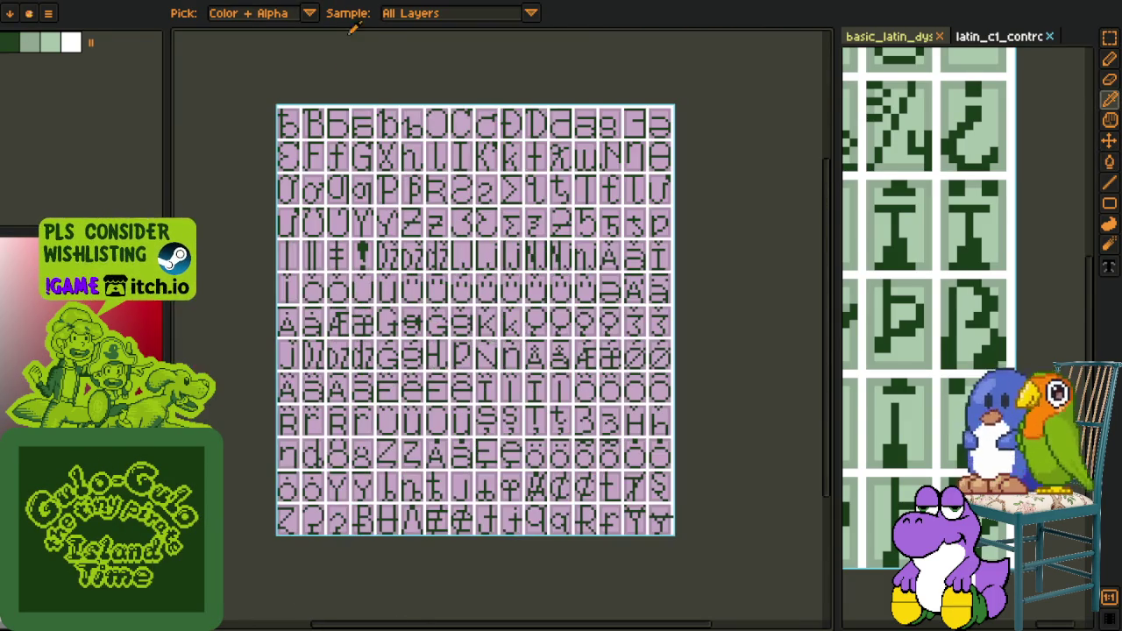
scroll(526, 175, up, 5)
scroll(526, 175, down, 3)
drag(543, 105, 546, 152)
scroll(592, 167, down, 1)
key(h)
scroll(489, 280, down, 1)
scroll(619, 301, down, 1)
scroll(541, 314, up, 1)
drag(541, 314, 502, 396)
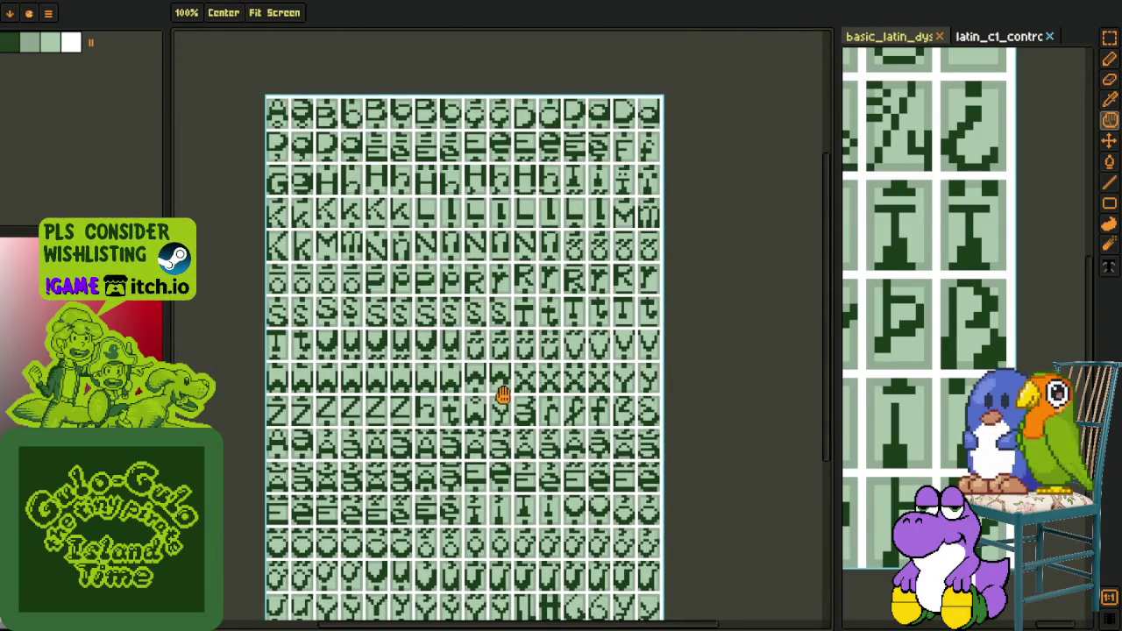
mouse_move(501, 397)
mouse_down()
mouse_move(472, 310)
mouse_move(459, 350)
mouse_up()
key(o)
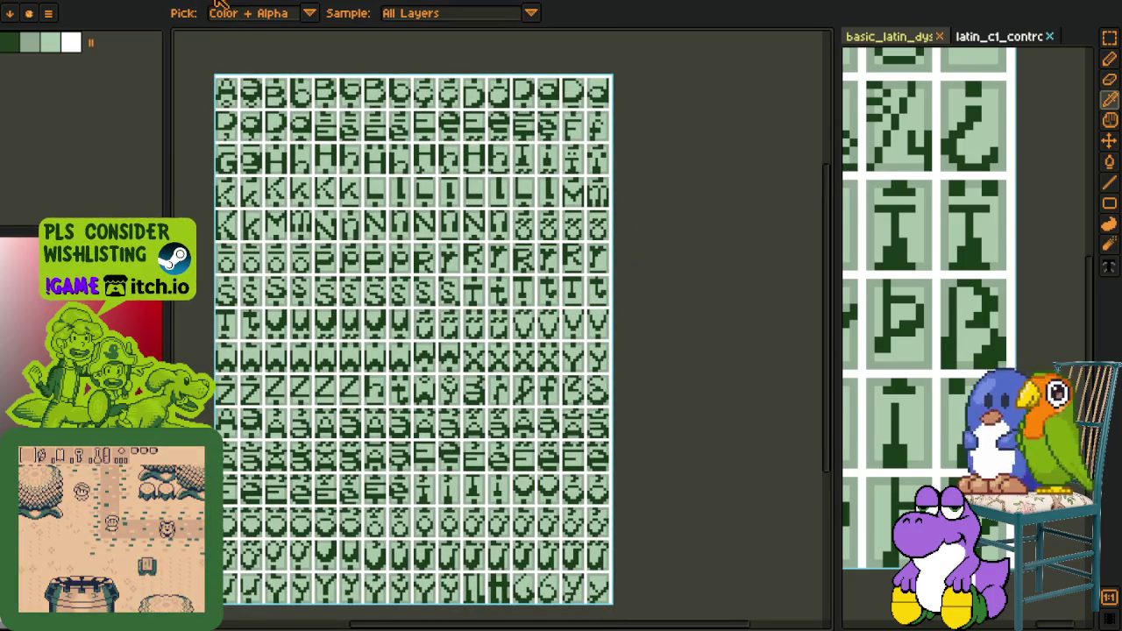
scroll(1084, 189, down, 5)
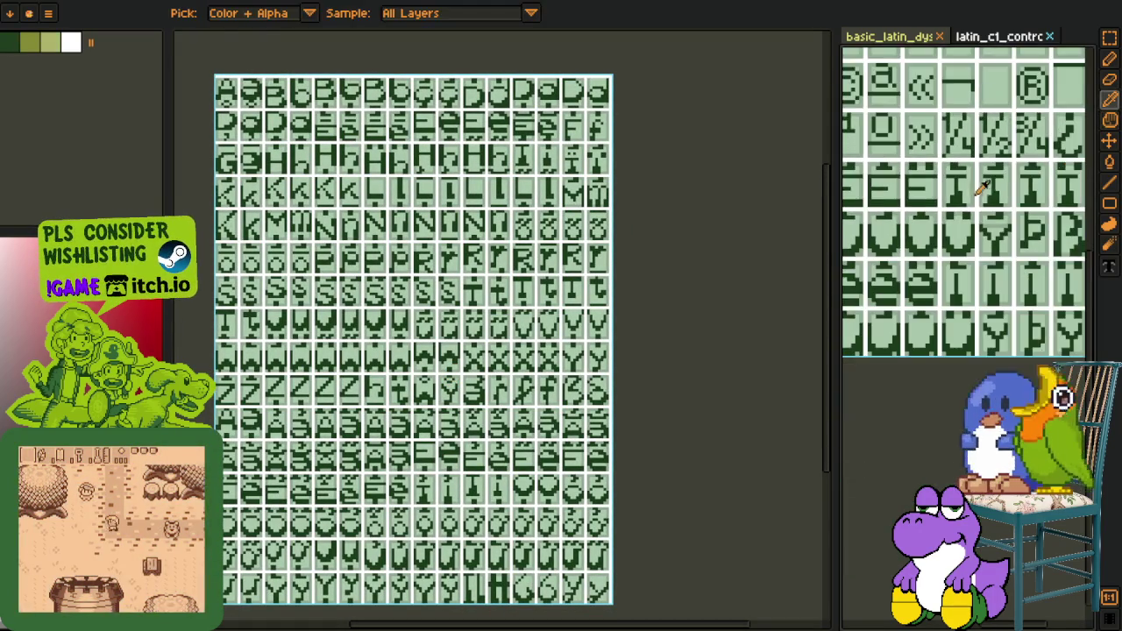
scroll(1053, 211, down, 2)
scroll(1059, 250, down, 2)
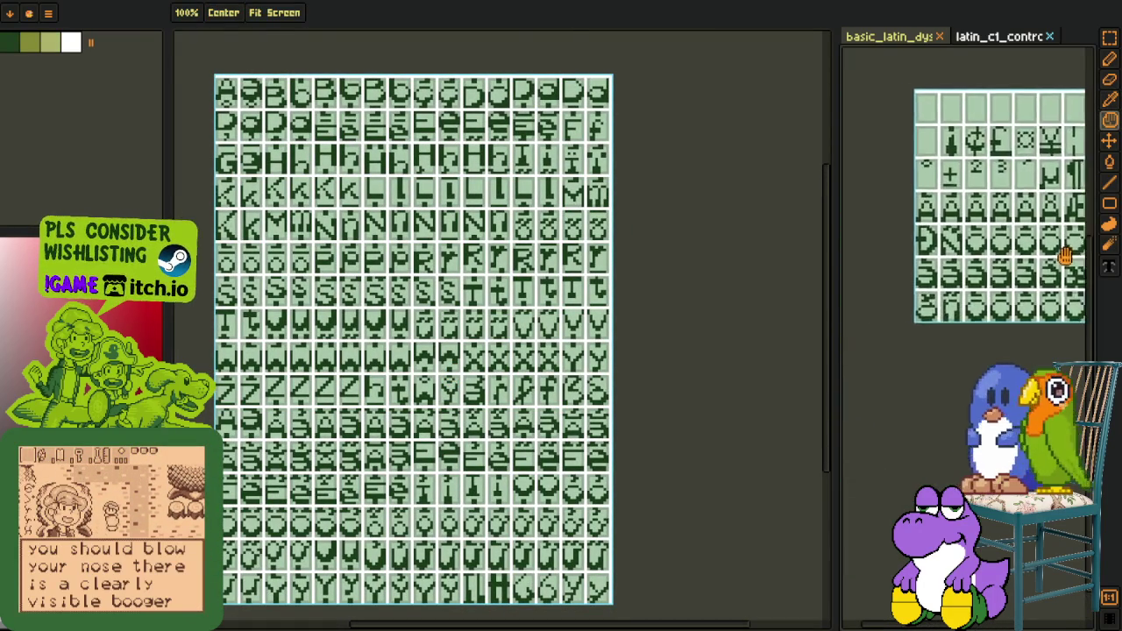
scroll(842, 273, up, 1)
scroll(889, 250, up, 3)
key(o)
scroll(976, 246, up, 2)
Select a block of reference glyphs, undoing an accidental clear of them
key(m)
drag(940, 189, 1072, 322)
key(Delete)
key(ctrl+z)
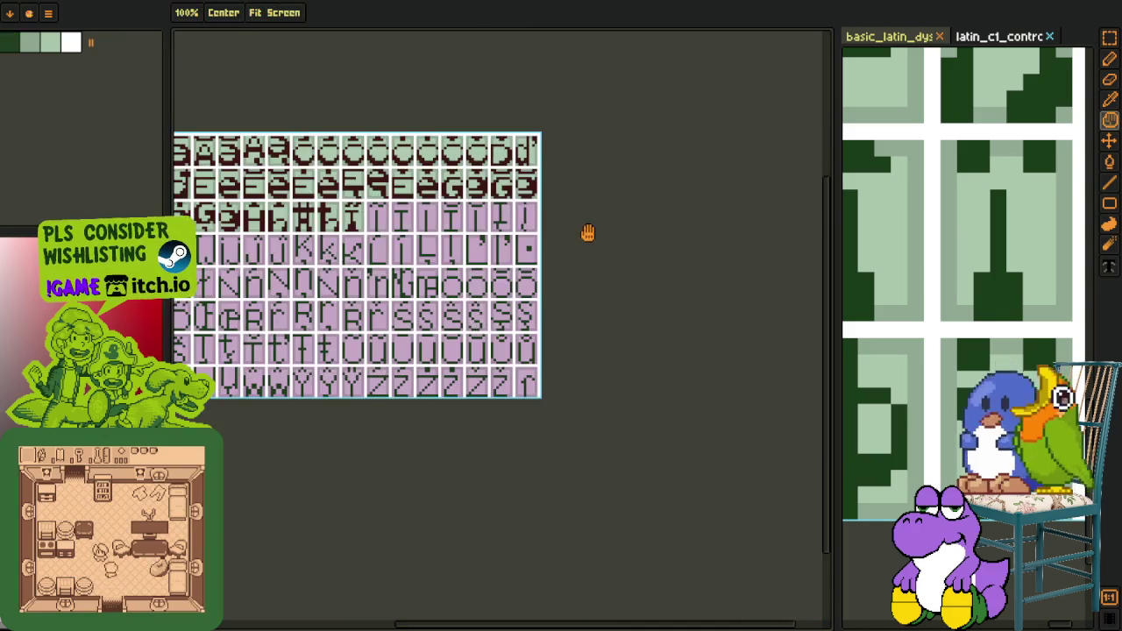
scroll(388, 131, up, 5)
Move the dark green I glyph into the next cell beside the first
scroll(389, 132, up, 2)
drag(389, 216, 581, 409)
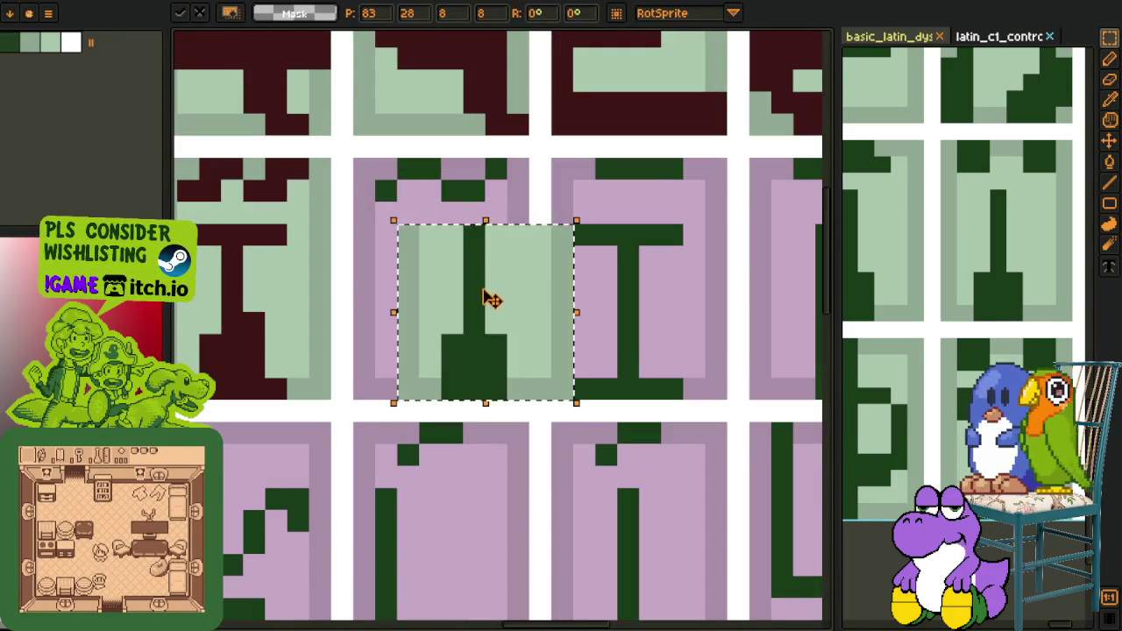
drag(493, 295, 444, 308)
drag(539, 211, 194, 158)
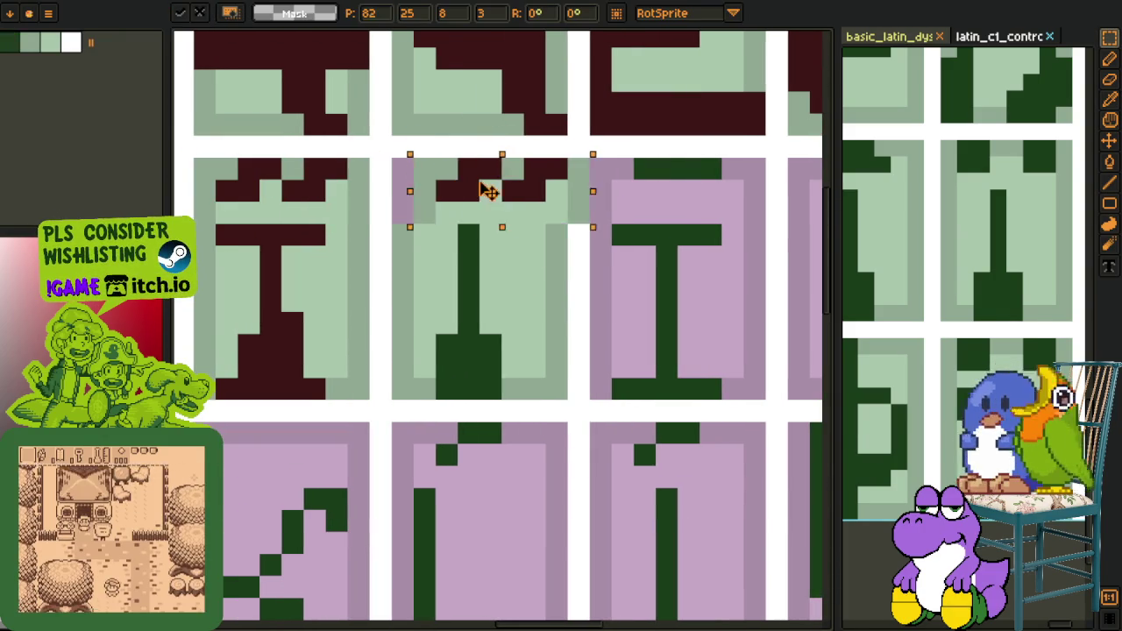
drag(216, 175, 451, 188)
scroll(710, 169, down, 3)
scroll(471, 279, up, 1)
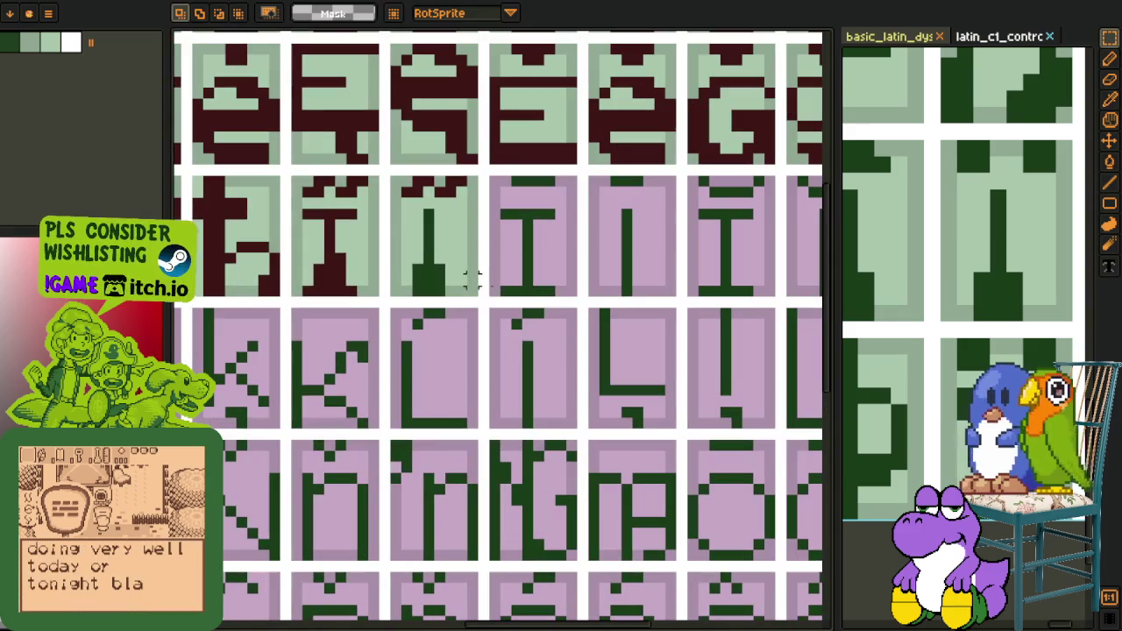
drag(472, 289, 305, 178)
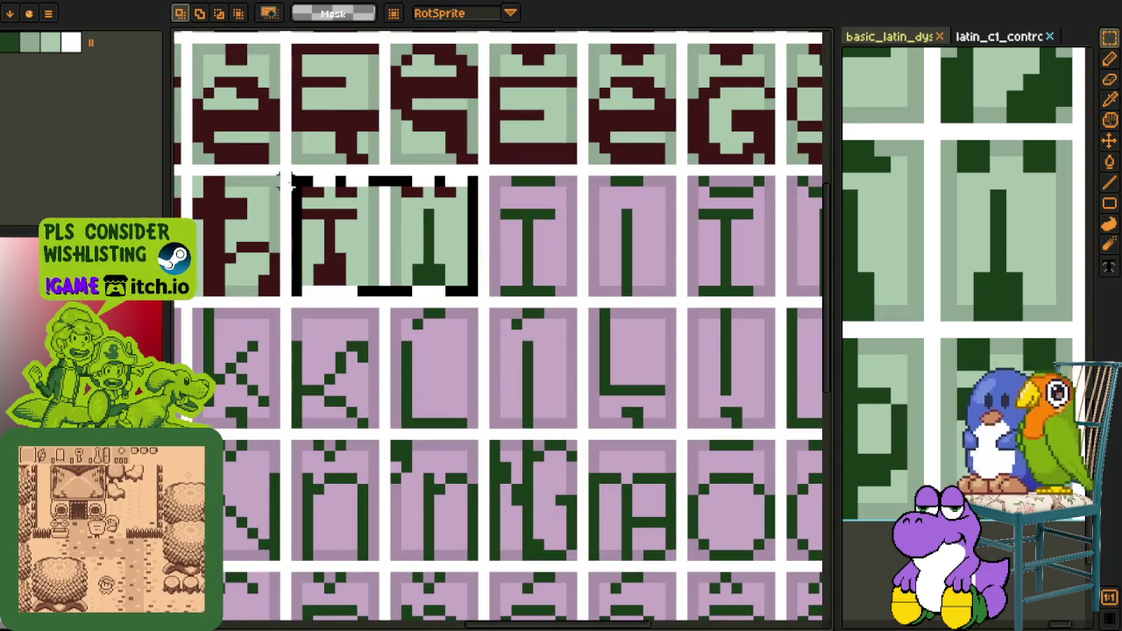
click(338, 217)
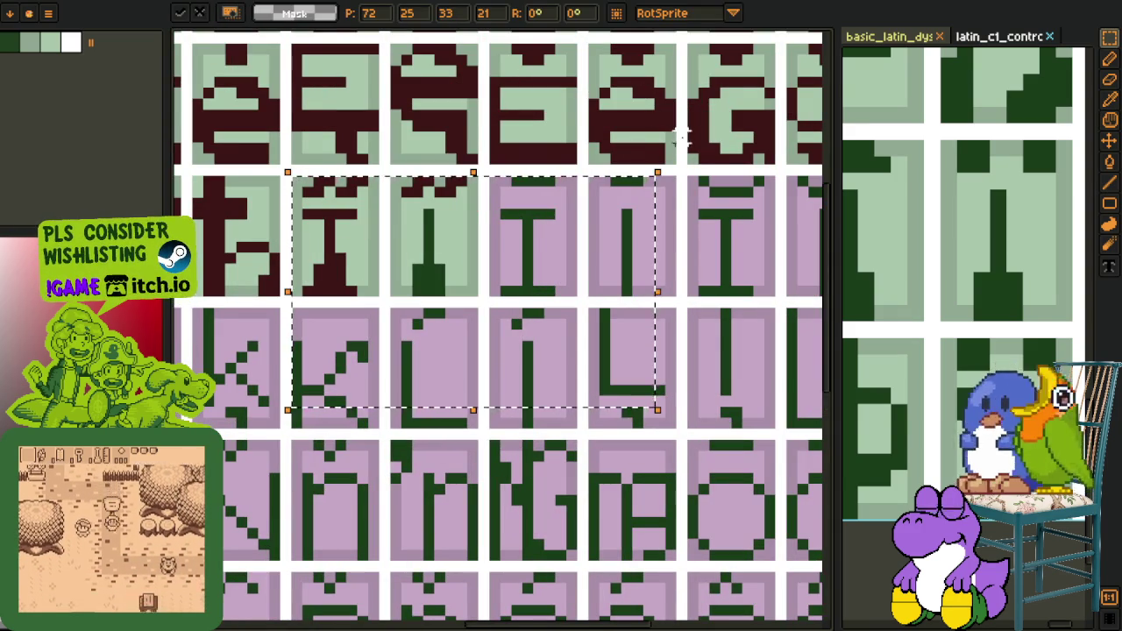
key(ctrl+d)
Shift the pair of accented I glyphs right by two cells
key(g)
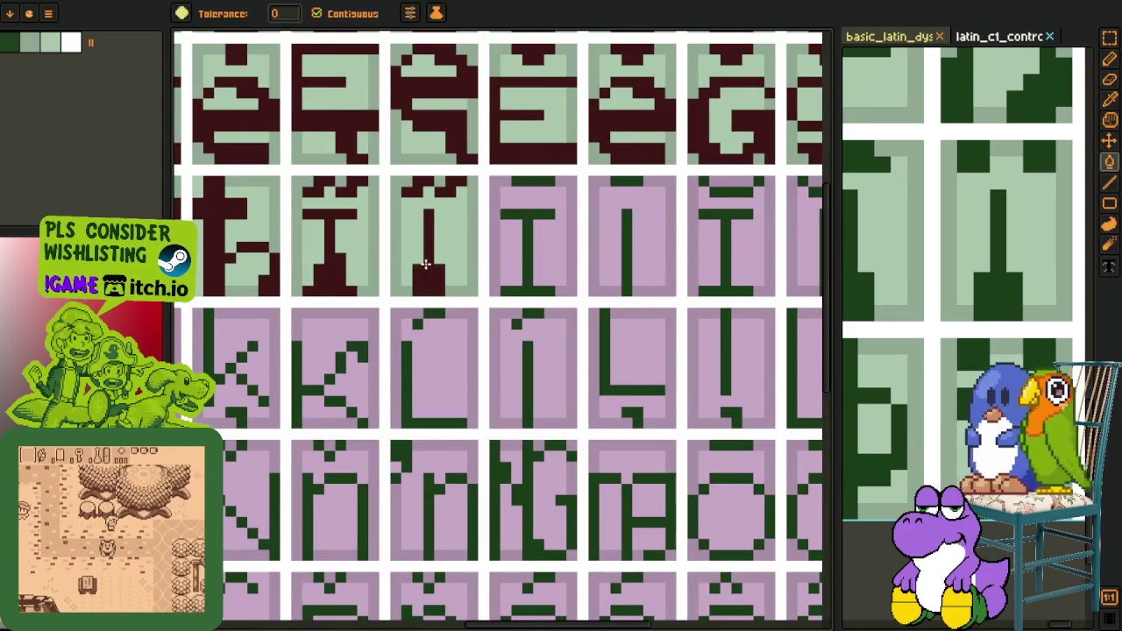
scroll(425, 265, down, 3)
key(v)
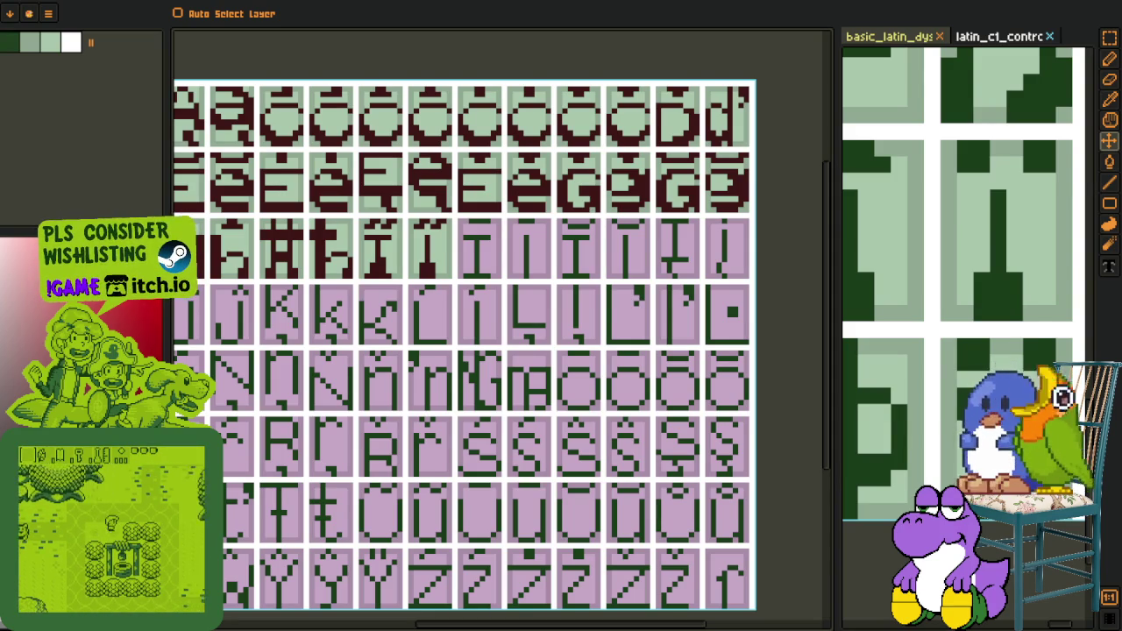
scroll(349, 294, up, 1)
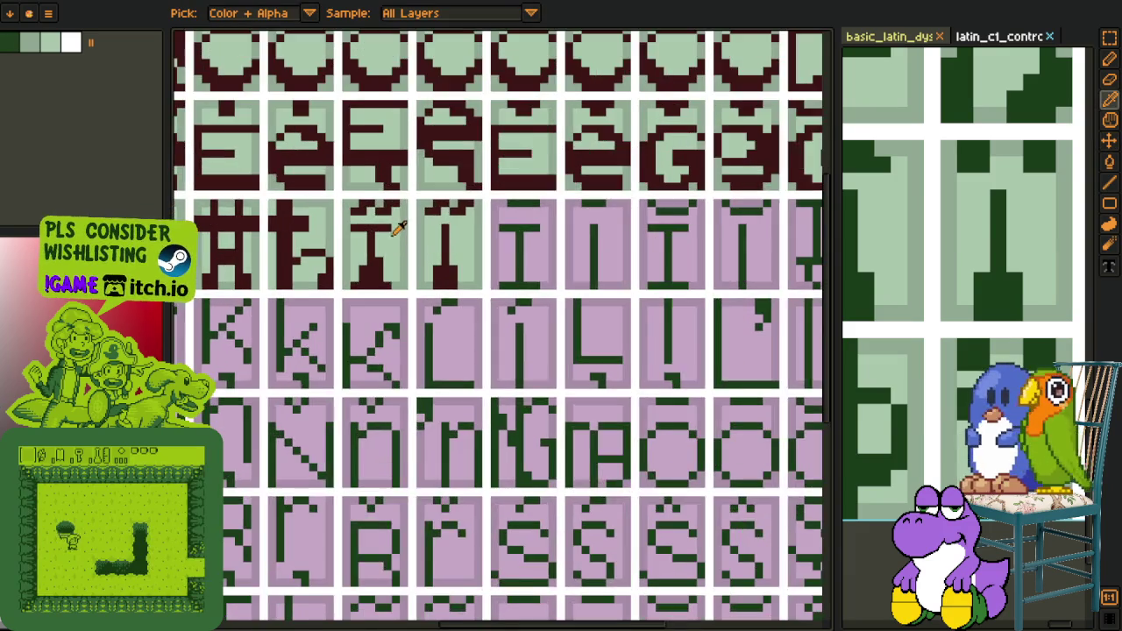
scroll(349, 293, up, 1)
drag(327, 306, 520, 181)
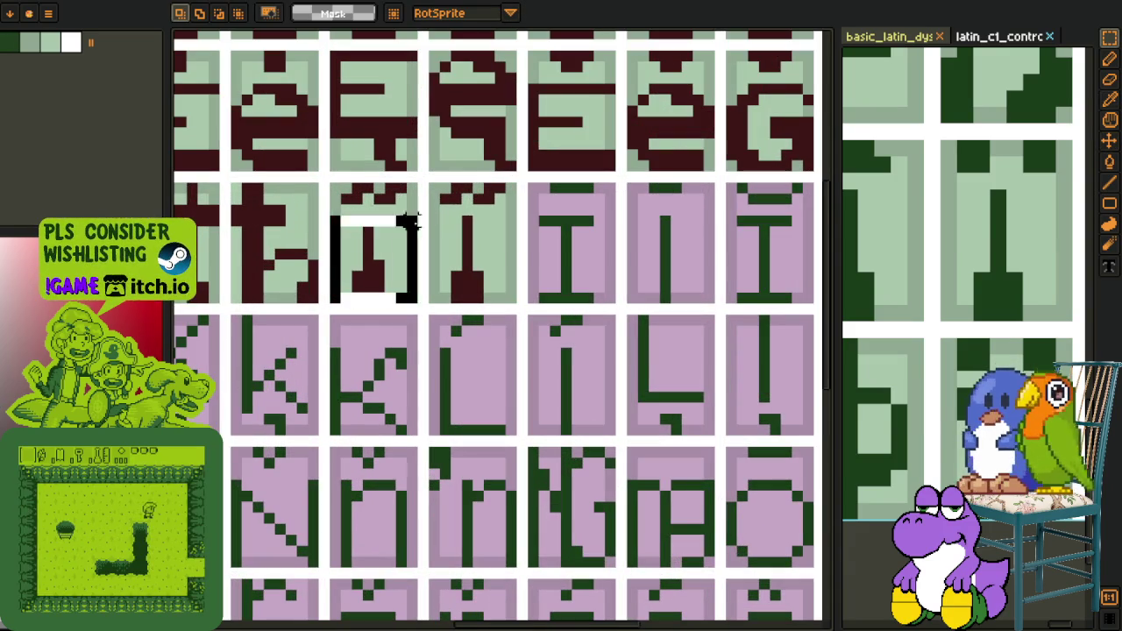
drag(482, 254, 662, 266)
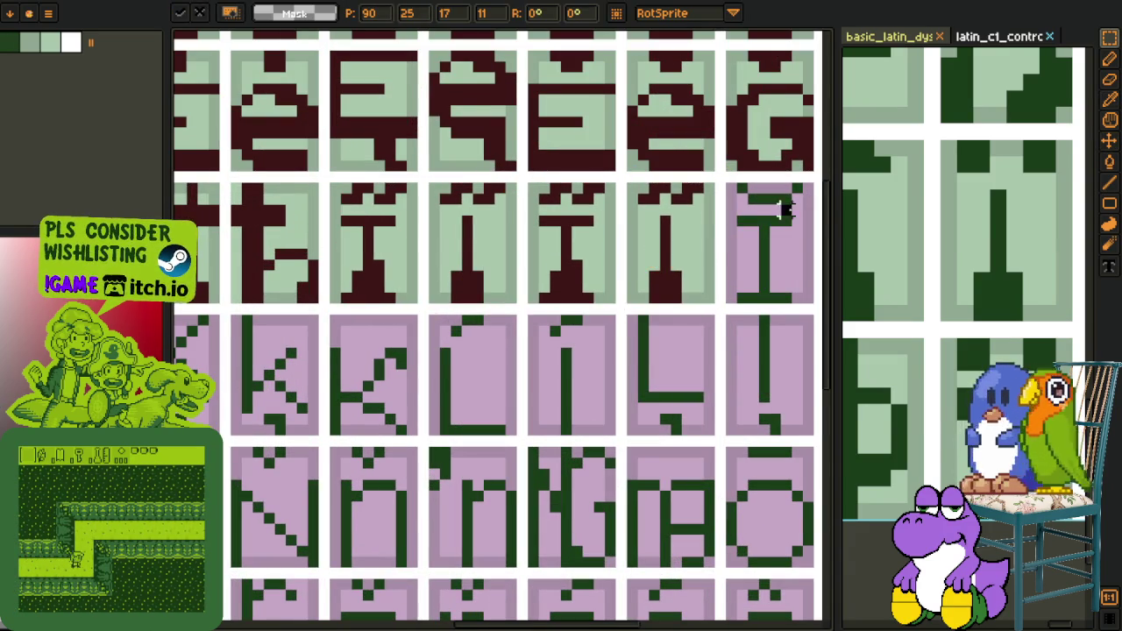
scroll(584, 183, up, 2)
Move two more glyph cells right by two cells, commit, and save
key(b)
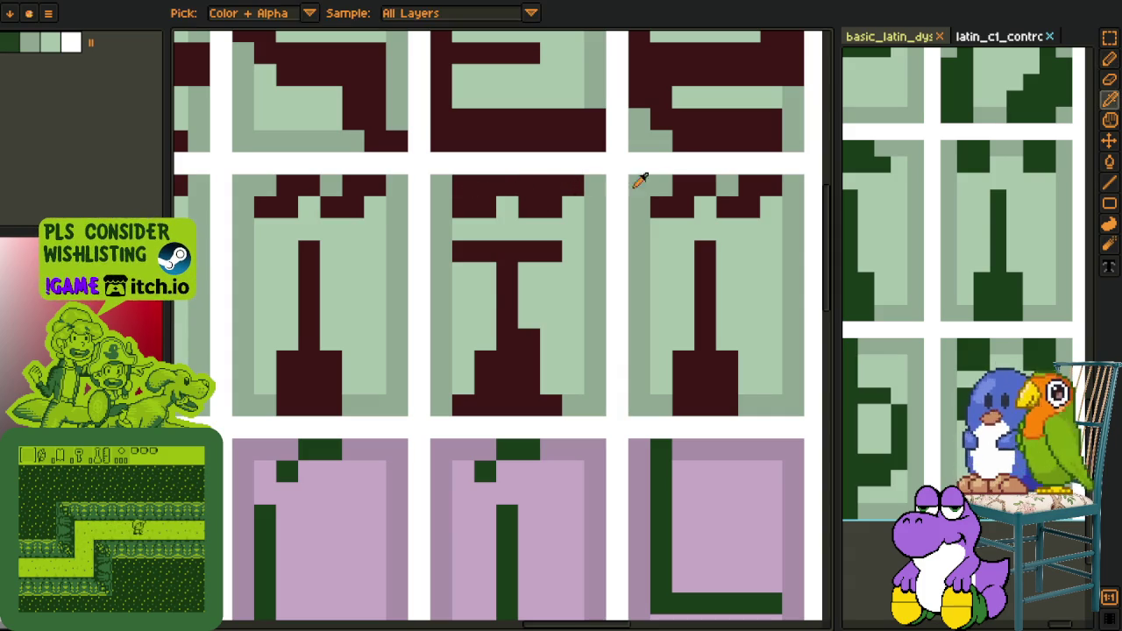
alt+click(765, 204)
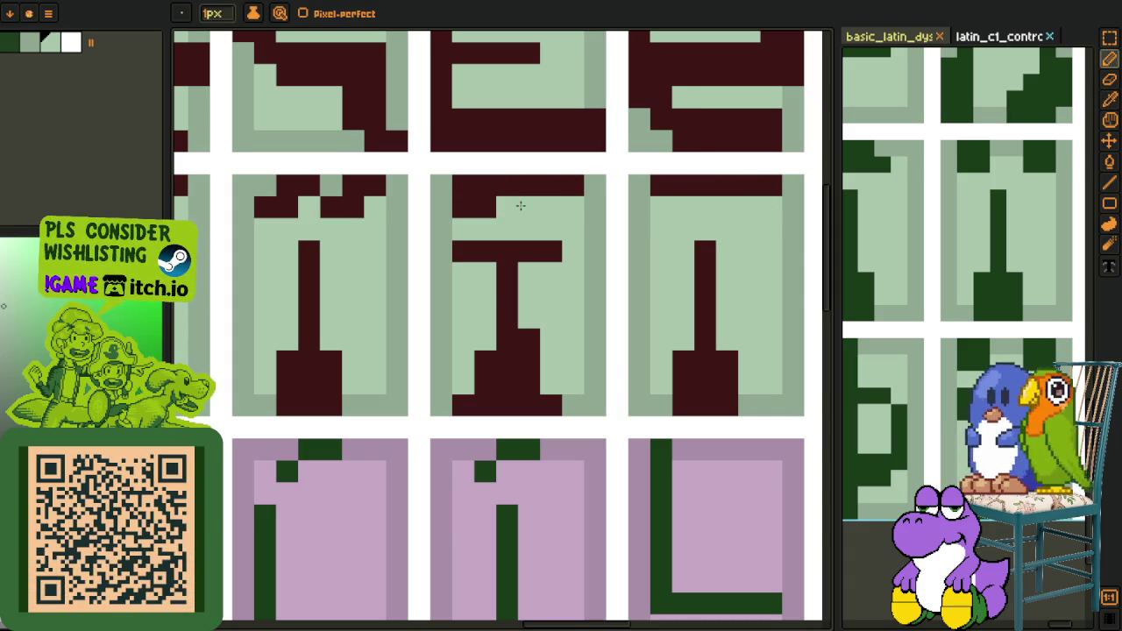
scroll(462, 208, down, 3)
scroll(462, 209, down, 2)
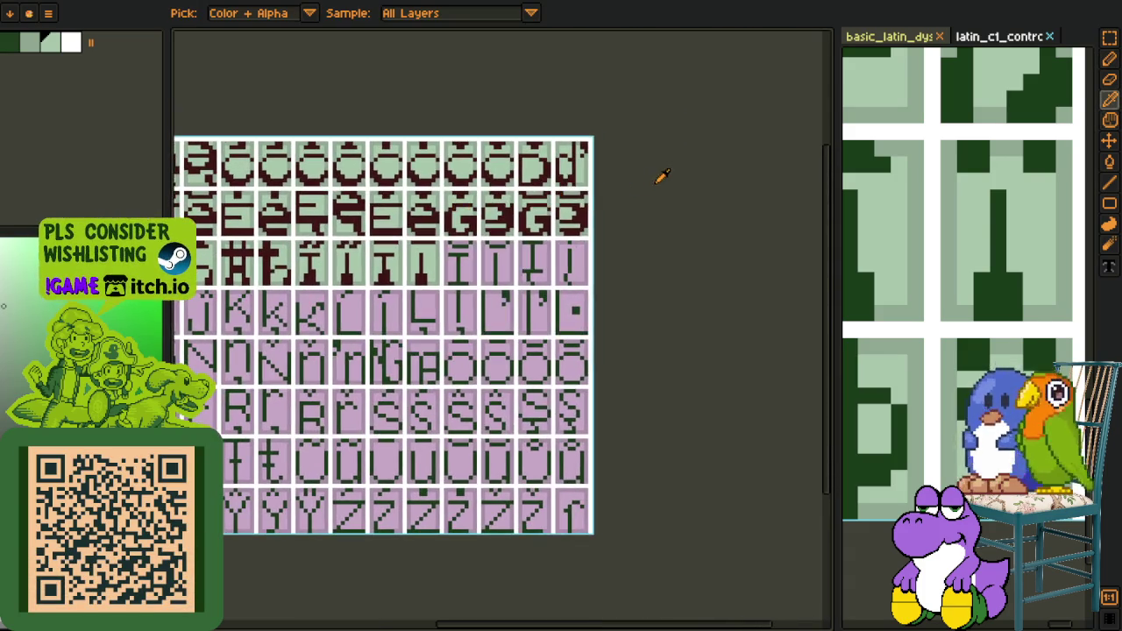
alt+click(458, 272)
scroll(458, 272, up, 1)
scroll(443, 259, up, 2)
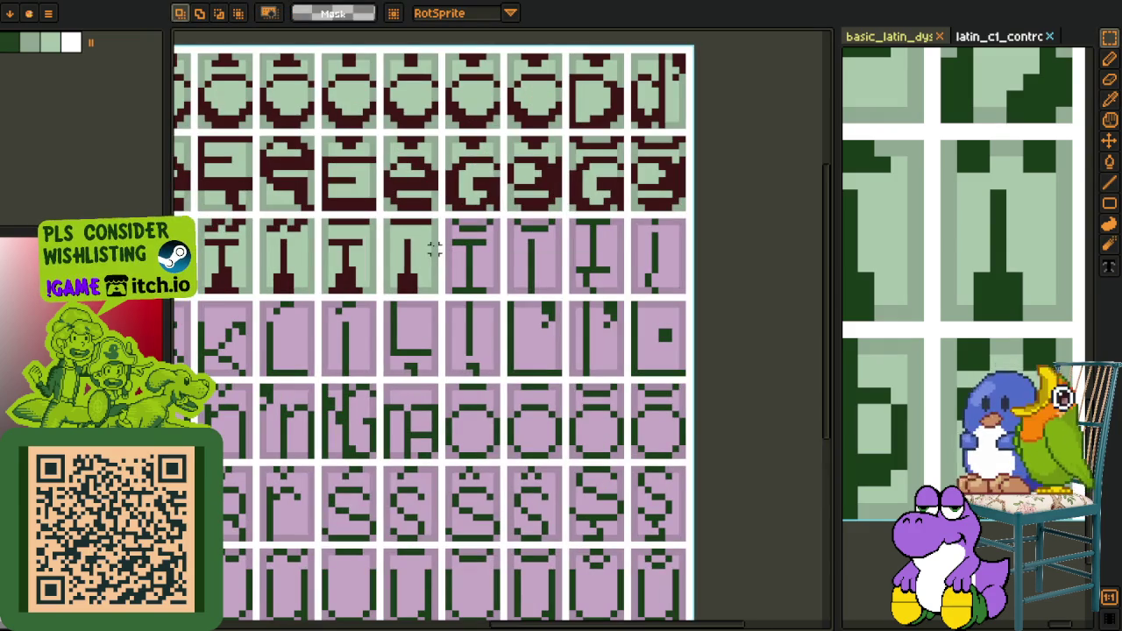
drag(324, 290, 486, 298)
key(Return)
scroll(526, 263, down, 2)
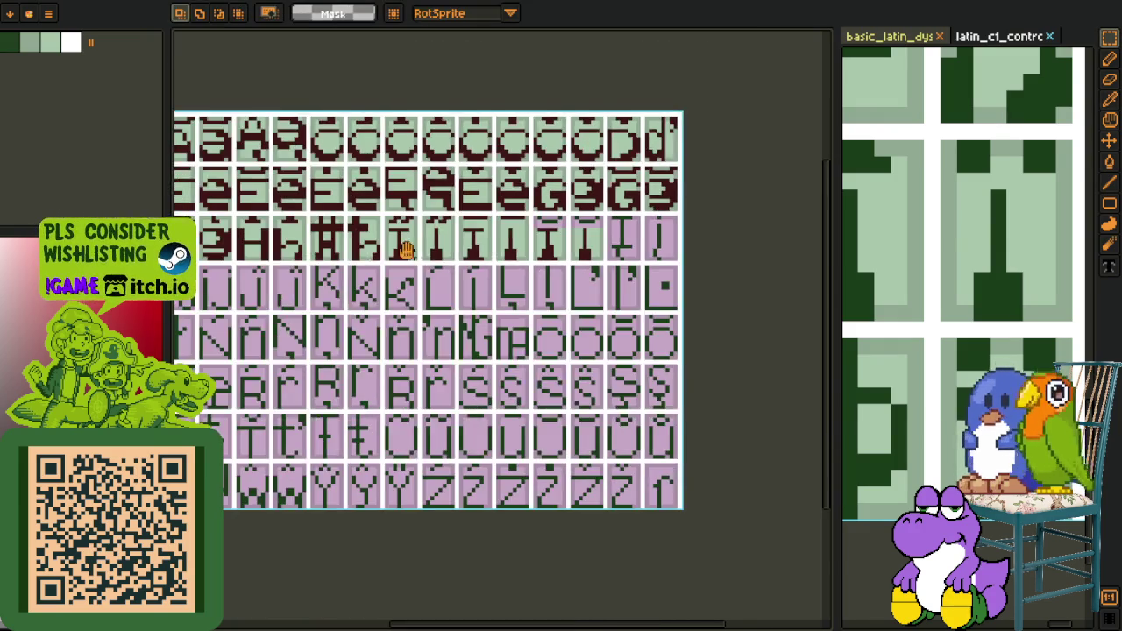
scroll(459, 275, up, 1)
key(ctrl+s)
Paste the copied strip onto the glyph tops, commit it, and save
scroll(377, 249, up, 3)
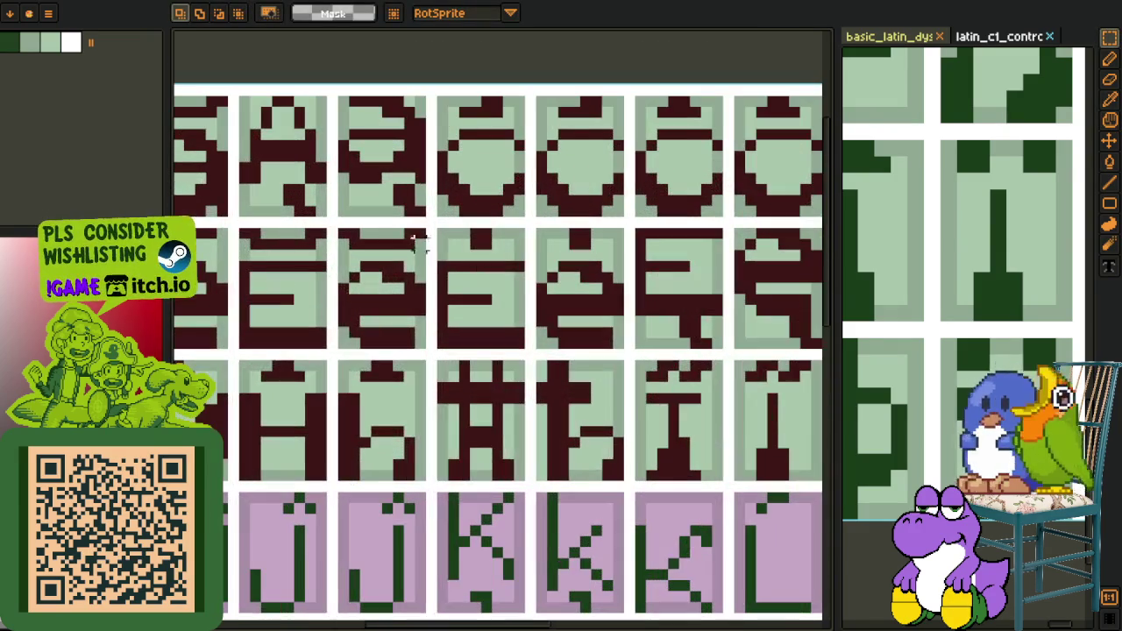
key(ctrl+t)
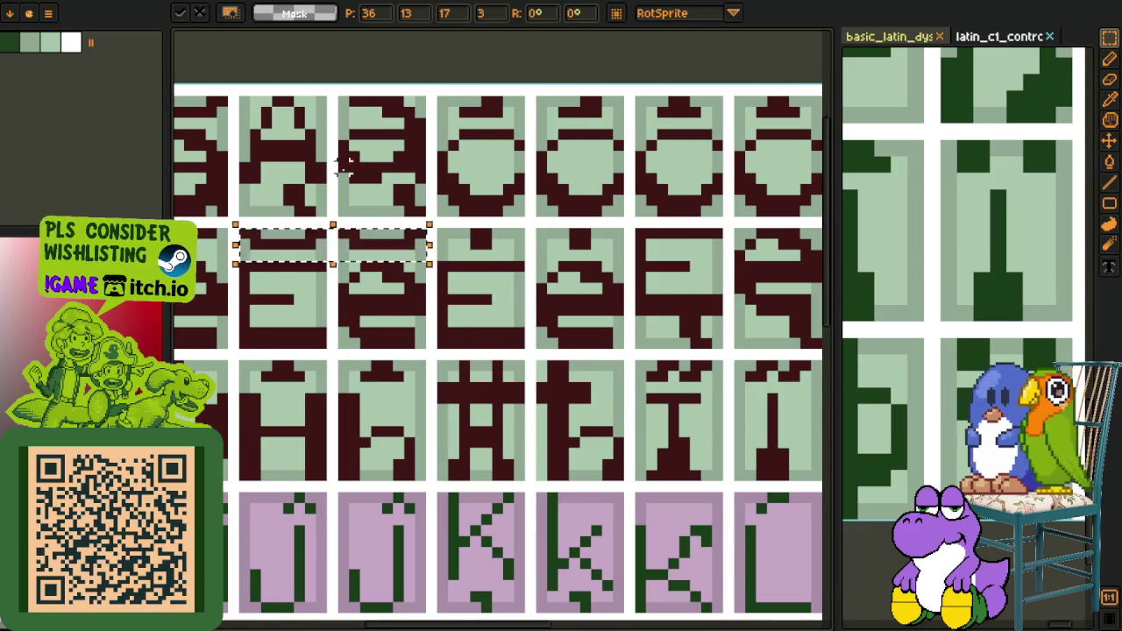
scroll(351, 210, down, 3)
scroll(829, 348, up, 1)
mouse_move(829, 348)
mouse_down()
mouse_move(451, 316)
mouse_move(450, 288)
mouse_up()
scroll(452, 316, up, 2)
key(Return)
scroll(653, 276, down, 2)
key(ctrl+s)
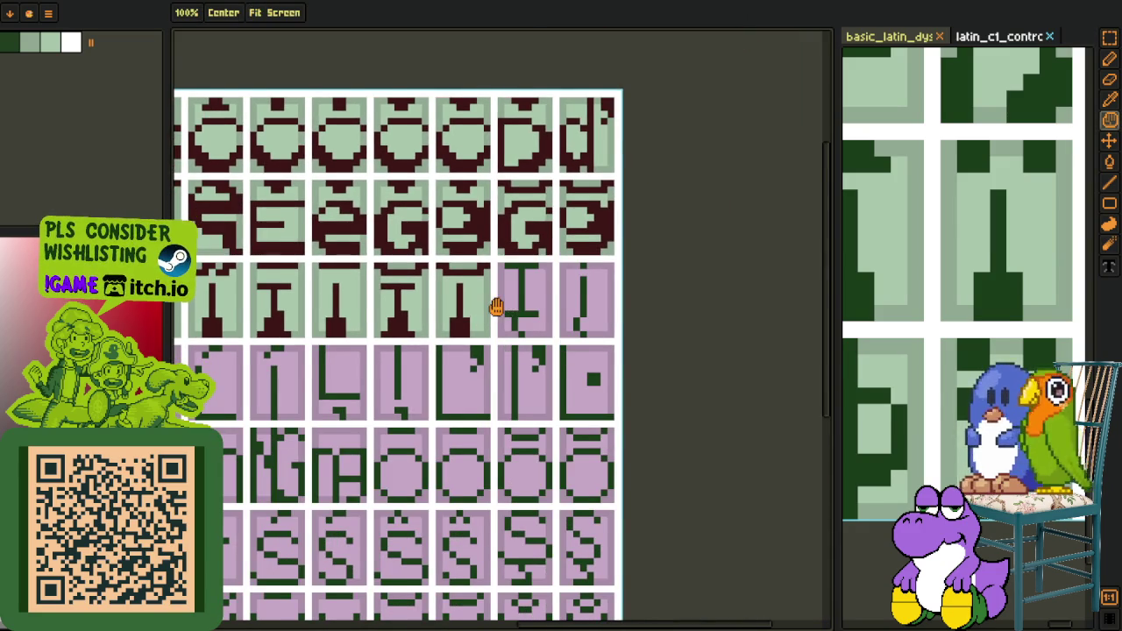
Select the I and j glyph tiles on the green sheet, restoring an accidental delete
scroll(500, 289, up, 3)
scroll(561, 263, down, 1)
scroll(596, 259, down, 2)
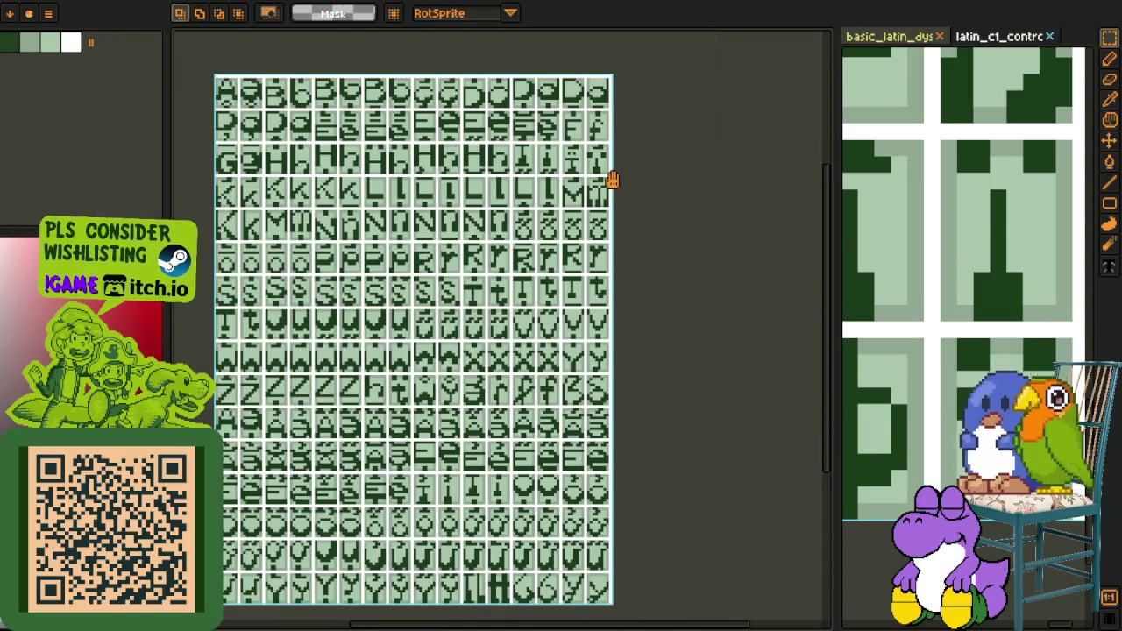
drag(613, 180, 596, 211)
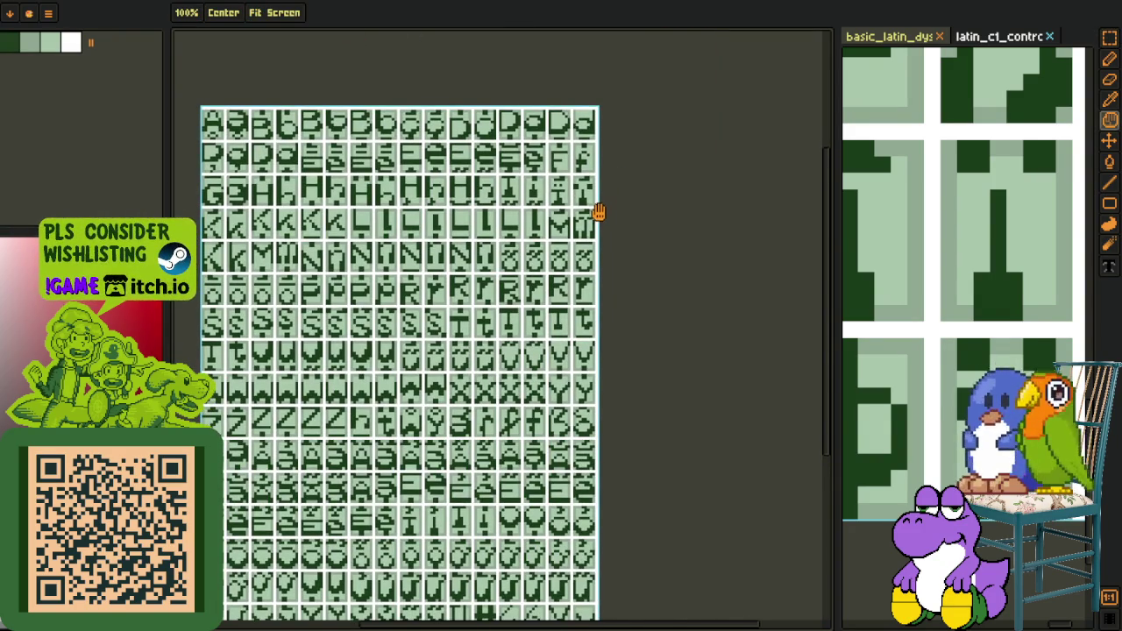
scroll(597, 211, up, 4)
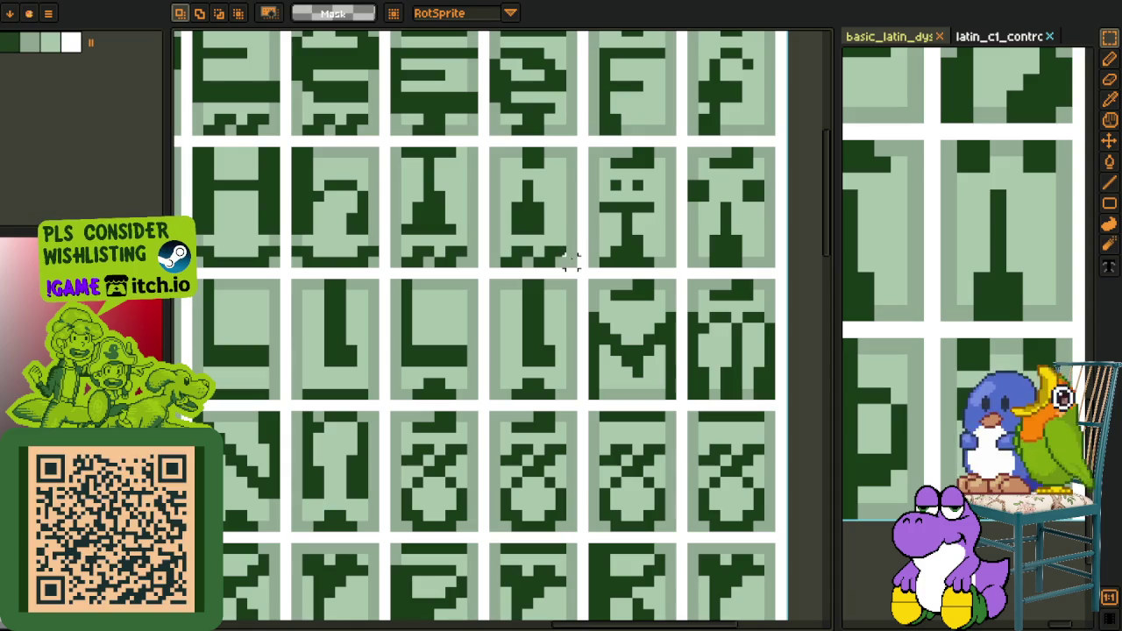
drag(571, 261, 392, 147)
key(Delete)
key(ctrl+z)
Paste the green glyph into the maroon sheet onto the next pink cells
key(ctrl+Tab)
scroll(521, 214, up, 3)
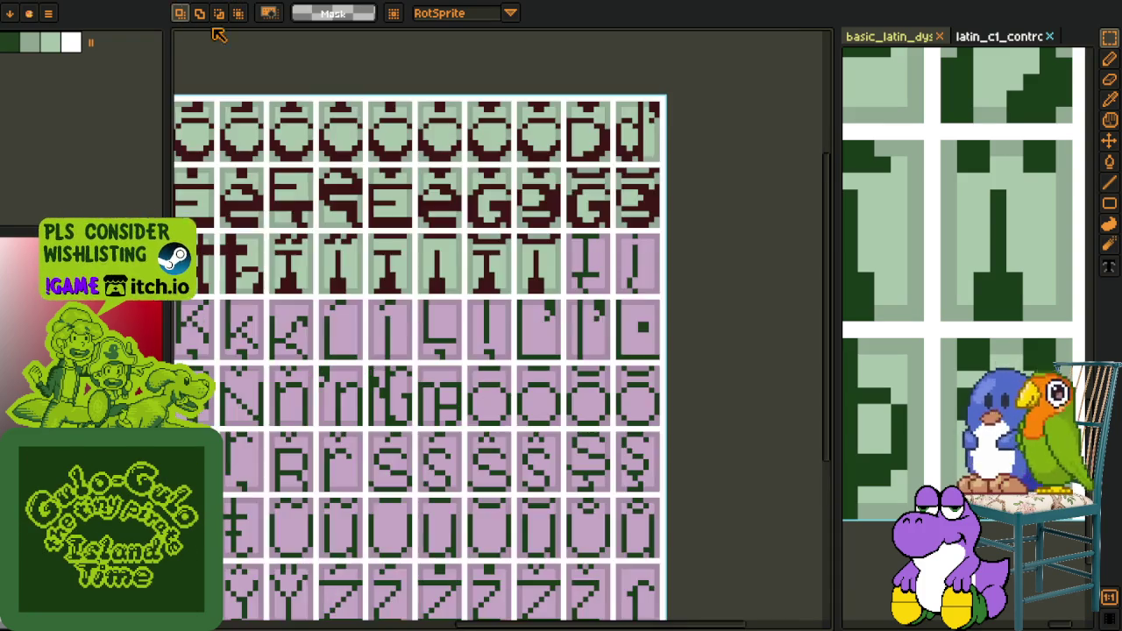
scroll(521, 215, up, 2)
key(ctrl+v)
mouse_move(316, 361)
mouse_down()
mouse_move(602, 343)
mouse_move(617, 356)
mouse_up()
Sample the maroon and bucket-fill both pasted I glyphs maroon
key(i)
click(288, 351)
key(g)
click(421, 311)
click(567, 292)
Delete the lower strip across the two new I cells
key(i)
key(m)
drag(638, 340, 362, 387)
key(Delete)
key(i)
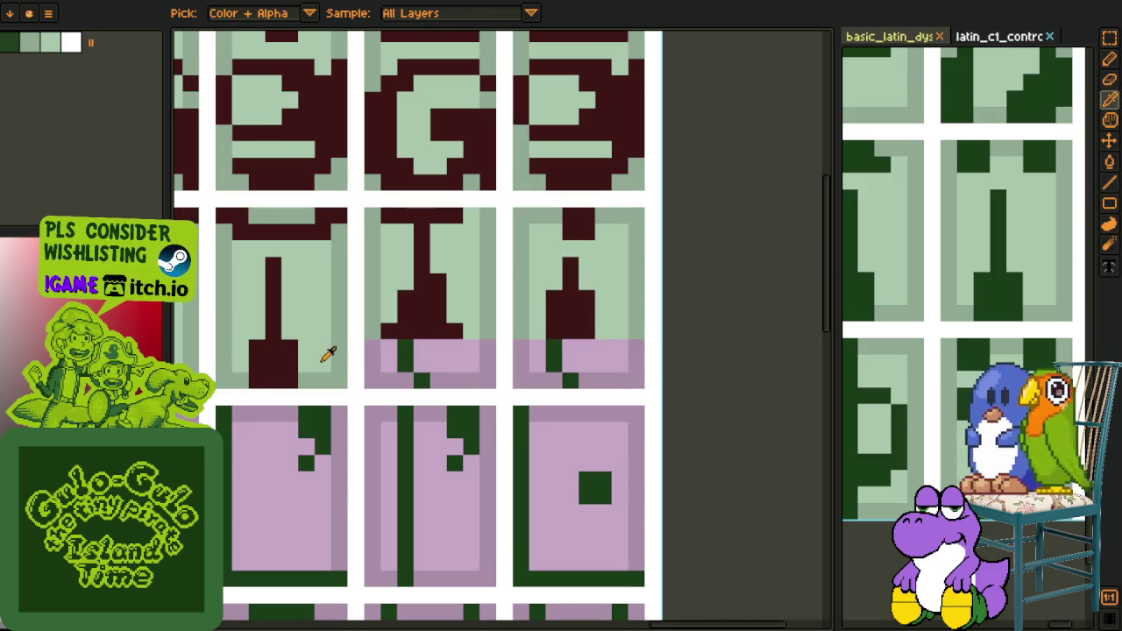
scroll(396, 343, down, 3)
scroll(343, 331, down, 2)
scroll(543, 331, up, 2)
Move a small 3x3 block of glyph pixels nine pixels right into the next cell
key(m)
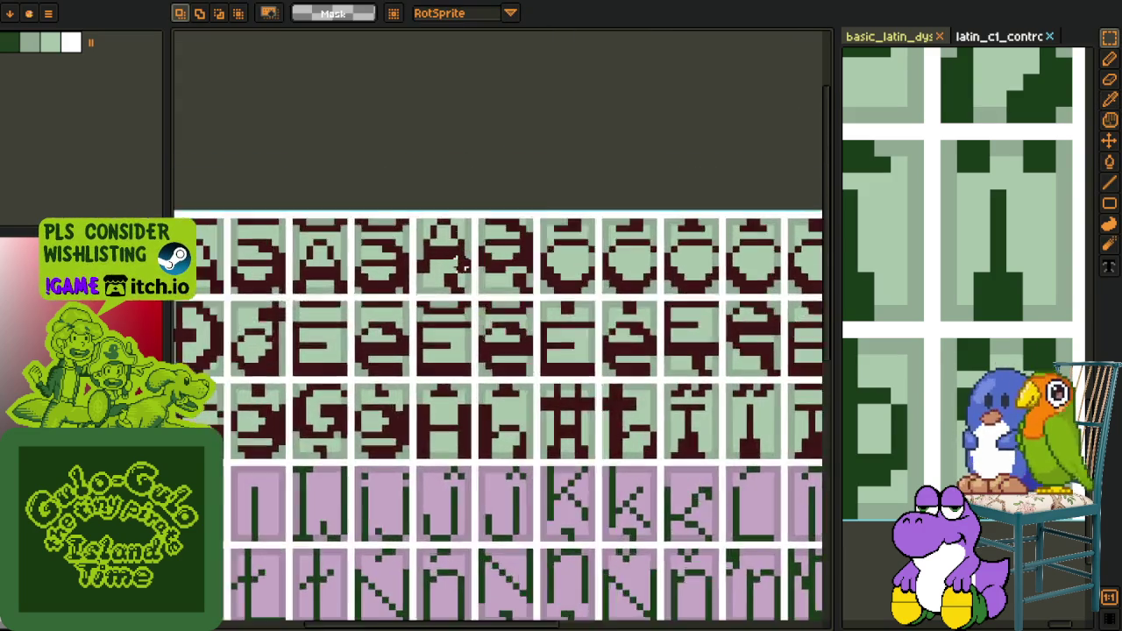
scroll(443, 289, up, 3)
drag(432, 282, 446, 301)
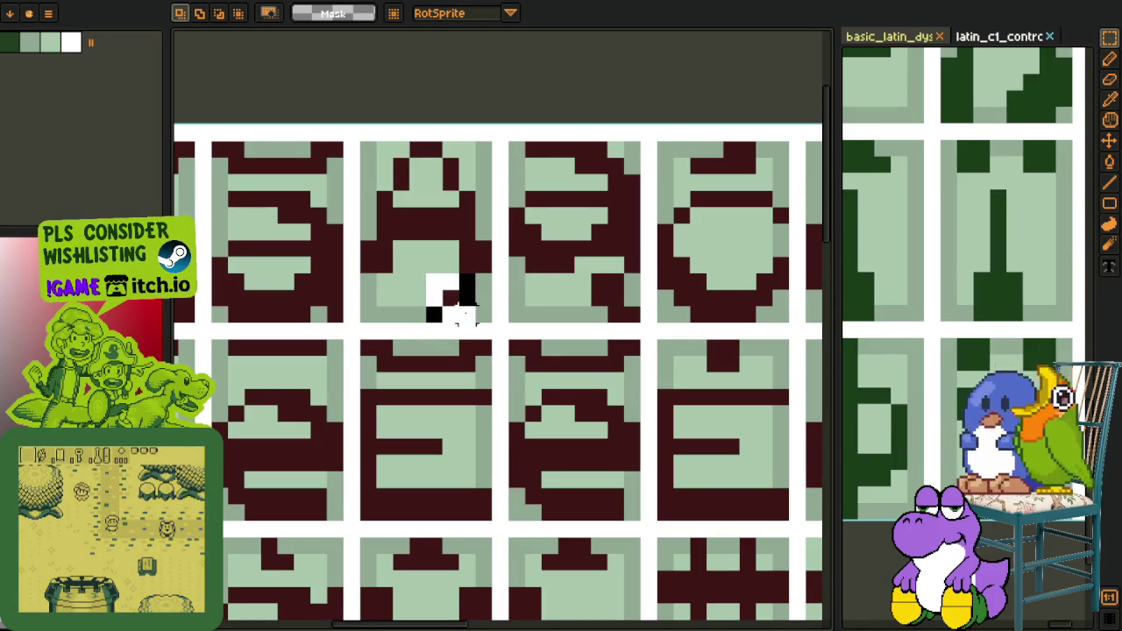
key(h)
scroll(551, 302, down, 3)
drag(552, 301, 376, 214)
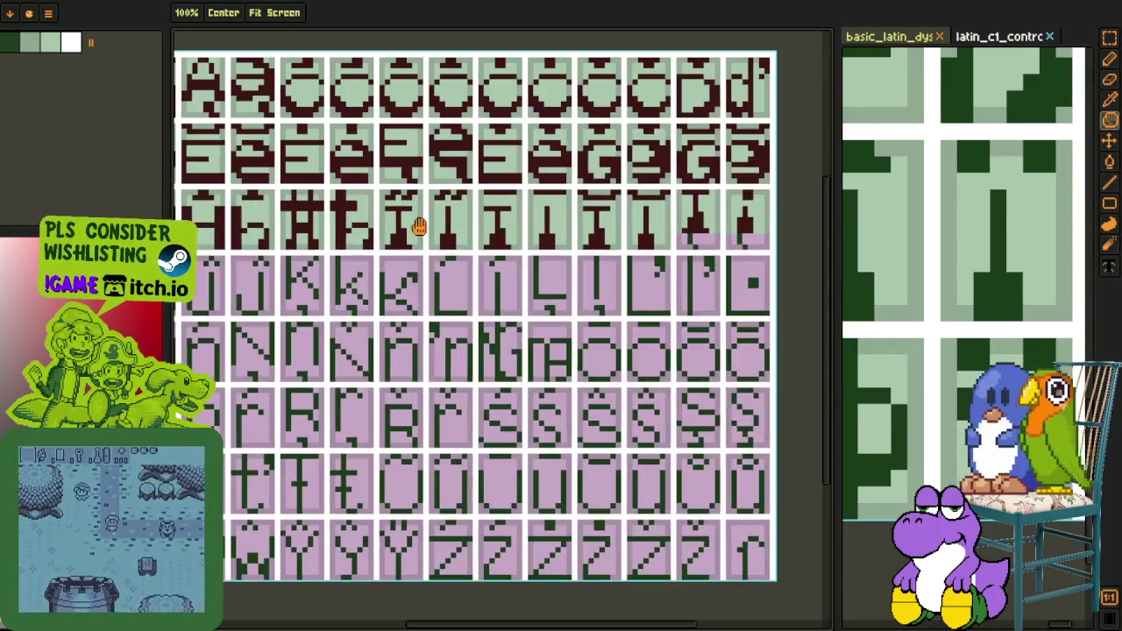
scroll(504, 202, up, 3)
scroll(504, 202, up, 2)
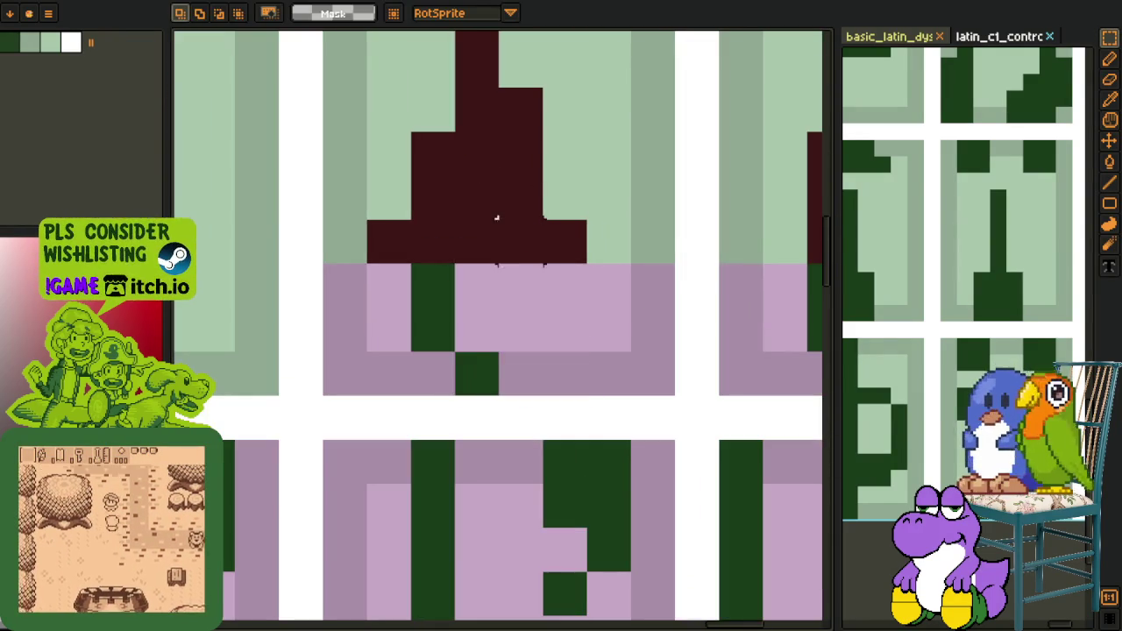
key(Left)
scroll(478, 332, down, 2)
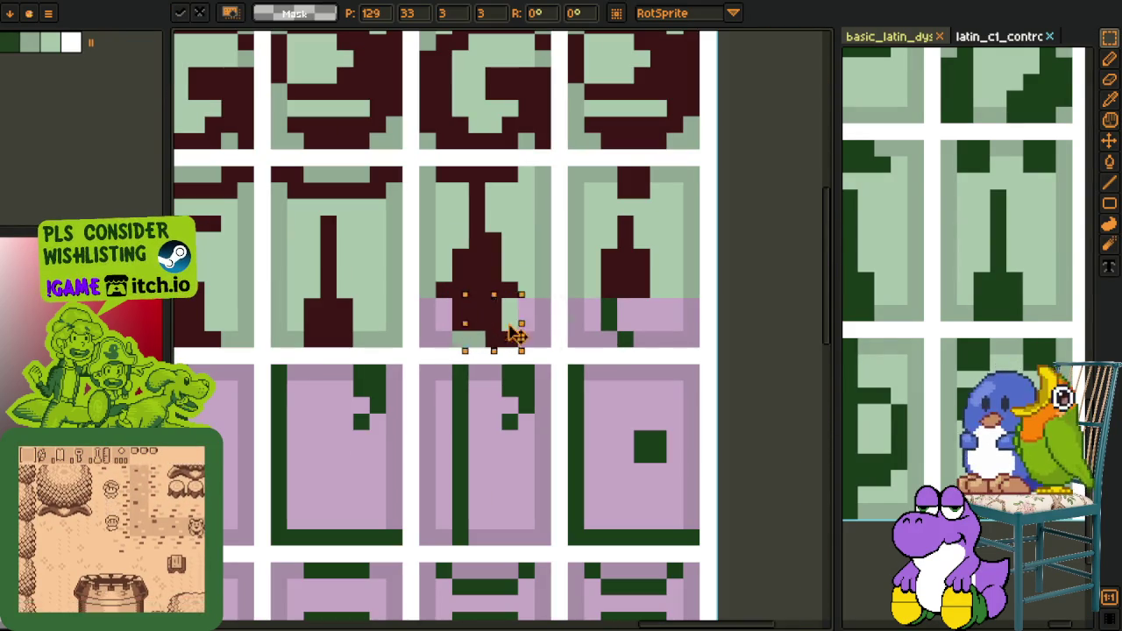
drag(477, 331, 623, 334)
key(ctrl+d)
Fill the next cell's pink corner light green, then check the last I cell
key(i)
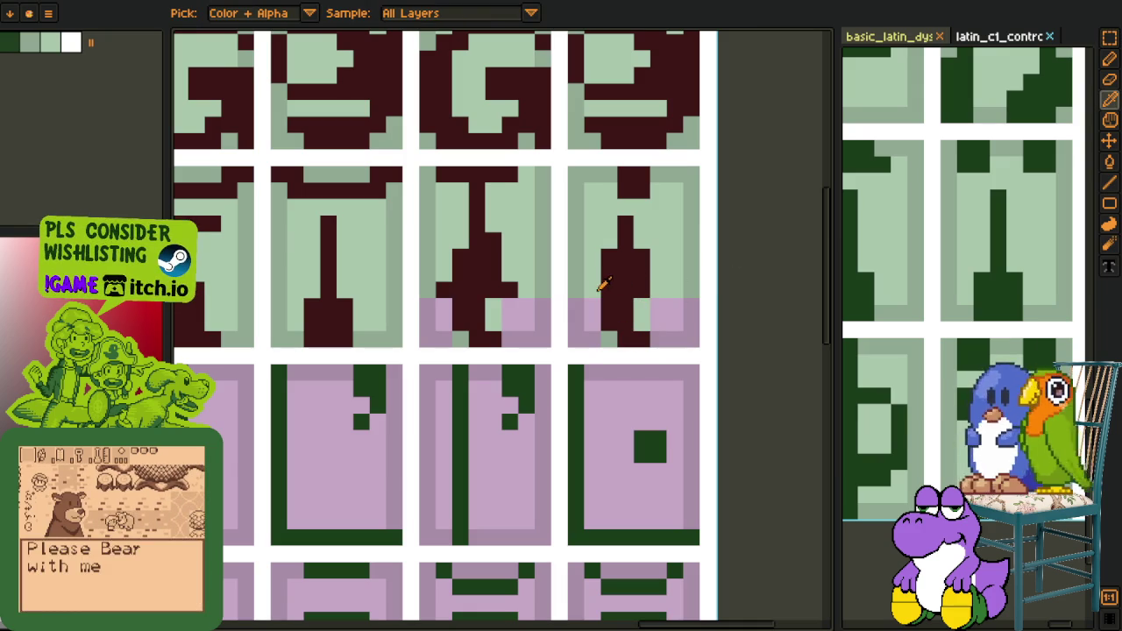
key(g)
click(654, 309)
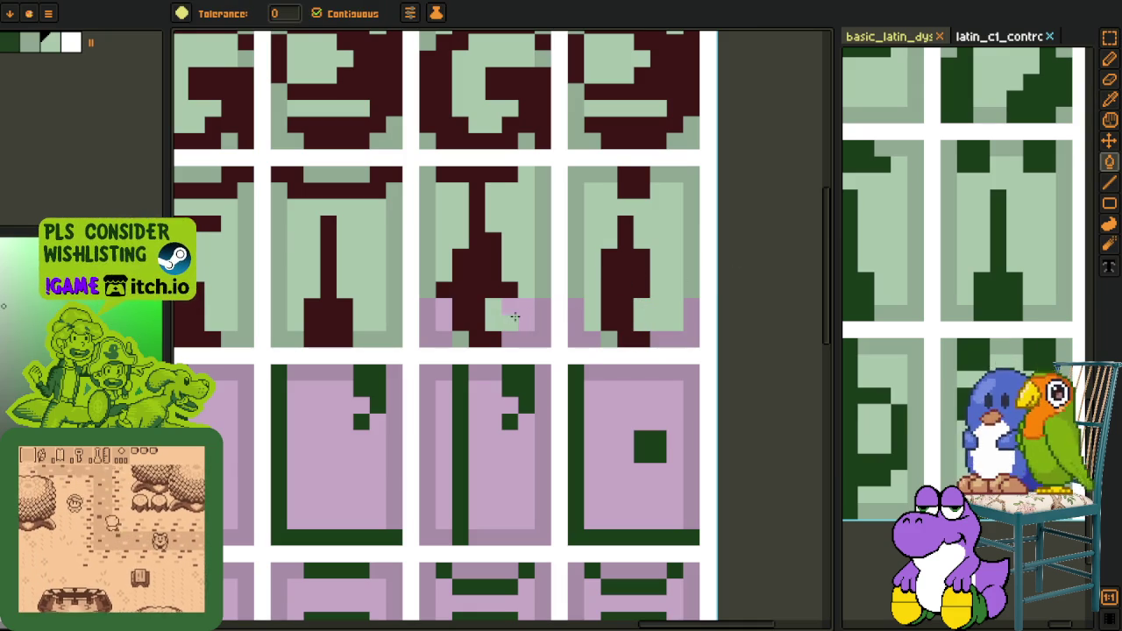
key(i)
key(m)
drag(597, 295, 670, 350)
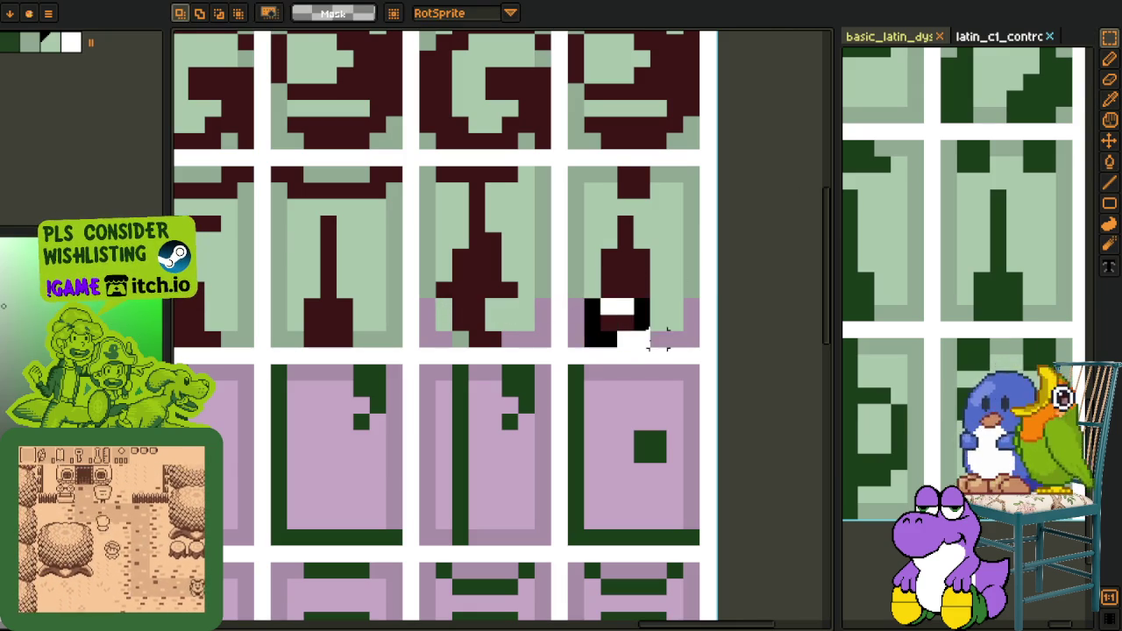
scroll(723, 289, down, 3)
scroll(715, 282, down, 1)
scroll(708, 279, up, 1)
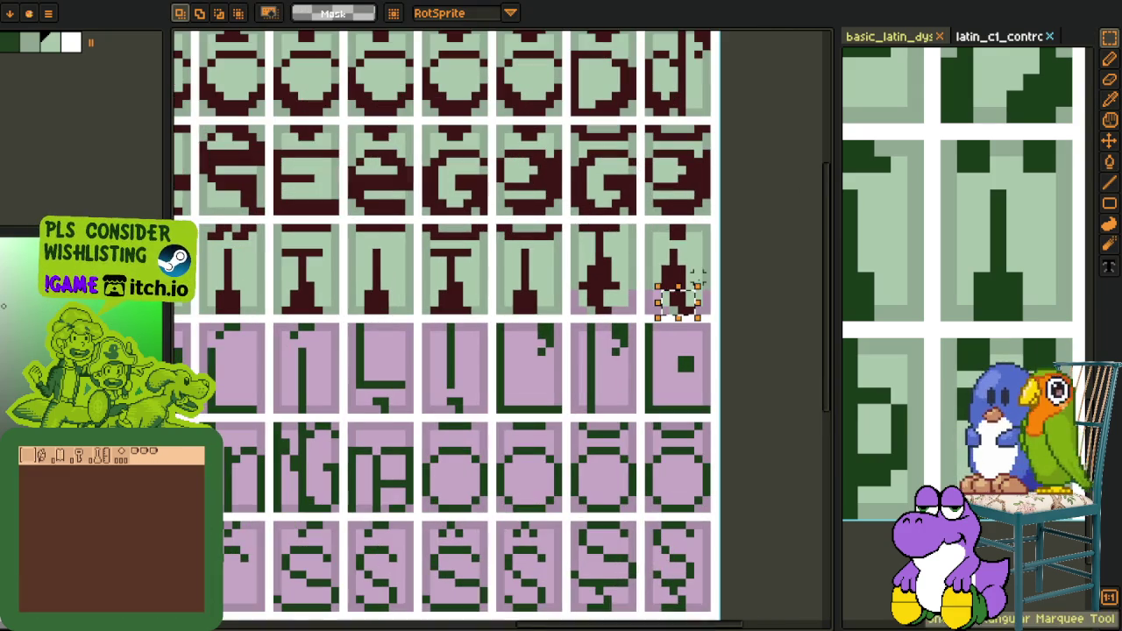
key(ctrl+d)
Fill the pink patches in the last, right and middle I cells green
scroll(701, 281, up, 3)
key(g)
click(689, 326)
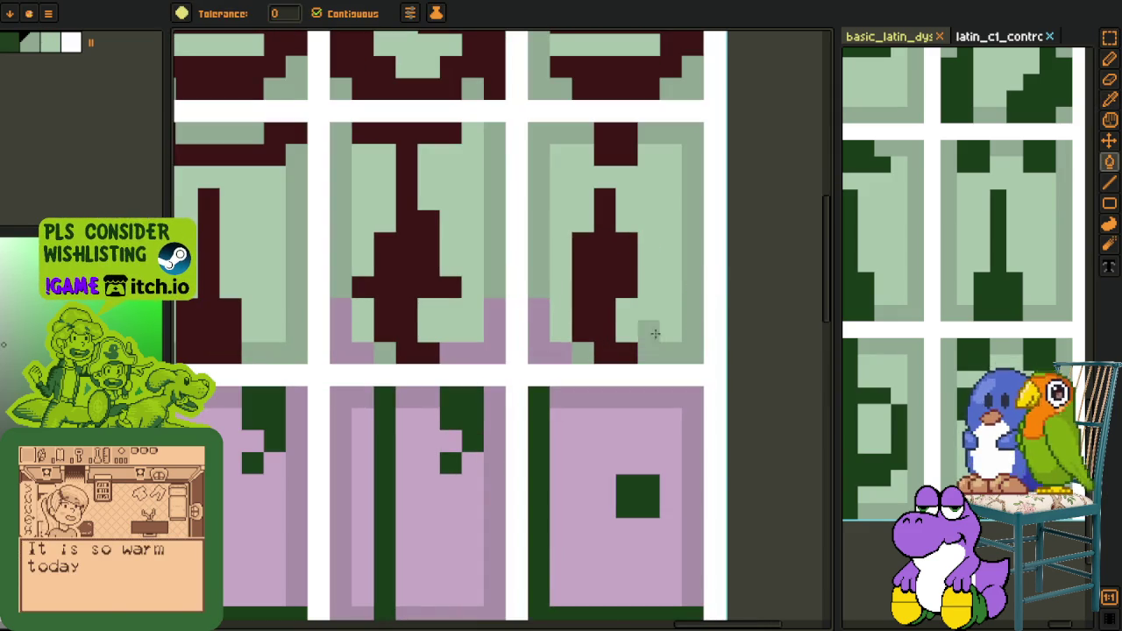
click(538, 344)
click(479, 344)
key(ctrl+z)
click(446, 348)
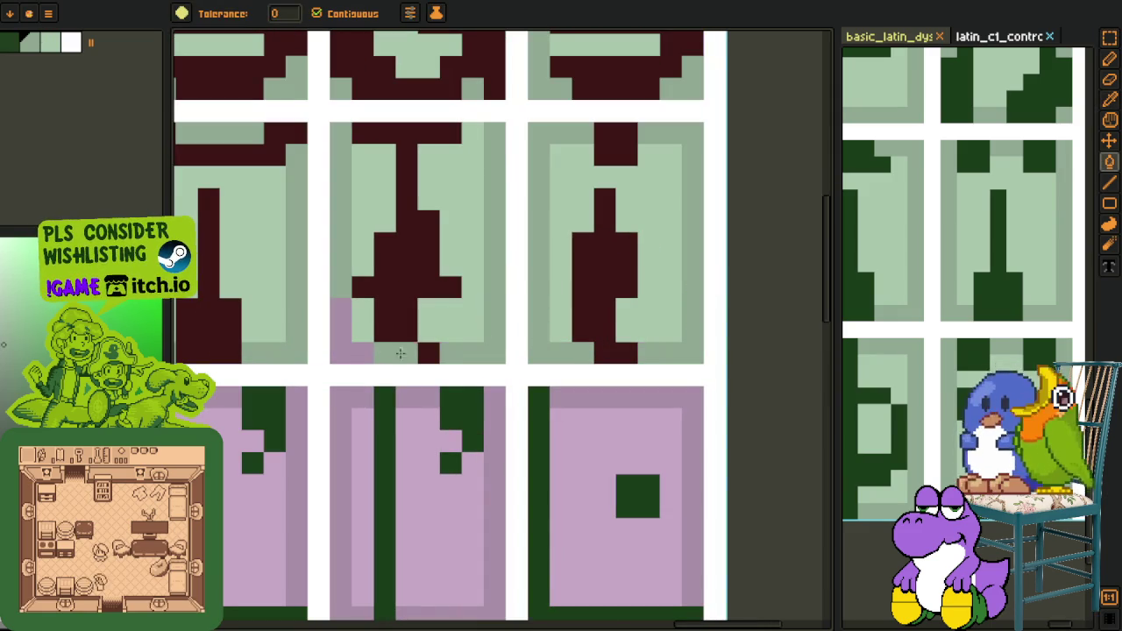
scroll(331, 351, down, 3)
key(o)
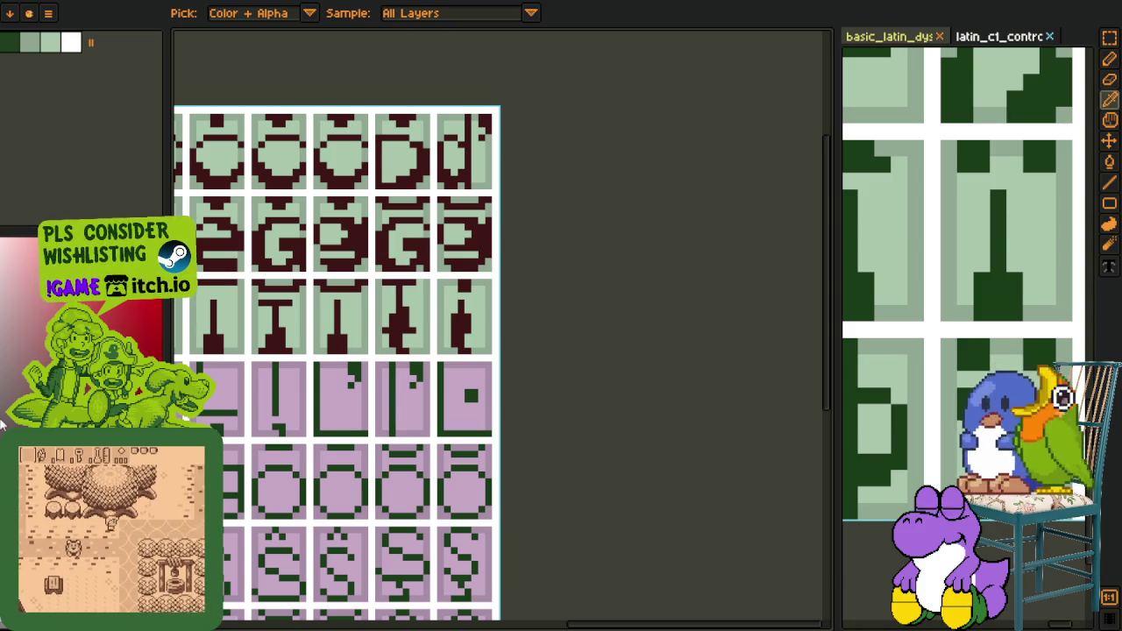
Move the two maroon I glyph tiles onto the first pink cells of the fourth row
scroll(641, 278, down, 3)
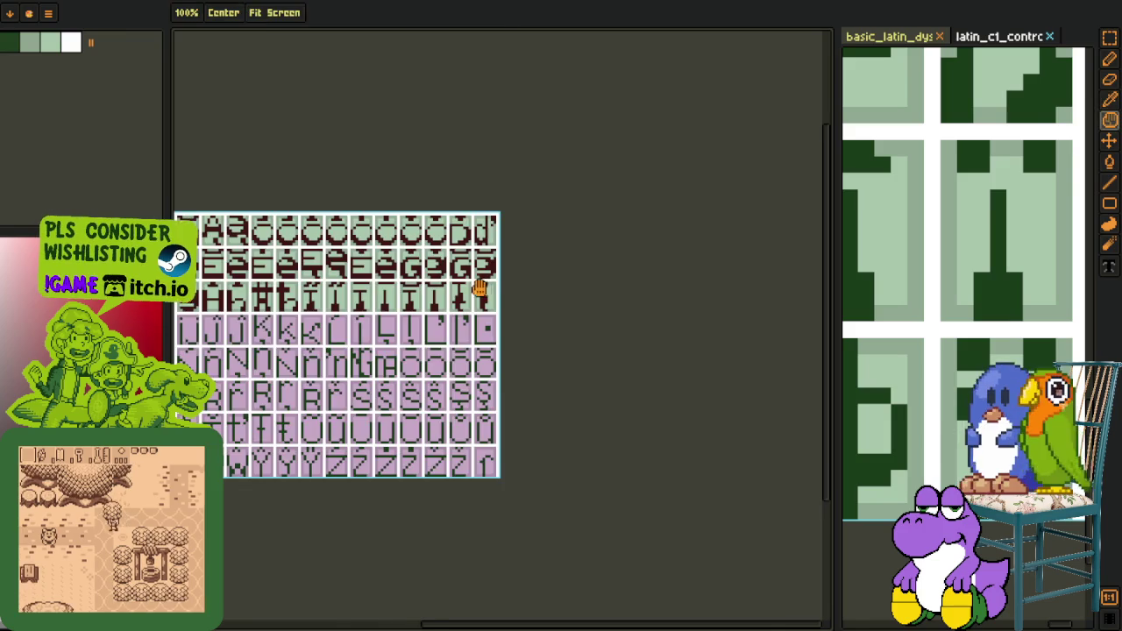
scroll(765, 260, up, 1)
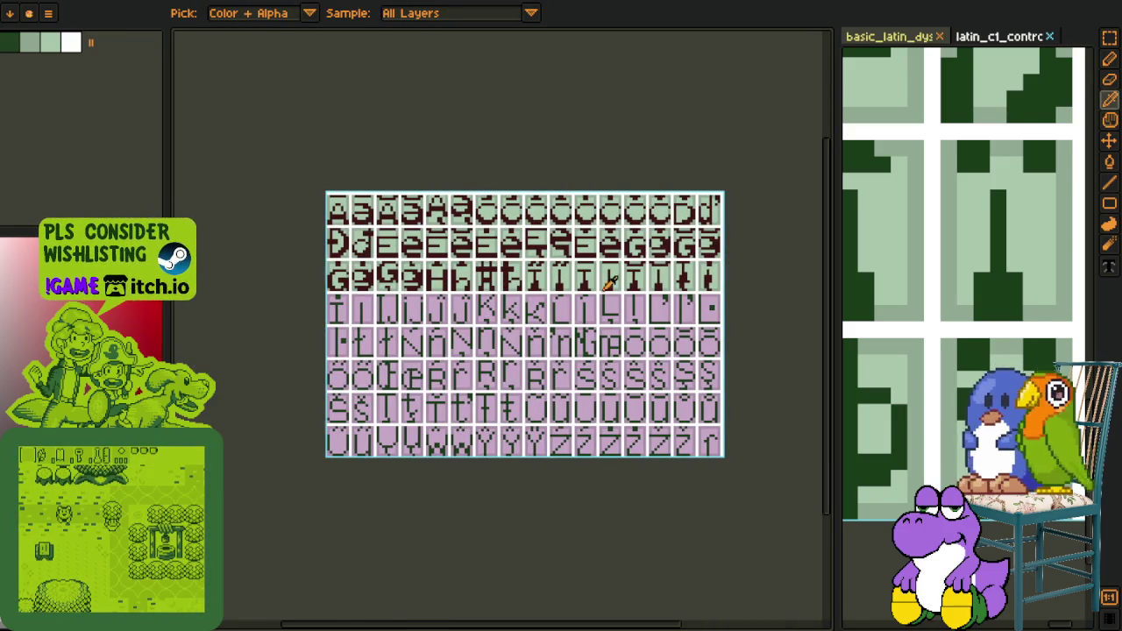
scroll(609, 282, up, 2)
scroll(657, 290, down, 1)
scroll(461, 311, up, 1)
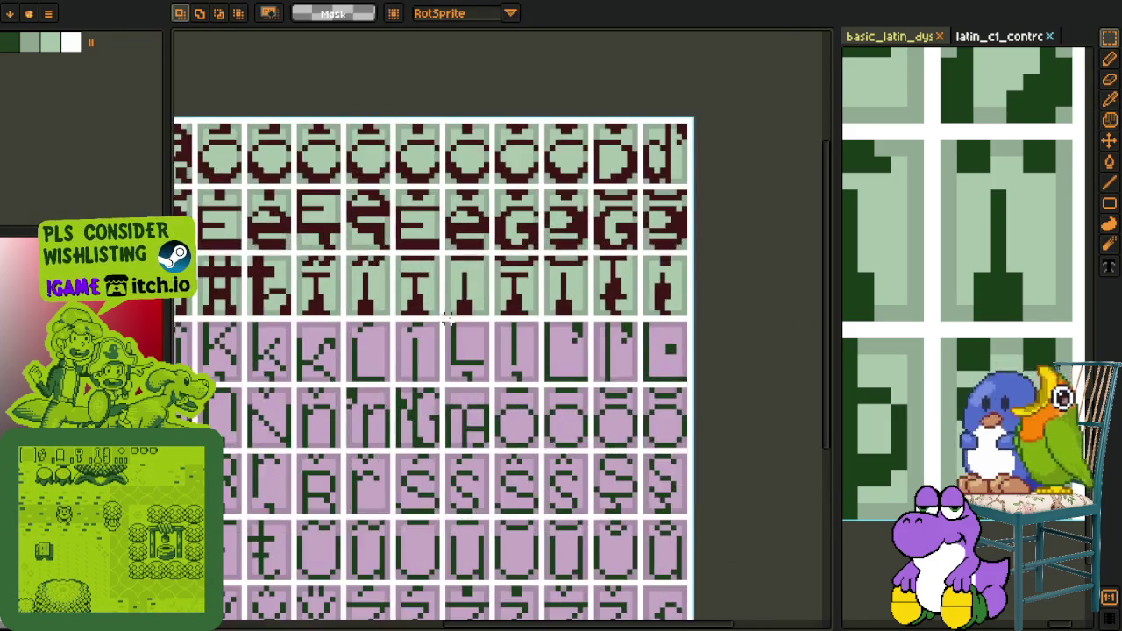
scroll(719, 271, down, 2)
scroll(804, 263, up, 1)
scroll(614, 281, up, 1)
scroll(450, 292, up, 2)
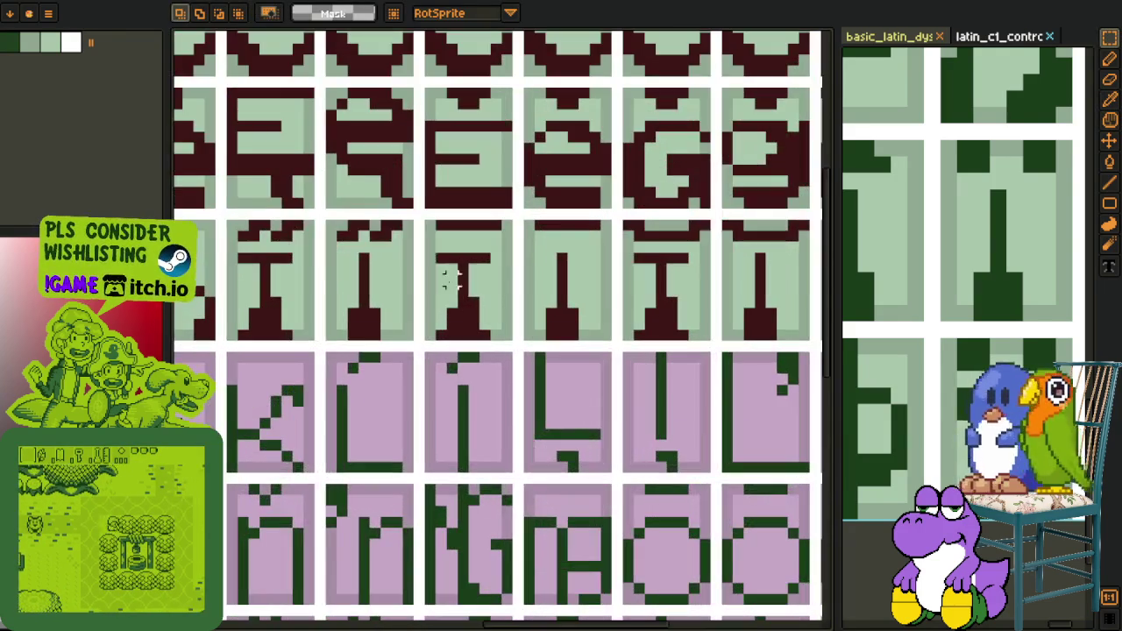
drag(439, 263, 609, 331)
scroll(613, 331, down, 2)
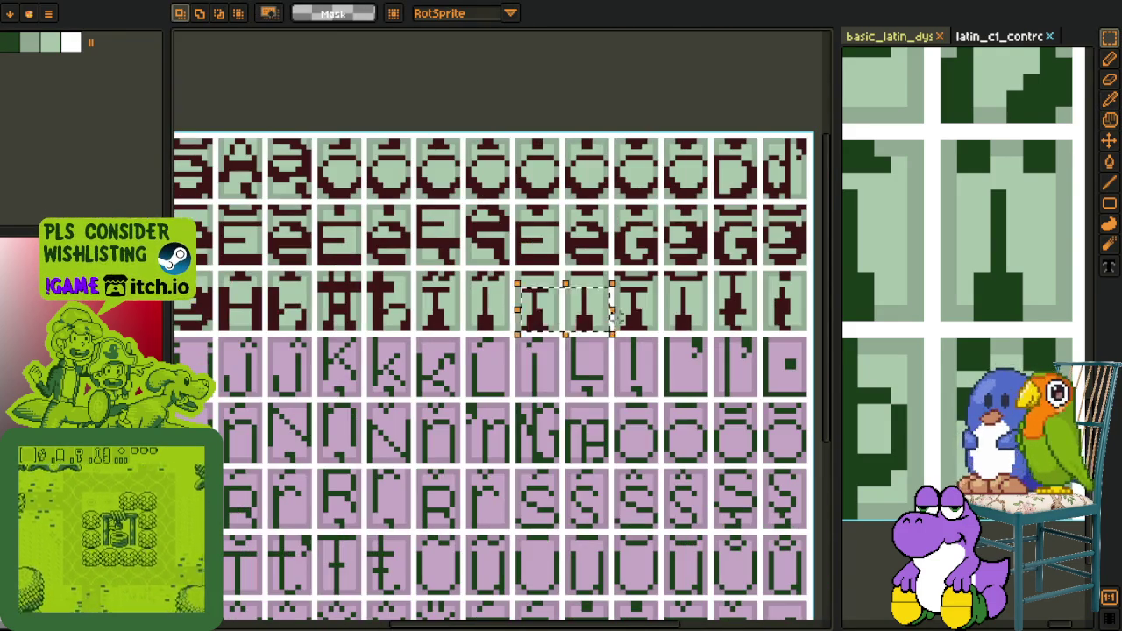
drag(588, 307, 377, 307)
scroll(401, 388, up, 2)
drag(482, 391, 496, 379)
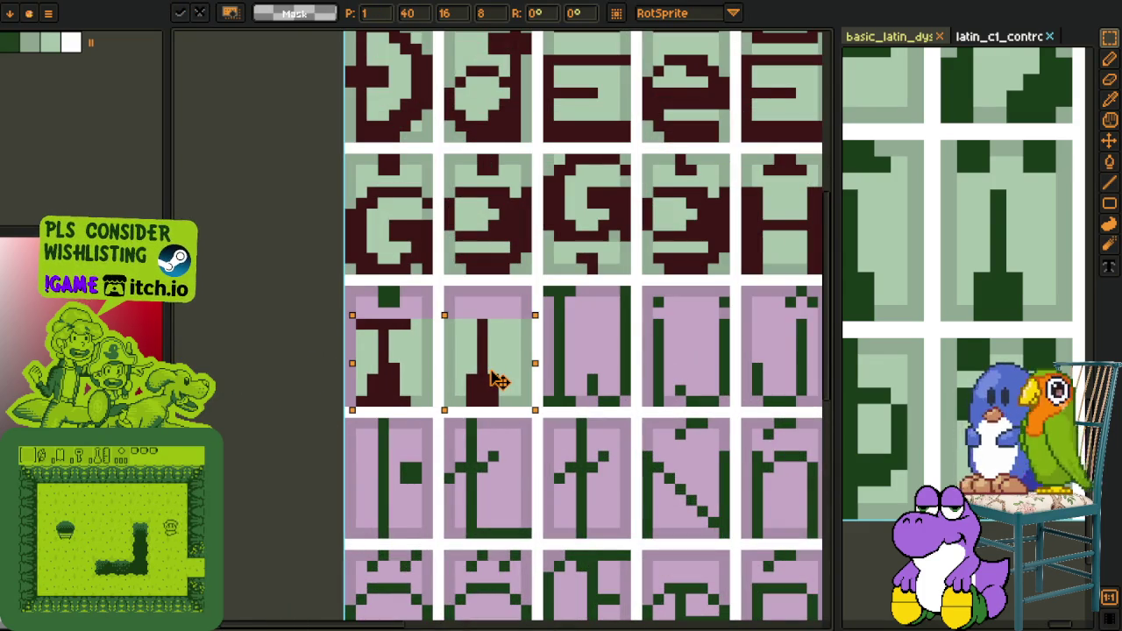
key(ctrl+d)
Bucket-fill the pink bands in both cells with the sampled light green
scroll(477, 377, up, 1)
alt+click(433, 381)
key(g)
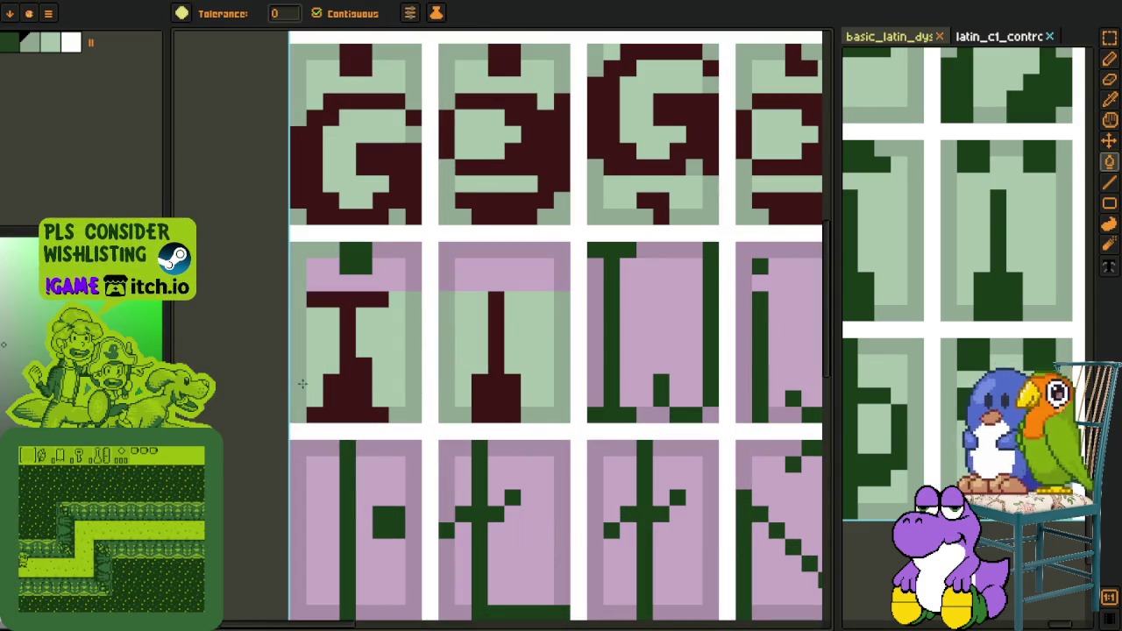
click(460, 265)
alt+click(476, 290)
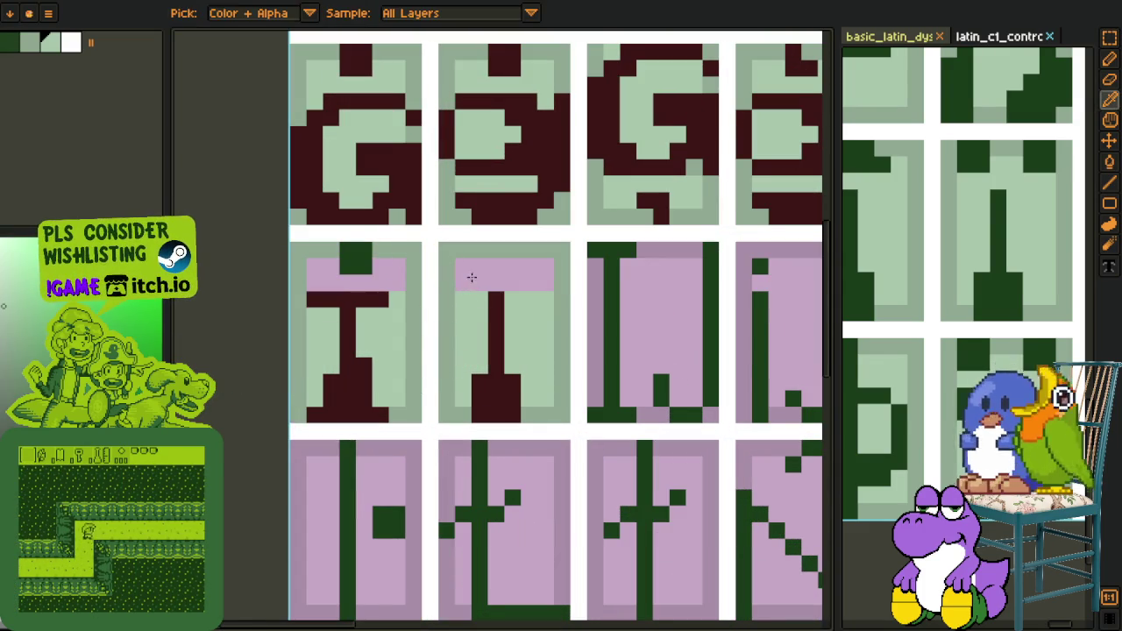
click(465, 272)
click(390, 279)
alt+click(375, 296)
scroll(321, 296, down, 2)
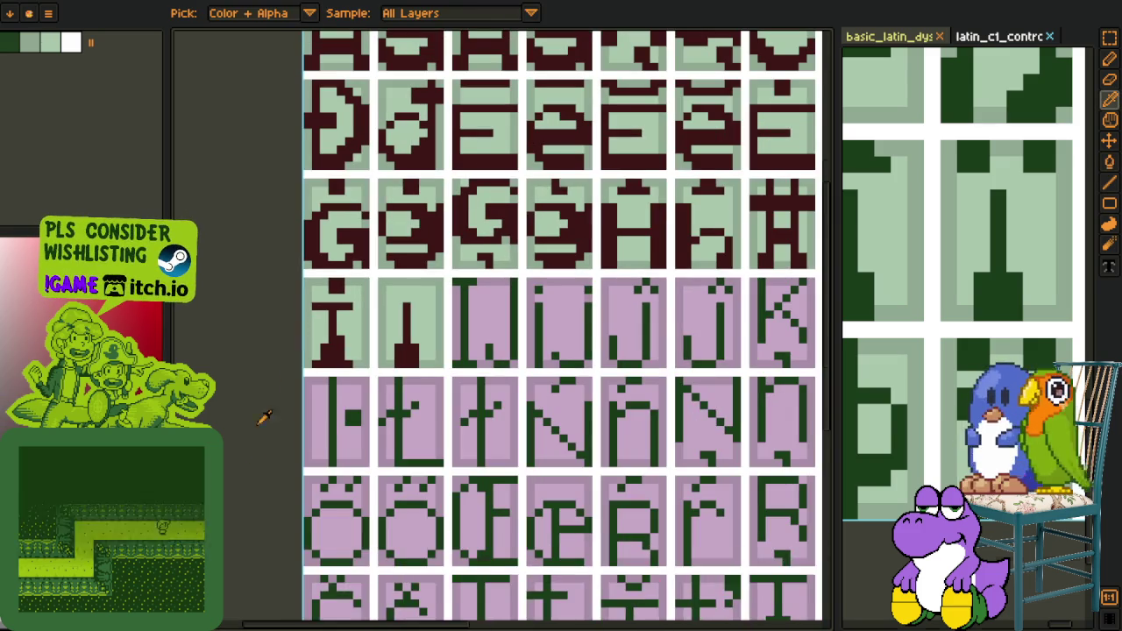
Recolour the IJ ligature's left stroke, bottom pixels and right stroke maroon
key(Tab)
key(Tab)
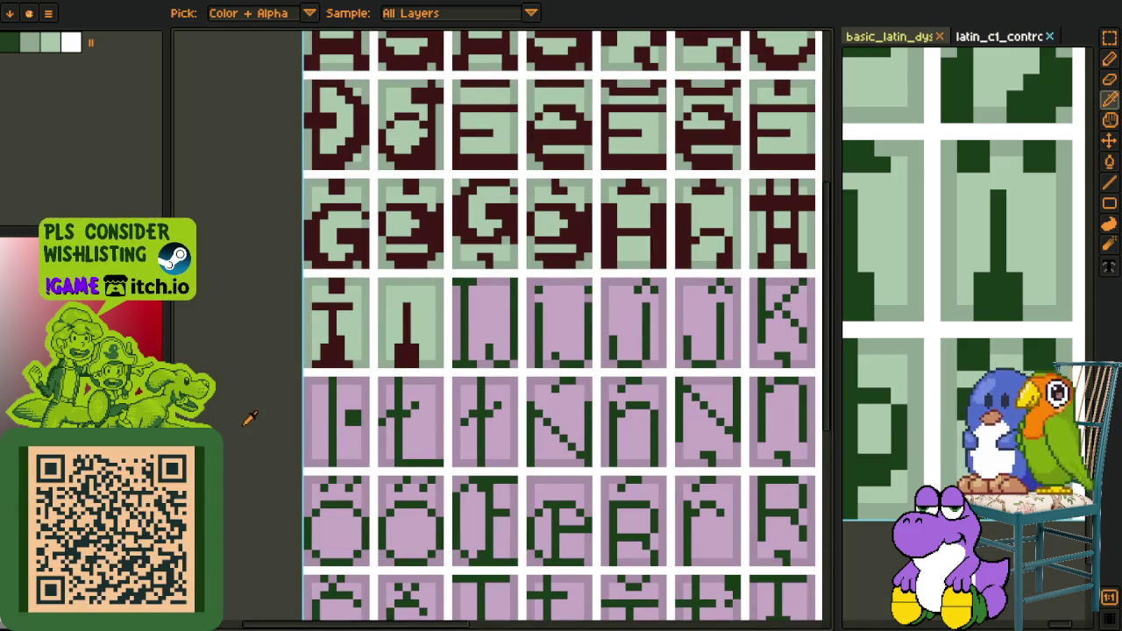
key(m)
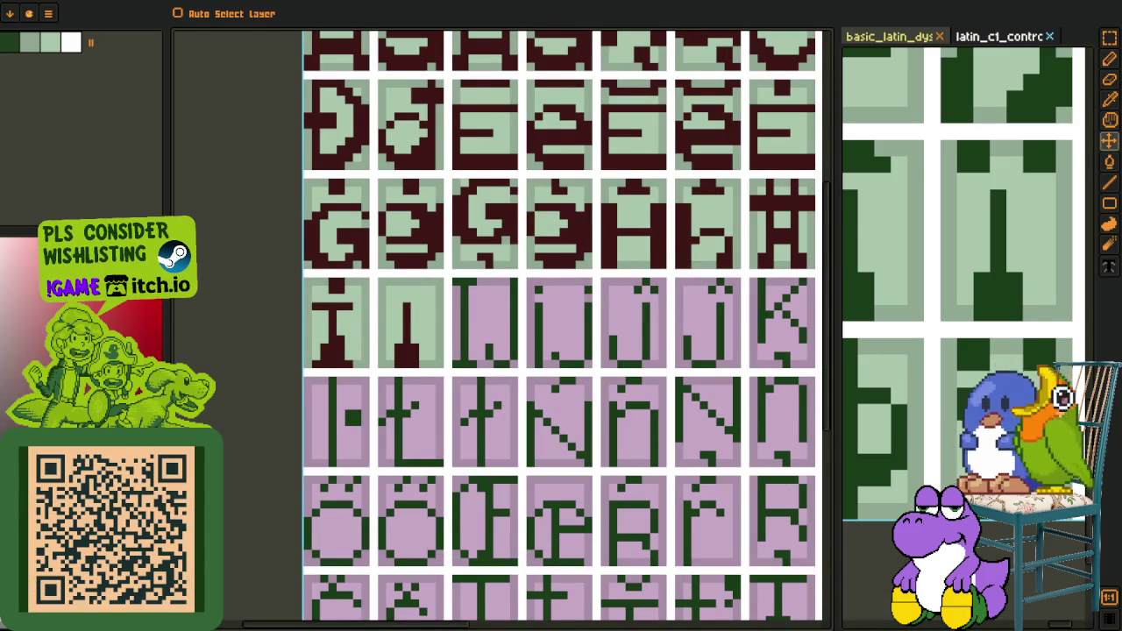
key(i)
scroll(361, 288, down, 1)
scroll(360, 288, down, 1)
scroll(360, 287, up, 1)
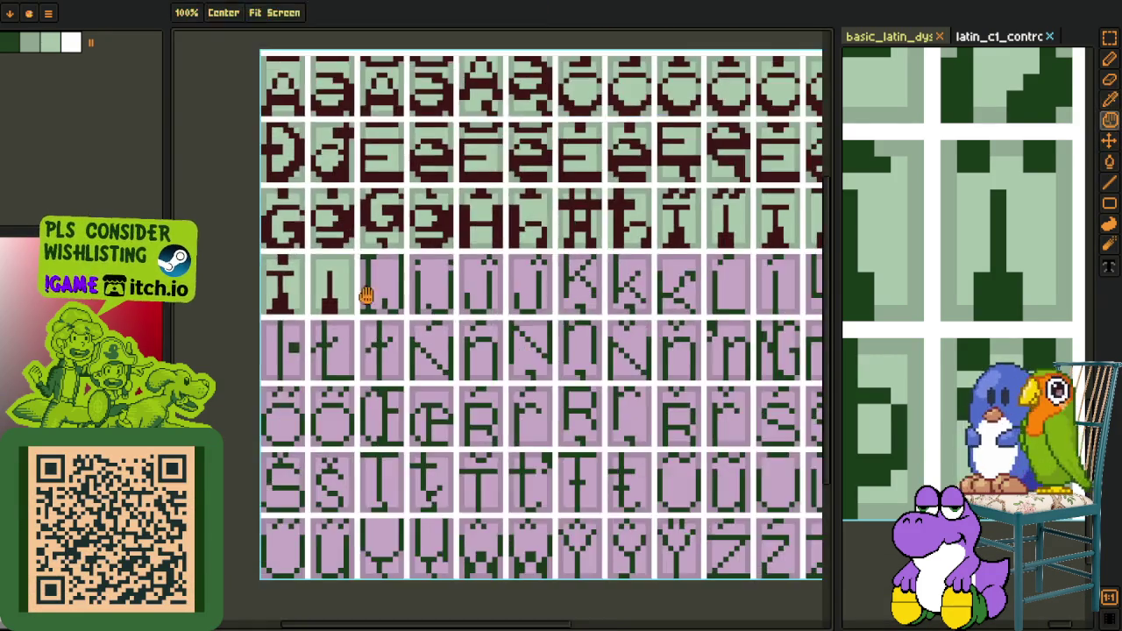
scroll(364, 295, down, 1)
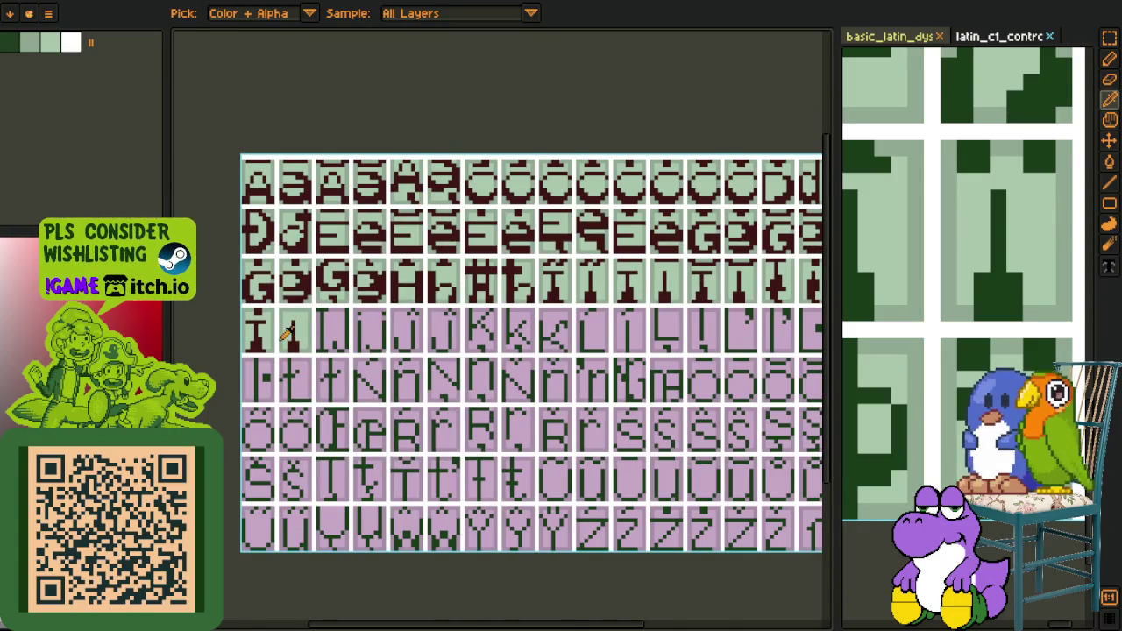
scroll(292, 331, up, 1)
scroll(295, 333, up, 1)
key(b)
scroll(323, 279, up, 1)
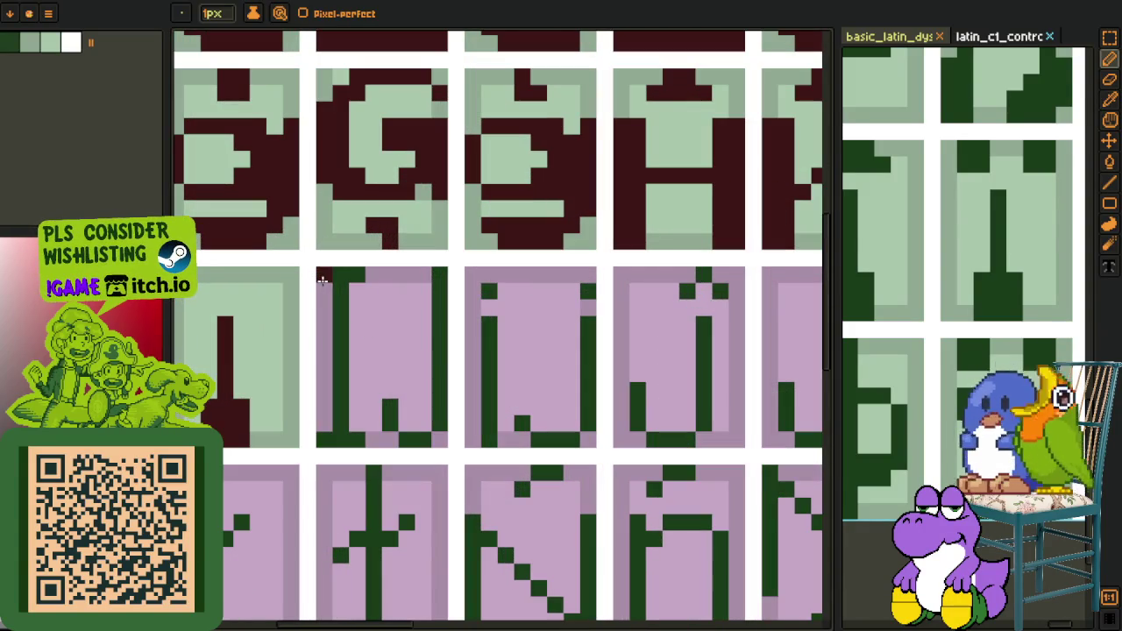
key(g)
click(334, 411)
key(b)
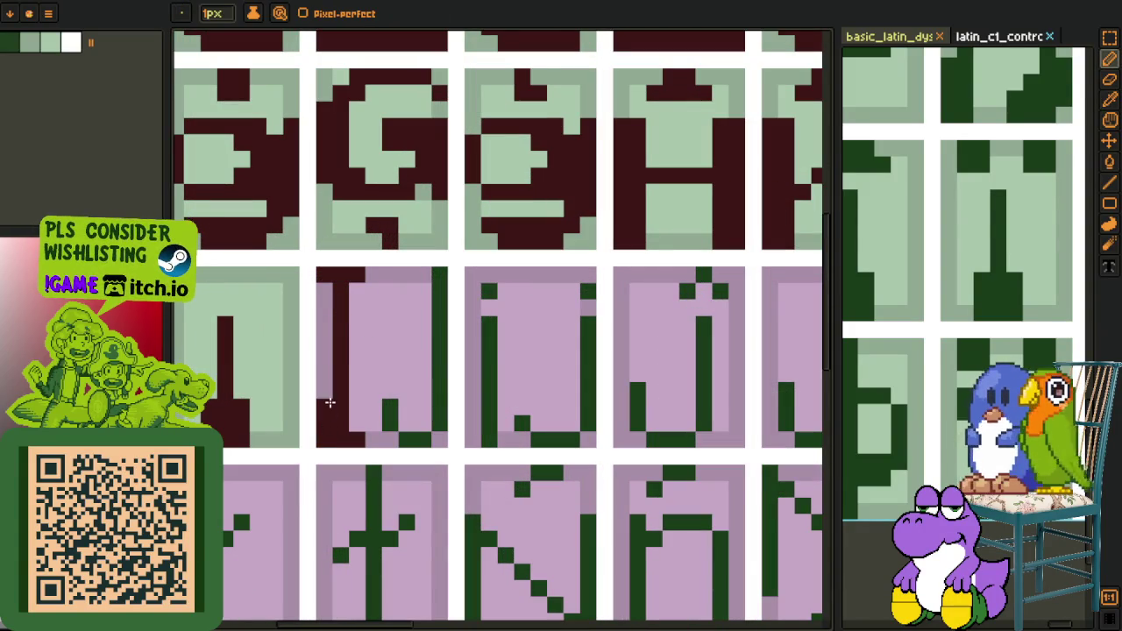
key(g)
click(387, 408)
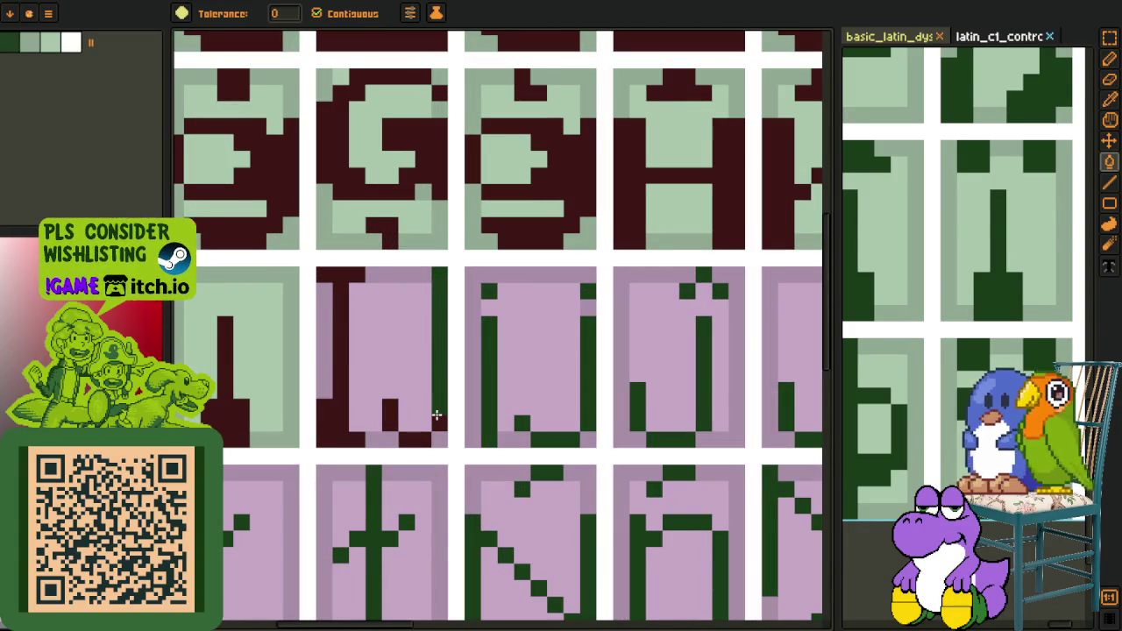
click(436, 415)
Fill the IJ cell's pink interior and remaining pink area light green
key(b)
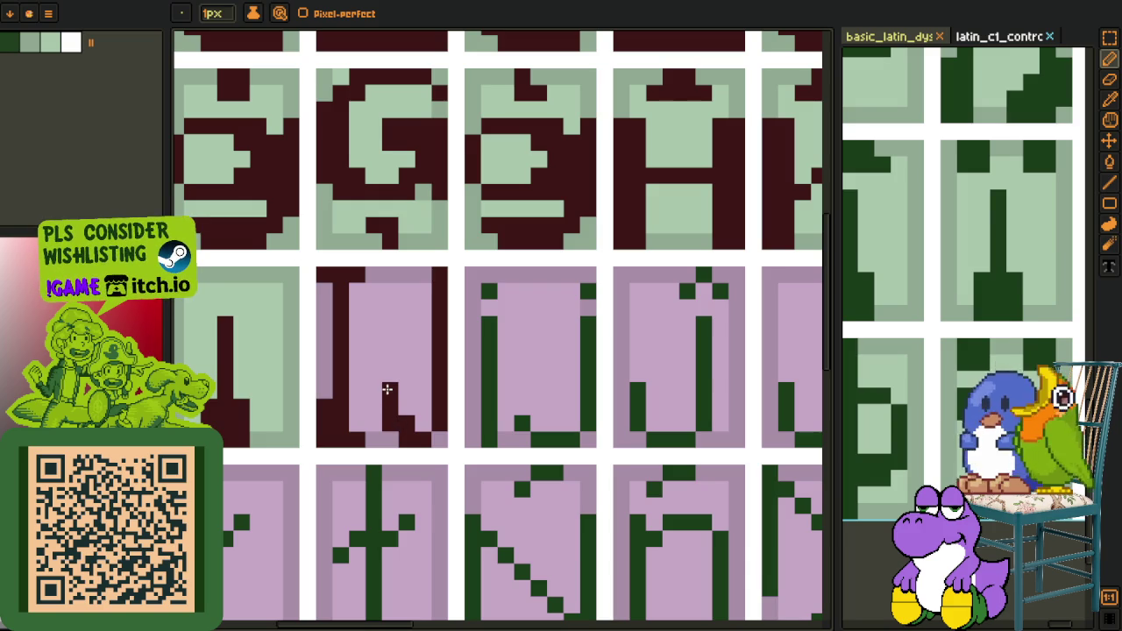
scroll(417, 430, down, 3)
scroll(438, 443, down, 1)
scroll(377, 405, up, 3)
scroll(351, 390, up, 2)
key(o)
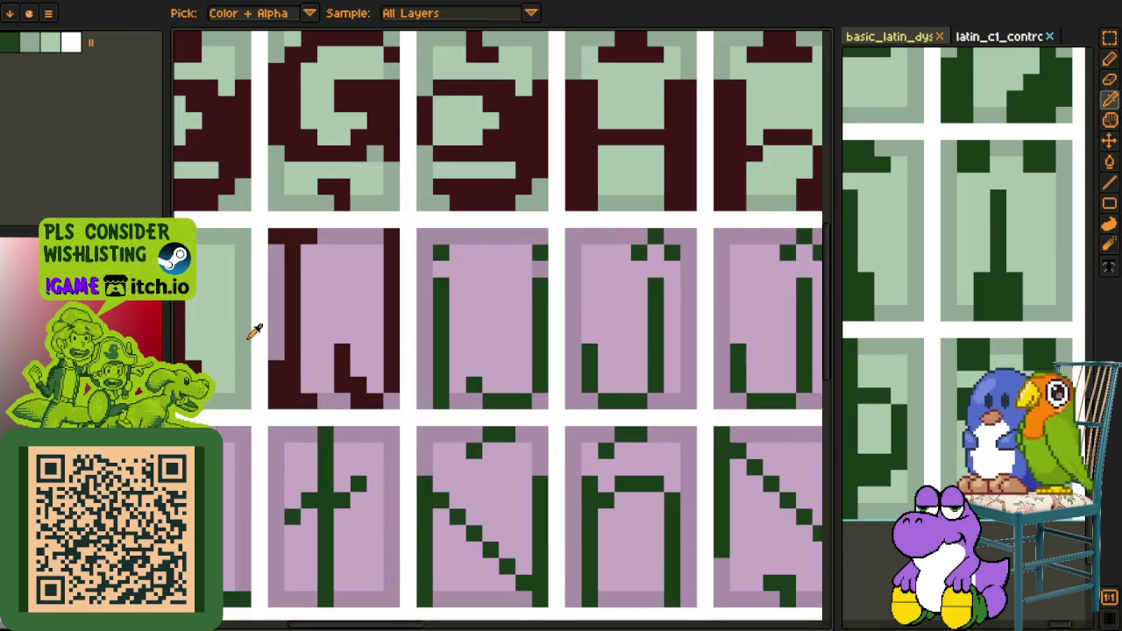
click(260, 336)
key(g)
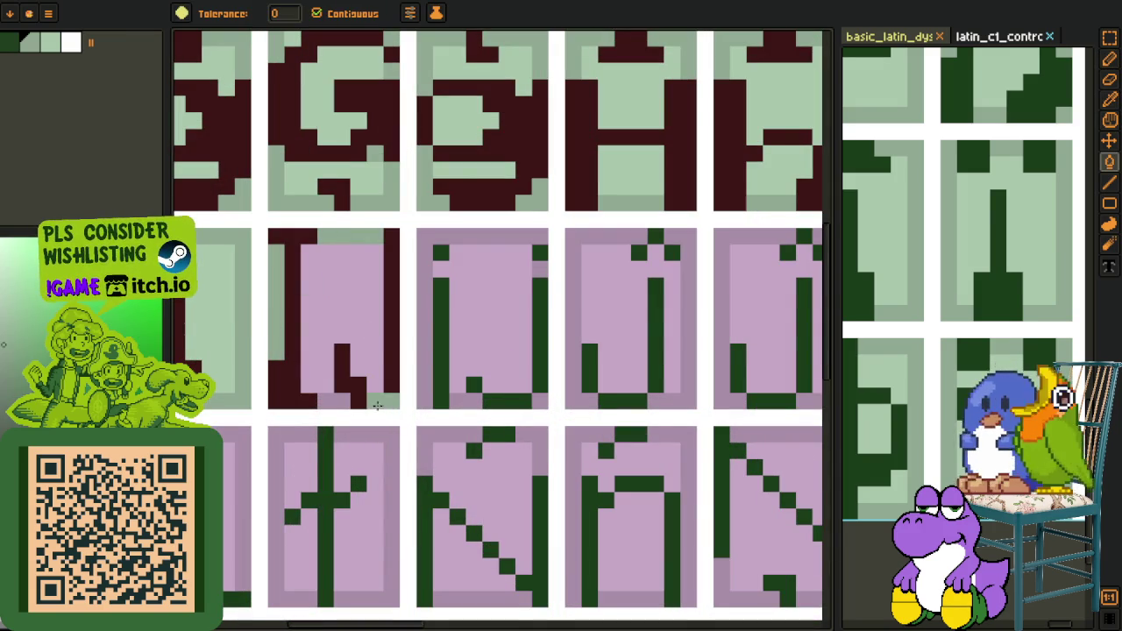
key(o)
click(251, 333)
key(g)
click(327, 304)
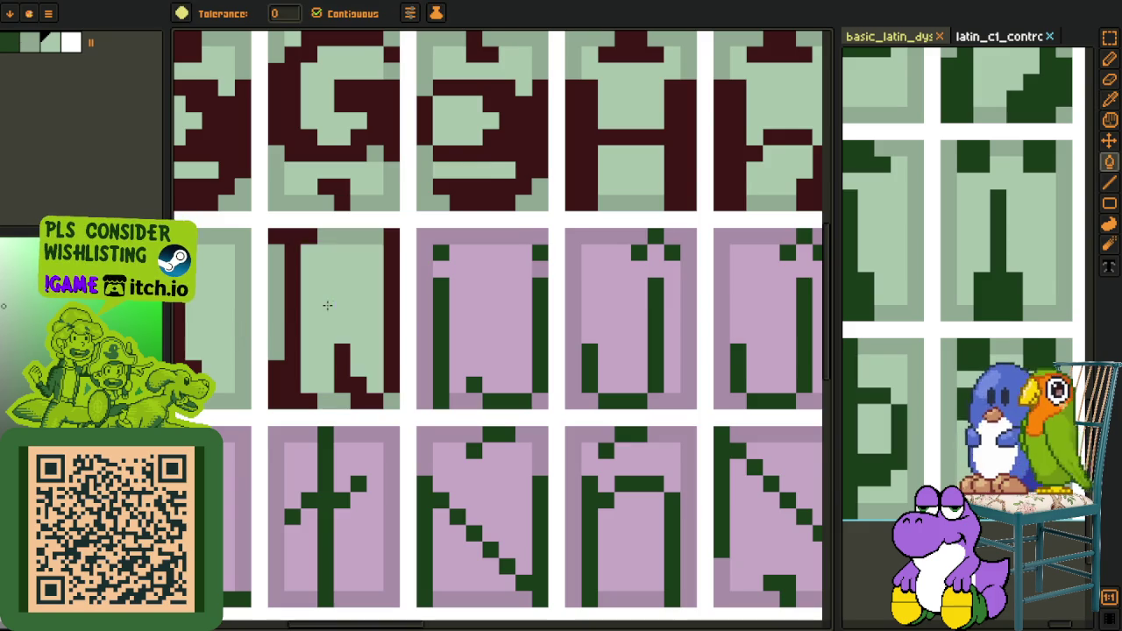
scroll(327, 304, down, 3)
Centre the ij glyph and nudge a block of its maroon pixels right
key(o)
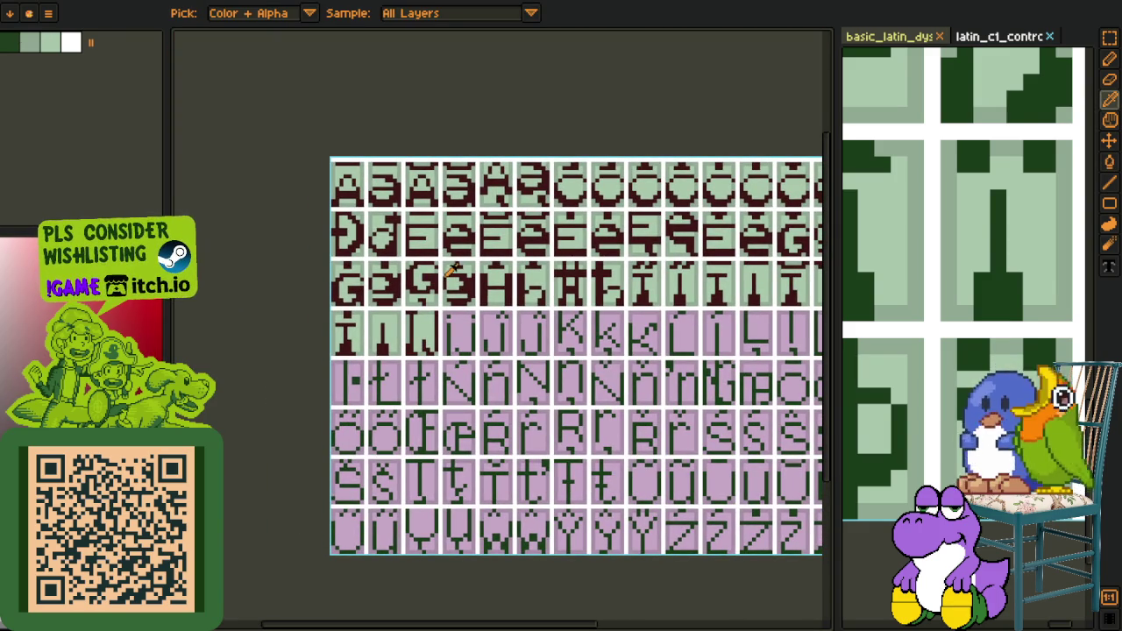
scroll(449, 270, down, 1)
scroll(409, 318, up, 1)
scroll(395, 311, up, 2)
scroll(381, 300, up, 2)
key(b)
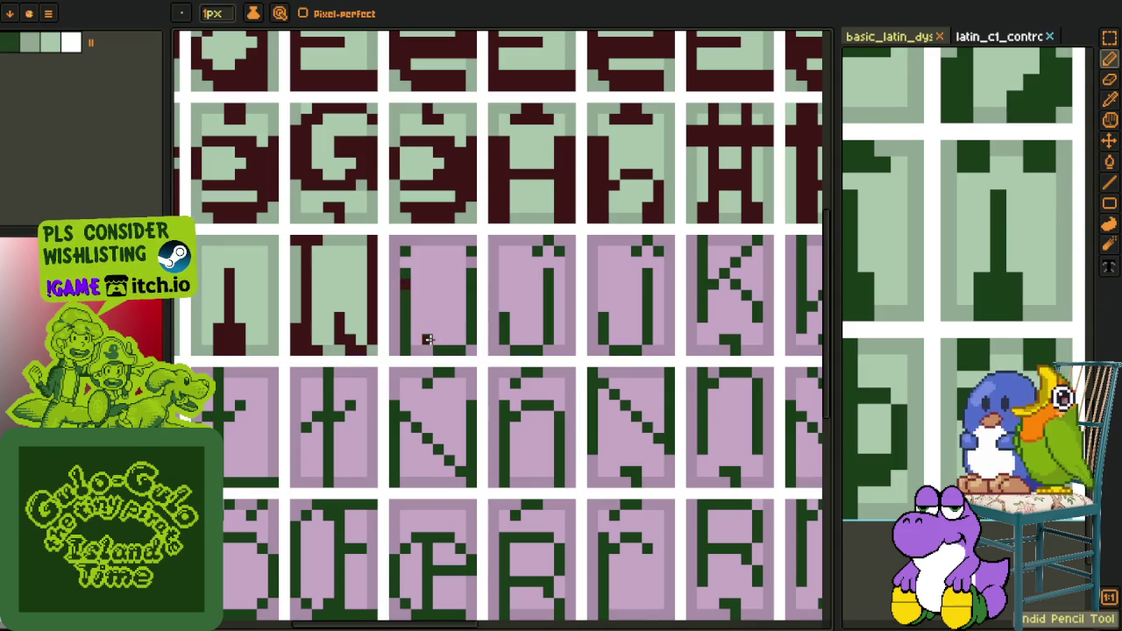
key(g)
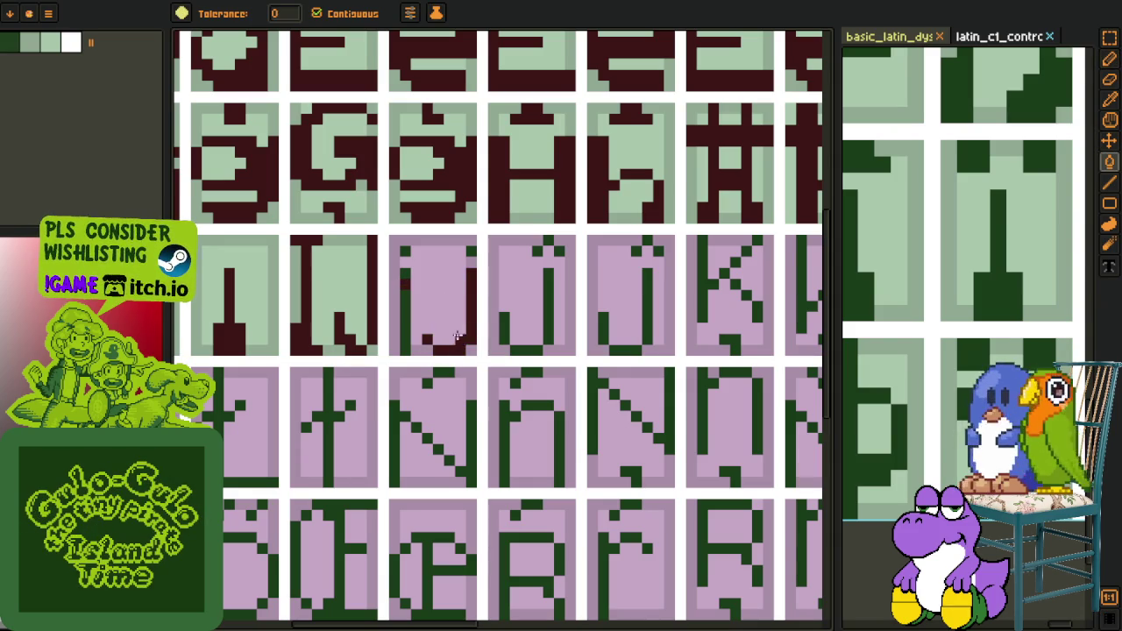
key(b)
scroll(427, 330, down, 3)
key(g)
scroll(421, 330, up, 3)
scroll(417, 329, down, 3)
key(m)
mouse_move(410, 329)
mouse_down()
mouse_move(395, 325)
mouse_move(528, 333)
mouse_up()
scroll(501, 347, up, 3)
key(g)
scroll(382, 337, up, 1)
key(b)
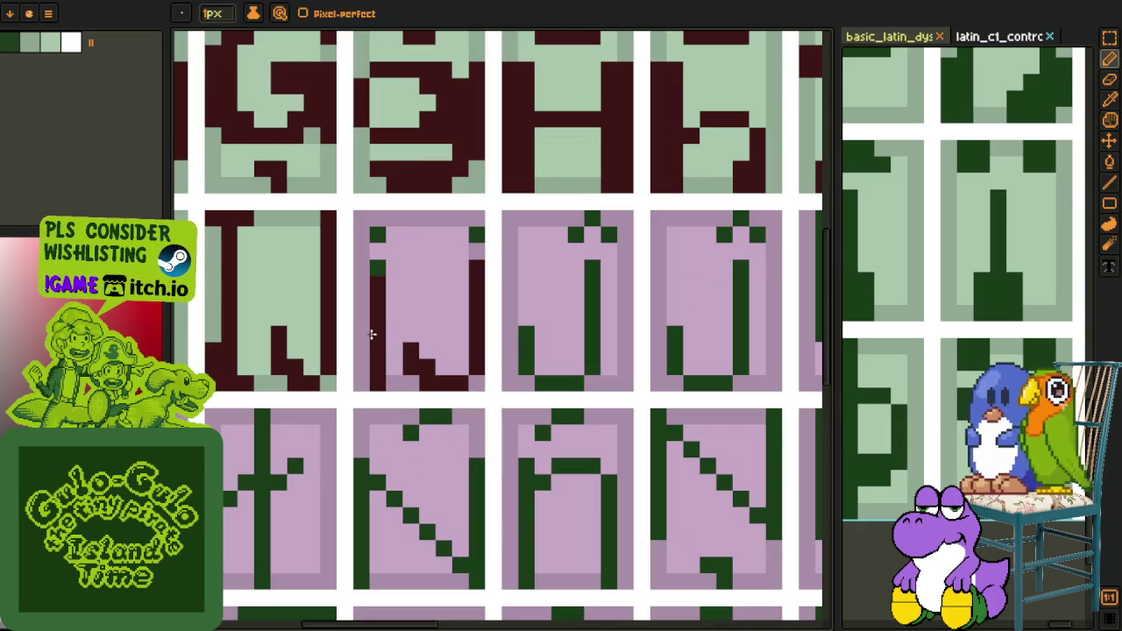
key(alt)
key(ctrl)
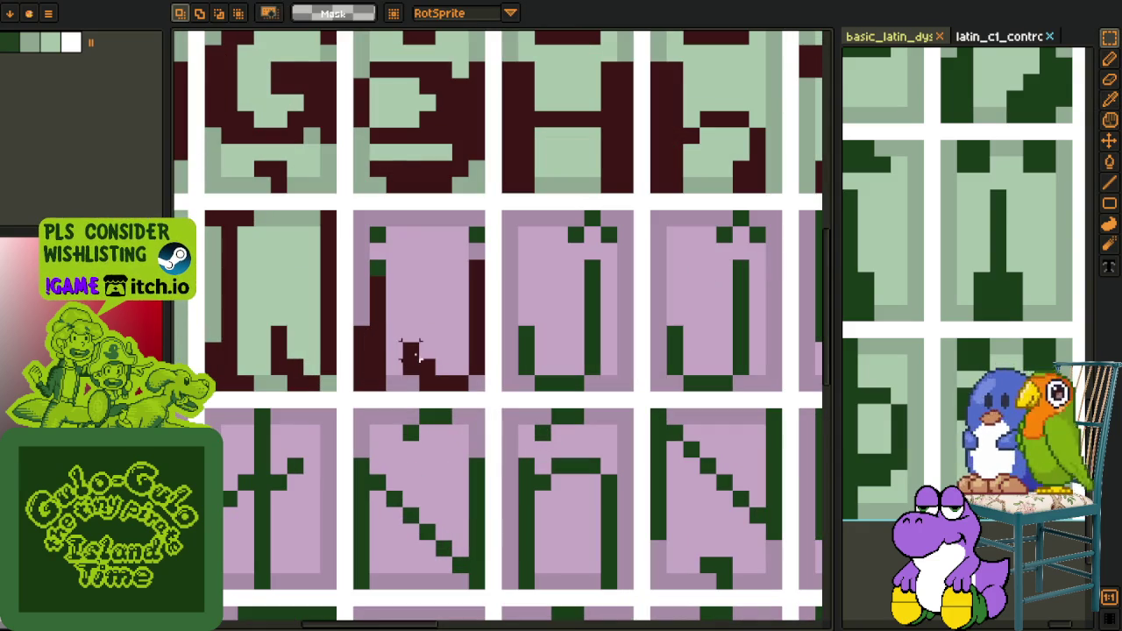
drag(432, 386, 444, 385)
key(ctrl+d)
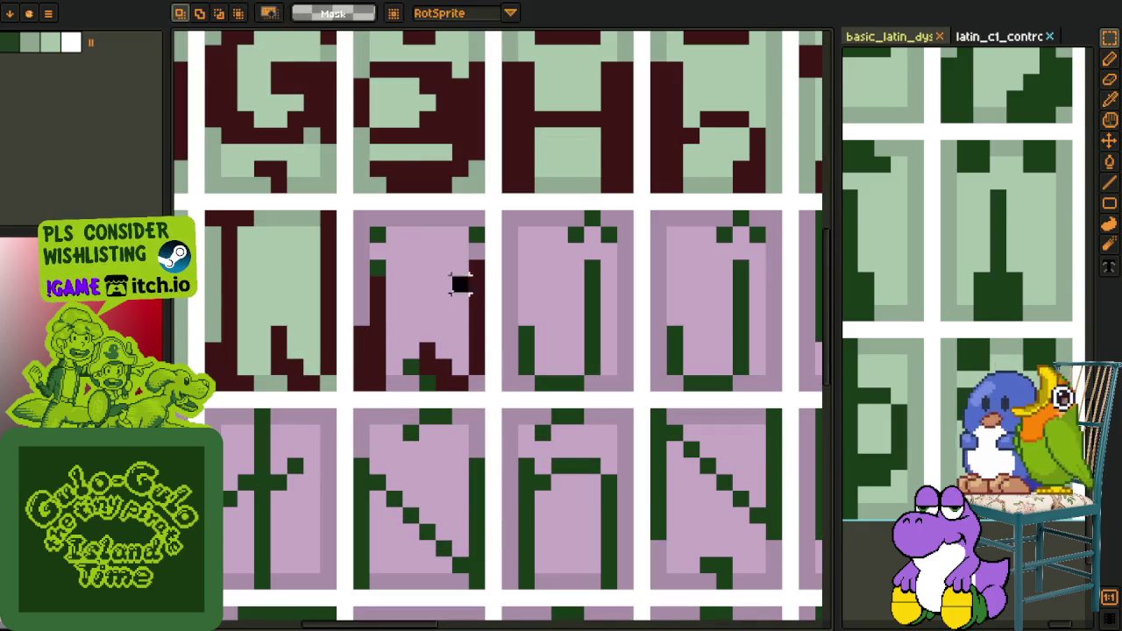
Extend the ij's stroke downward and paint its top-left pixels and top-right dot maroon
drag(389, 350, 393, 381)
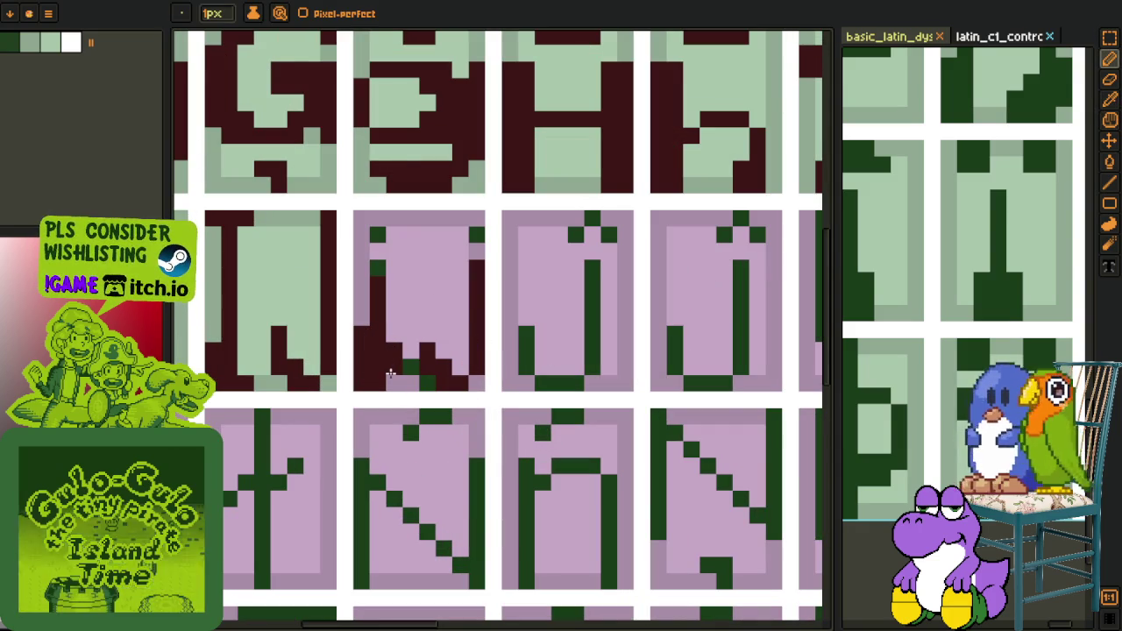
key(alt)
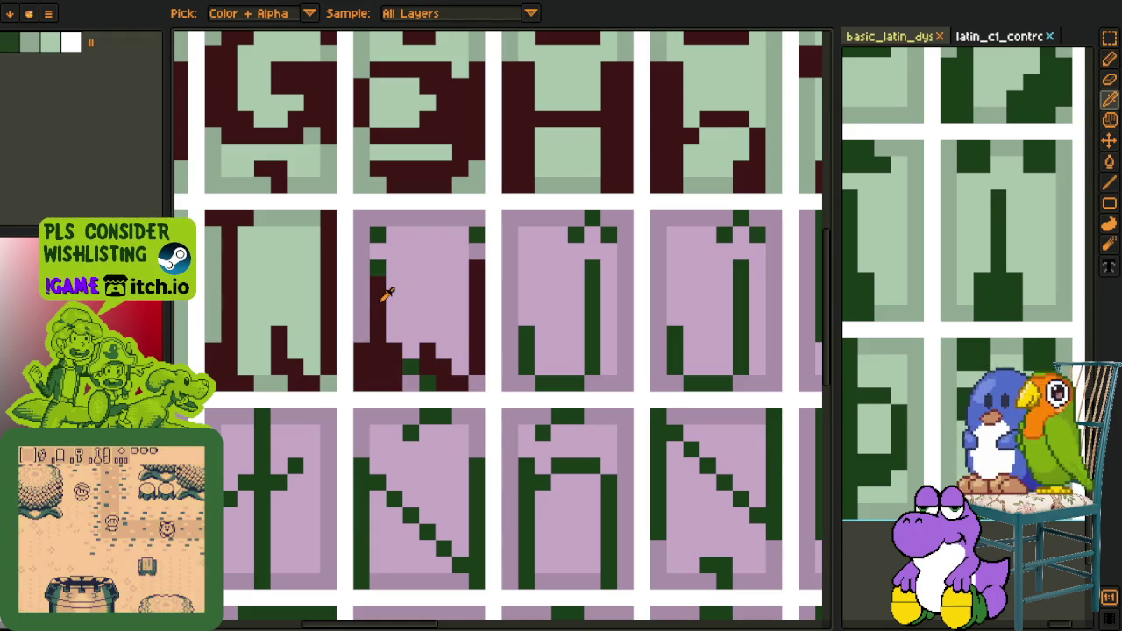
drag(386, 233, 375, 219)
click(460, 219)
key(alt)
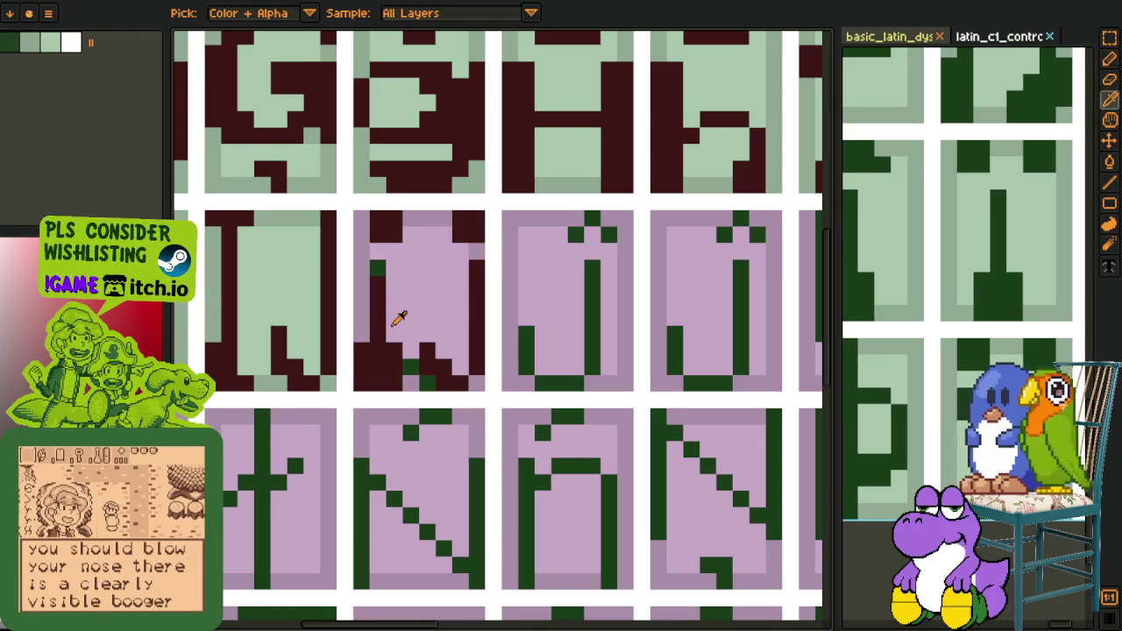
scroll(392, 265, down, 3)
scroll(392, 266, up, 2)
key(alt)
Fill the ij cell's pink interior with the sampled light green
click(400, 319)
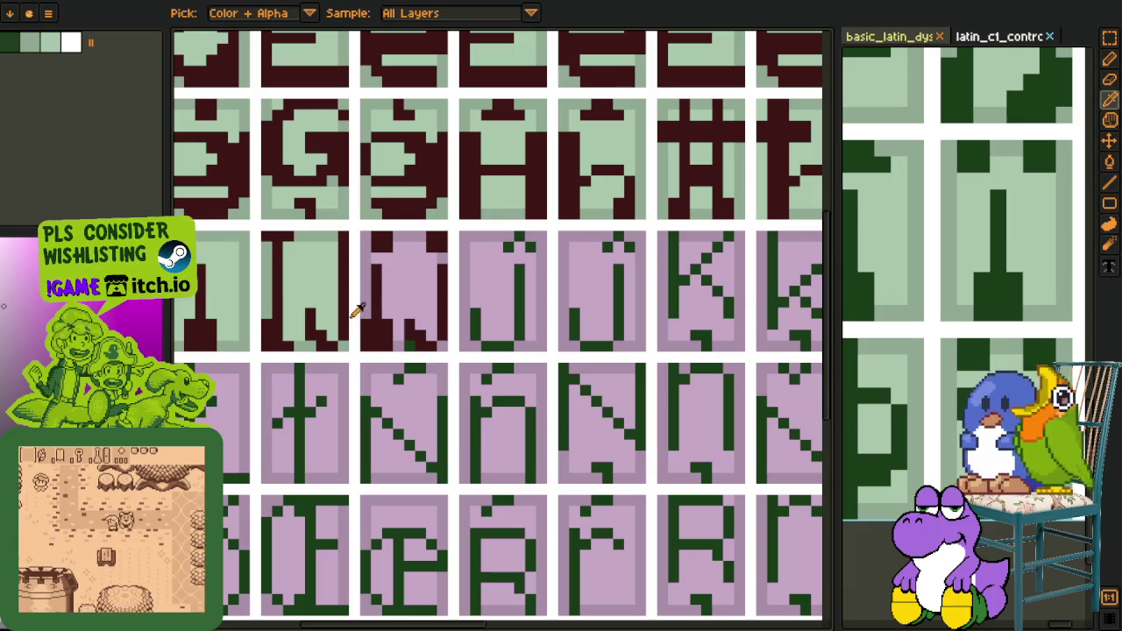
click(405, 344)
key(g)
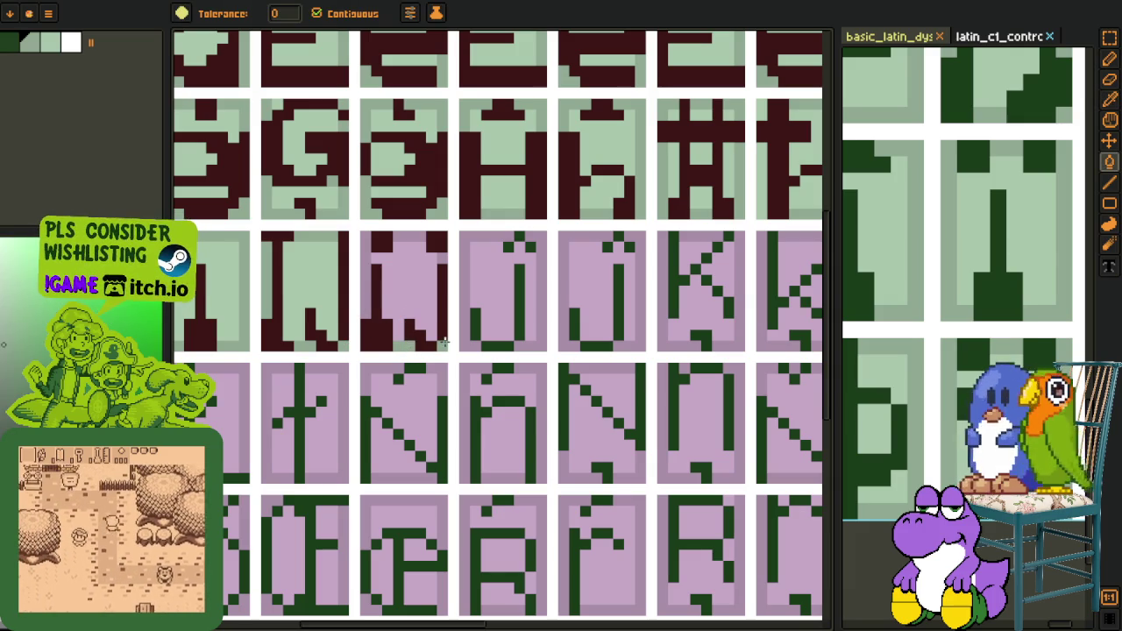
click(375, 316)
scroll(403, 290, down, 4)
key(alt)
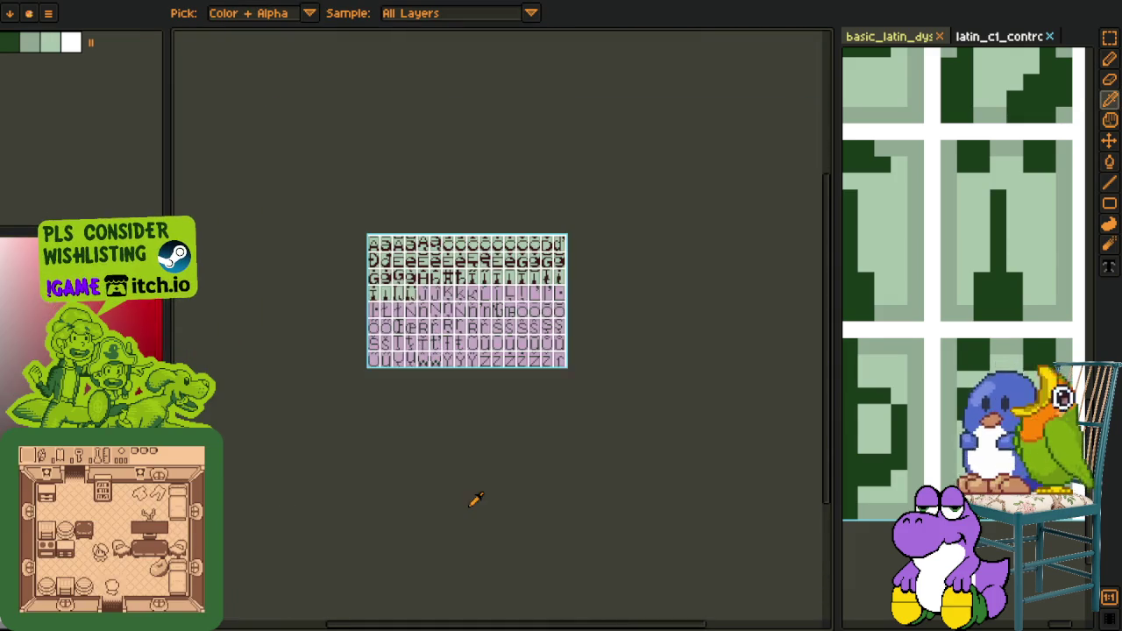
scroll(423, 296, up, 4)
scroll(449, 278, up, 1)
scroll(556, 259, down, 3)
scroll(897, 263, down, 5)
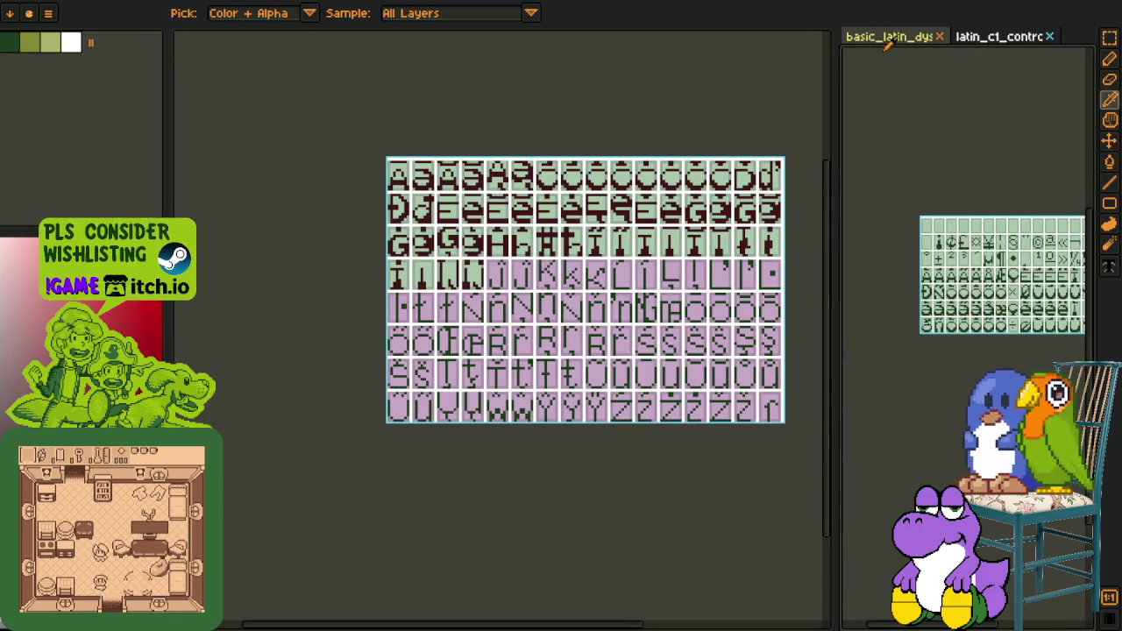
scroll(964, 263, up, 4)
mouse_move(965, 254)
mouse_down()
mouse_move(1041, 304)
mouse_move(861, 283)
mouse_up()
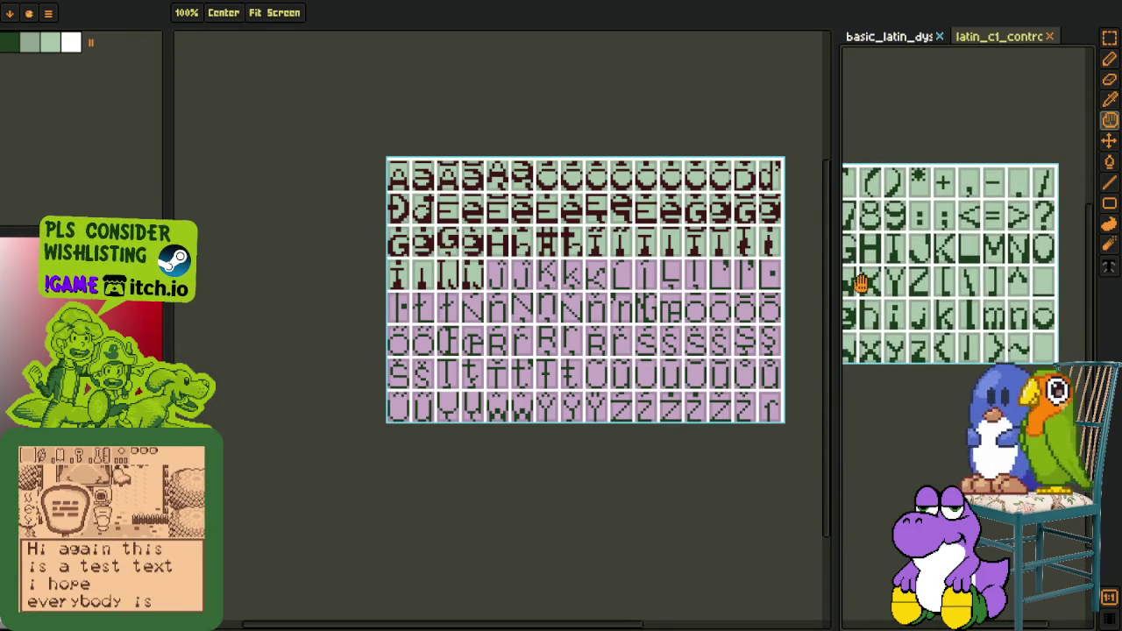
scroll(908, 242, up, 3)
scroll(907, 308, down, 2)
scroll(901, 321, down, 1)
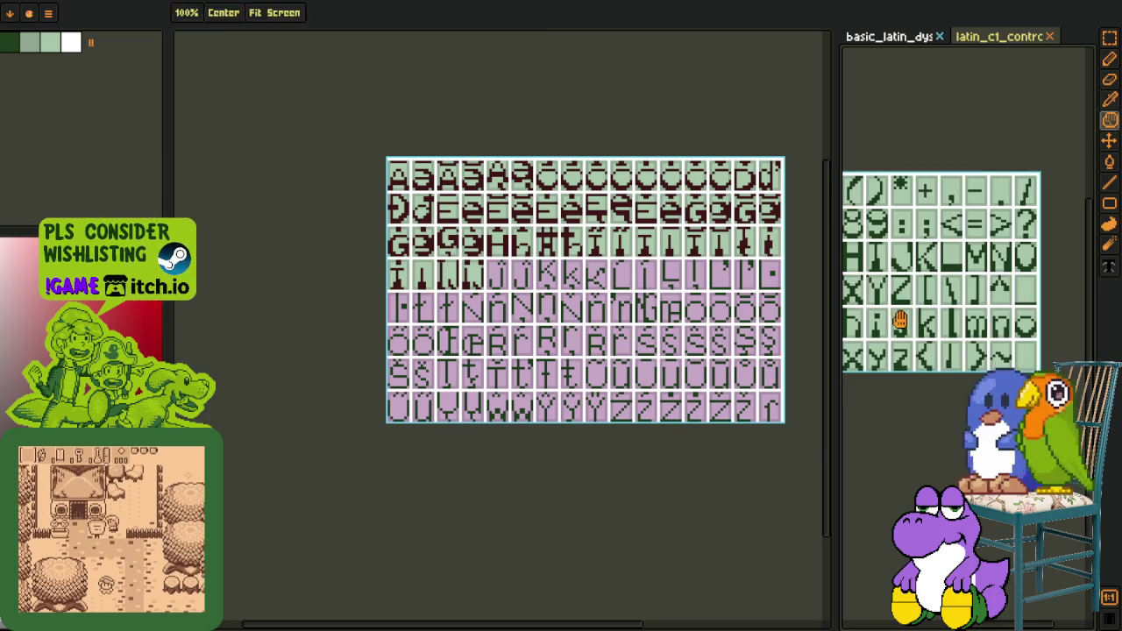
scroll(900, 321, up, 3)
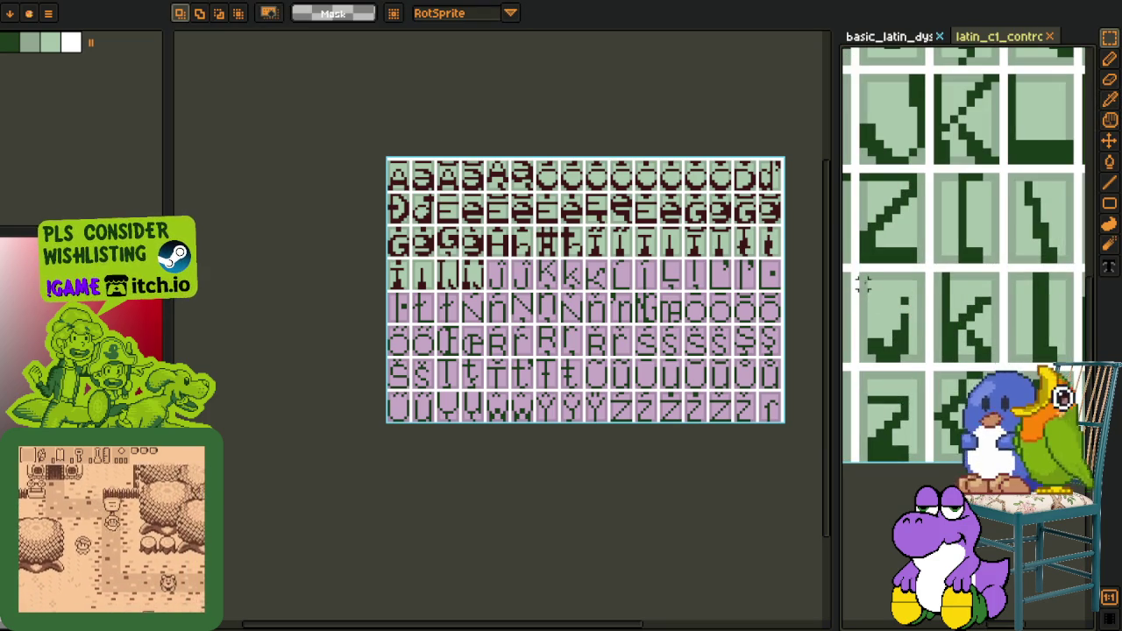
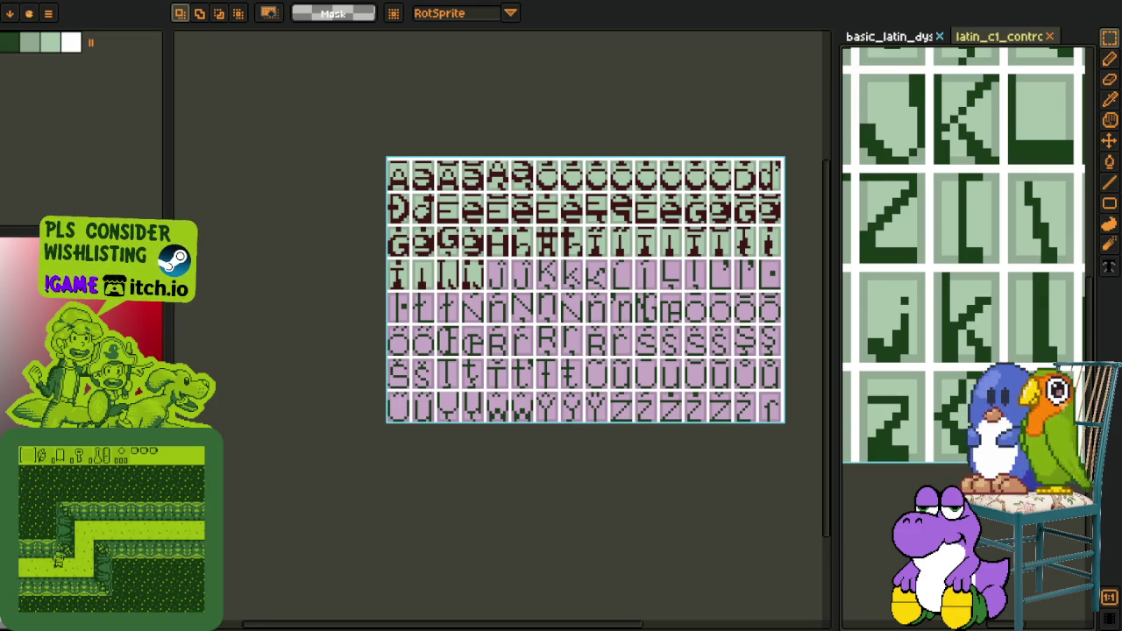
Select the green j cell and move it into the slot above
drag(504, 294, 526, 323)
scroll(512, 278, up, 6)
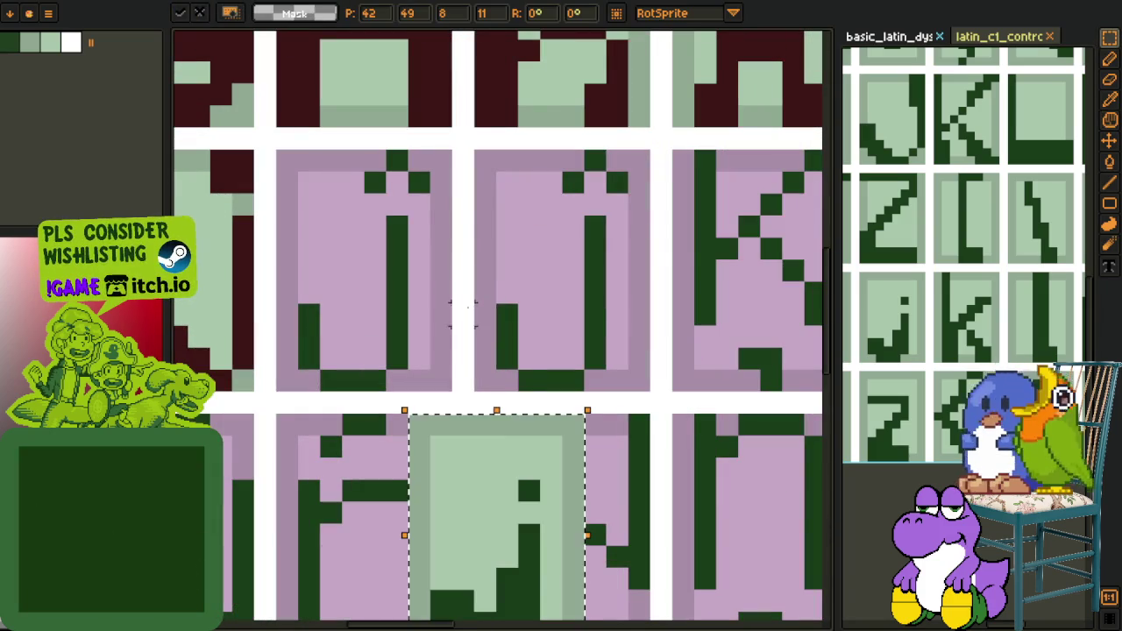
drag(521, 539, 409, 291)
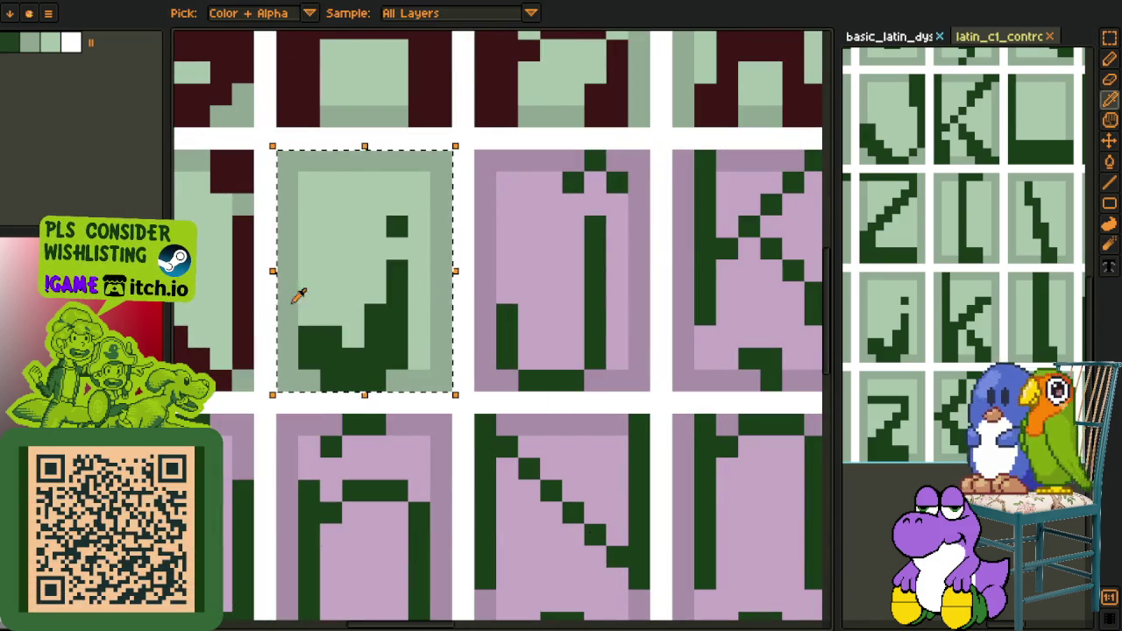
Bucket-fill the j's body and dot dark red
key(b)
click(351, 357)
click(393, 229)
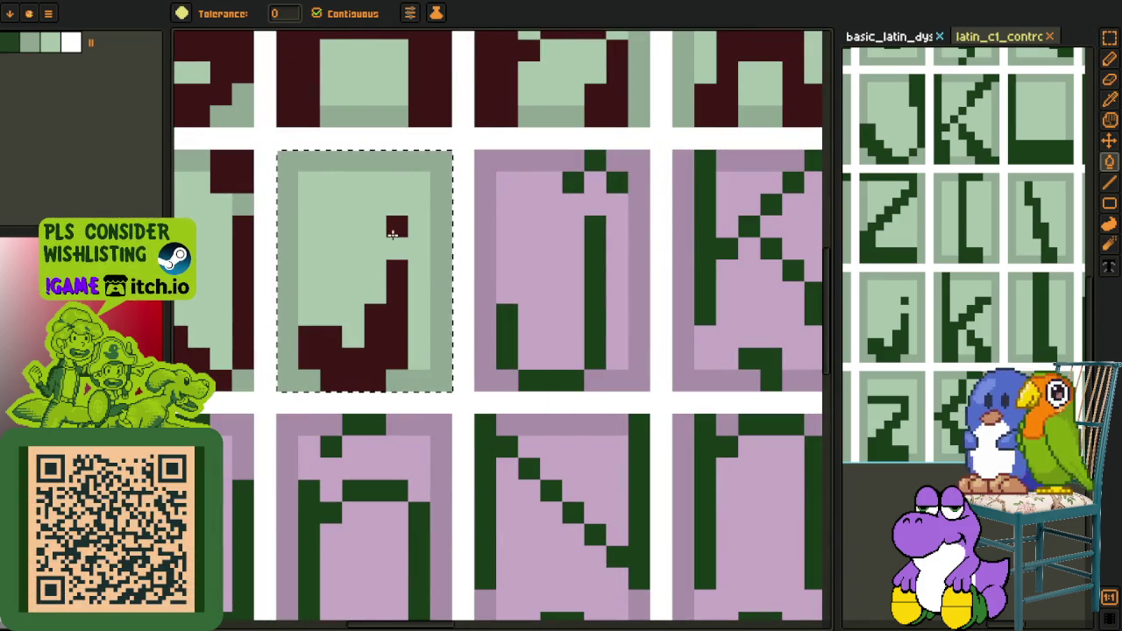
key(o)
scroll(393, 241, down, 6)
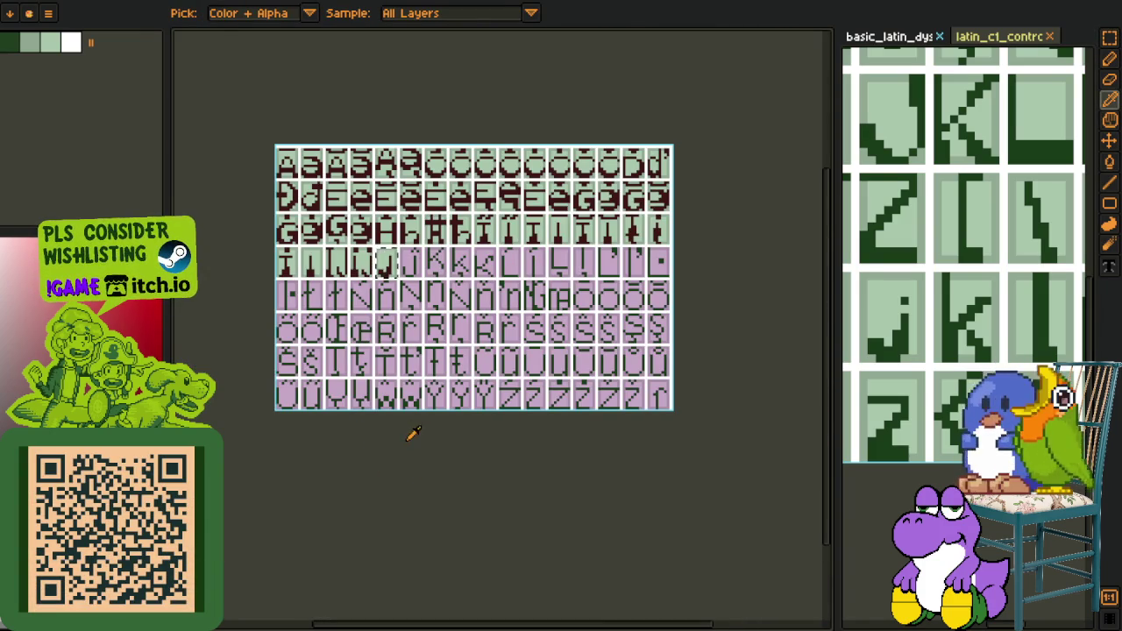
Show the timeline panel and cycle through the selection, colour-picker and pencil tools
key(m)
scroll(386, 262, up, 2)
key(Tab)
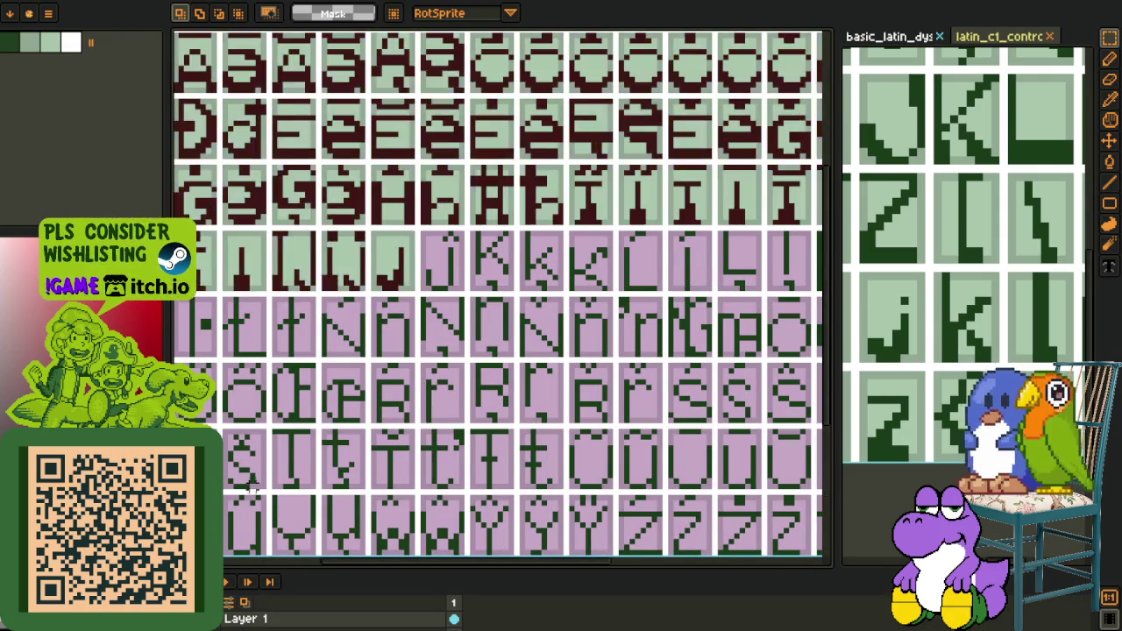
scroll(439, 240, up, 3)
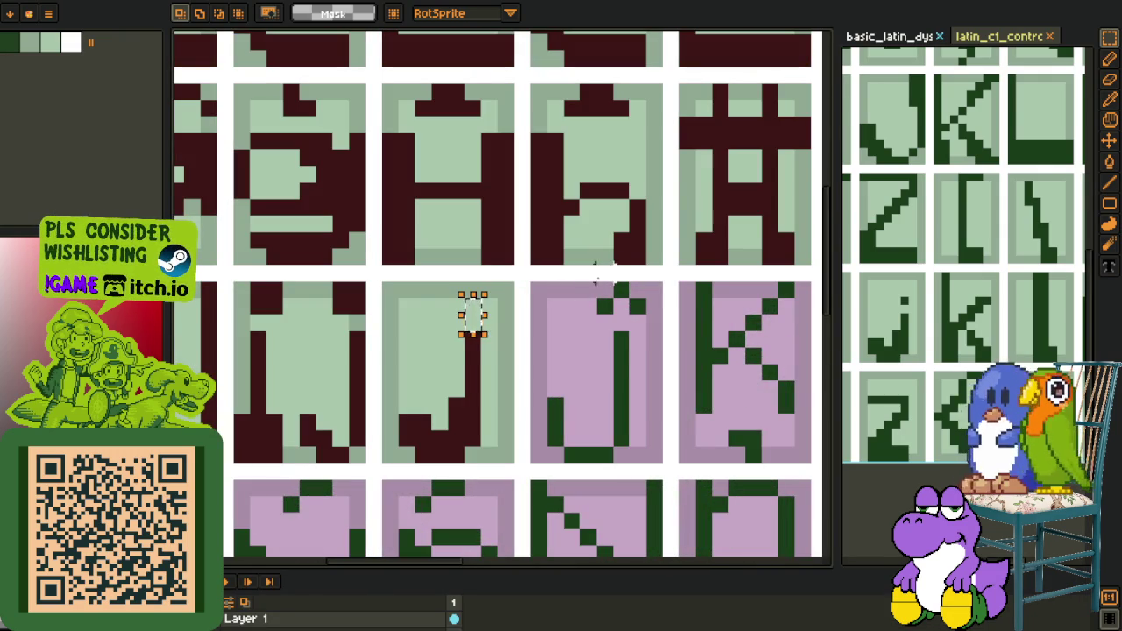
key(o)
key(b)
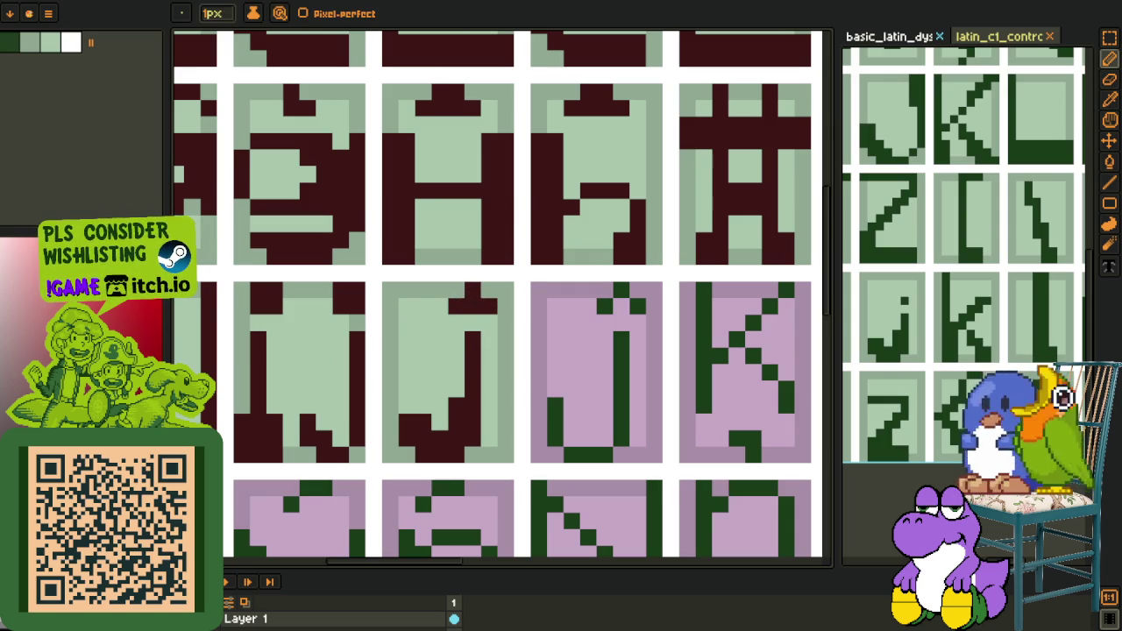
scroll(386, 331, down, 5)
key(i)
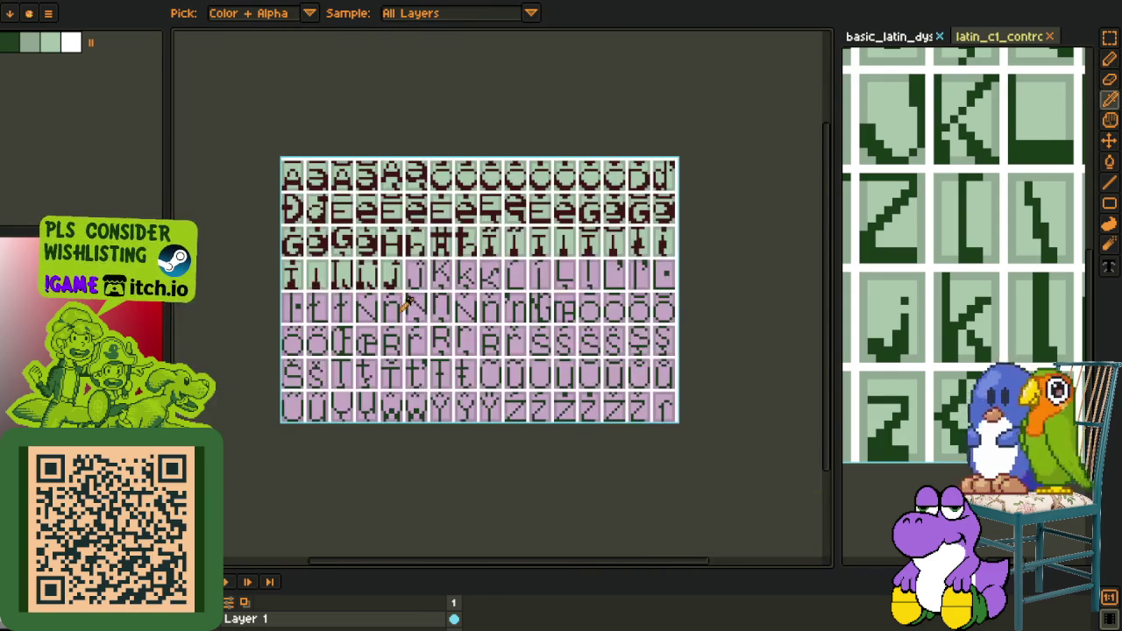
scroll(387, 270, up, 2)
key(o)
scroll(296, 268, up, 2)
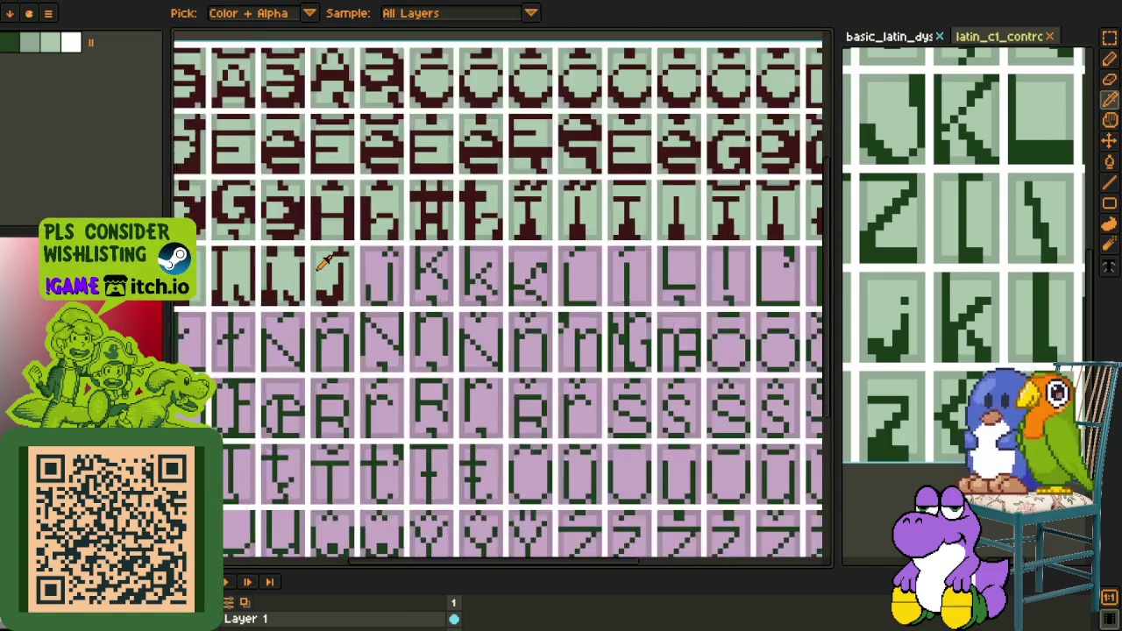
scroll(295, 267, up, 3)
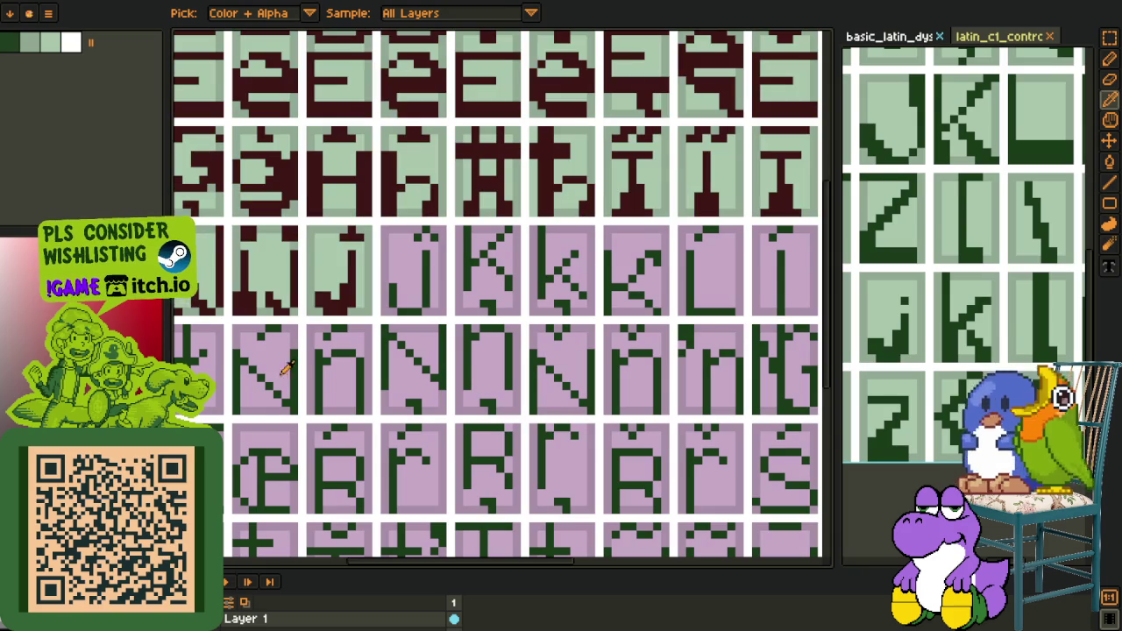
Select the J glyph tile and shift it one cell right
key(r)
drag(309, 227, 305, 223)
drag(348, 300, 419, 301)
Drop the moved J tile, compare against the original colouring via undo/redo, and hide the timeline
click(544, 279)
scroll(360, 349, down, 3)
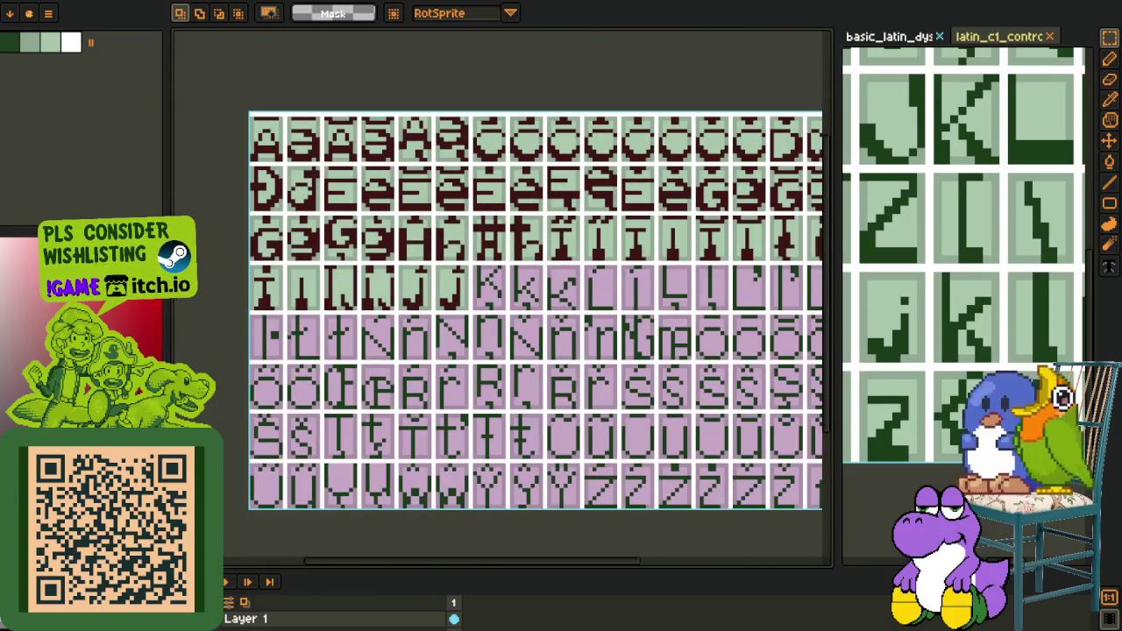
scroll(443, 292, up, 3)
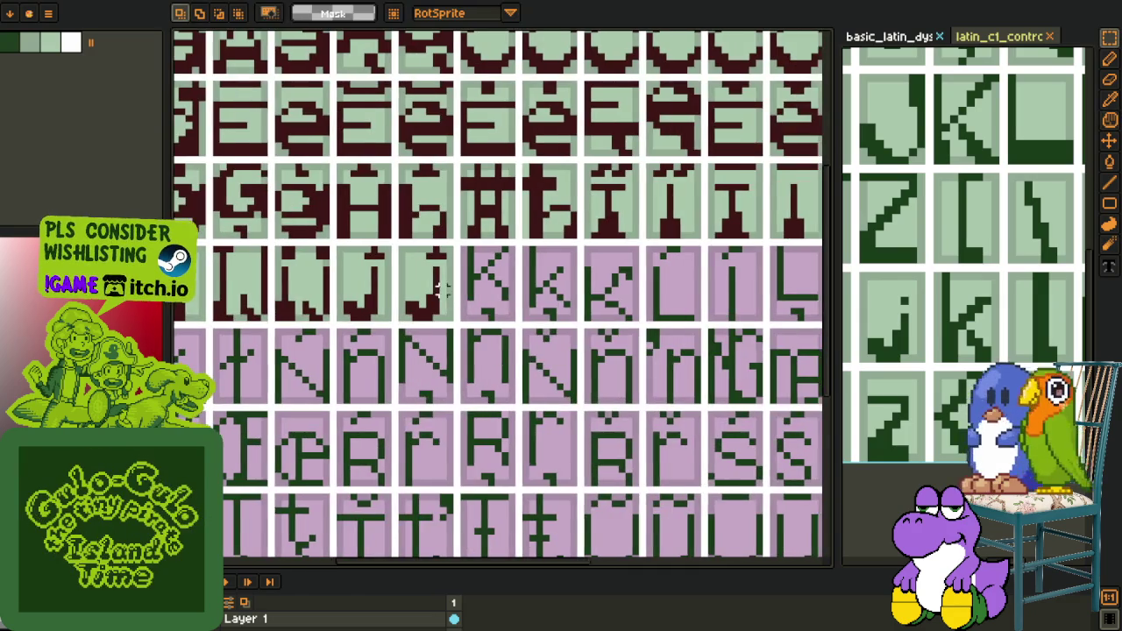
scroll(441, 292, up, 1)
key(ctrl+z)
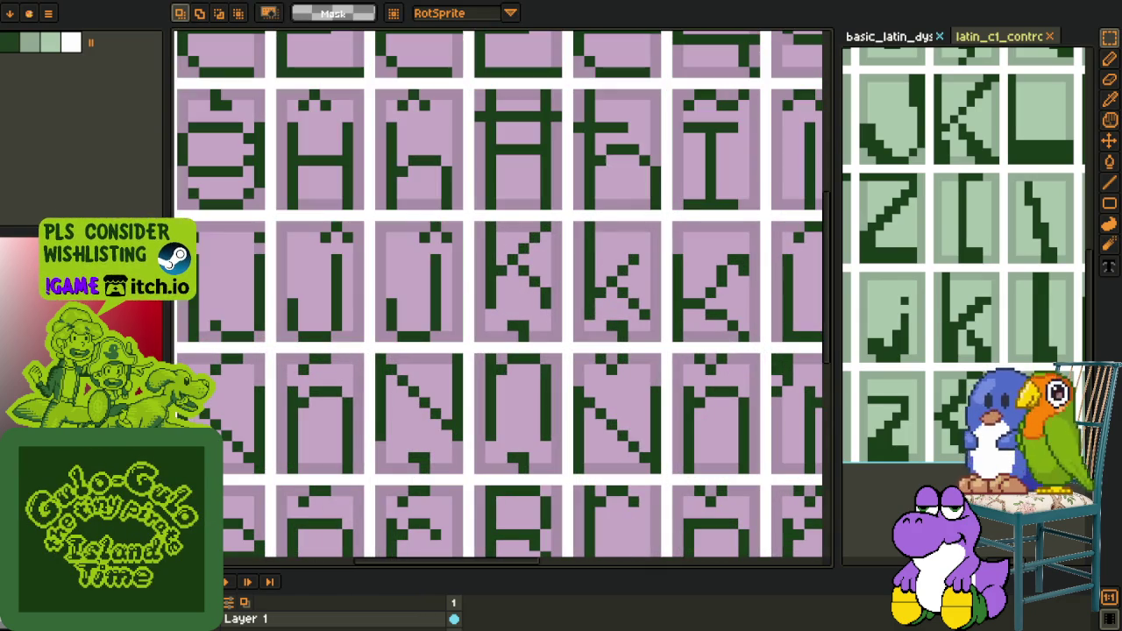
key(ctrl+y)
key(Tab)
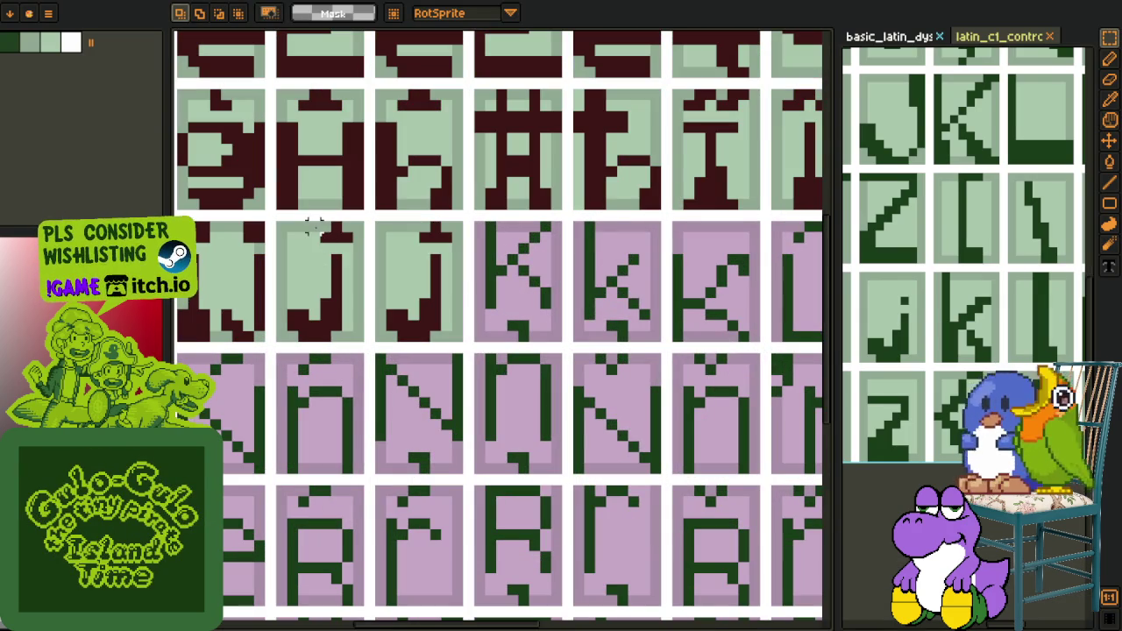
Fill the J tile's pink stripe with the light green background colour and save the sheet
drag(357, 337, 367, 344)
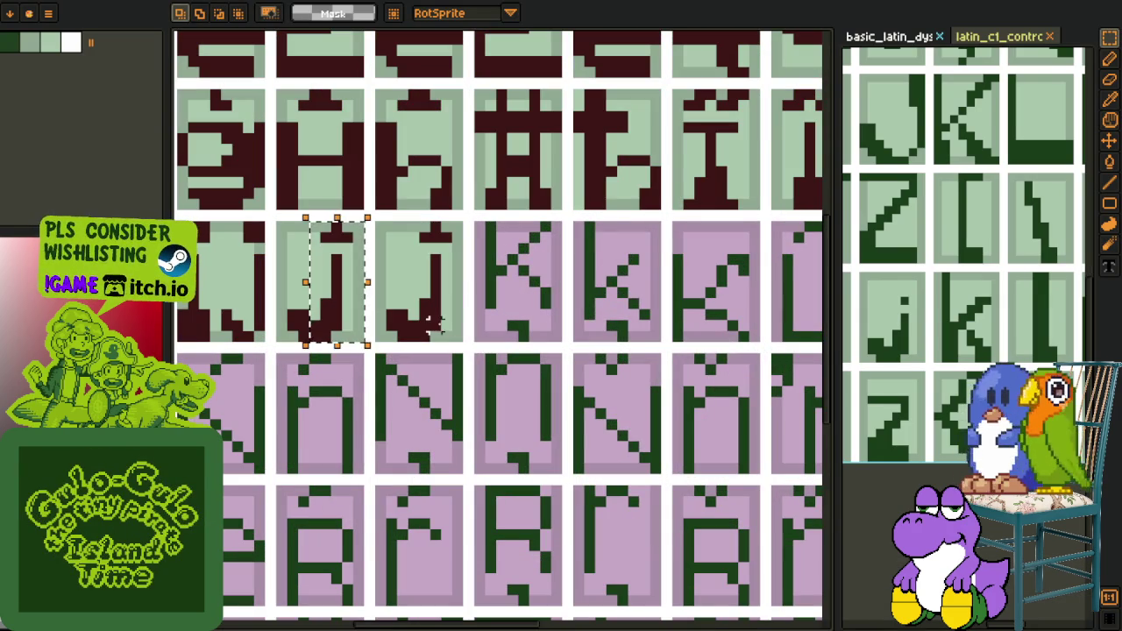
key(Return)
scroll(356, 334, up, 2)
alt+click(355, 326)
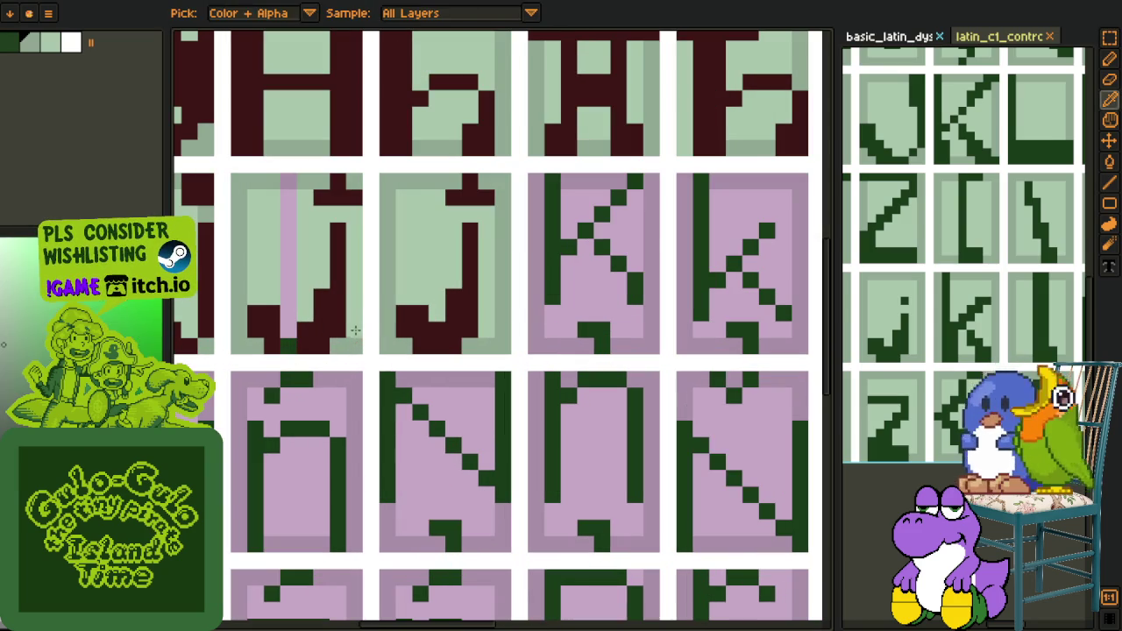
key(b)
alt+click(307, 219)
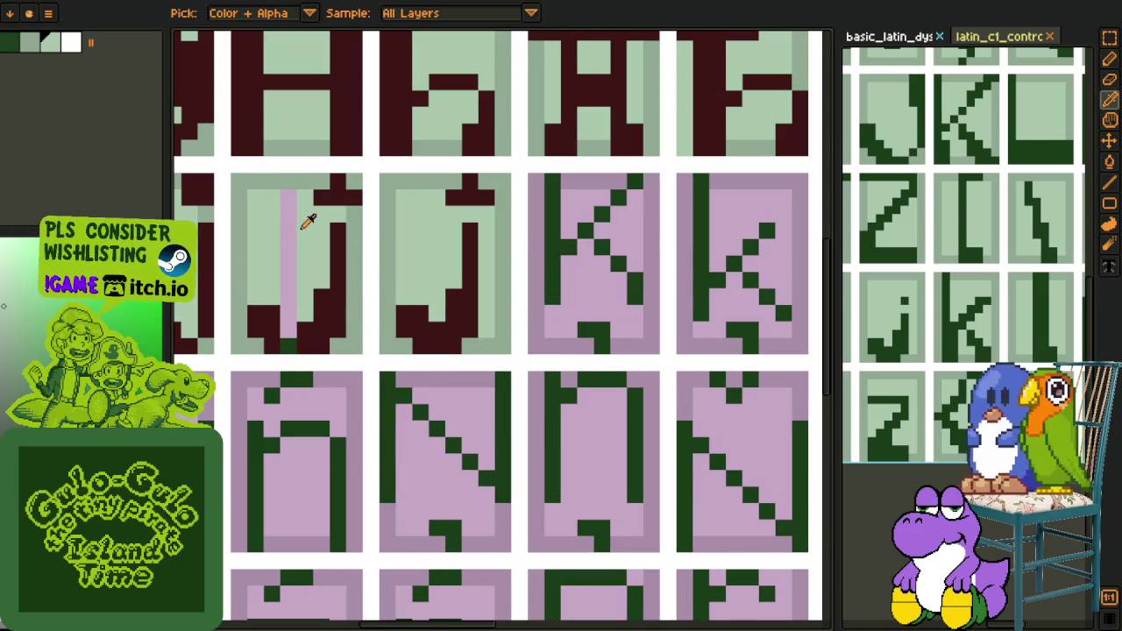
key(g)
click(286, 230)
key(b)
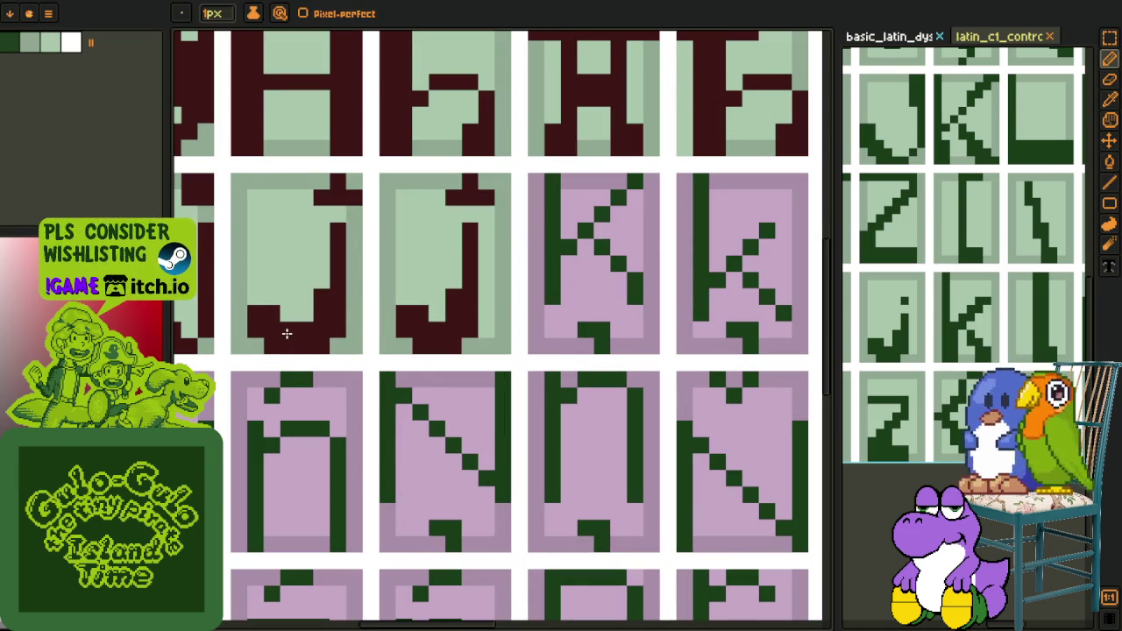
scroll(286, 333, down, 4)
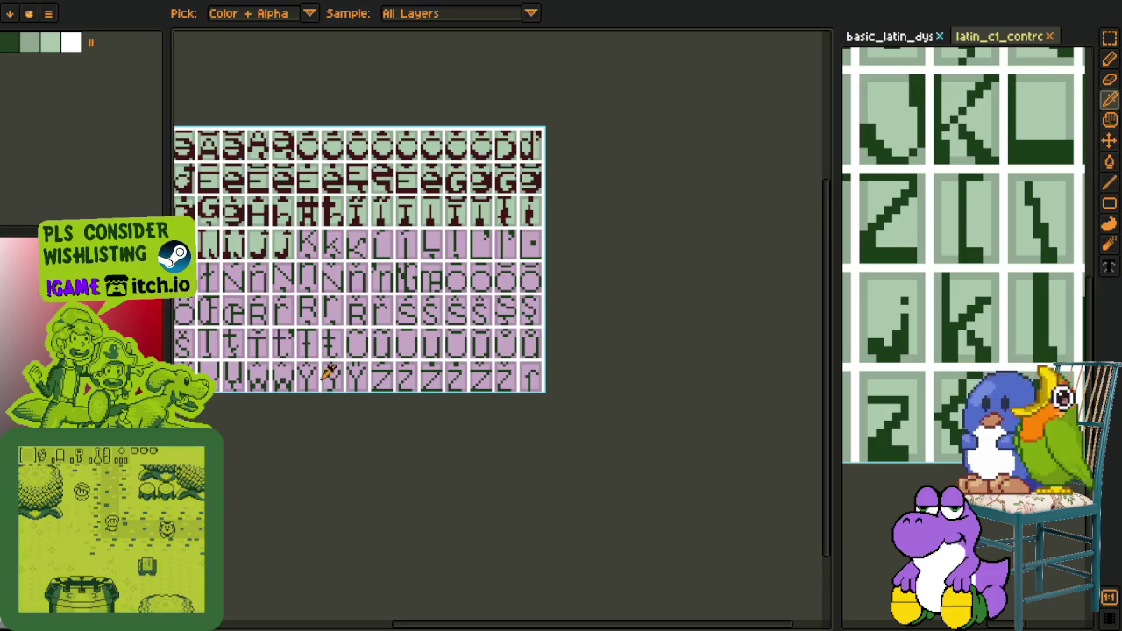
key(ctrl+s)
Move a small pixel block in the J up-left and repaint its stray pink pixels light green and dark red
scroll(375, 333, up, 2)
scroll(372, 279, up, 2)
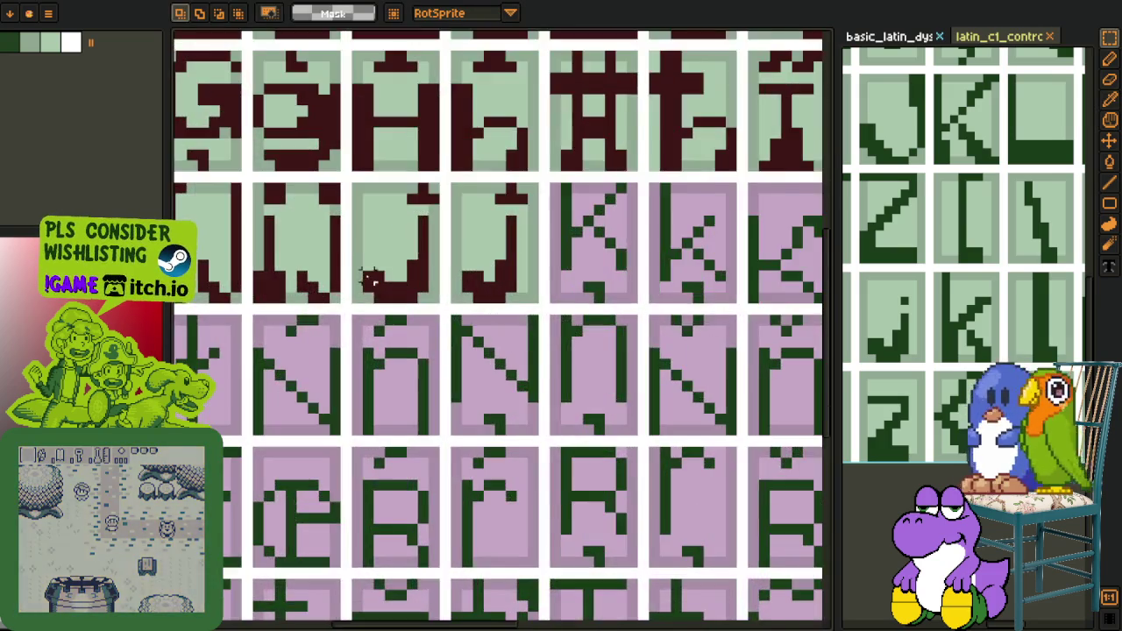
scroll(372, 279, up, 2)
mouse_move(359, 269)
mouse_down()
mouse_move(408, 325)
mouse_move(381, 317)
mouse_move(386, 336)
mouse_up()
click(411, 273)
click(414, 254)
key(f)
click(410, 274)
click(410, 317)
key(b)
click(413, 298)
Pan the canvas and the reference sheet to show more glyphs
scroll(413, 301, down, 2)
scroll(408, 308, down, 2)
scroll(430, 326, down, 3)
key(p)
drag(483, 392, 311, 364)
key(o)
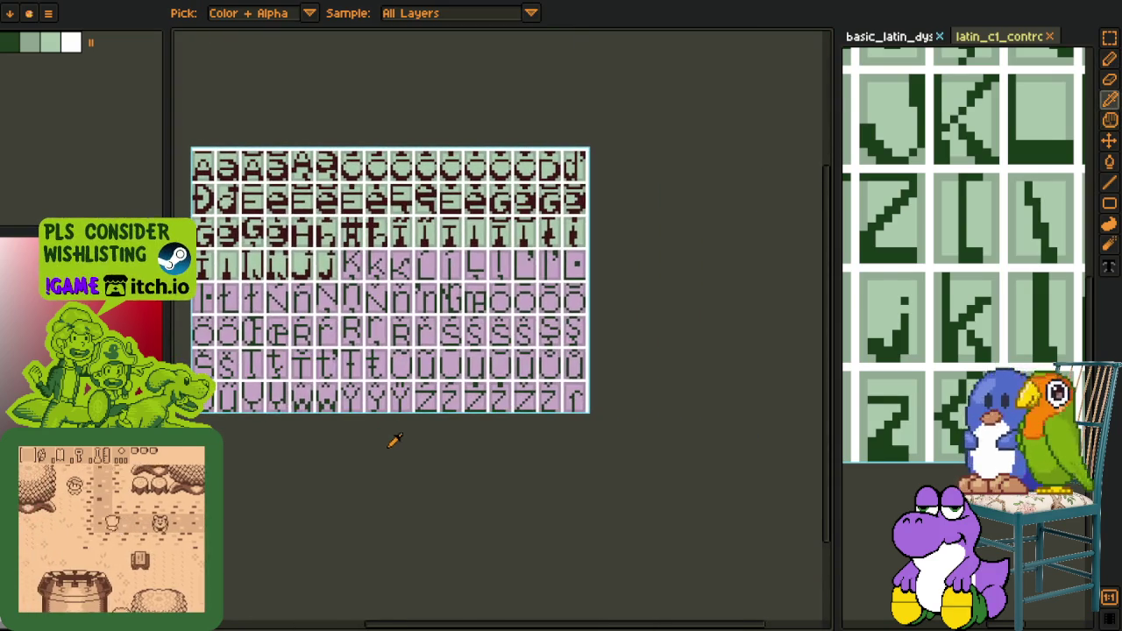
scroll(991, 254, down, 2)
drag(970, 258, 1023, 311)
scroll(309, 259, up, 2)
scroll(368, 304, up, 2)
Thicken the J's lower-left curl with dark red pixels
key(b)
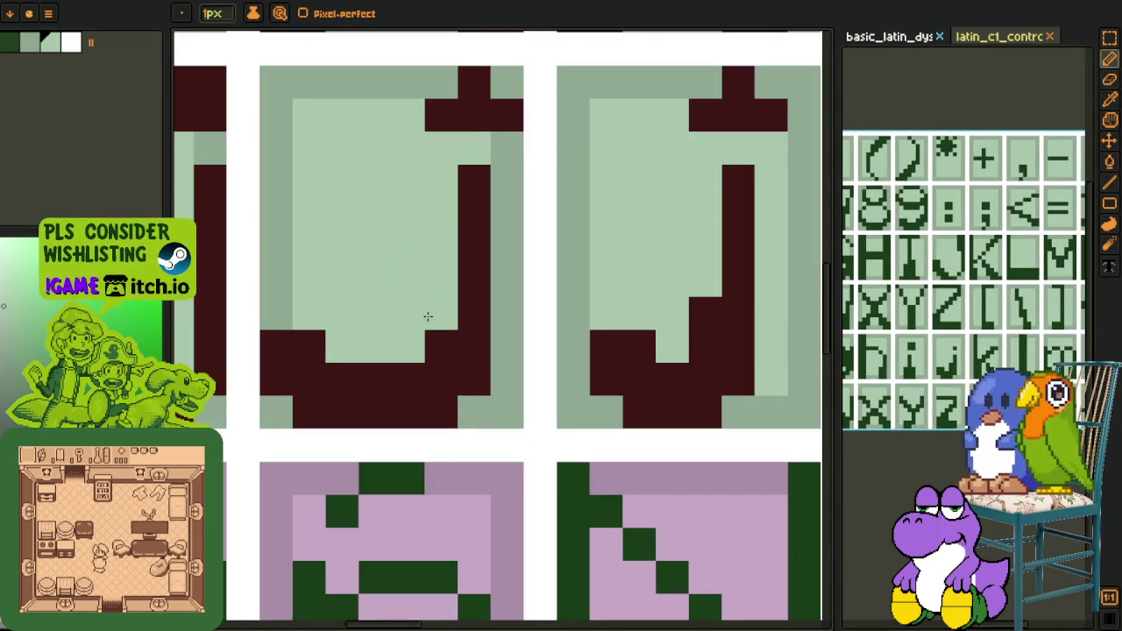
alt+click(346, 371)
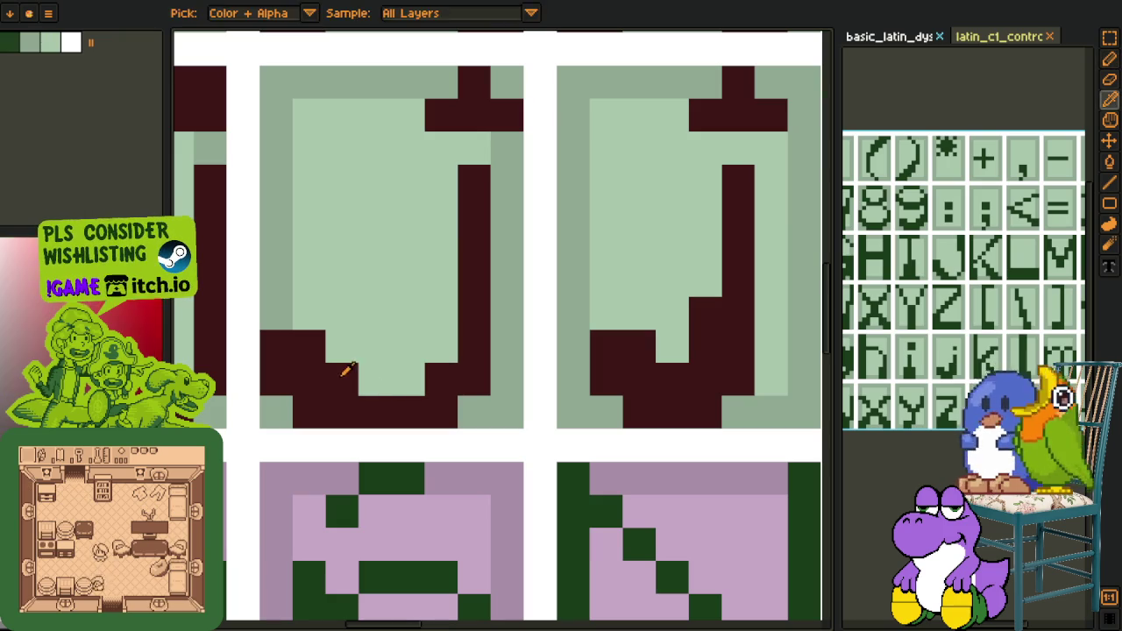
scroll(333, 357, down, 3)
scroll(309, 339, up, 2)
alt+click(309, 340)
scroll(332, 362, down, 3)
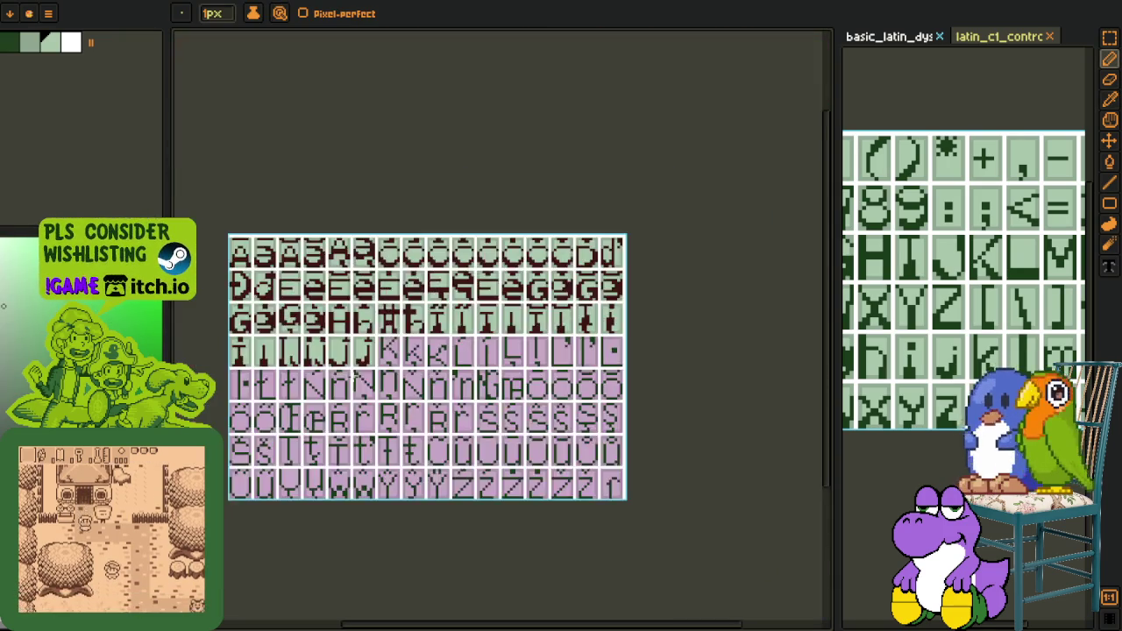
scroll(376, 483, down, 2)
alt+click(383, 486)
key(m)
key(o)
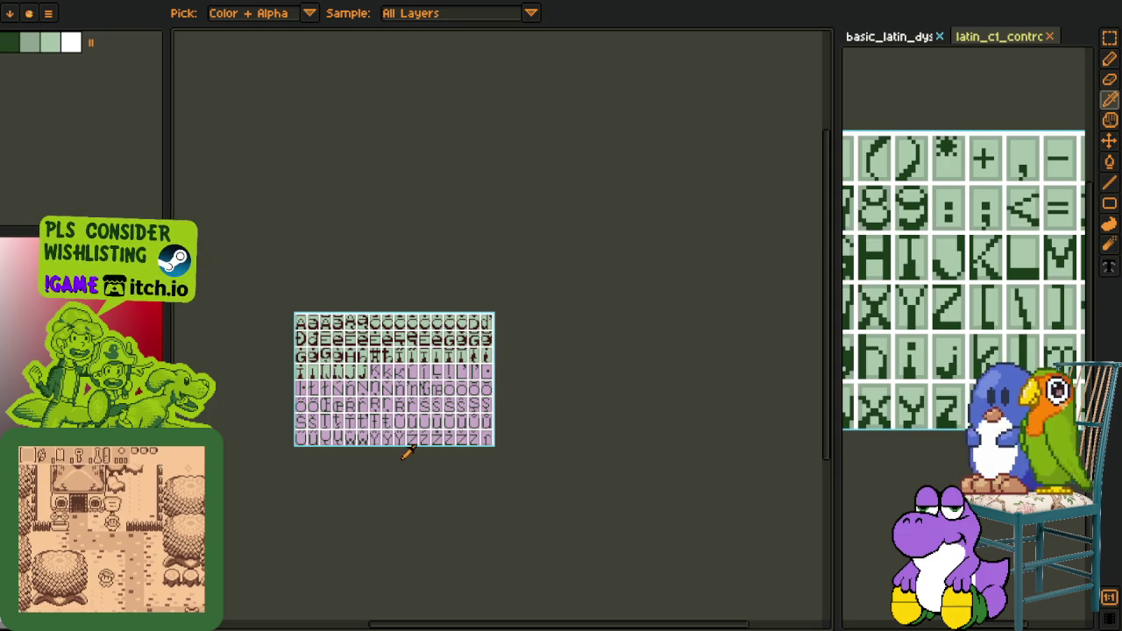
Scroll around the green glyph sheet, save it, and zoom in
scroll(555, 166, up, 2)
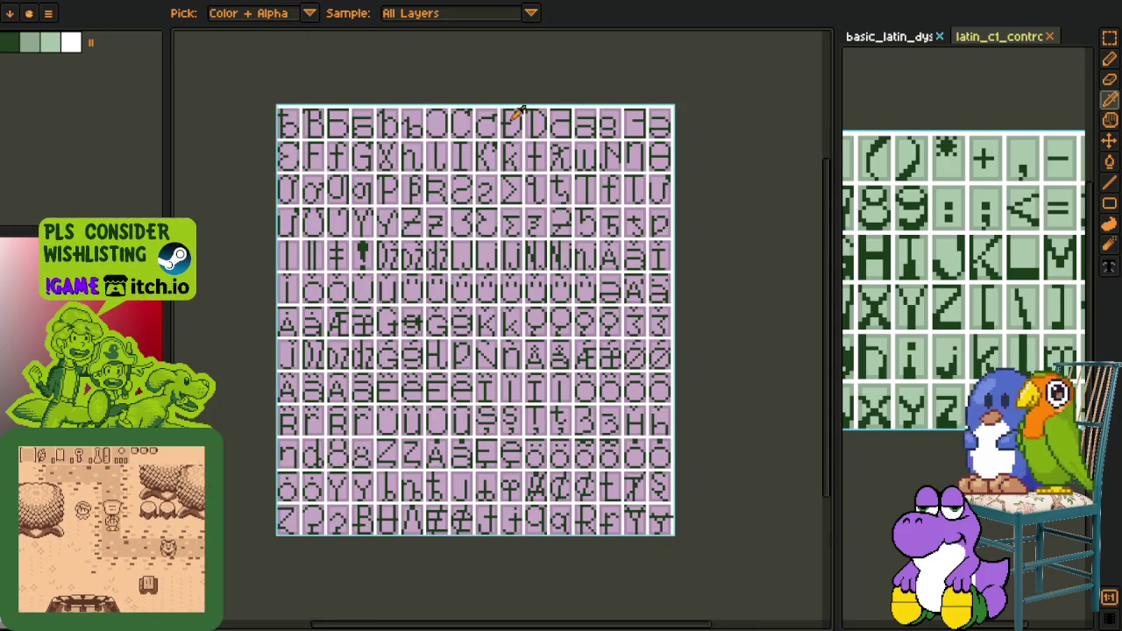
scroll(401, 175, up, 3)
scroll(371, 220, down, 2)
scroll(563, 259, up, 1)
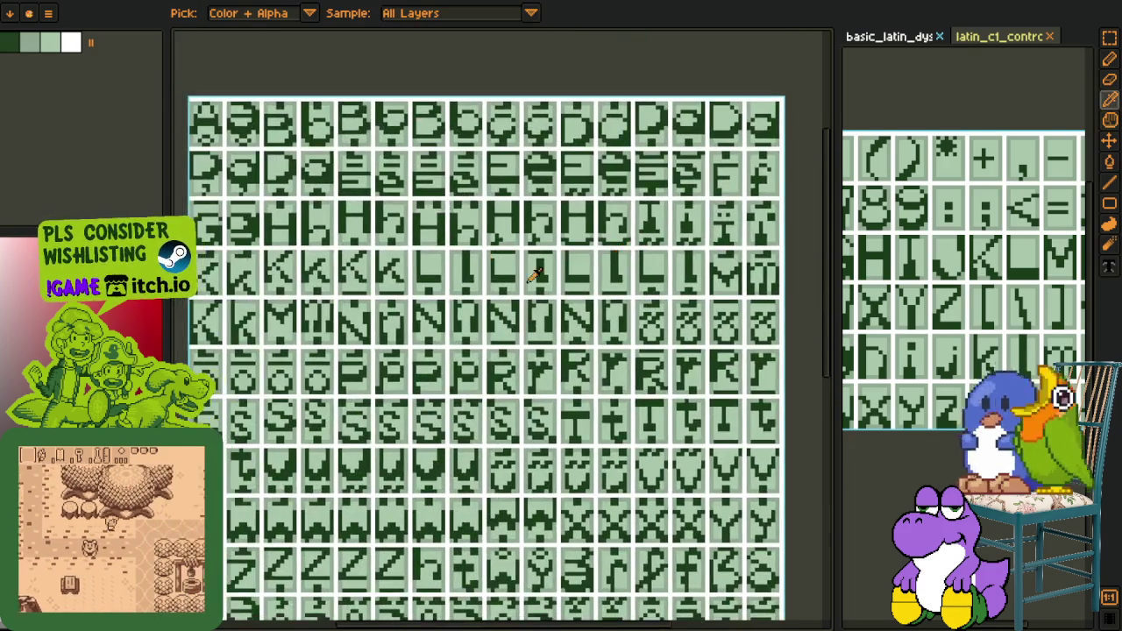
scroll(543, 279, down, 1)
scroll(526, 261, down, 3)
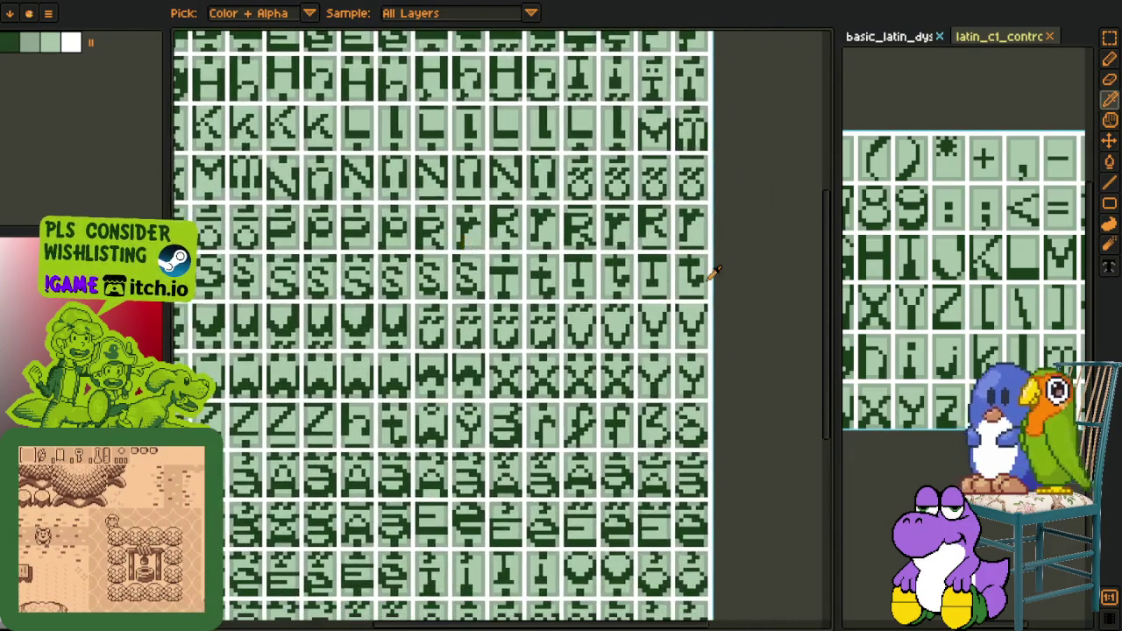
scroll(689, 271, up, 1)
scroll(760, 250, down, 1)
scroll(368, 351, down, 3)
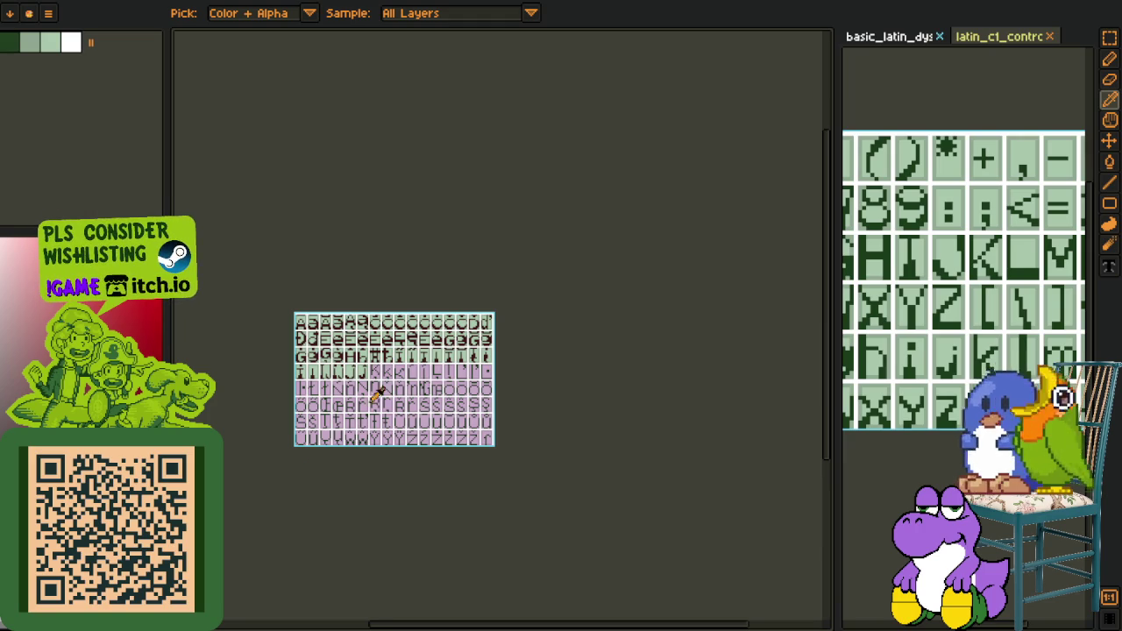
scroll(350, 395, up, 2)
key(ctrl+s)
key(ctrl+plus)
scroll(408, 107, down, 3)
Marquee-select the two K glyph cells to copy them, then deselect
key(m)
scroll(346, 235, up, 2)
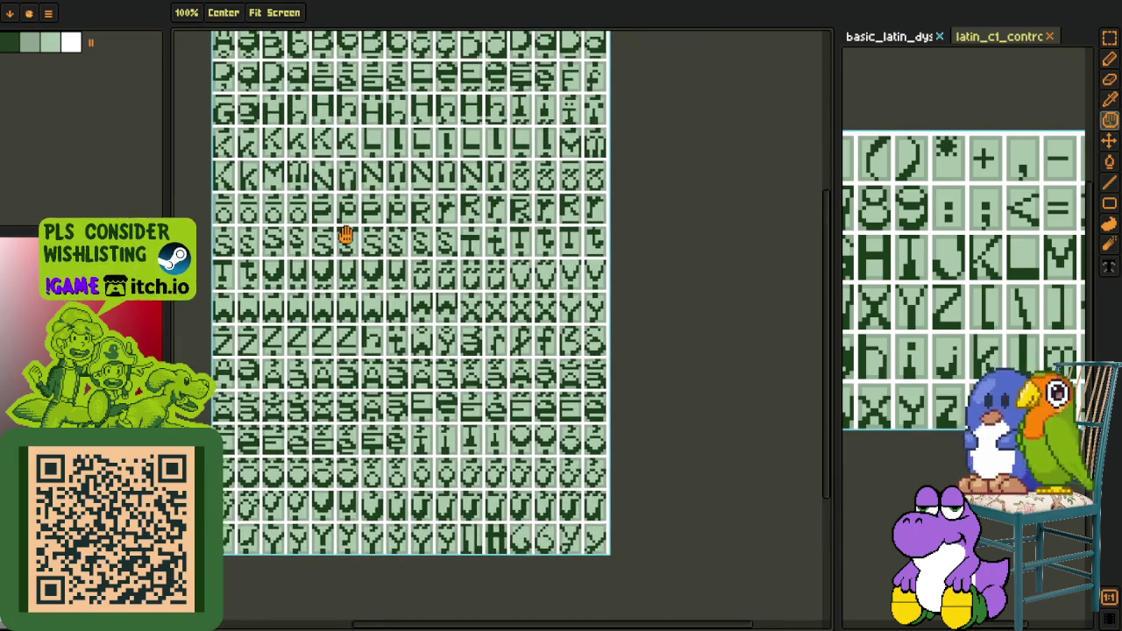
scroll(396, 315, down, 2)
scroll(403, 368, up, 2)
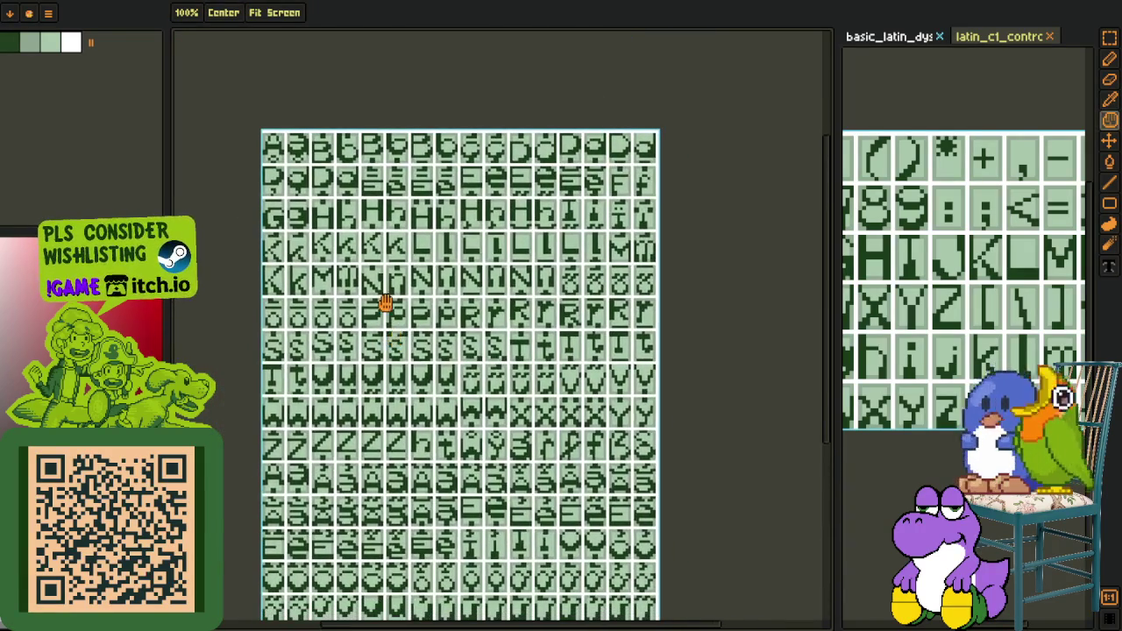
drag(605, 296, 604, 290)
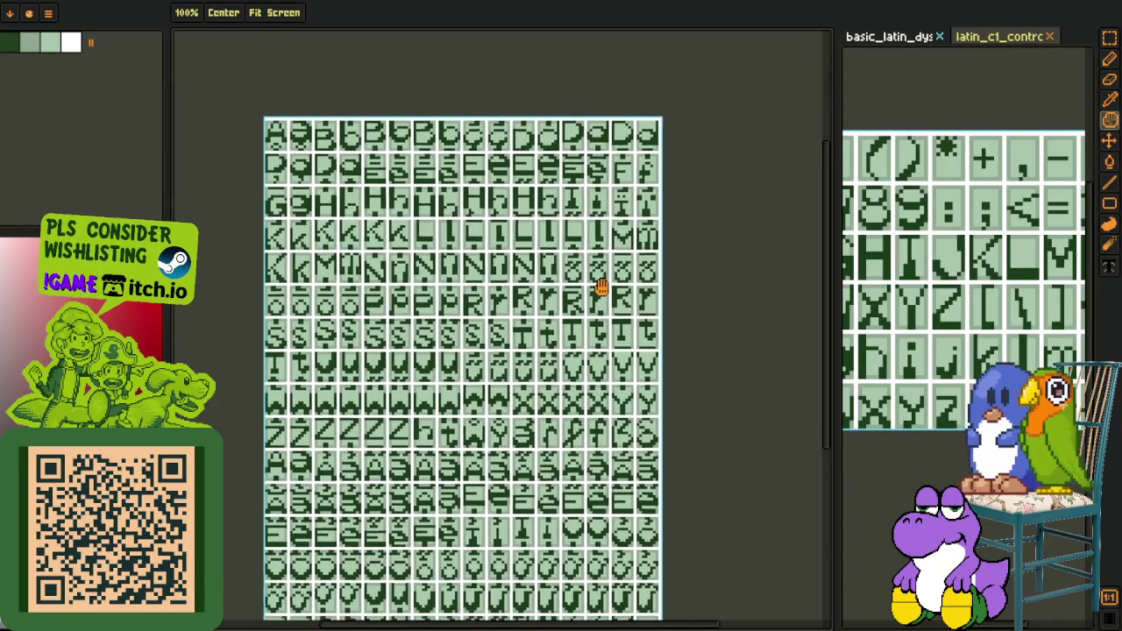
scroll(351, 227, up, 1)
scroll(352, 227, up, 3)
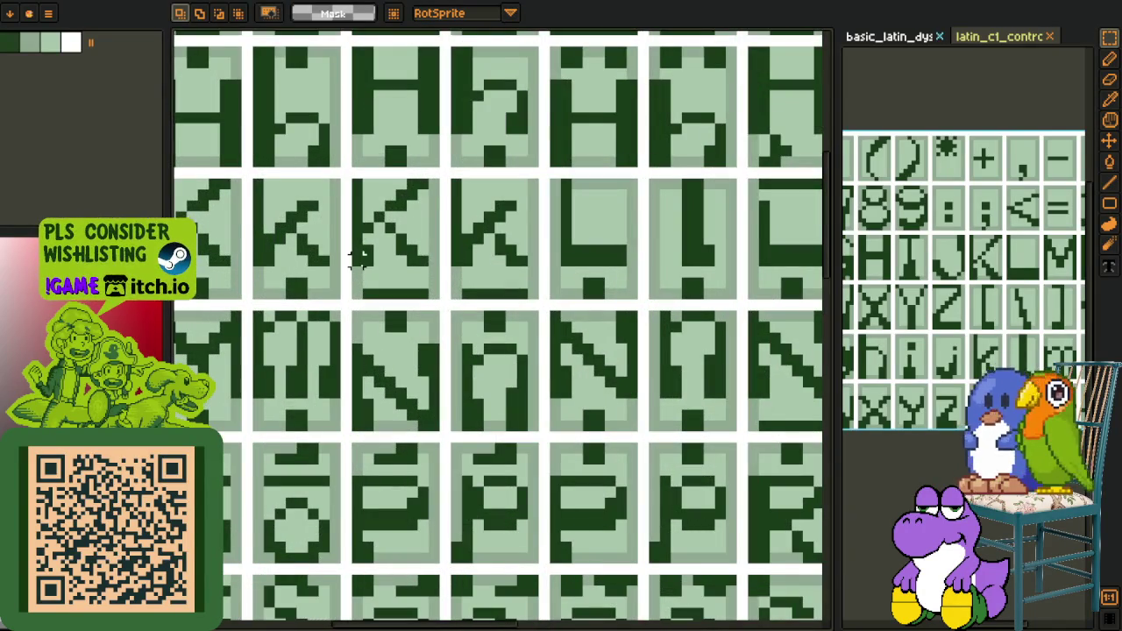
drag(484, 211, 534, 181)
key(Delete)
key(ctrl+z)
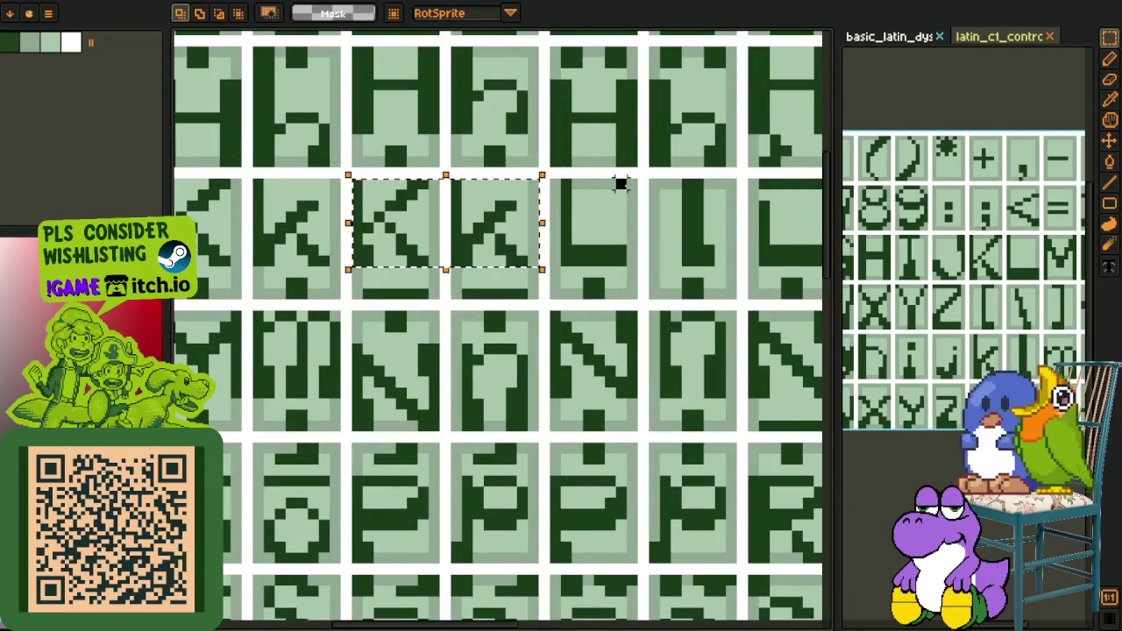
key(ctrl+d)
Sample the dark green glyph colour, then switch to the pink accented-letter sheet
scroll(491, 176, up, 1)
scroll(492, 173, up, 1)
click(593, 179)
key(p)
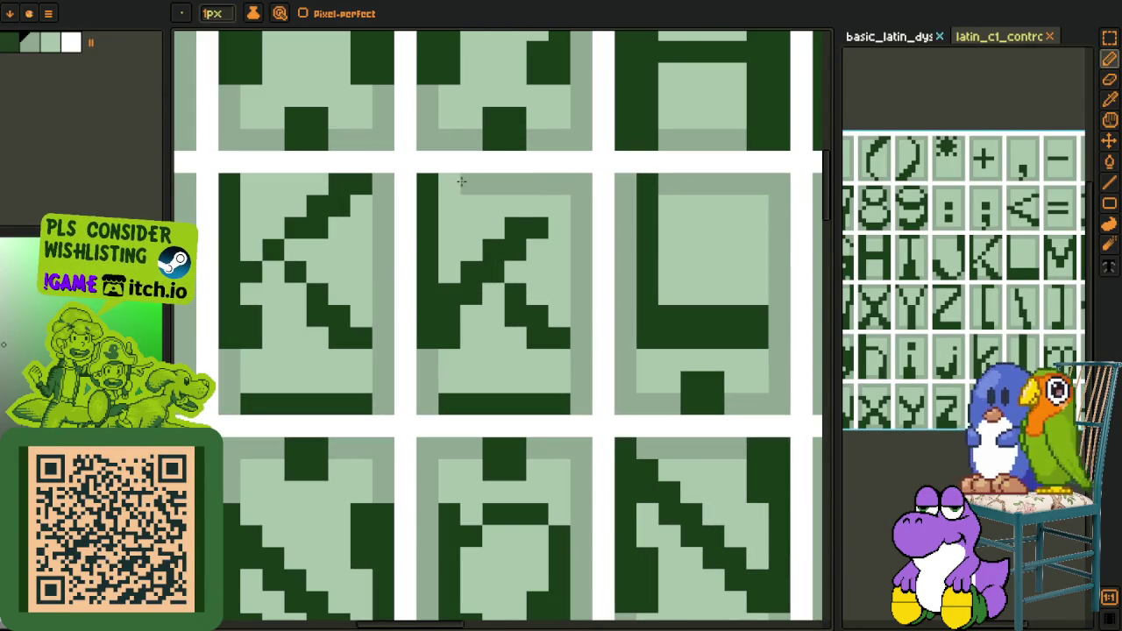
scroll(389, 220, down, 3)
scroll(432, 198, up, 1)
scroll(432, 198, up, 2)
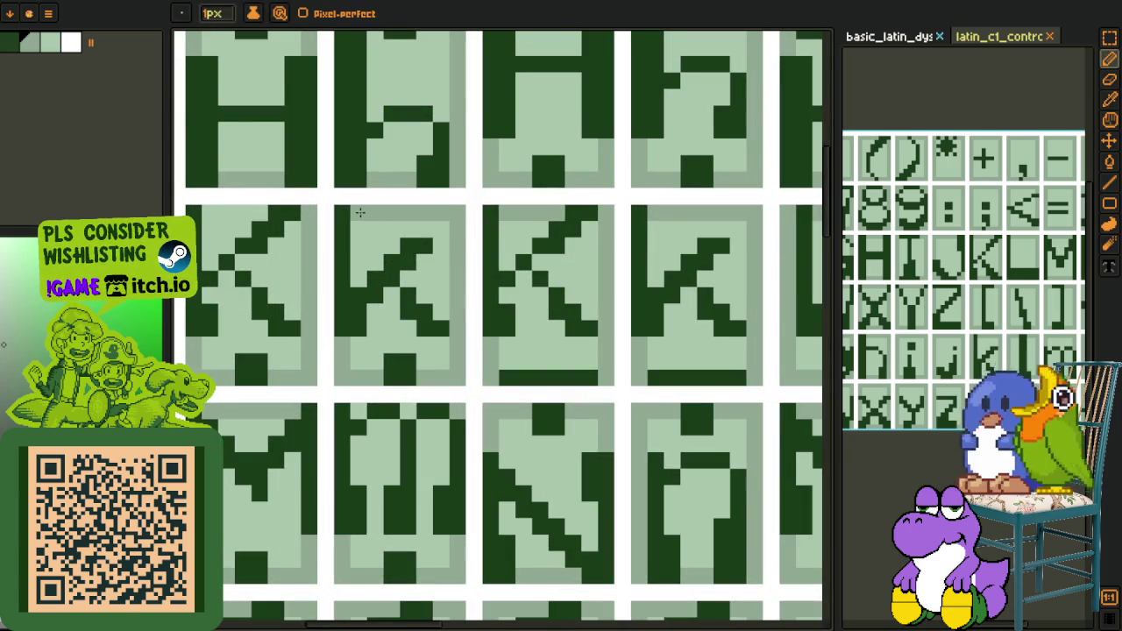
scroll(216, 211, down, 3)
drag(298, 263, 522, 290)
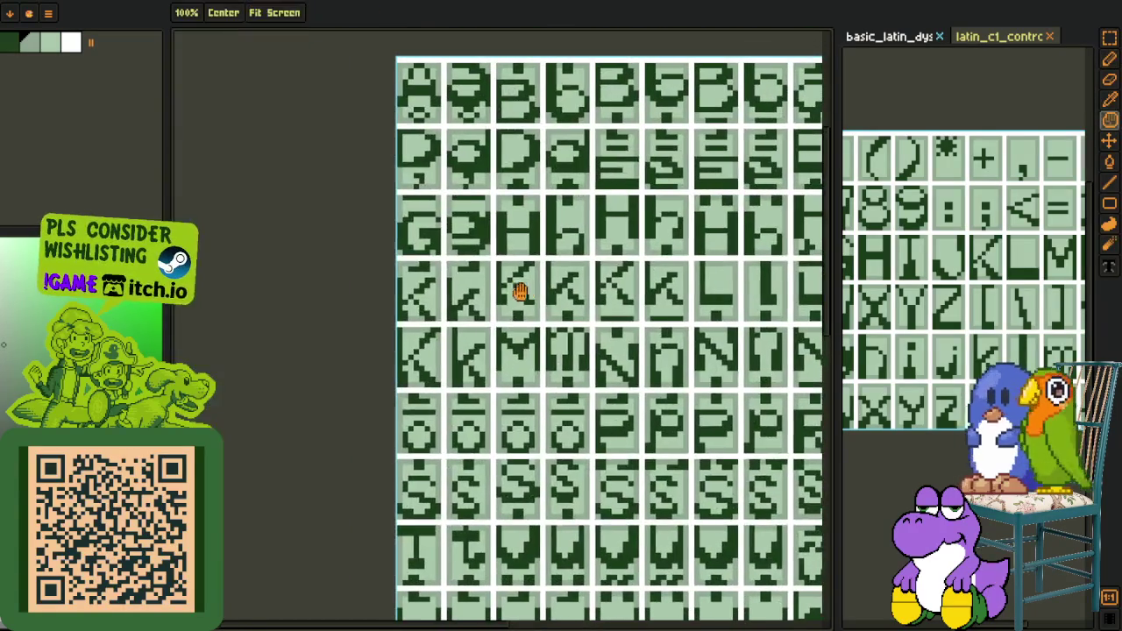
key(ctrl+Tab)
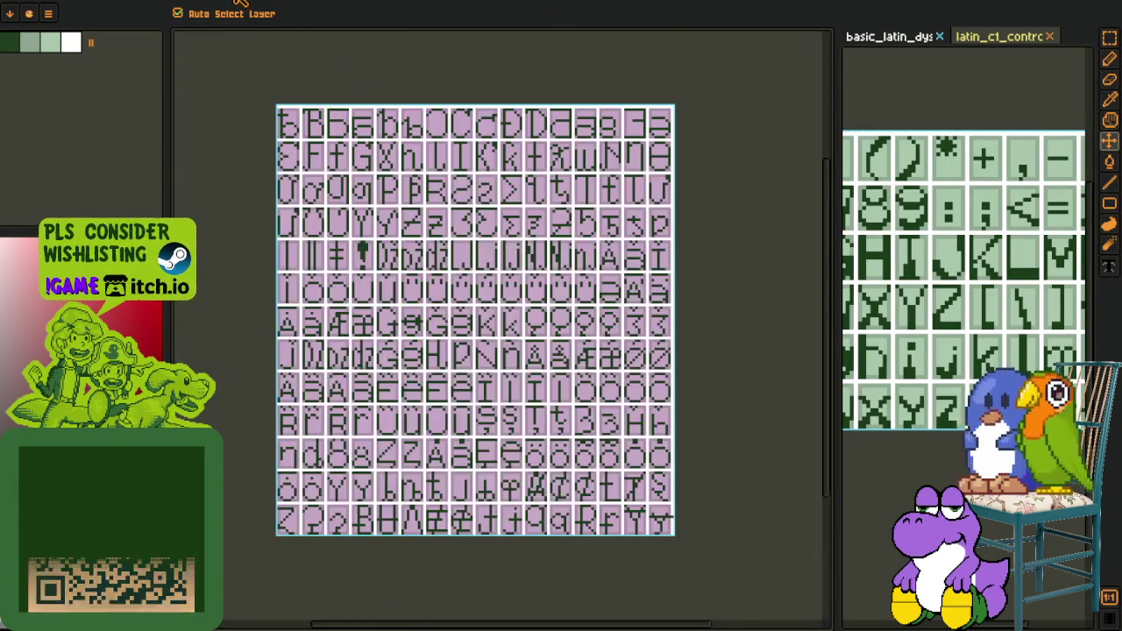
Paste the K glyphs over the pink sheet's K cells, nudged one cell and one pixel left
key(ctrl+Tab)
drag(358, 257, 374, 251)
scroll(394, 277, up, 3)
scroll(395, 277, up, 2)
drag(373, 193, 657, 332)
drag(430, 319, 342, 300)
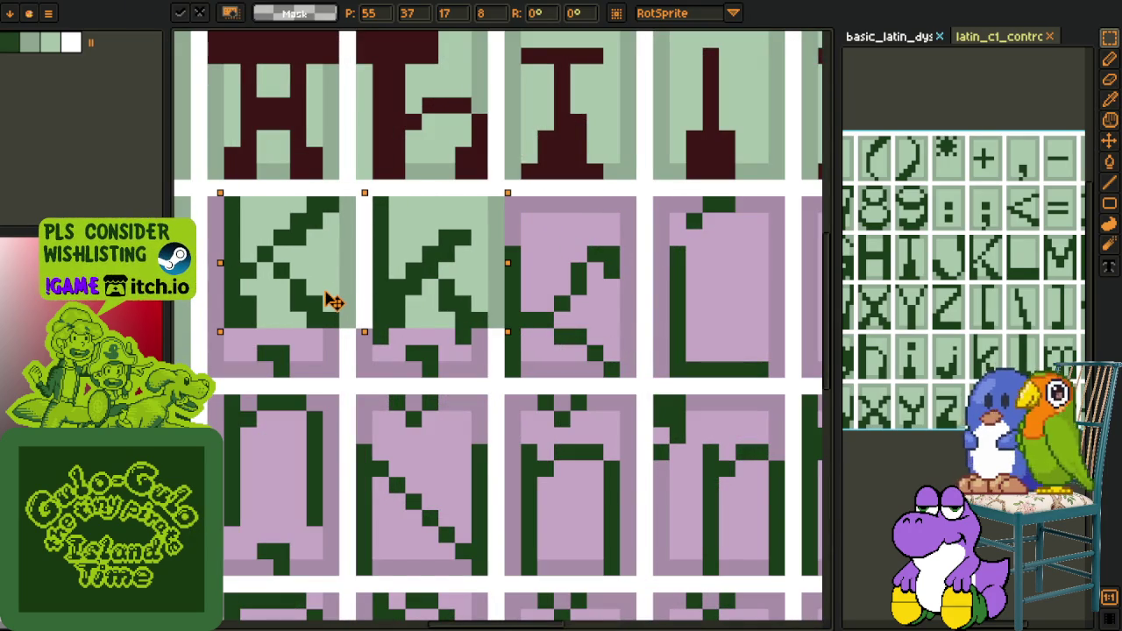
drag(334, 300, 330, 301)
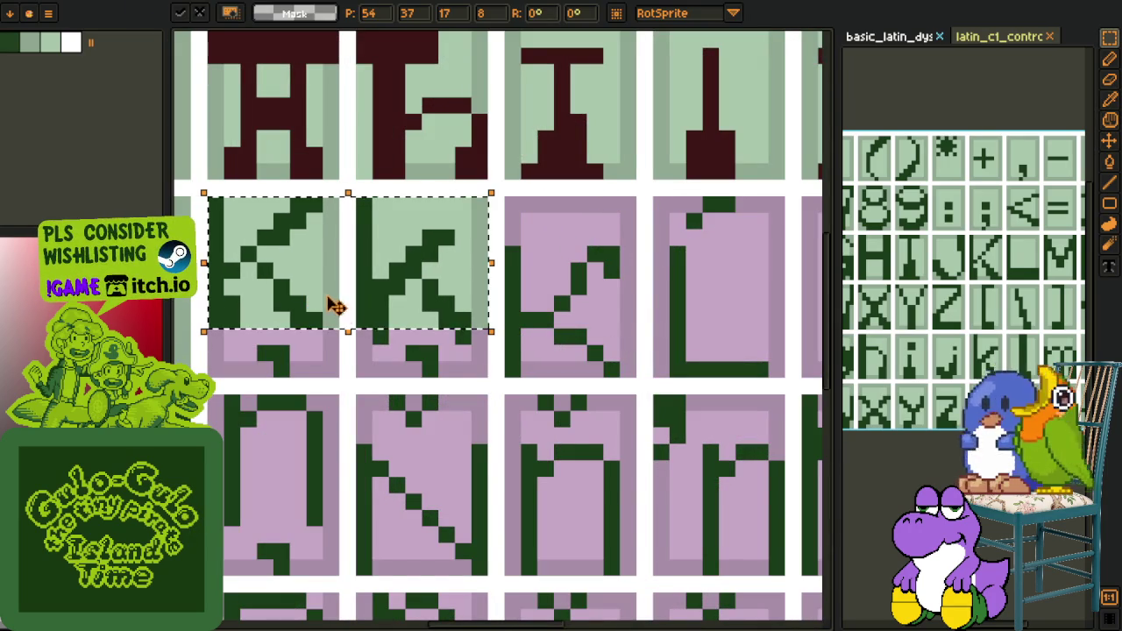
key(ctrl+d)
Flood-fill the second K's strokes dark red
key(b)
alt+click(385, 334)
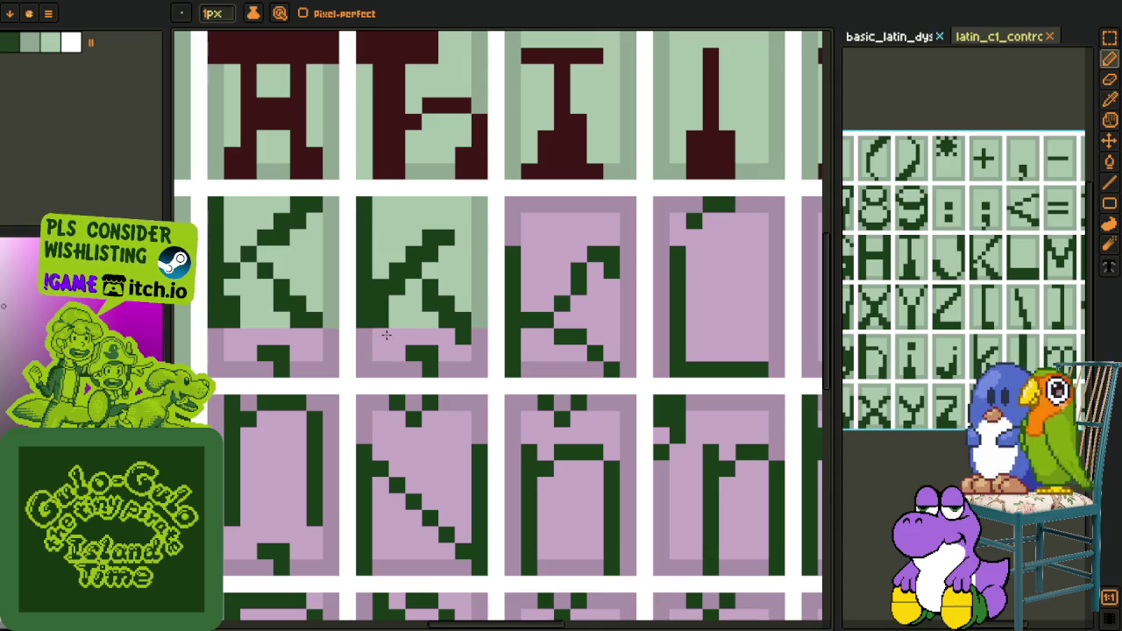
scroll(457, 336, down, 5)
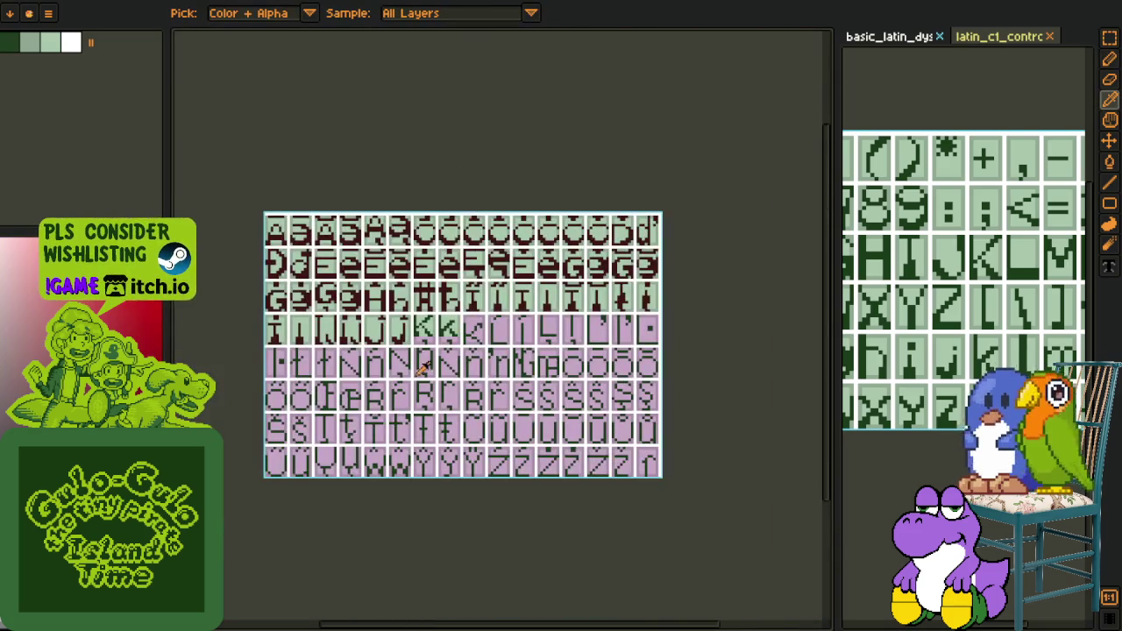
scroll(424, 359, up, 3)
scroll(350, 333, up, 3)
key(g)
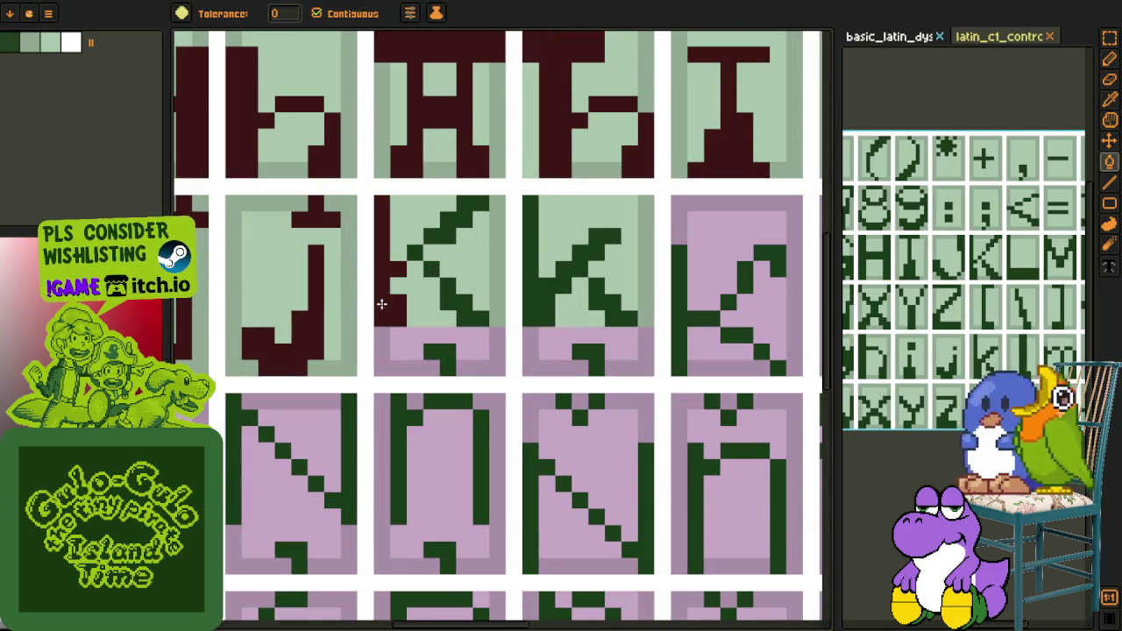
click(526, 288)
click(614, 306)
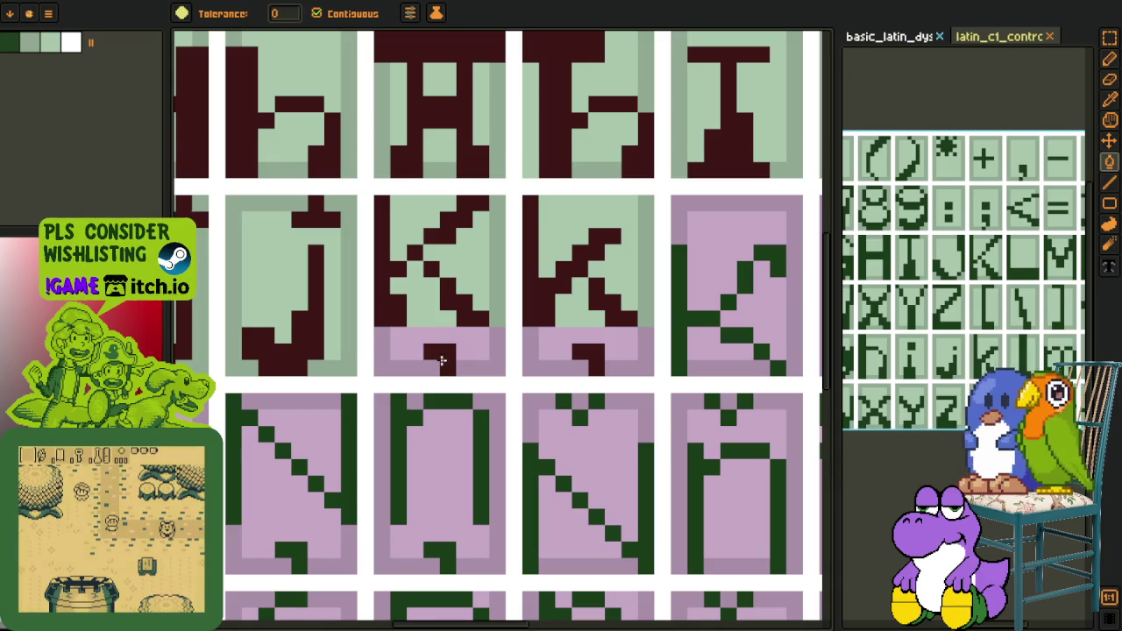
Fill the pink lower areas of both K cells light green
alt+click(443, 320)
click(439, 338)
click(558, 345)
alt+click(640, 298)
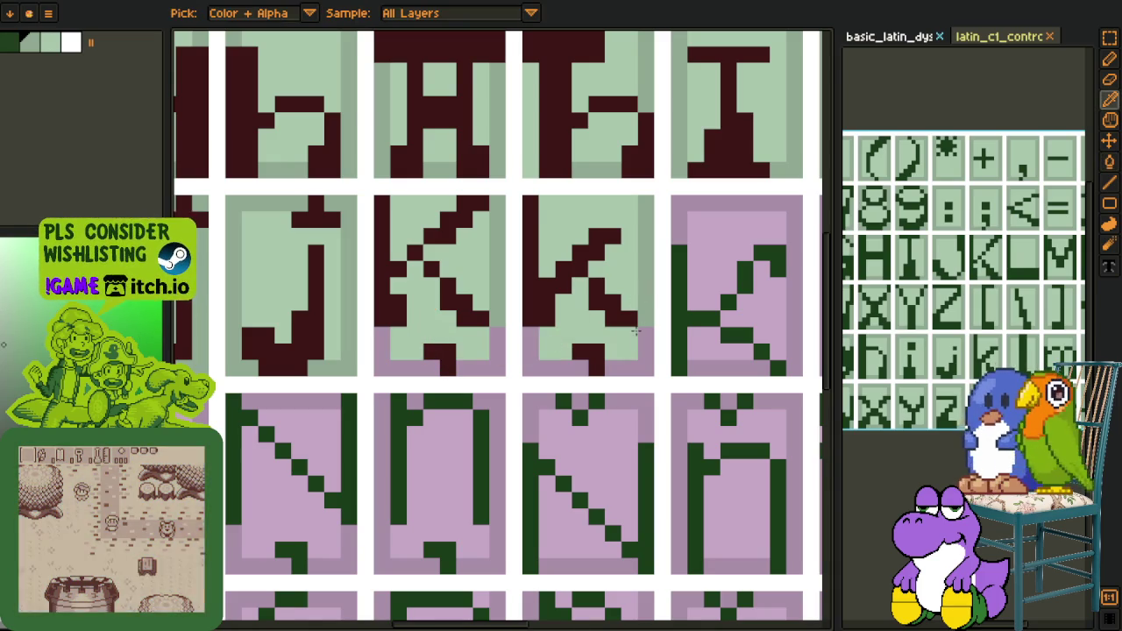
click(395, 351)
scroll(411, 308, down, 3)
scroll(411, 308, up, 3)
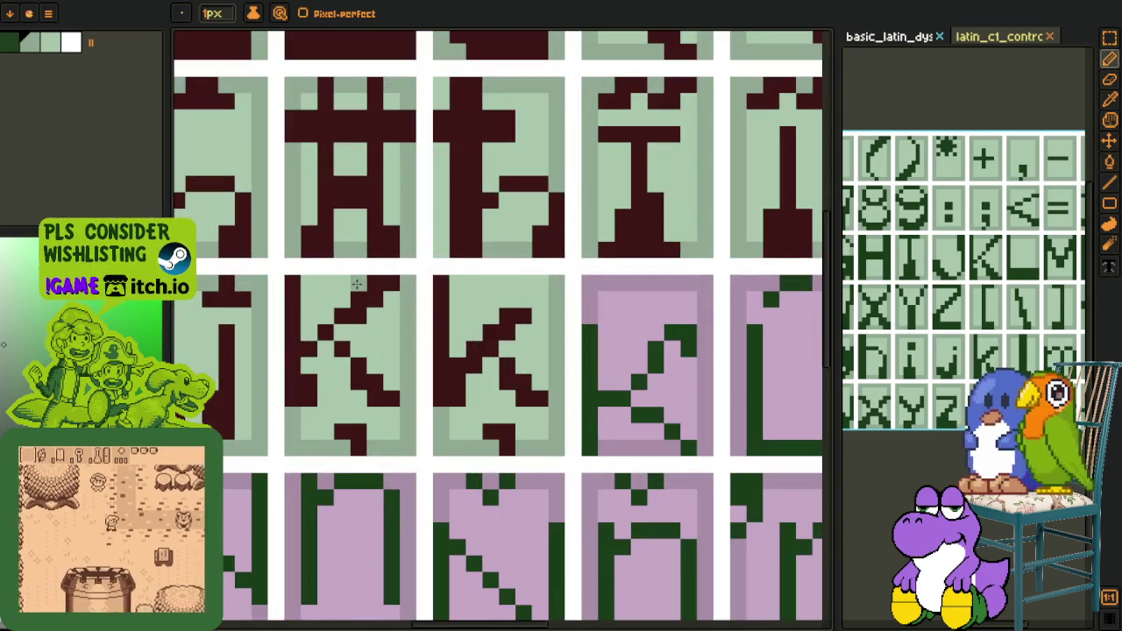
Pick the dark red glyph colour and select the dark-red K glyph
key(b)
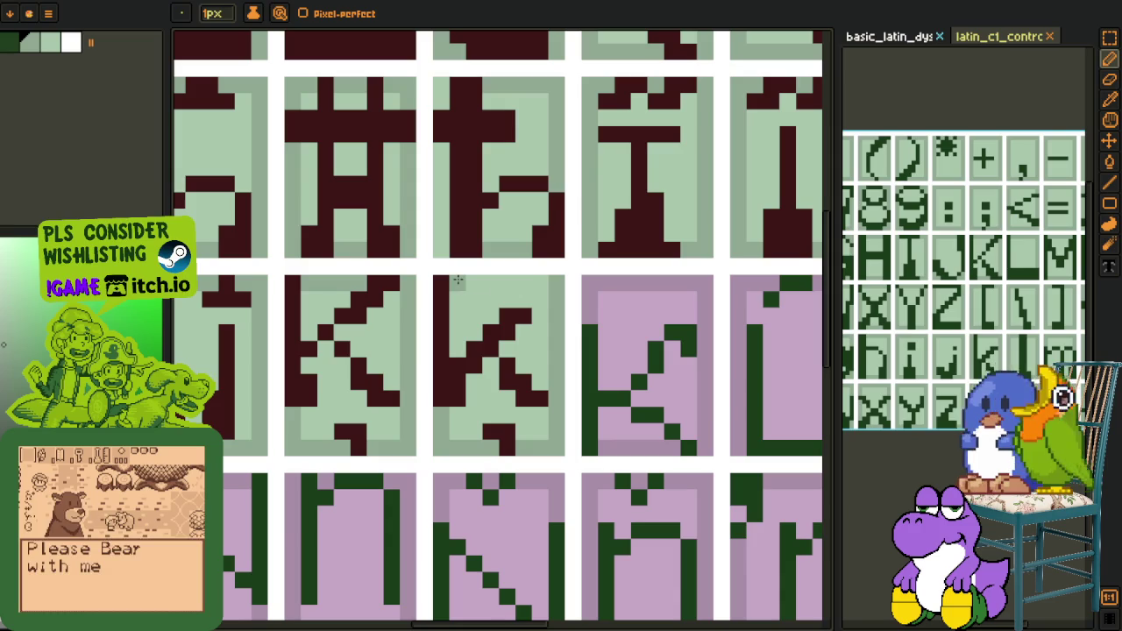
scroll(539, 283, down, 3)
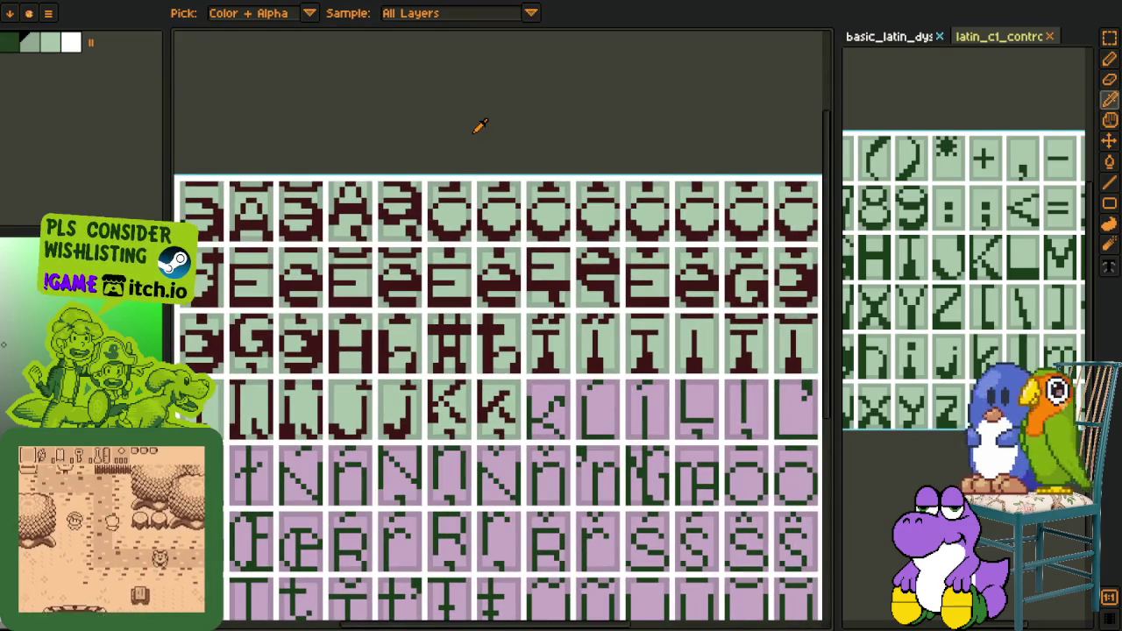
alt+click(477, 125)
scroll(441, 158, down, 3)
scroll(441, 158, down, 2)
scroll(442, 157, down, 2)
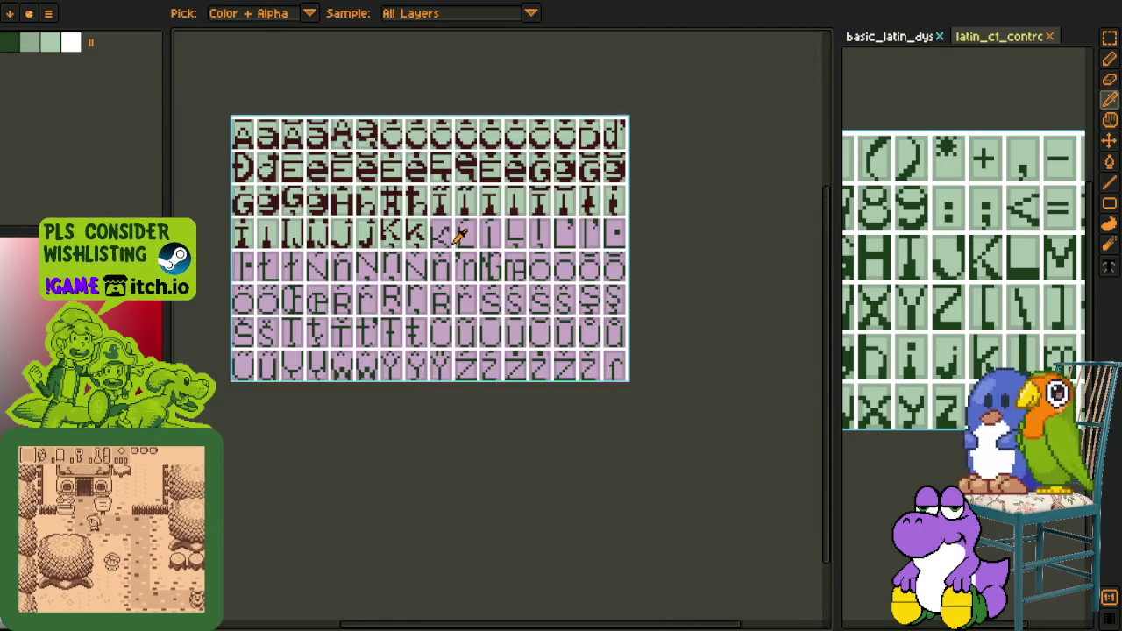
scroll(367, 229, up, 4)
scroll(441, 317, up, 4)
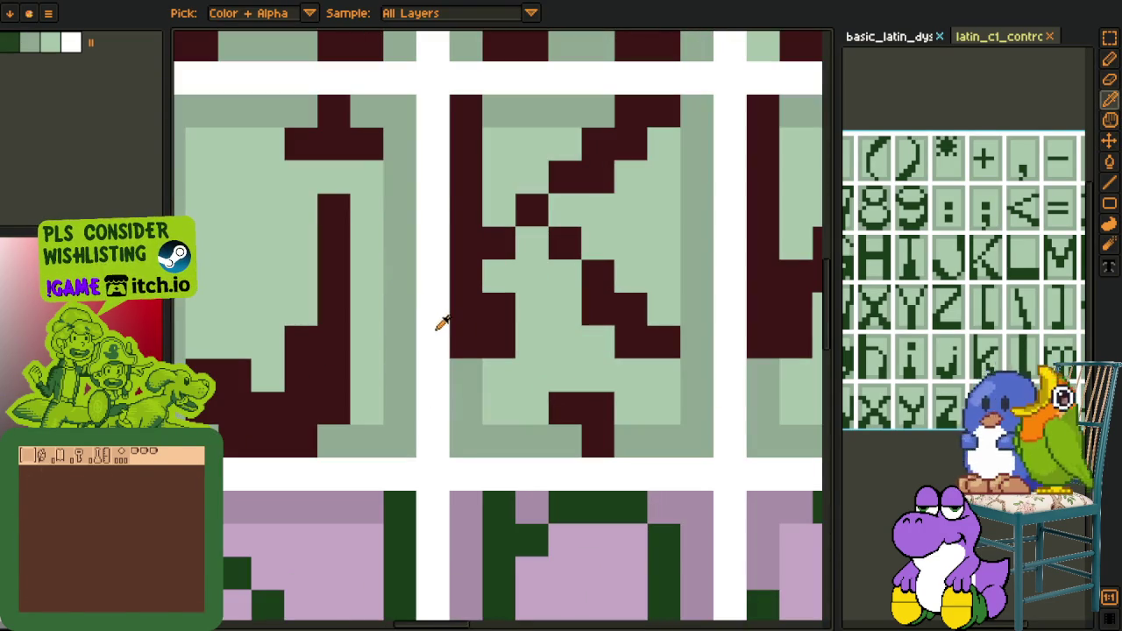
key(r)
mouse_move(466, 348)
mouse_down()
mouse_move(651, 158)
mouse_move(666, 100)
mouse_up()
Copy the dark-red K into the next pink cell
key(h)
scroll(632, 196, down, 3)
mouse_move(632, 196)
mouse_down()
mouse_move(510, 196)
mouse_move(512, 242)
mouse_up()
key(m)
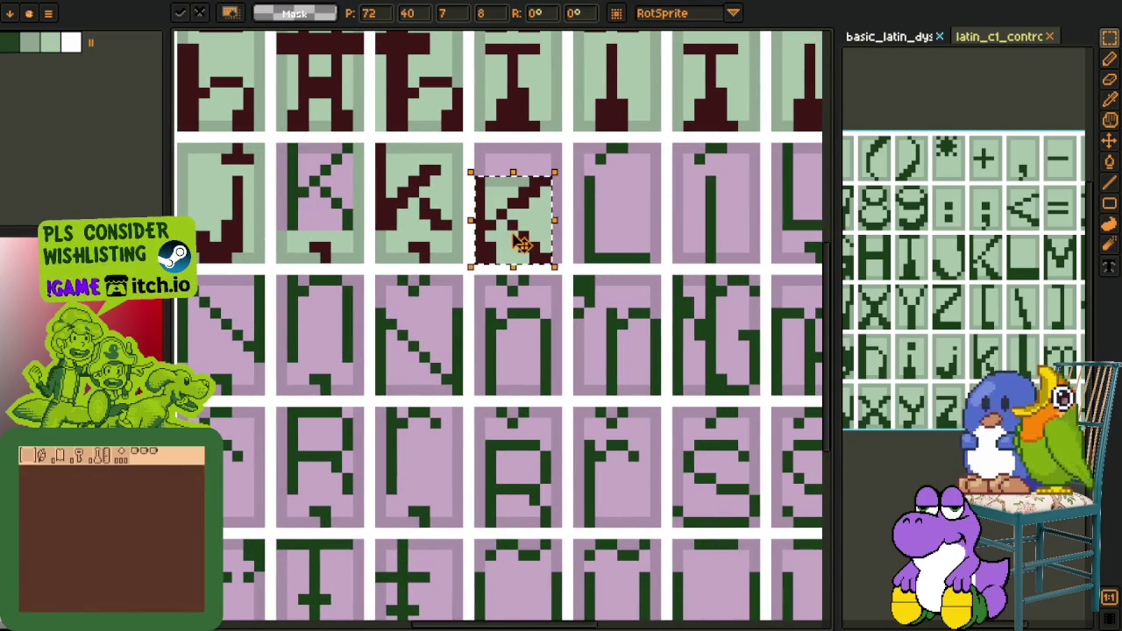
key(i)
Fill the strip above the copied K light green and add a dark-red top-right pixel
scroll(508, 208, up, 3)
click(504, 215)
key(b)
click(509, 188)
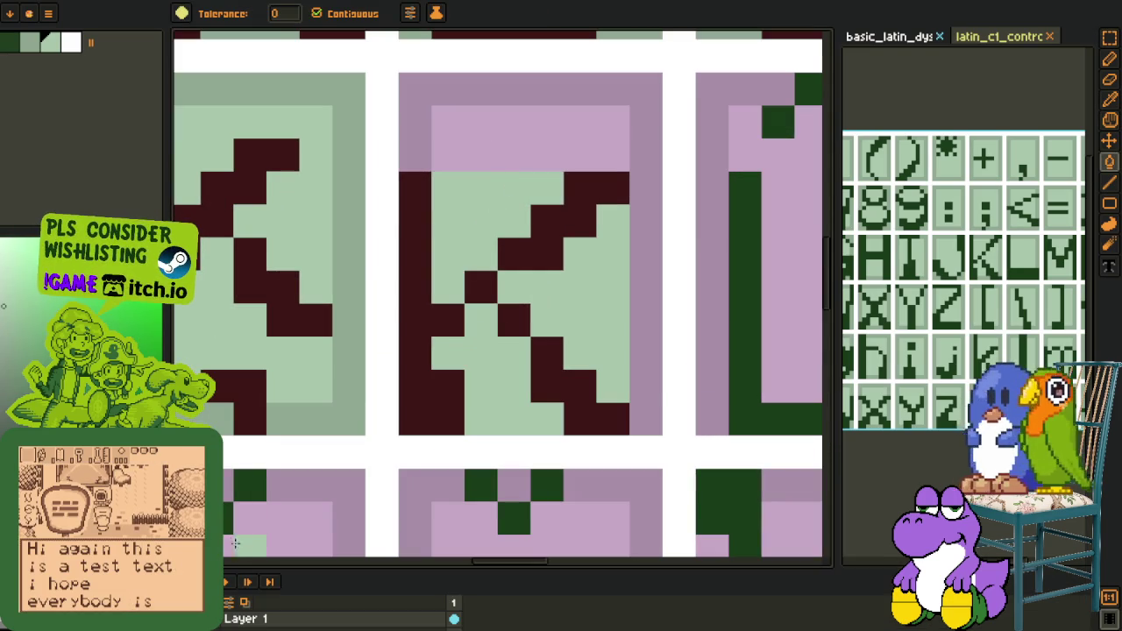
key(ctrl+z)
key(ctrl+y)
key(i)
click(602, 188)
key(b)
click(641, 198)
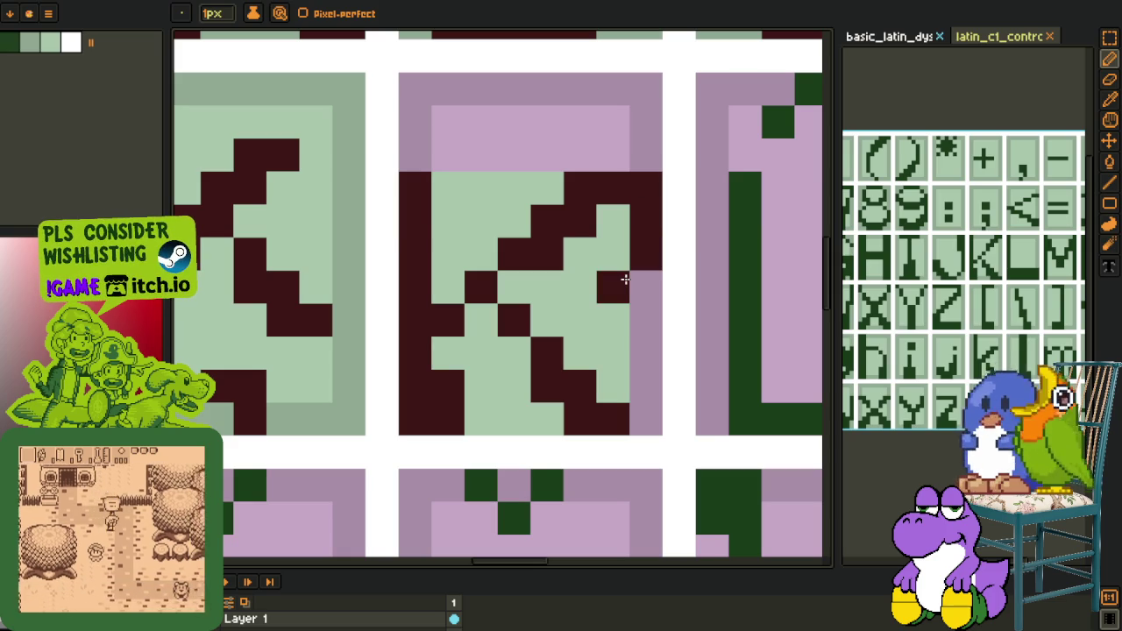
Repaint the K cell's leftover mauve border, right strip and bottom row grey-green
key(i)
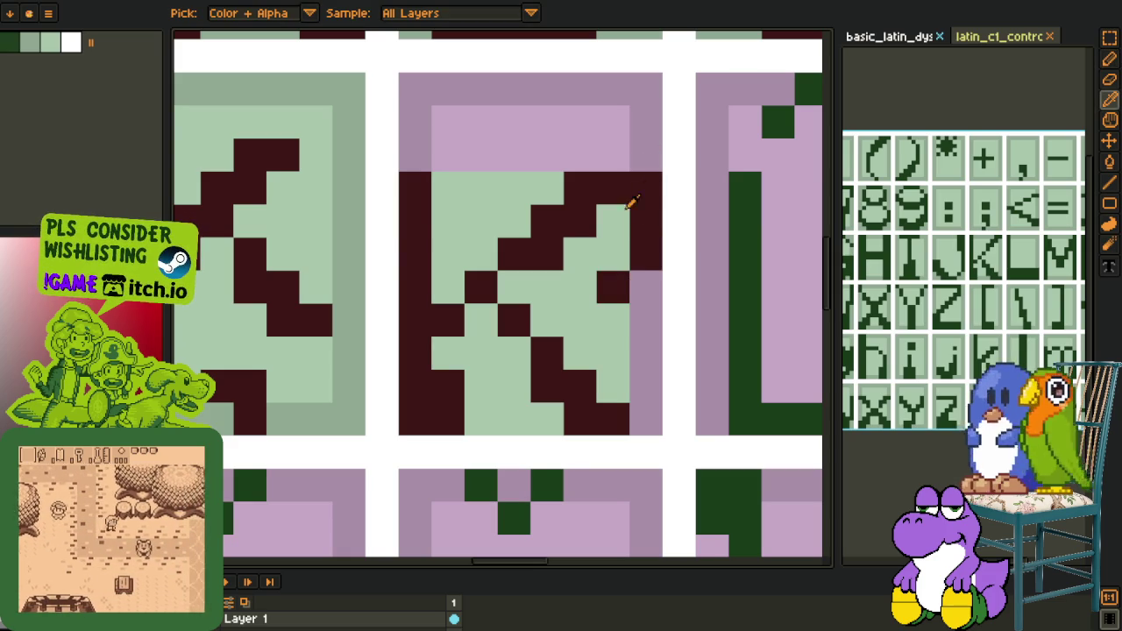
click(351, 263)
key(b)
click(646, 188)
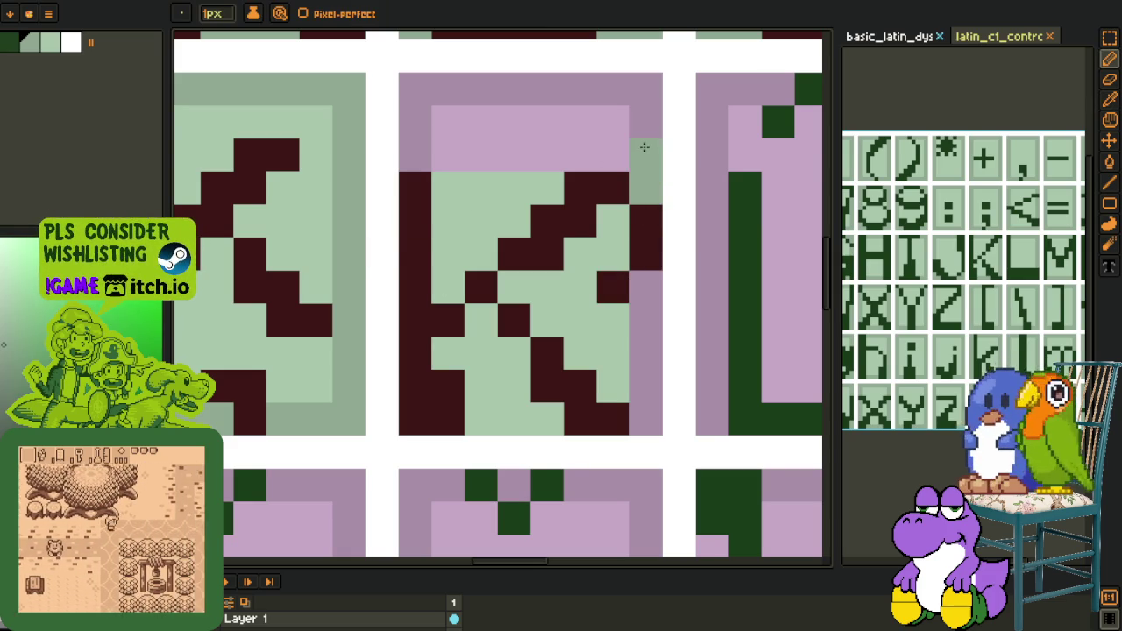
key(g)
click(613, 97)
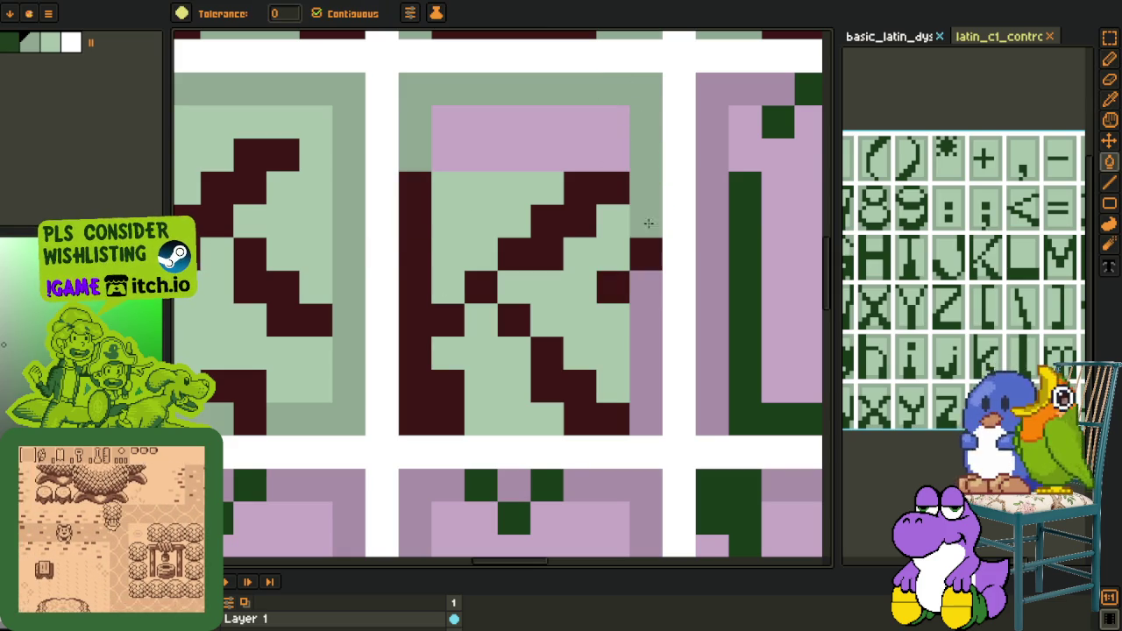
click(646, 351)
key(b)
drag(547, 419, 480, 419)
key(i)
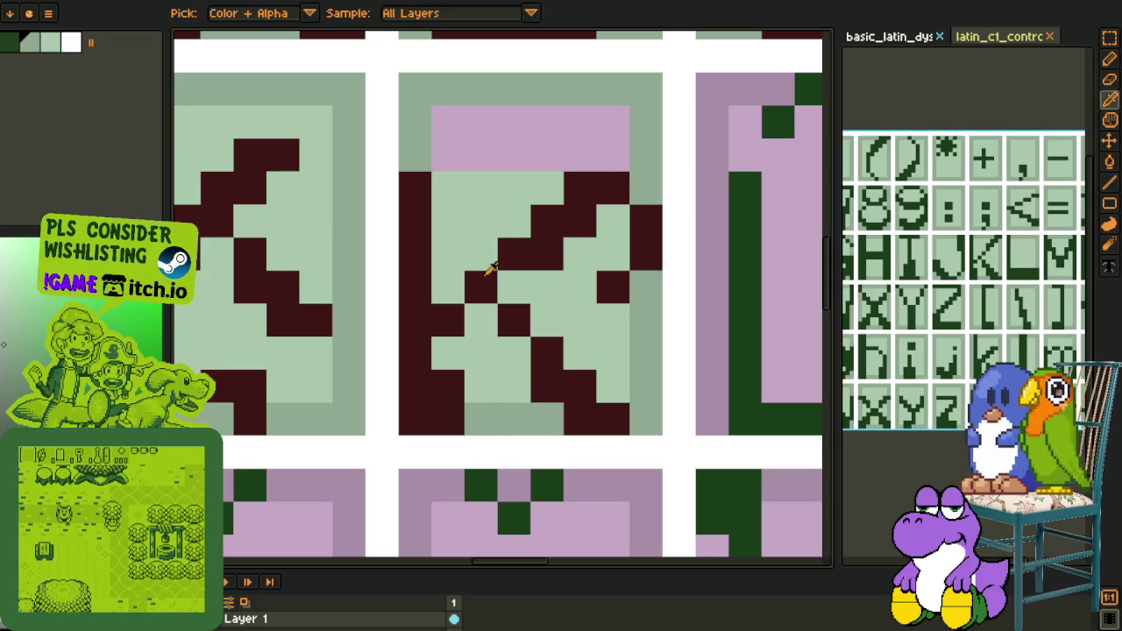
key(g)
click(531, 138)
Pan across the sheet, then select and deselect the finished K cell
scroll(526, 263, down, 5)
key(i)
drag(524, 368, 551, 359)
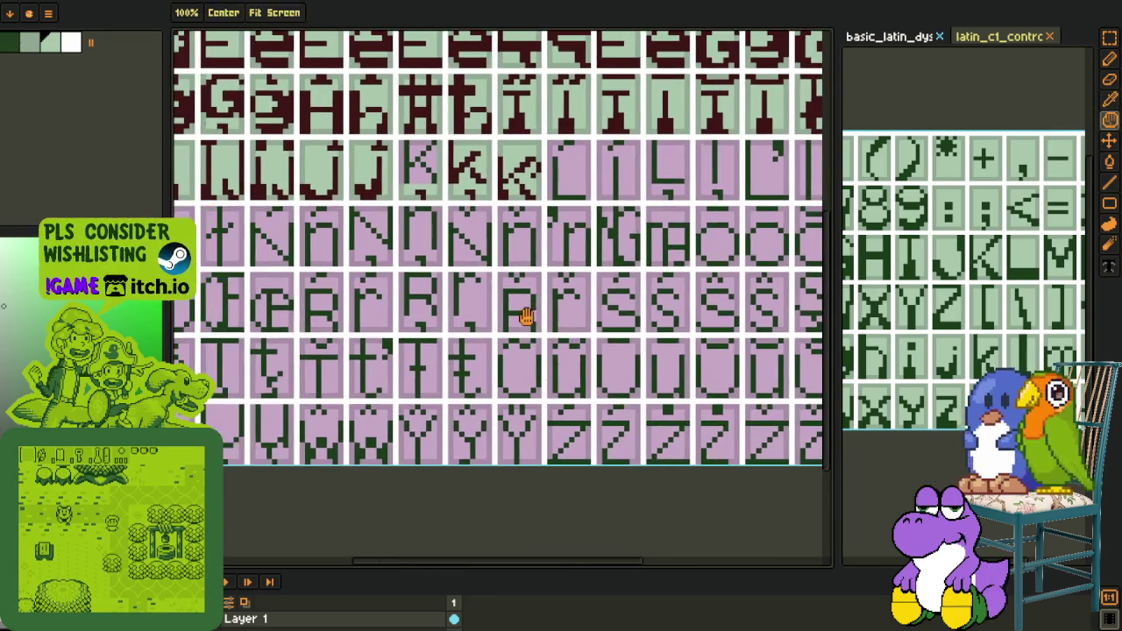
scroll(430, 202, up, 4)
scroll(430, 202, down, 2)
scroll(430, 202, down, 2)
scroll(429, 211, up, 2)
key(m)
drag(399, 175, 463, 245)
key(ctrl+d)
scroll(473, 263, down, 3)
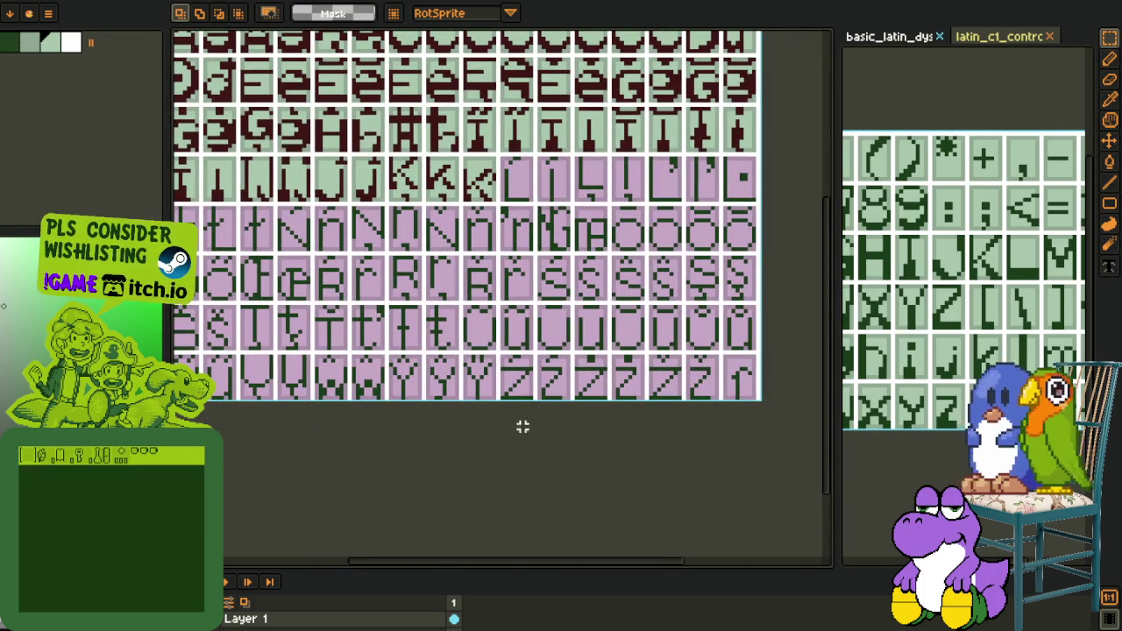
Save the glyph sheet
key(ctrl+s)
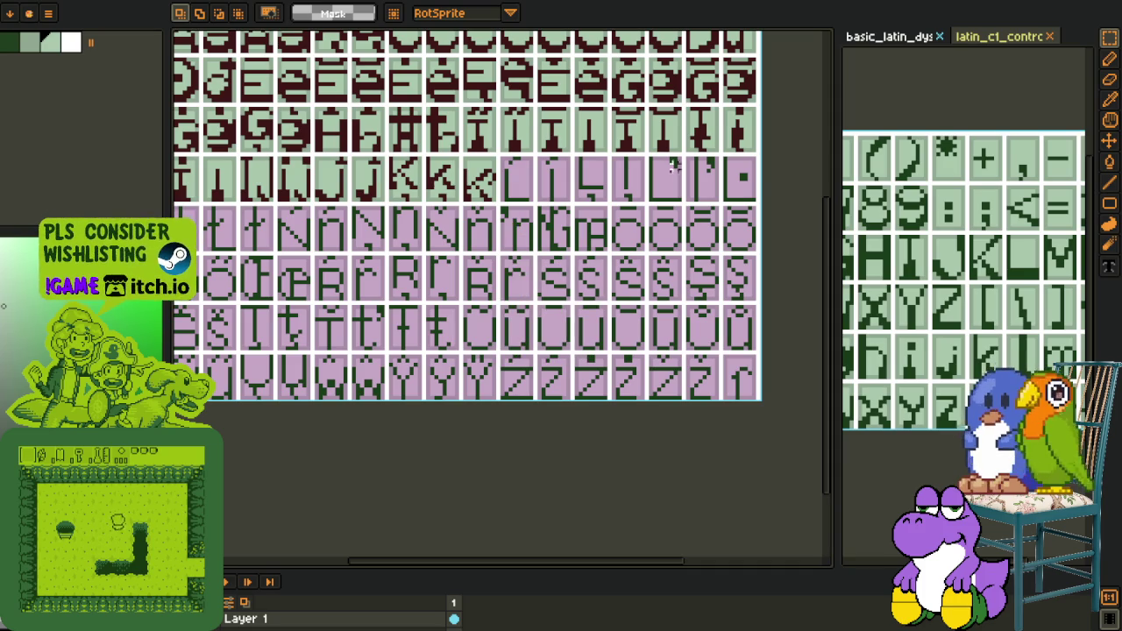
scroll(920, 237, up, 1)
scroll(921, 237, up, 1)
scroll(920, 237, up, 1)
scroll(920, 237, up, 1)
scroll(921, 237, up, 1)
scroll(921, 237, up, 1)
Copy the L glyph tile from the other sheet and paste it, nudged into place
drag(917, 188, 999, 302)
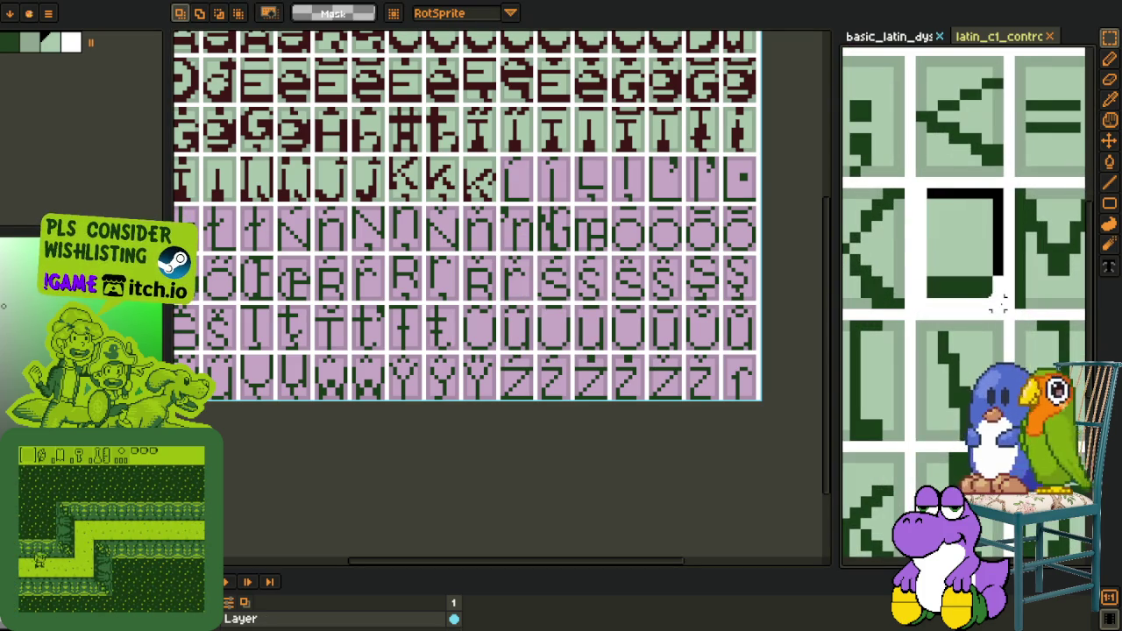
scroll(523, 218, up, 2)
scroll(523, 219, up, 2)
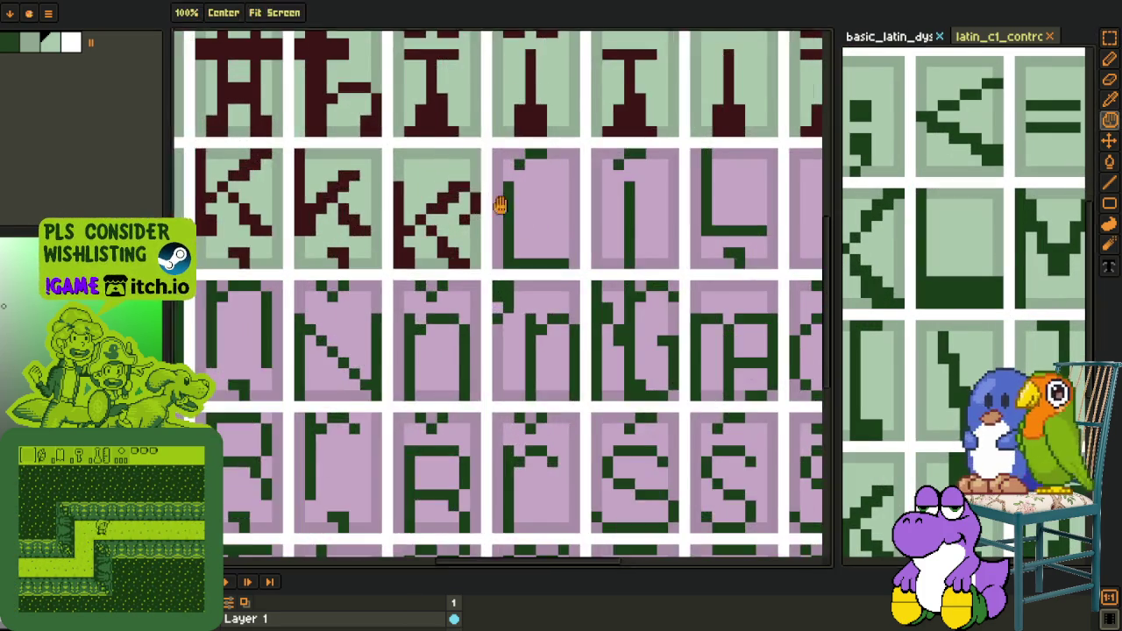
scroll(523, 218, up, 1)
scroll(501, 201, up, 1)
scroll(469, 163, up, 1)
key(ctrl+v)
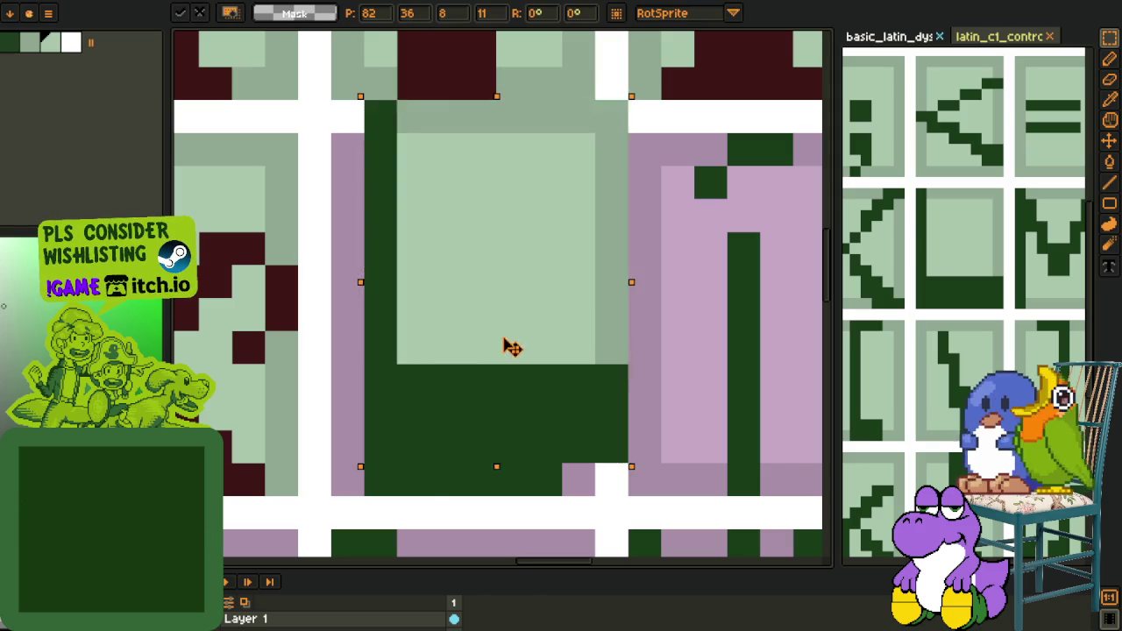
drag(517, 342, 476, 389)
key(o)
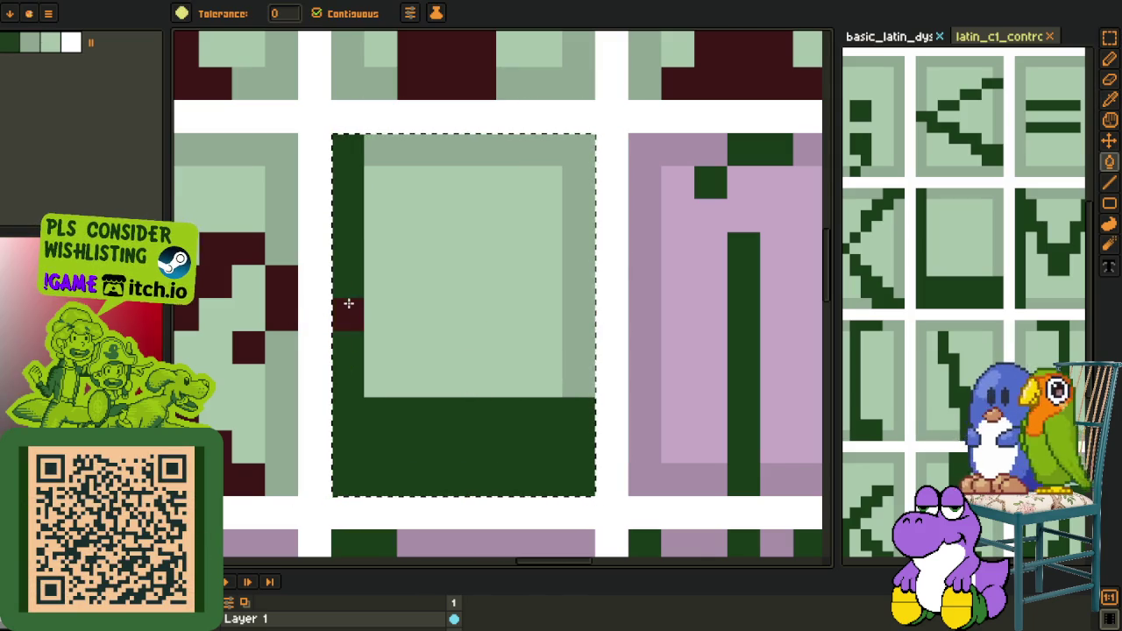
Fill the pasted L tile dark red
click(352, 301)
scroll(352, 302, down, 4)
scroll(439, 263, down, 2)
key(o)
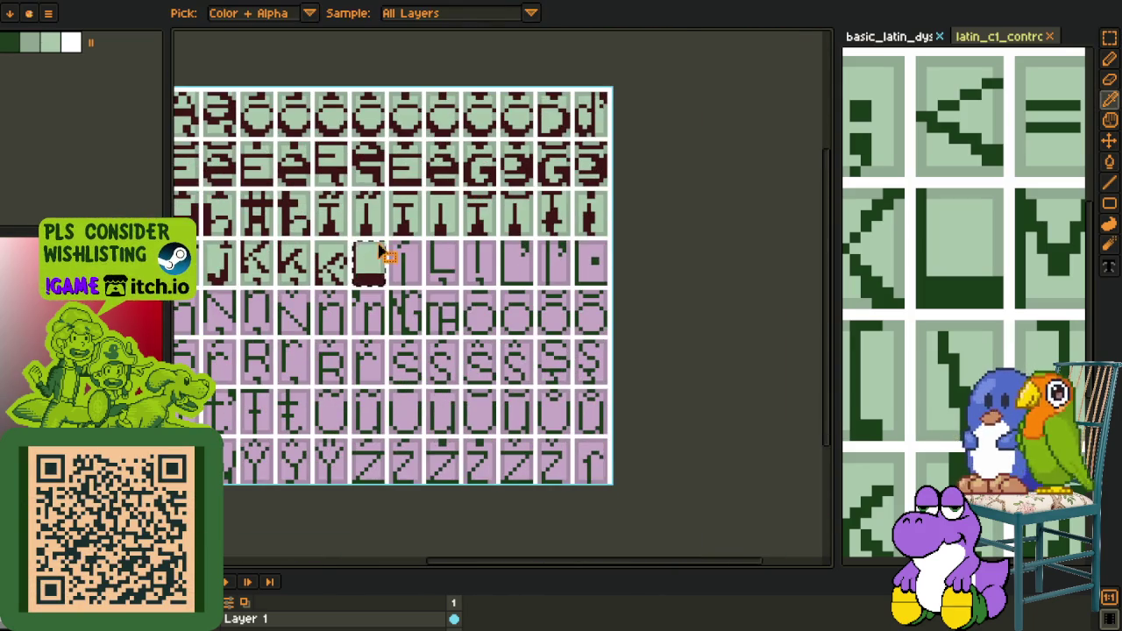
key(r)
scroll(396, 237, up, 1)
scroll(424, 302, up, 2)
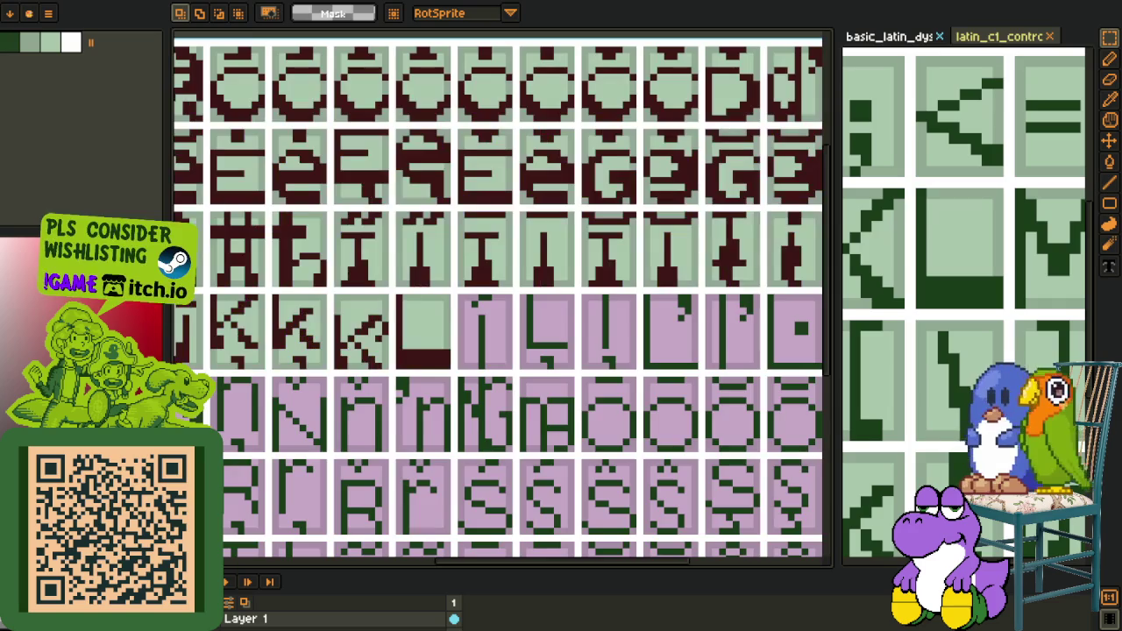
scroll(360, 307, up, 2)
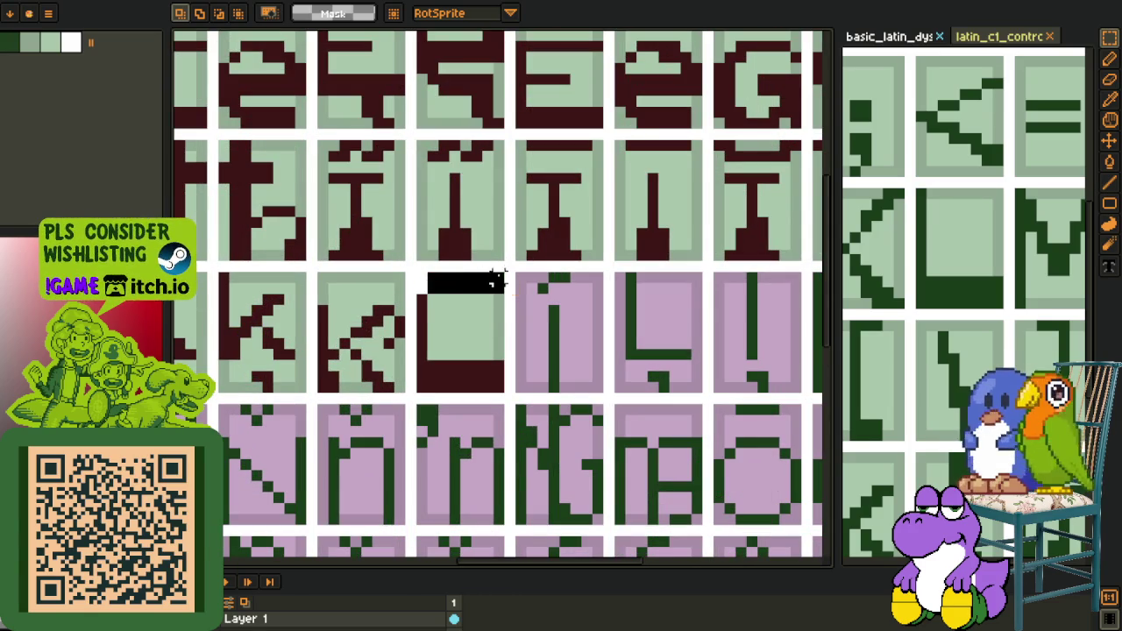
scroll(464, 323, up, 2)
Draw the accent mark above the L and fill it dark red
drag(402, 275, 535, 274)
mouse_move(424, 252)
mouse_down()
mouse_move(483, 252)
mouse_move(476, 236)
mouse_up()
key(o)
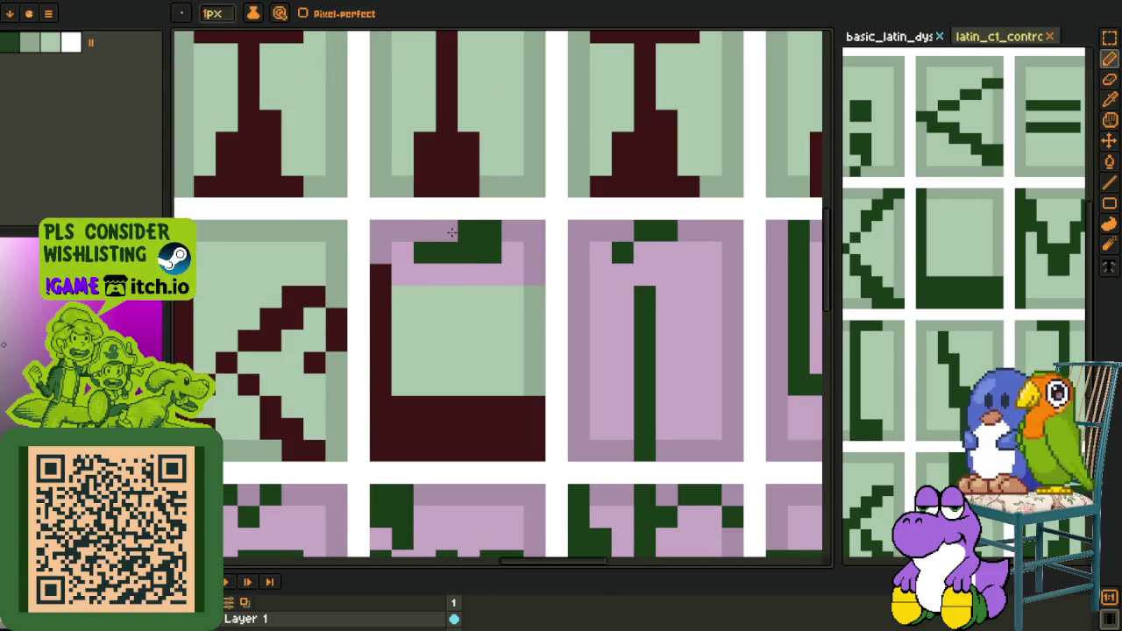
click(383, 281)
key(b)
click(459, 253)
Fill the L's pink border grey-green and its pink top area light green
key(o)
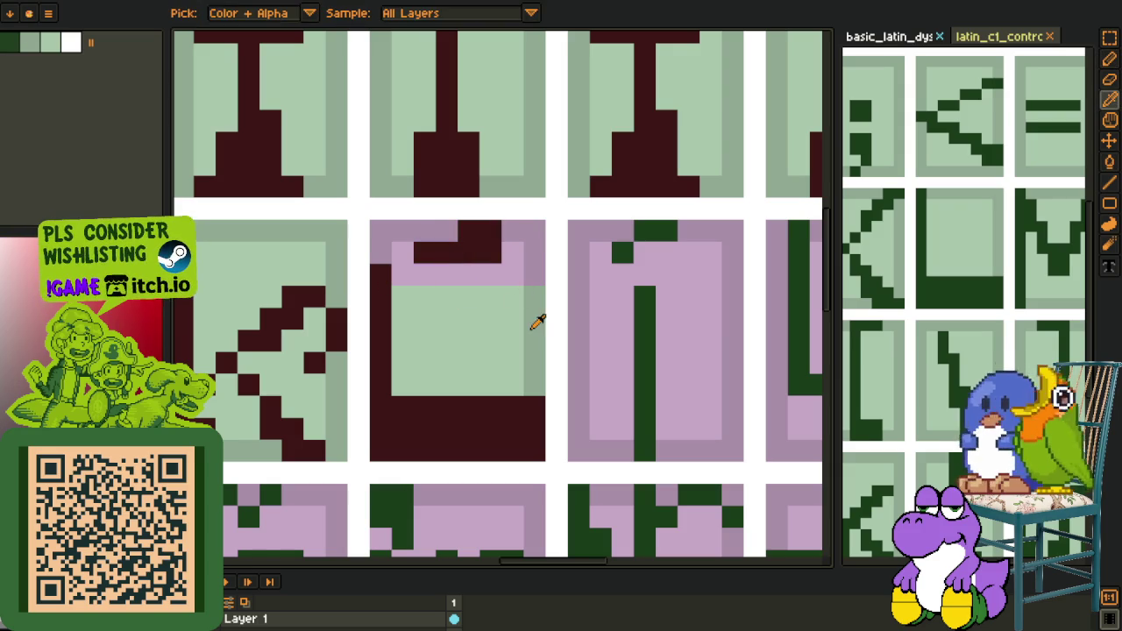
click(533, 318)
key(b)
click(527, 255)
click(385, 240)
click(440, 274)
scroll(440, 274, down, 3)
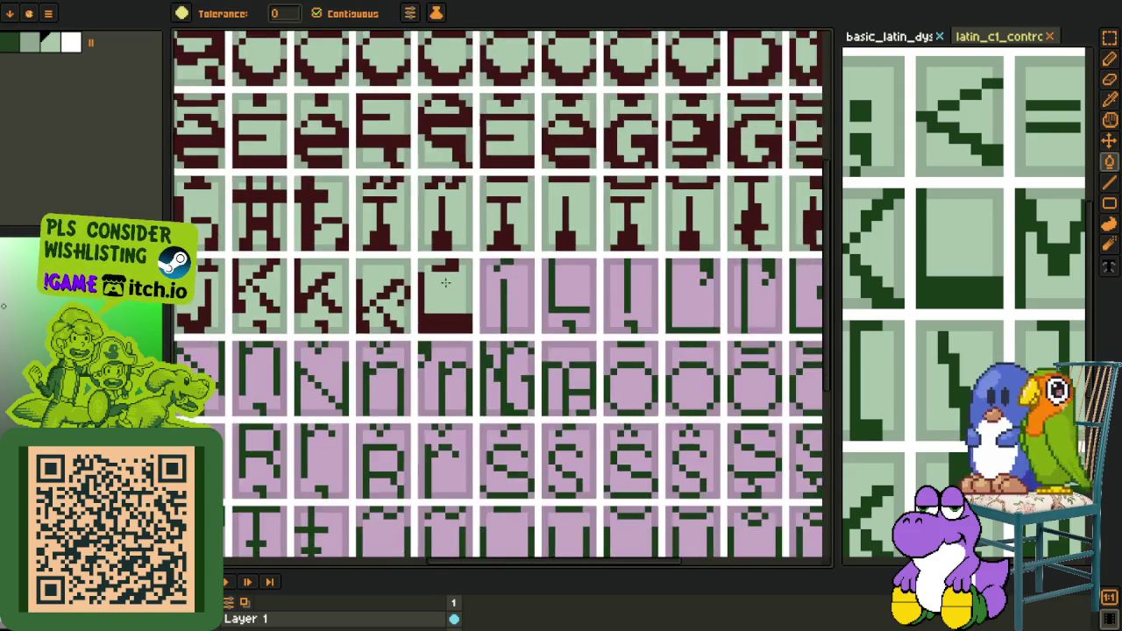
scroll(526, 263, down, 1)
scroll(636, 253, down, 1)
drag(719, 256, 605, 243)
Bring the basic_latin reference sheet's glyph rows into view
key(o)
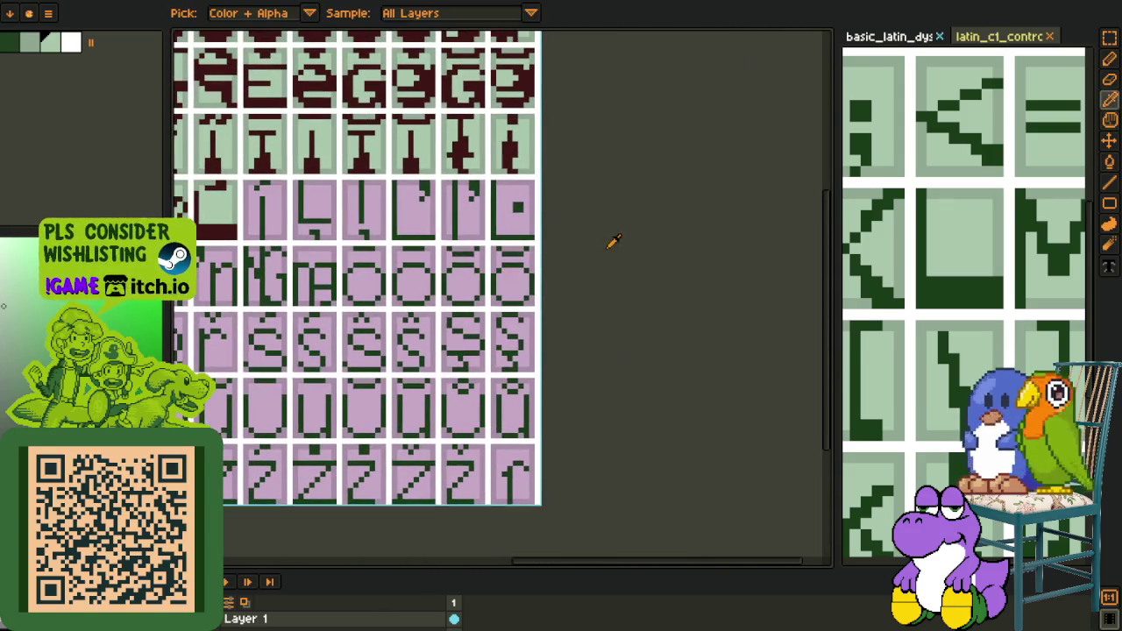
scroll(907, 245, down, 2)
scroll(900, 288, down, 2)
drag(909, 373, 1113, 439)
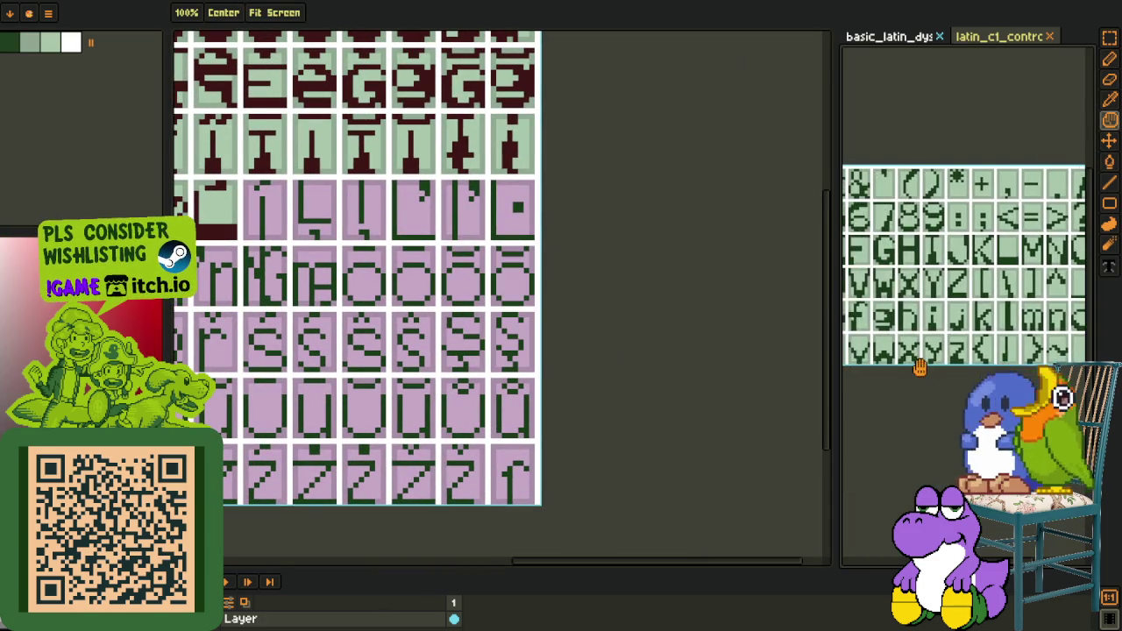
drag(982, 412, 883, 377)
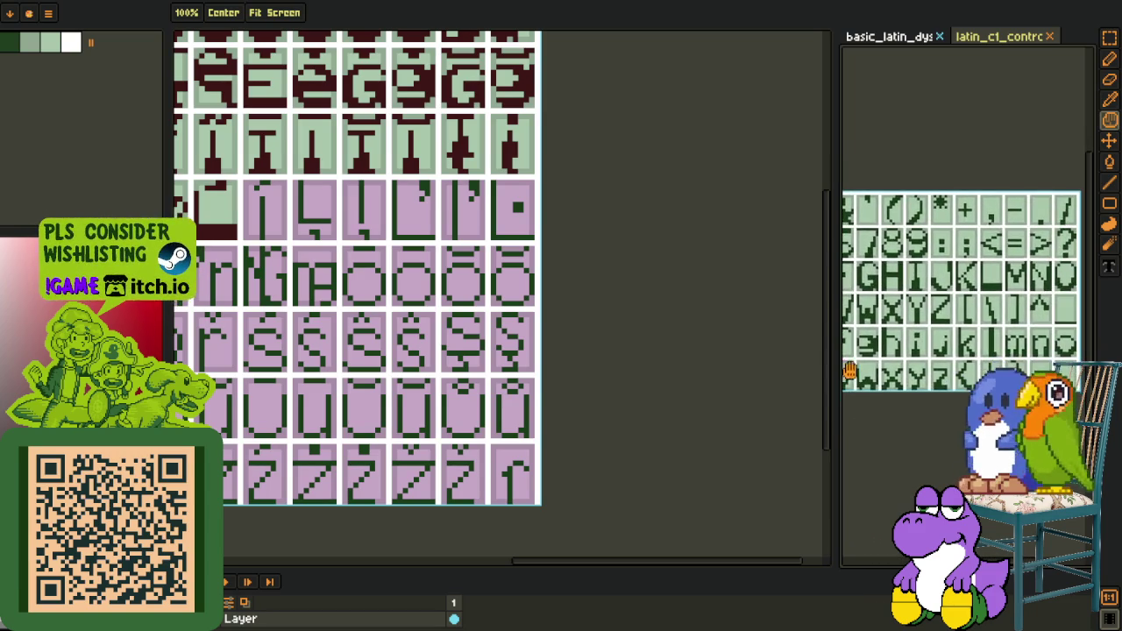
scroll(883, 377, up, 2)
scroll(947, 390, up, 2)
Select the l glyph on the reference sheet and paste it into the next pink tile
key(m)
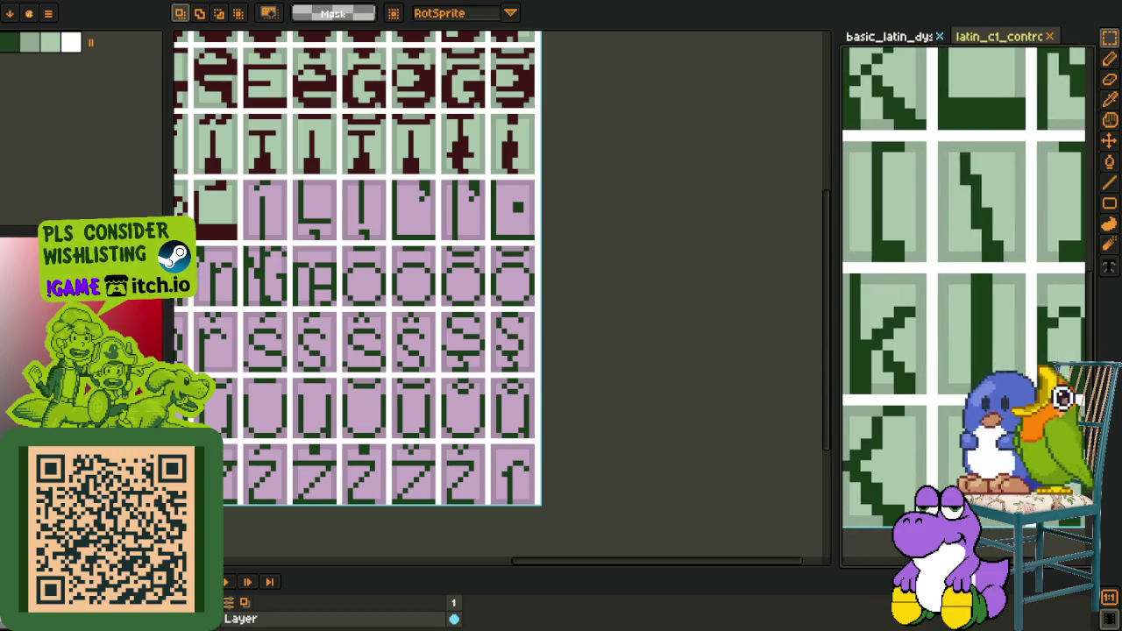
drag(940, 345, 938, 318)
key(Delete)
key(ctrl+z)
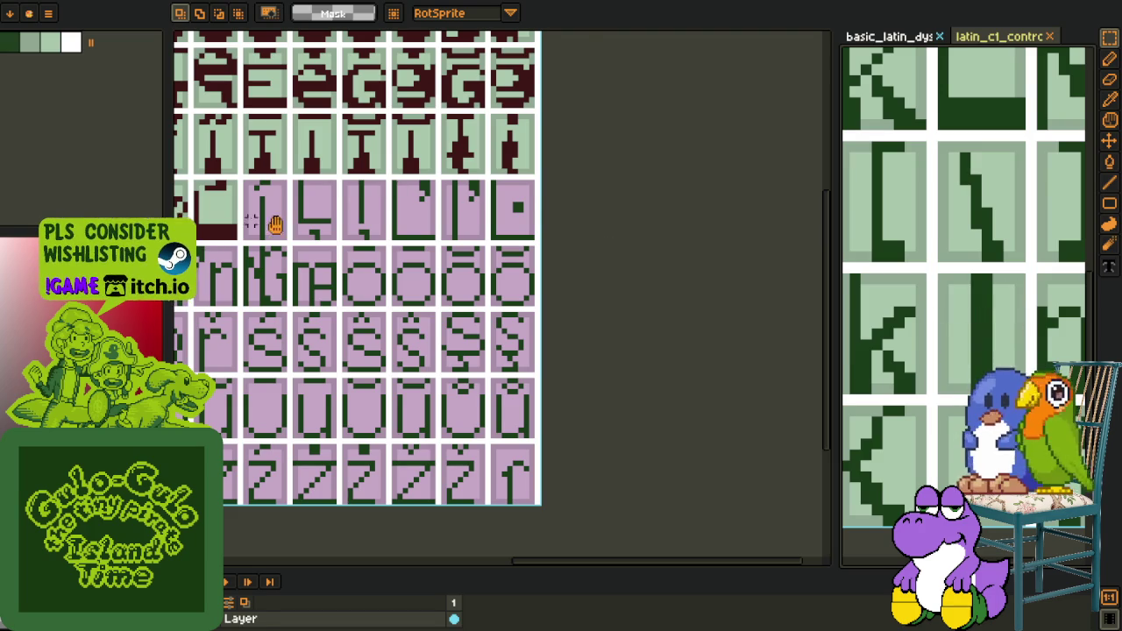
scroll(256, 220, down, 1)
scroll(474, 281, up, 5)
key(ctrl+v)
drag(508, 366, 458, 395)
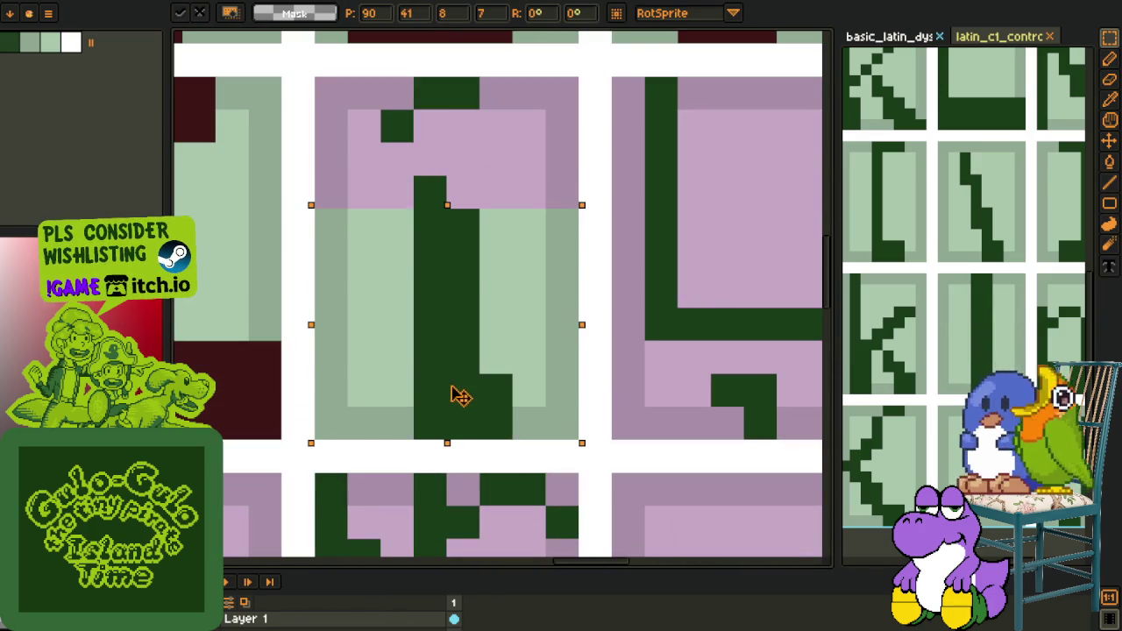
key(i)
Recolour the pasted stroke dark red and the glyph interior light green
click(283, 389)
key(g)
click(446, 338)
key(ctrl+d)
key(i)
key(b)
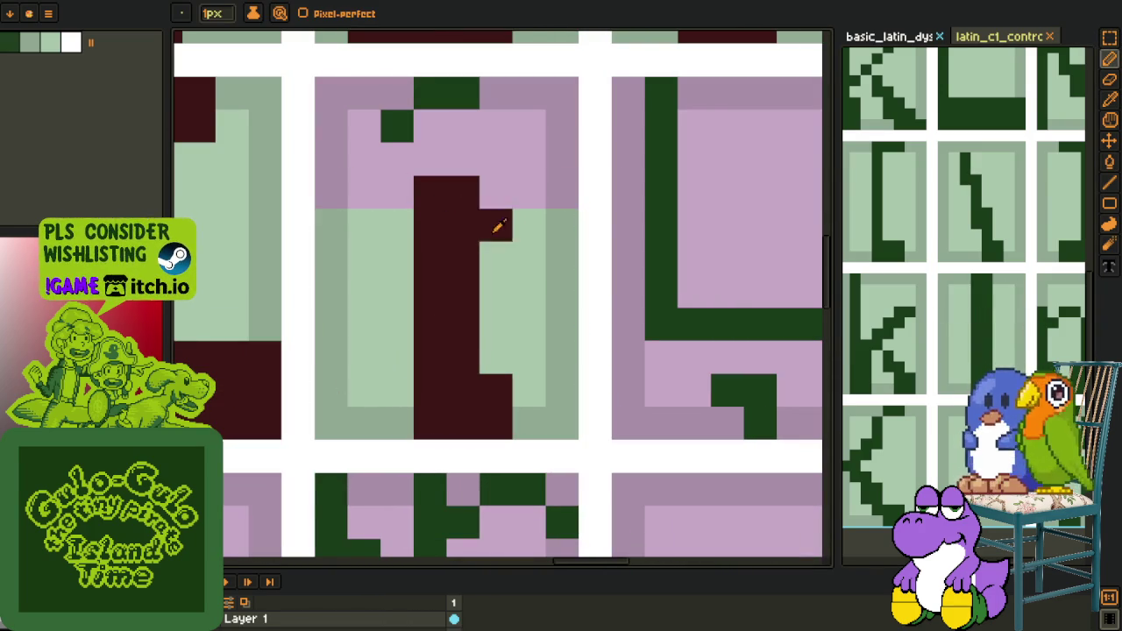
key(i)
click(490, 222)
key(g)
click(519, 193)
Touch up the accent with dark-green pixels, removing the stray top-left pixel
scroll(527, 310, down, 1)
key(i)
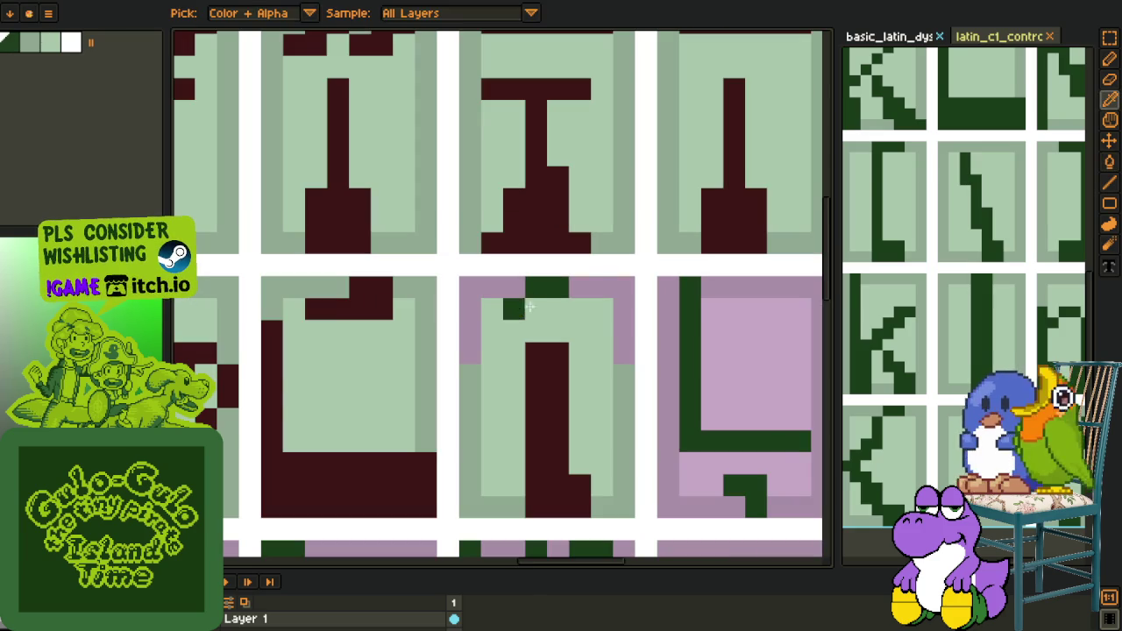
click(531, 303)
key(b)
click(560, 309)
alt+click(524, 282)
click(536, 287)
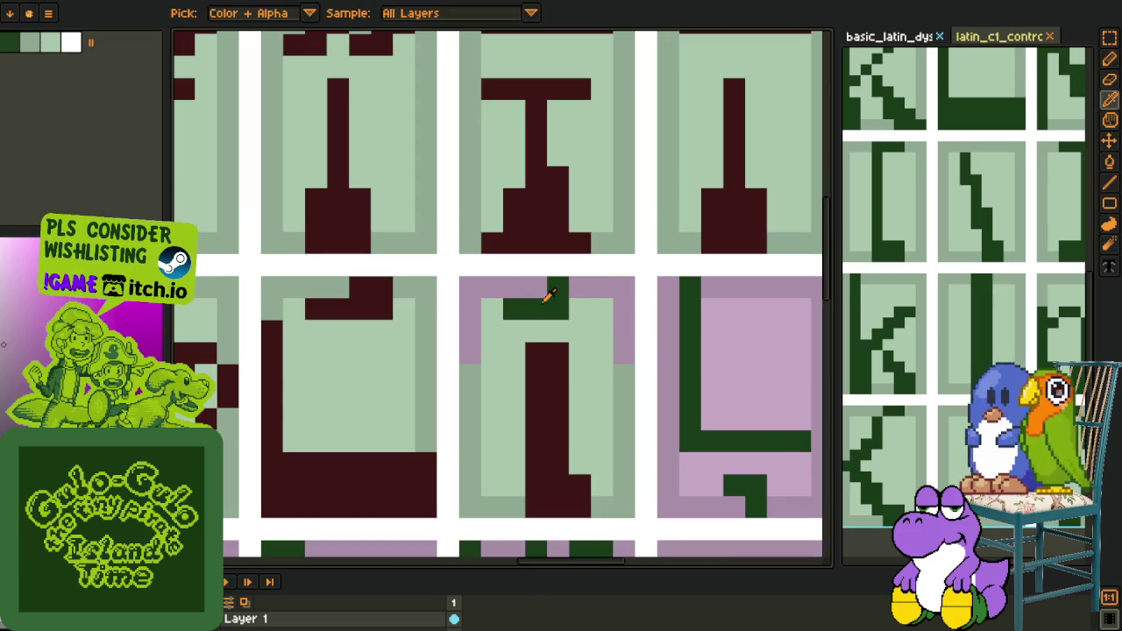
alt+click(557, 298)
click(579, 309)
Fill the bar dark red and the remaining pink areas light green
key(g)
click(556, 303)
key(i)
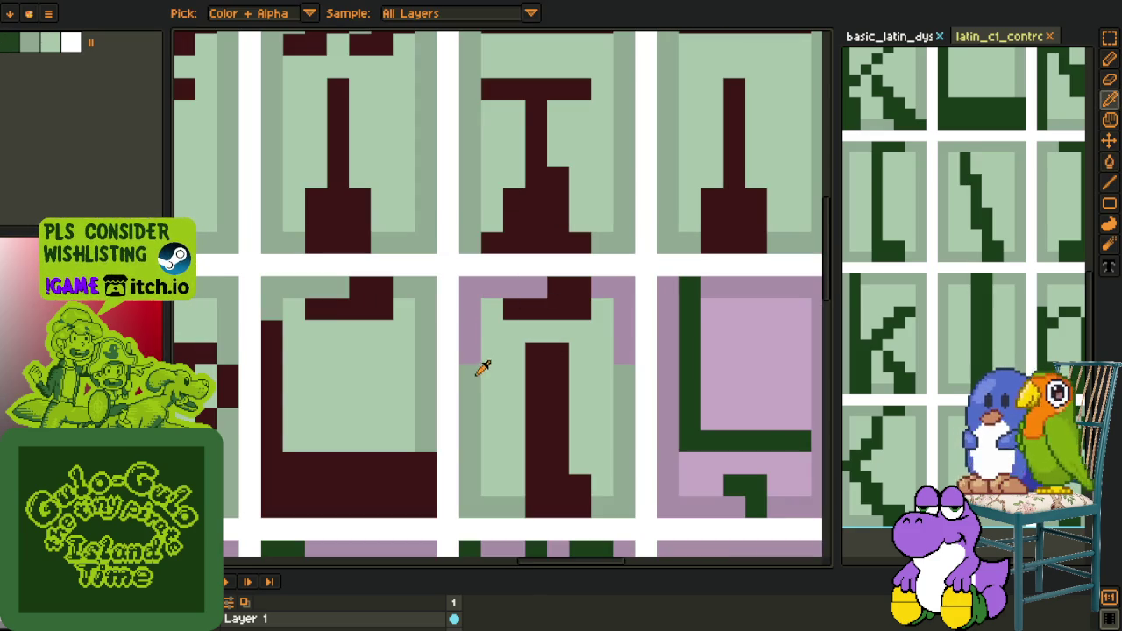
click(483, 359)
key(g)
click(468, 341)
click(608, 303)
scroll(609, 303, down, 8)
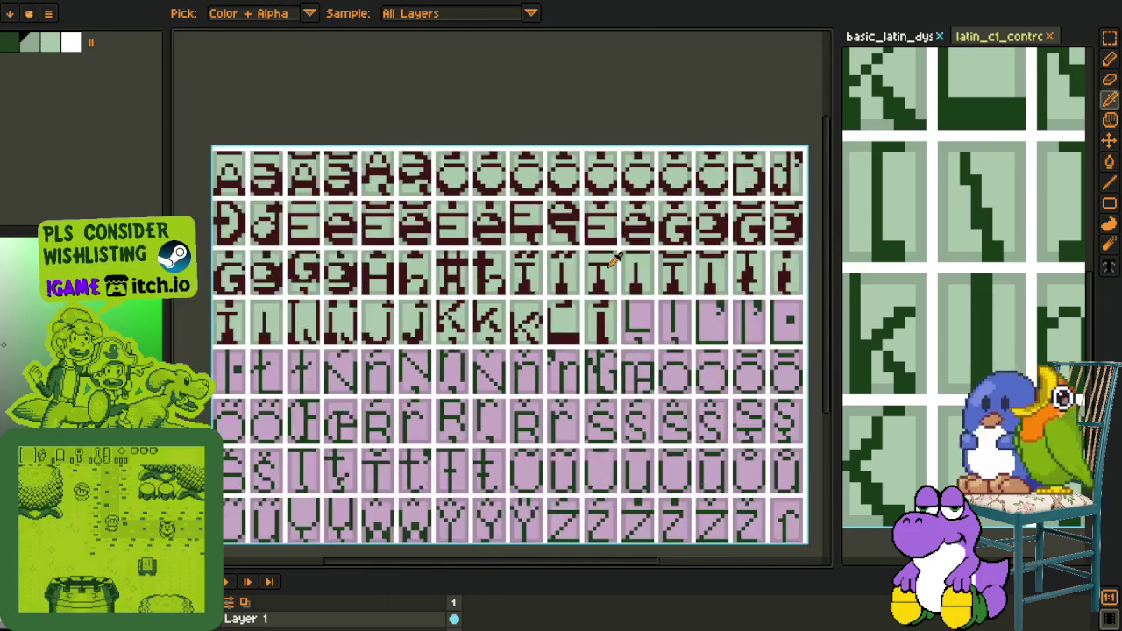
key(m)
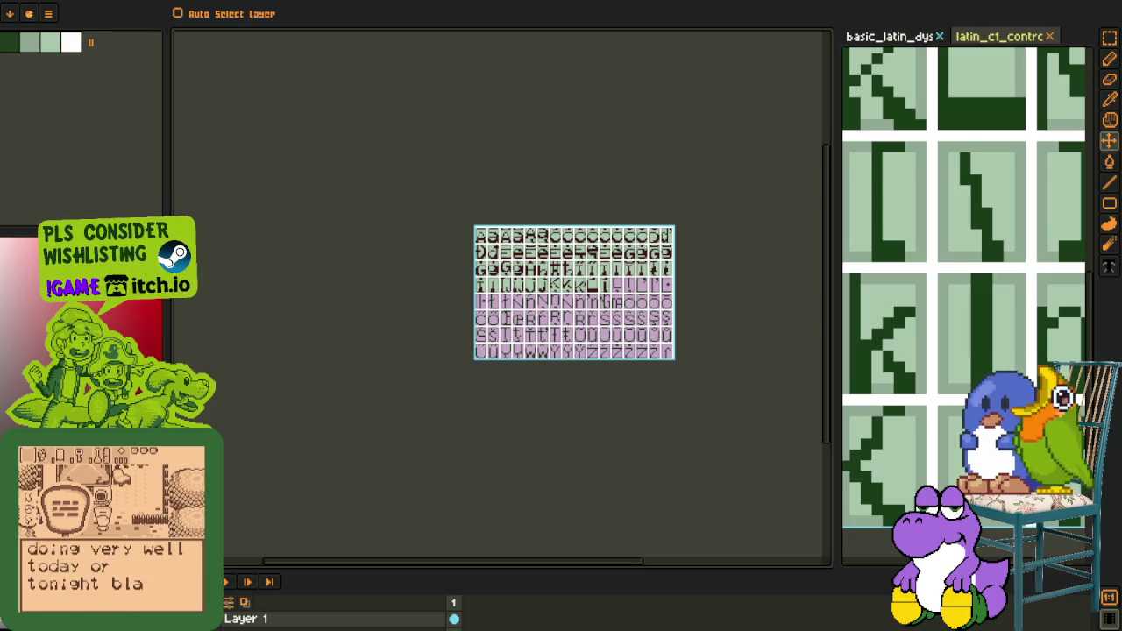
Select the two adjacent L glyph tiles and shift them right
key(o)
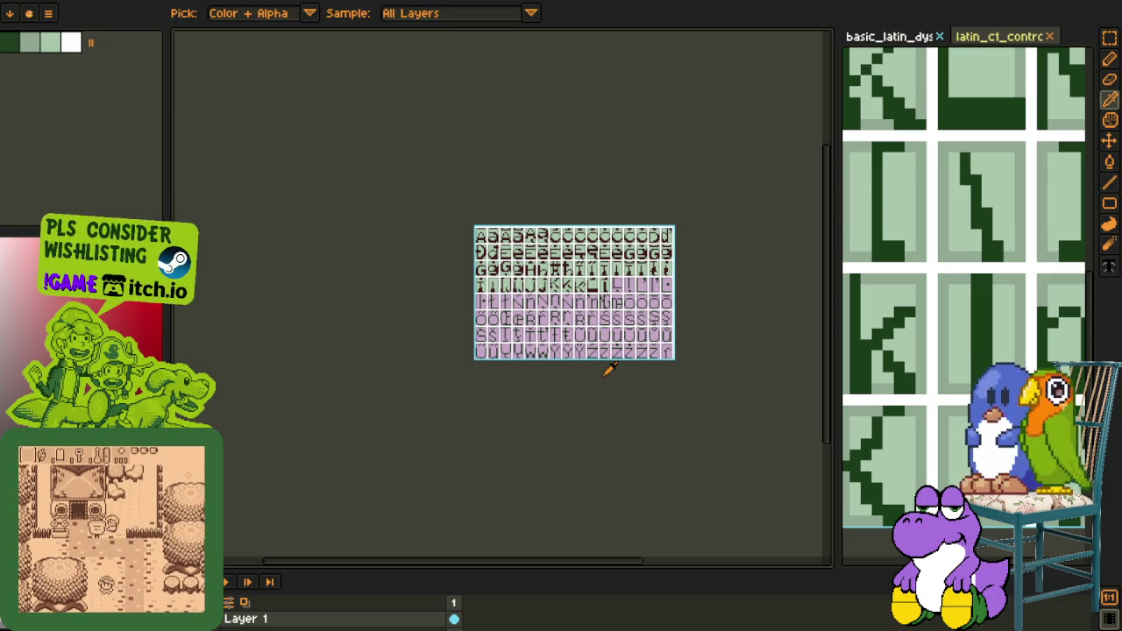
scroll(621, 282, up, 3)
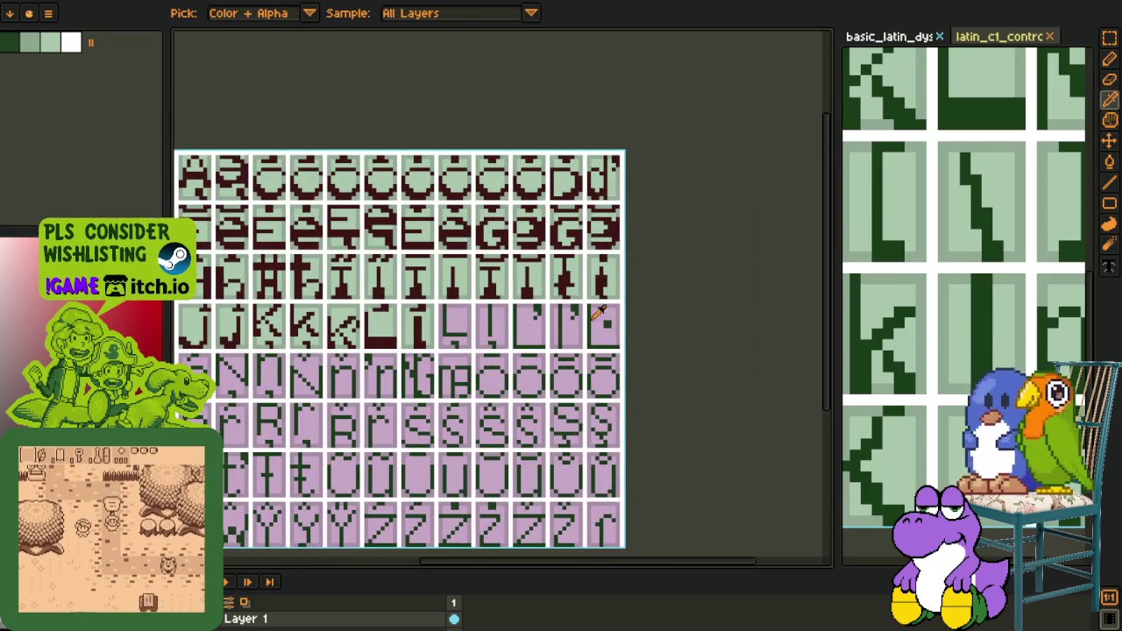
scroll(393, 329, up, 3)
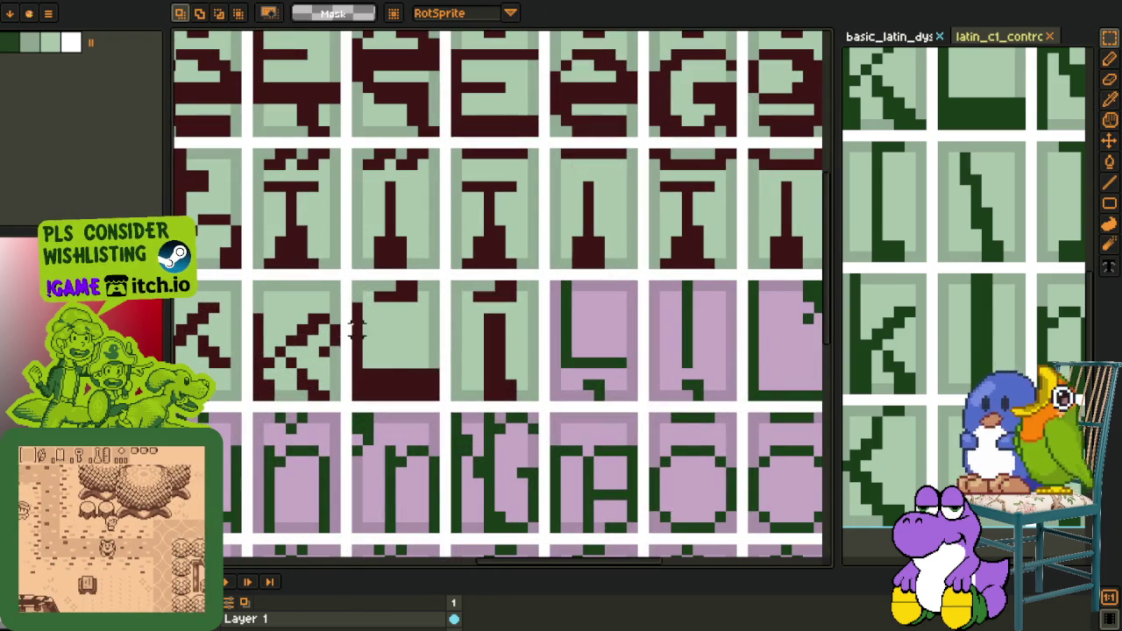
scroll(346, 298, up, 2)
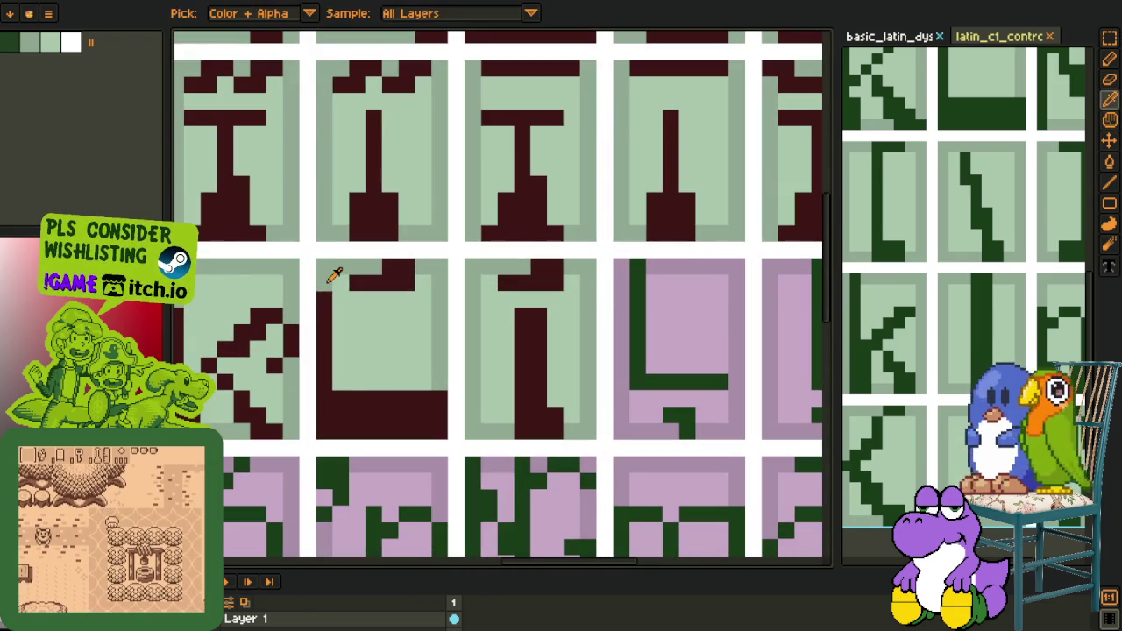
scroll(334, 275, down, 2)
scroll(514, 326, down, 1)
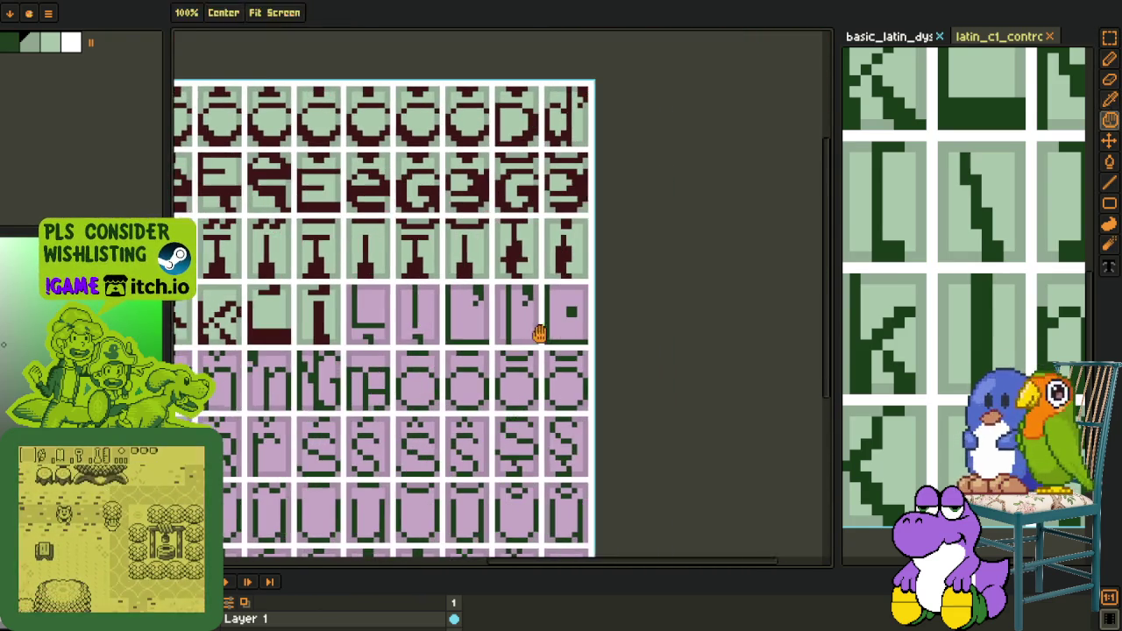
scroll(270, 283, up, 1)
scroll(254, 295, up, 1)
mouse_move(274, 307)
mouse_down()
mouse_move(461, 395)
mouse_move(634, 366)
mouse_up()
key(r)
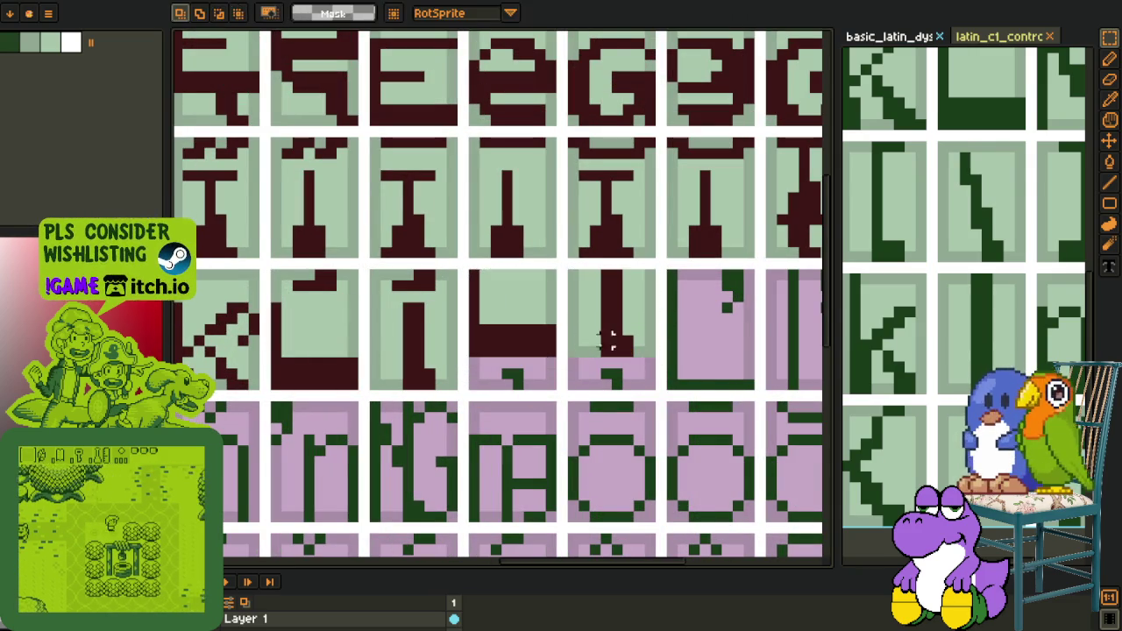
Paint over the dark-red corner of the L cell in light green
key(b)
alt+click(554, 282)
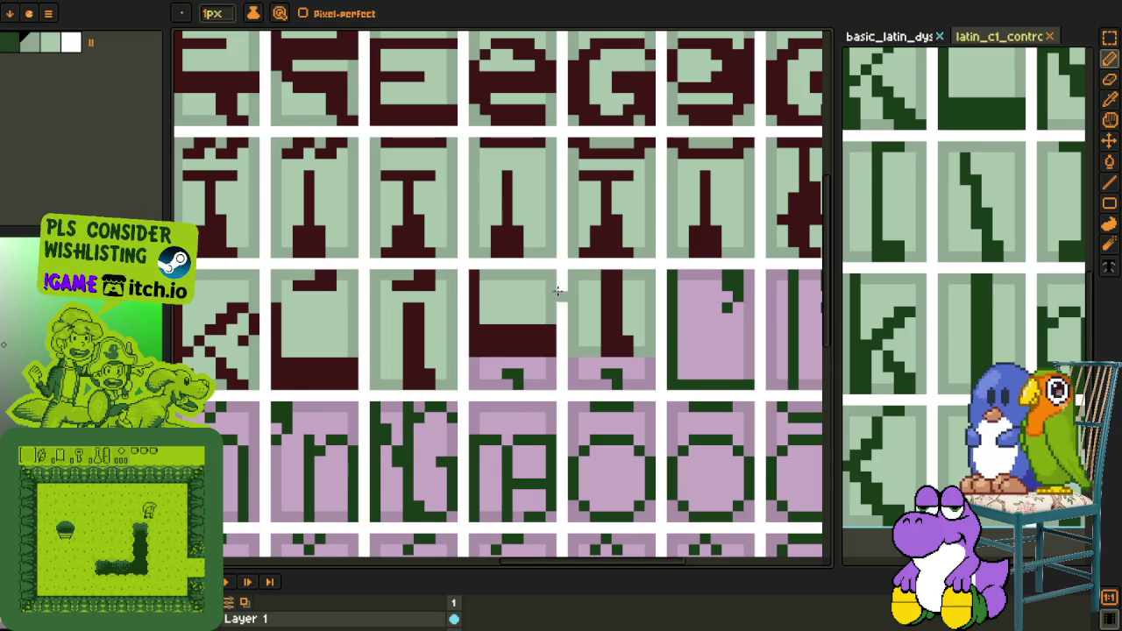
scroll(456, 320, left, 2)
scroll(456, 320, down, 1)
drag(439, 343, 442, 360)
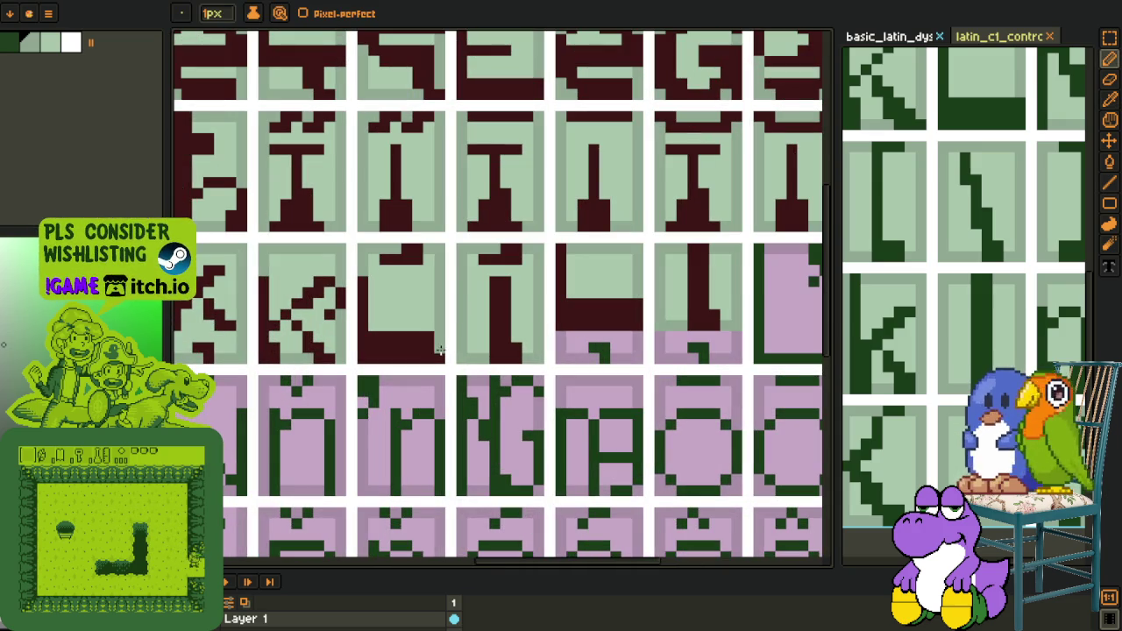
alt+click(430, 318)
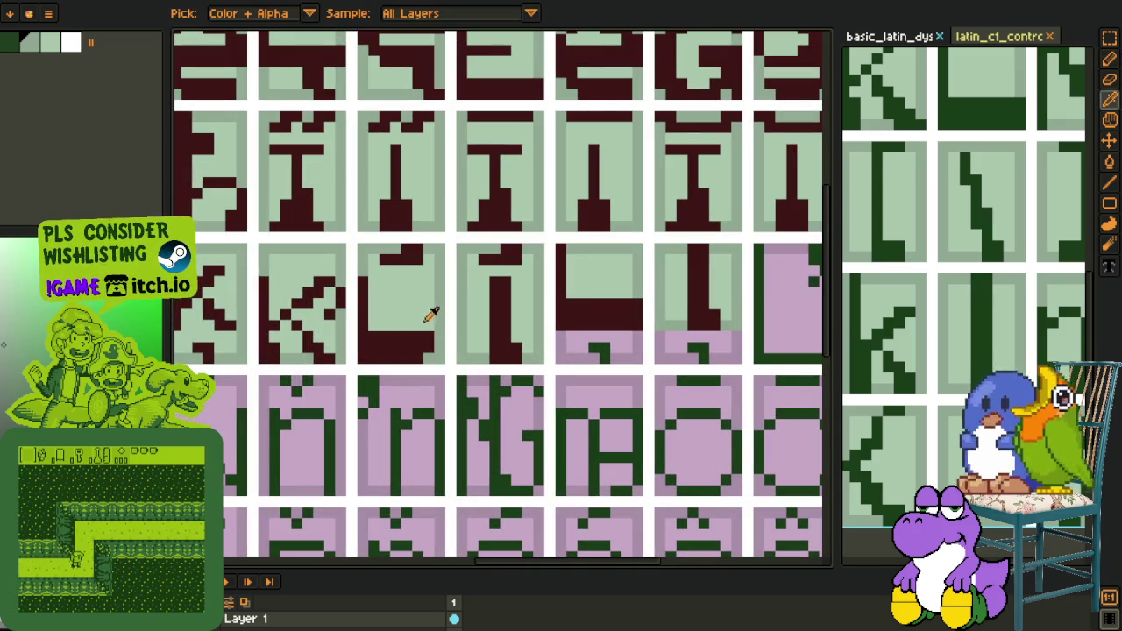
scroll(457, 325, down, 2)
scroll(458, 325, up, 2)
Select the L glyph tile and its shape by colour, then deselect
key(m)
drag(417, 282, 474, 355)
key(w)
click(517, 330)
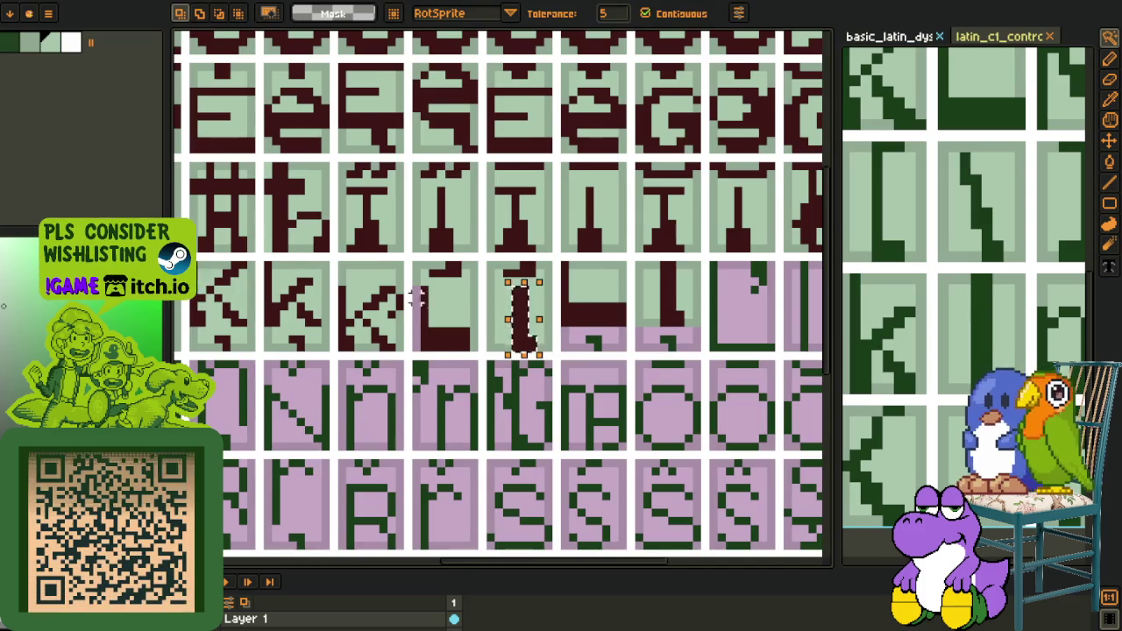
scroll(448, 263, up, 1)
key(ctrl+d)
scroll(465, 258, down, 2)
scroll(594, 231, down, 3)
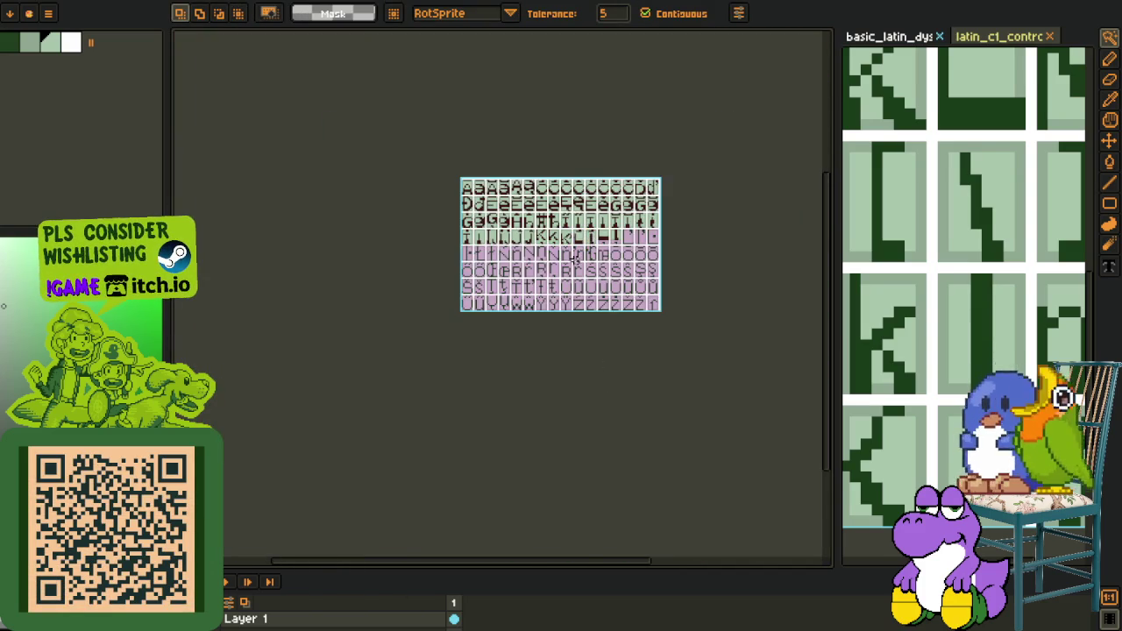
scroll(571, 220, up, 4)
scroll(628, 292, up, 1)
scroll(629, 292, down, 2)
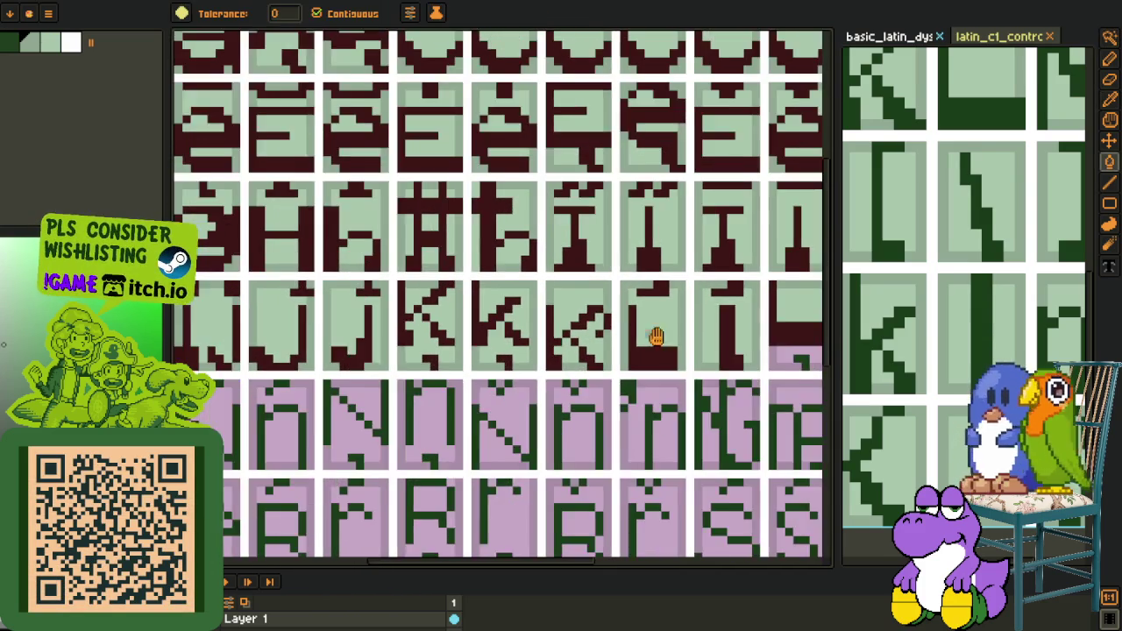
scroll(476, 311, down, 1)
scroll(582, 269, up, 4)
Select the dark L shape by colour and shift it one pixel right
key(b)
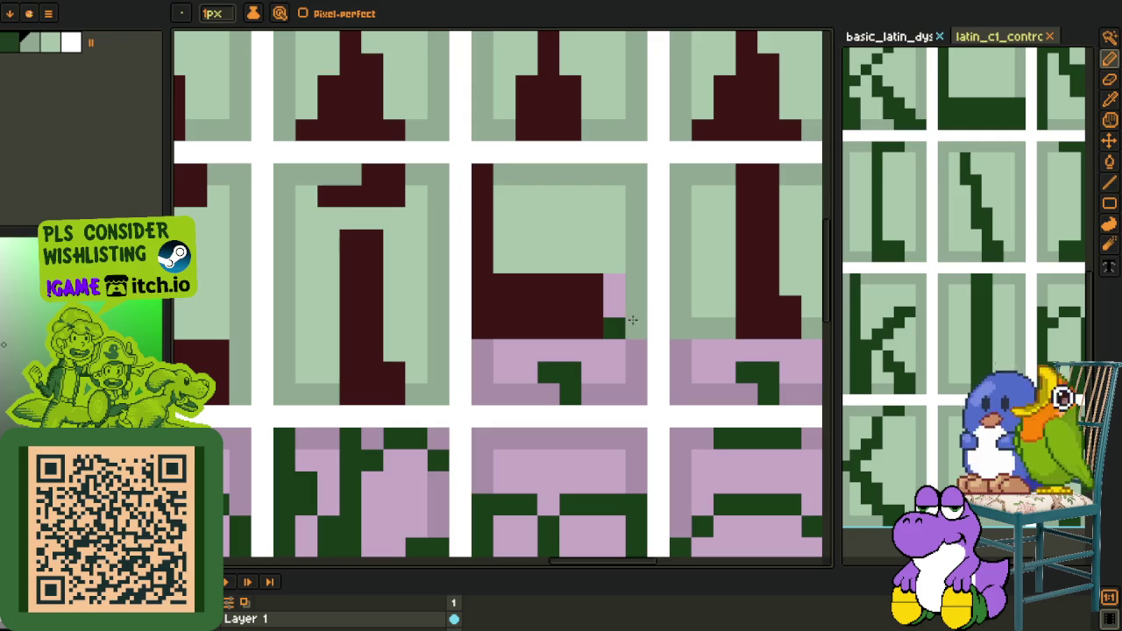
key(w)
click(571, 314)
drag(576, 318, 596, 318)
scroll(640, 263, down, 2)
scroll(672, 430, down, 3)
scroll(673, 429, up, 2)
scroll(653, 350, up, 2)
scroll(639, 313, up, 2)
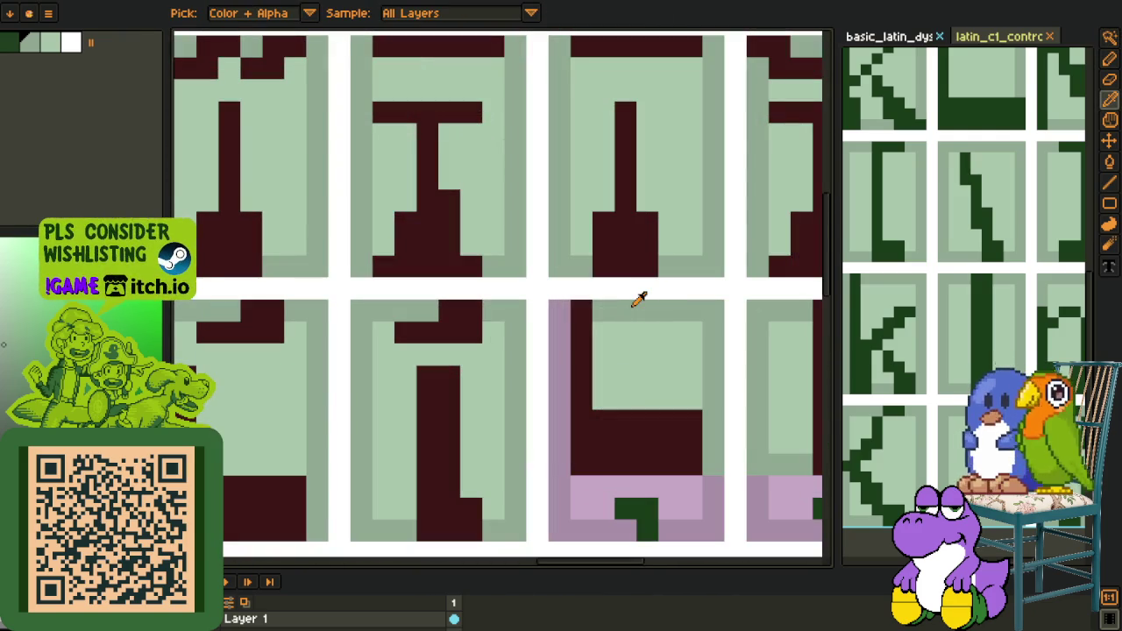
Fill the L cell's pink border and the pink bands under both L glyphs light green
click(562, 333)
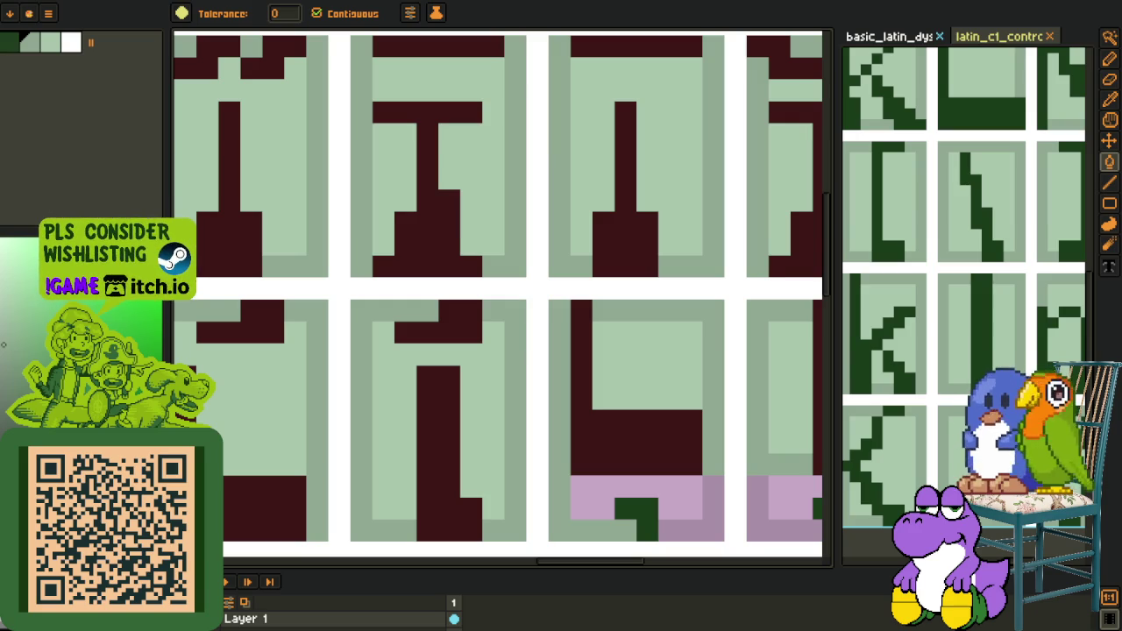
scroll(538, 310, down, 2)
scroll(527, 365, up, 1)
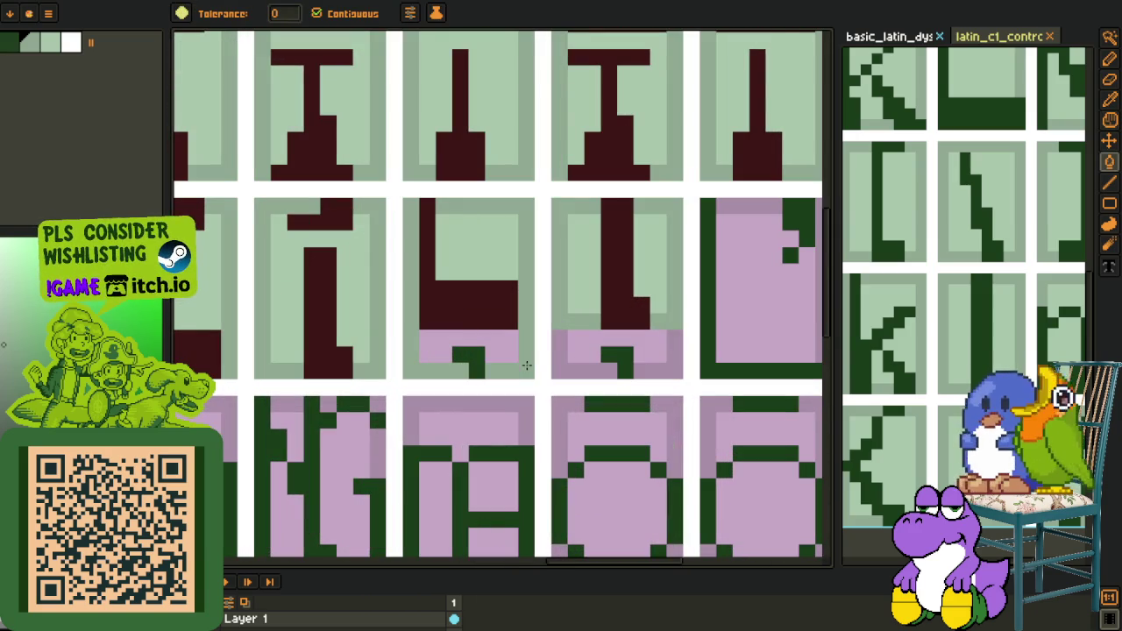
key(o)
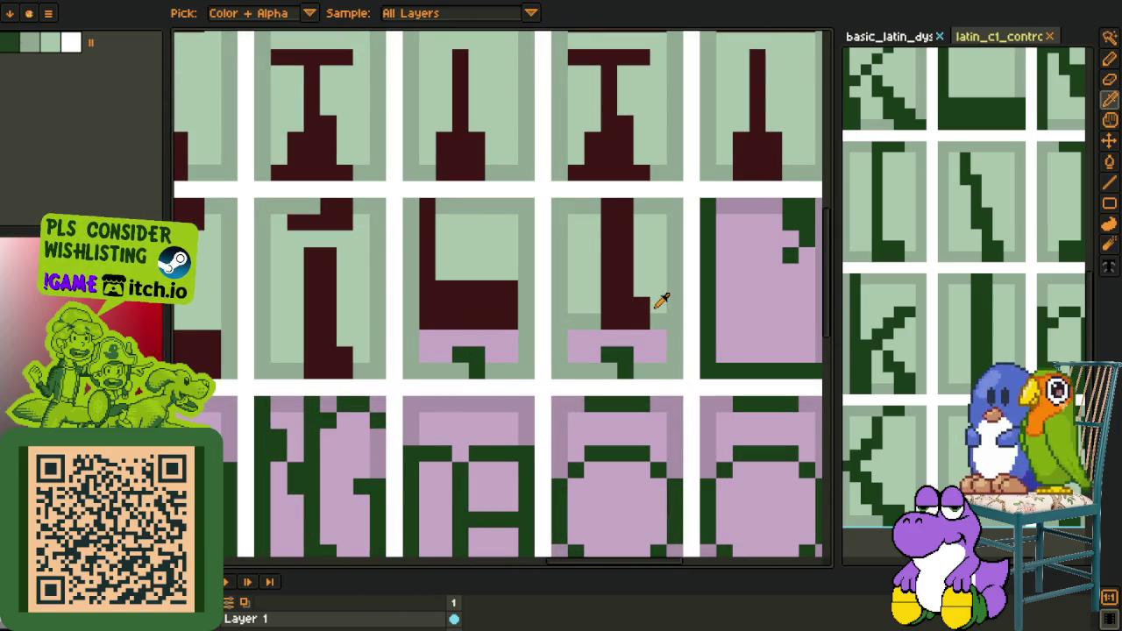
key(b)
key(o)
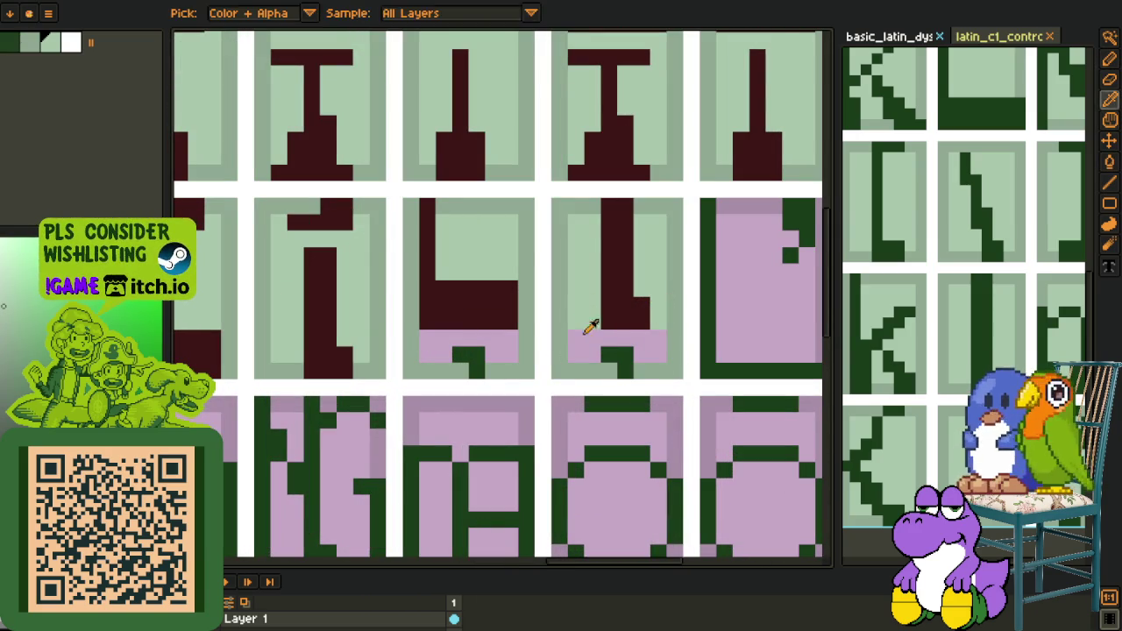
key(f)
click(583, 342)
click(497, 338)
key(o)
click(488, 308)
Pan to bring another glyph of the reference sheet into view
key(f)
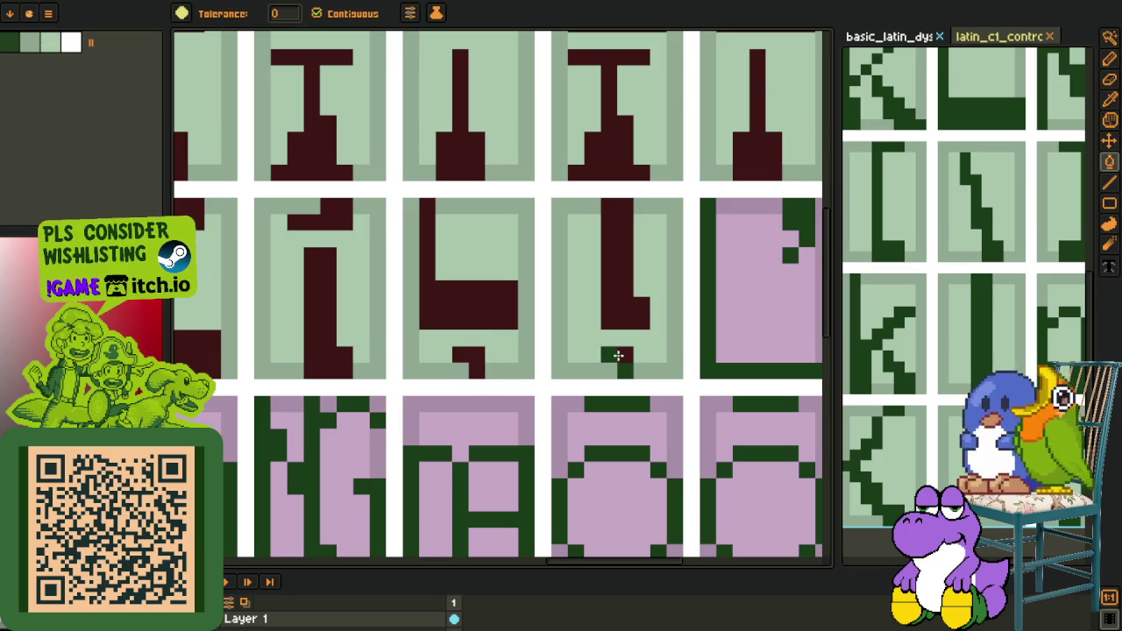
scroll(618, 360, down, 3)
key(o)
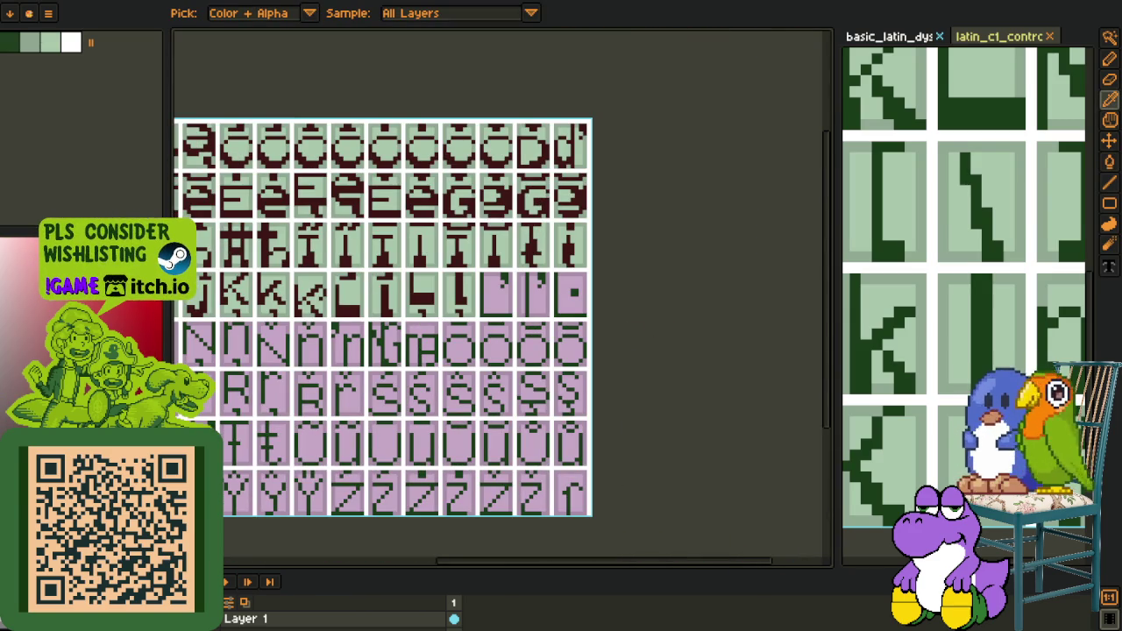
scroll(739, 295, down, 3)
scroll(672, 328, up, 2)
key(h)
mouse_move(947, 286)
mouse_down()
mouse_move(842, 368)
mouse_move(849, 392)
mouse_up()
key(o)
scroll(935, 256, up, 1)
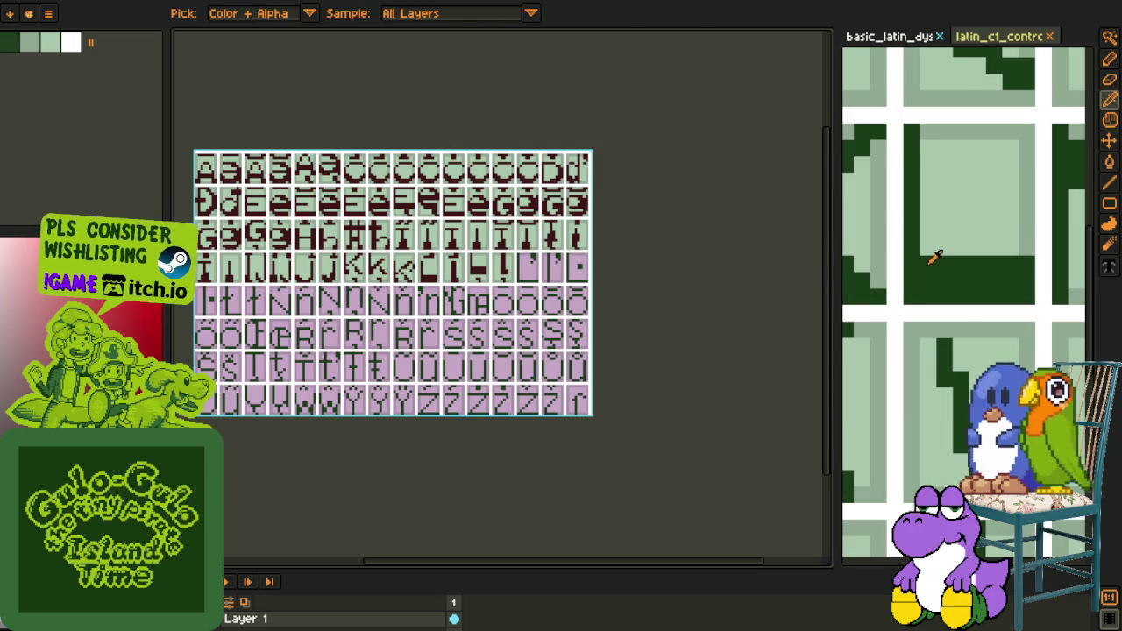
Magic-wand the green L from the reference sheet and paste it into the next L-row cell
key(q)
click(930, 267)
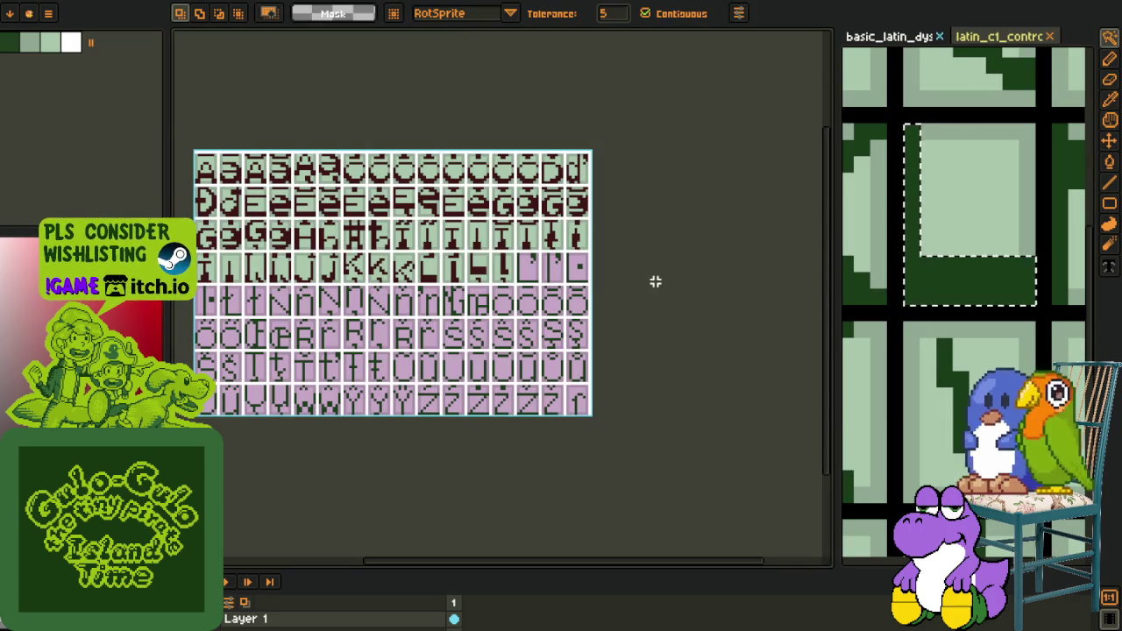
scroll(978, 180, down, 3)
scroll(906, 427, down, 2)
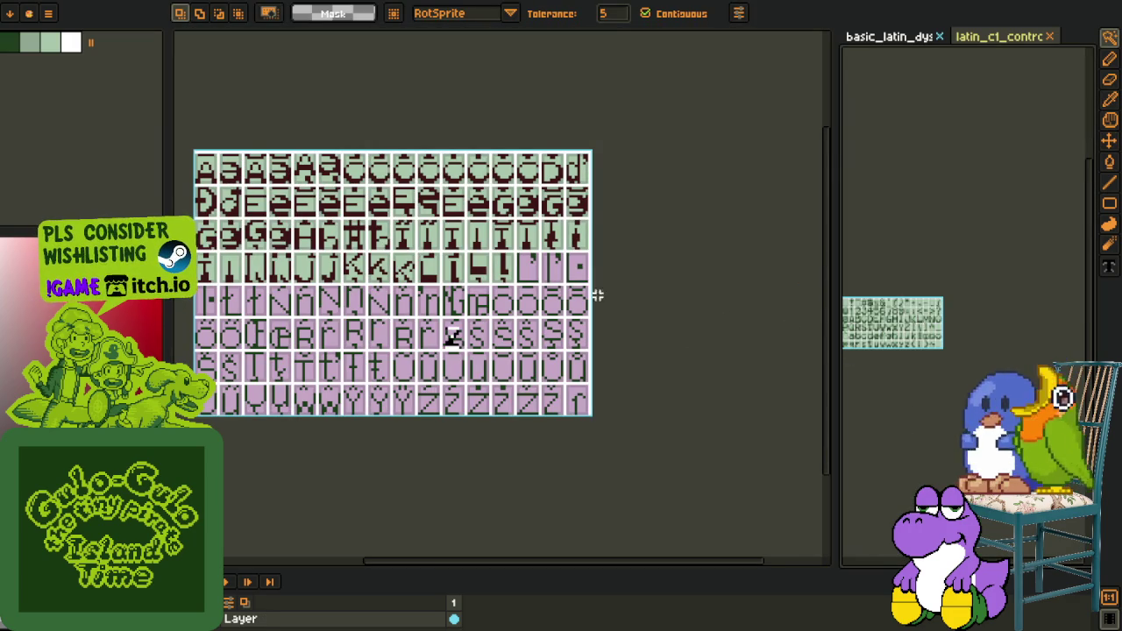
scroll(523, 284, up, 2)
scroll(526, 280, up, 3)
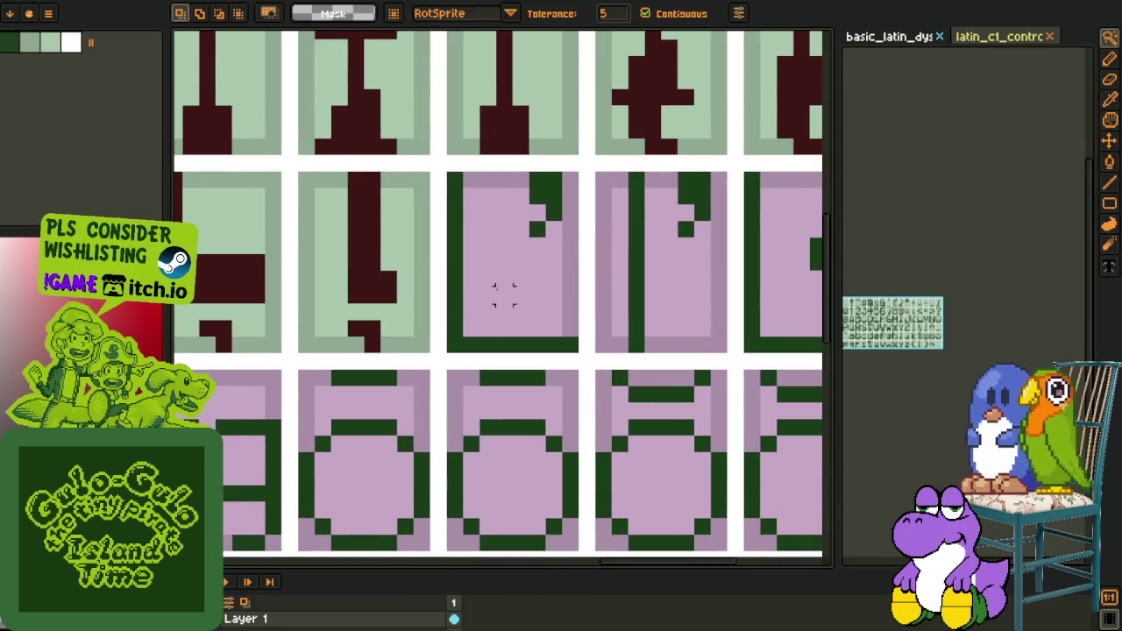
key(ctrl+v)
drag(394, 135, 543, 328)
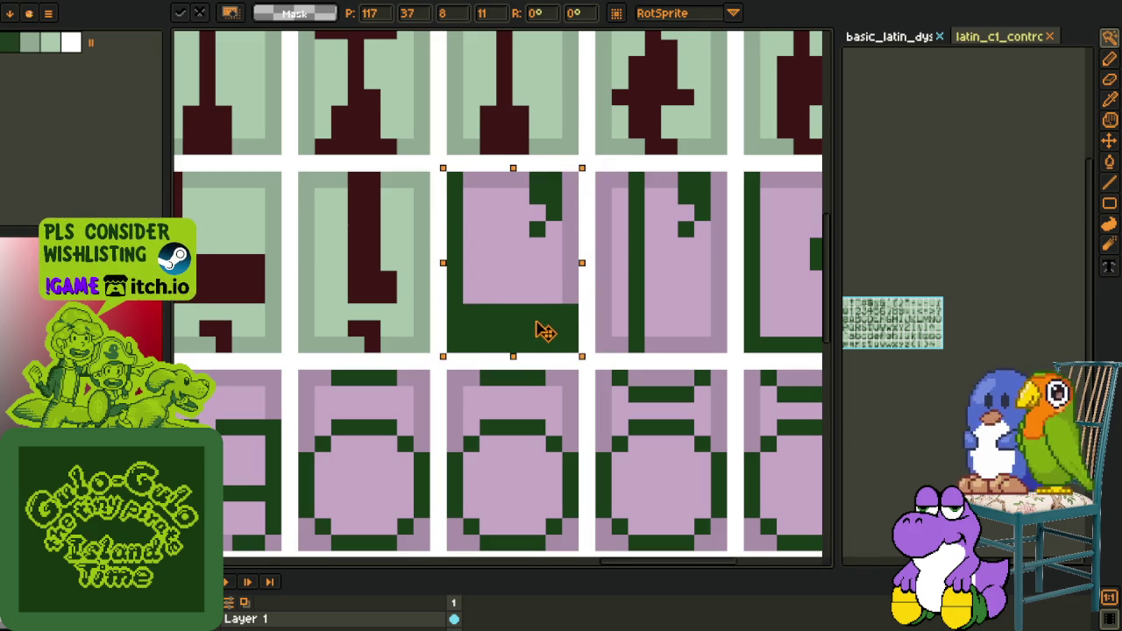
key(Return)
scroll(494, 327, down, 3)
Recolour the pasted L dark red and fill its cell's pink background light green
key(o)
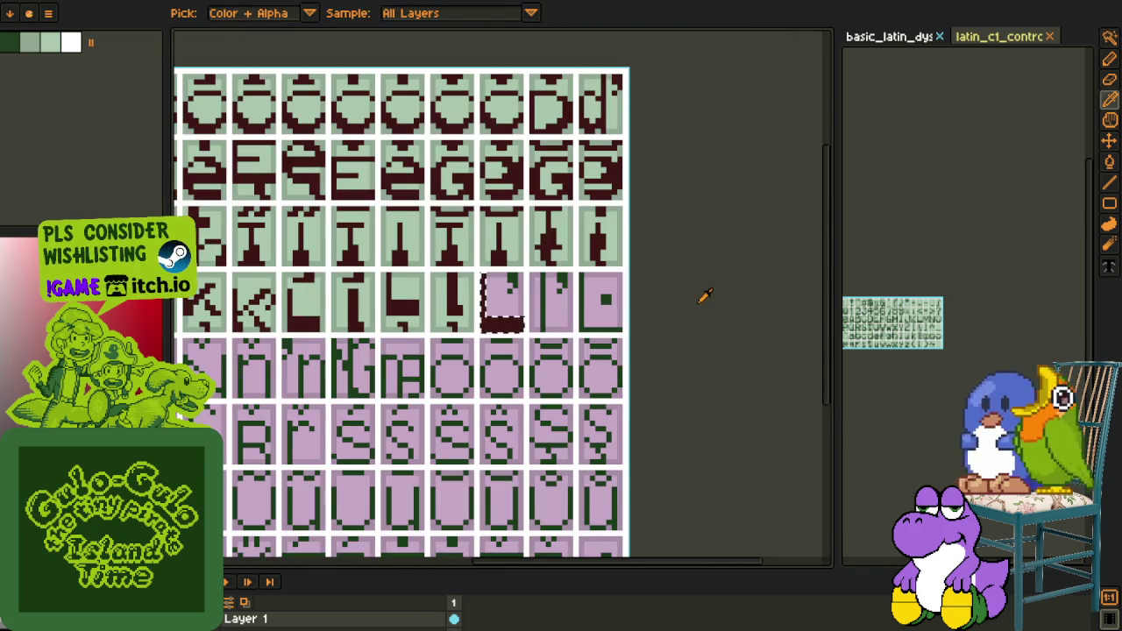
scroll(526, 298, up, 3)
key(r)
scroll(542, 279, down, 3)
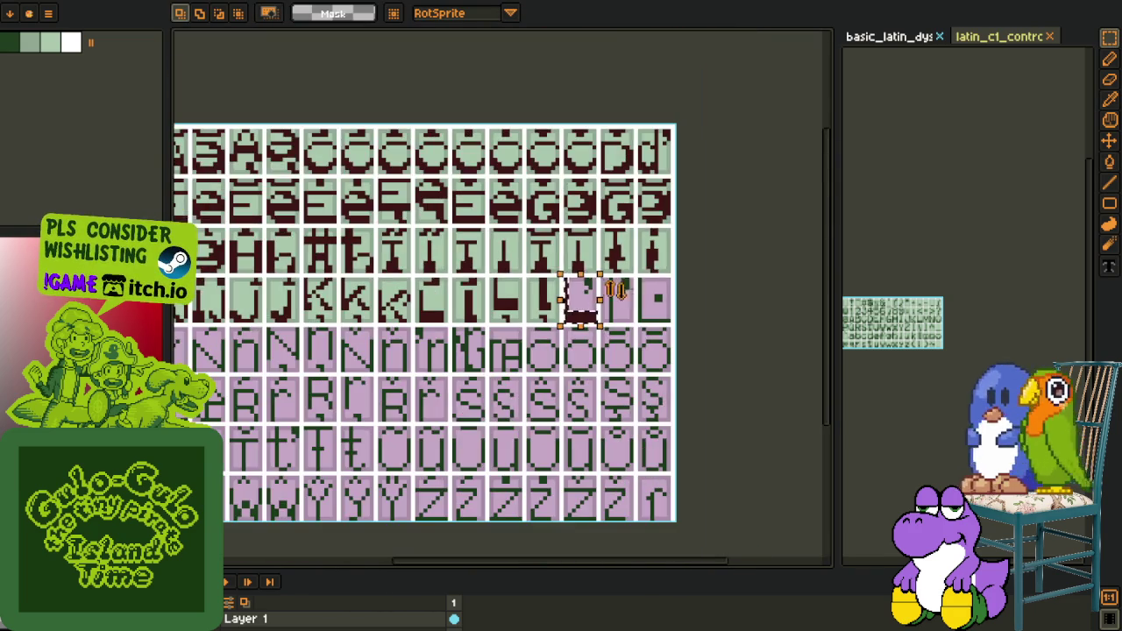
scroll(685, 292, up, 3)
key(g)
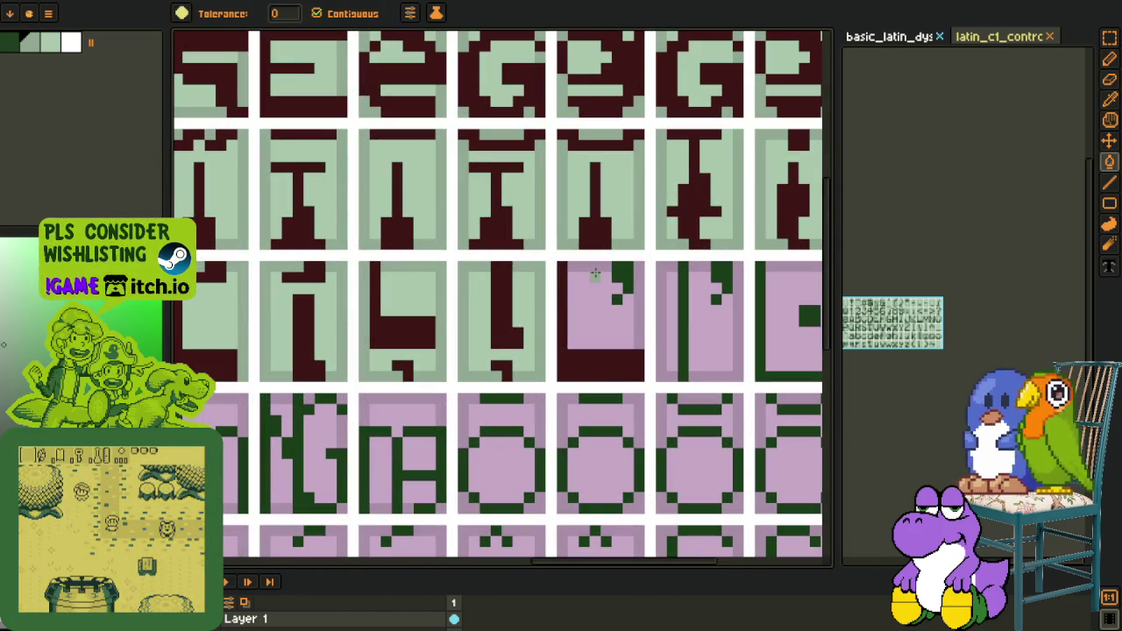
alt+click(533, 288)
click(606, 303)
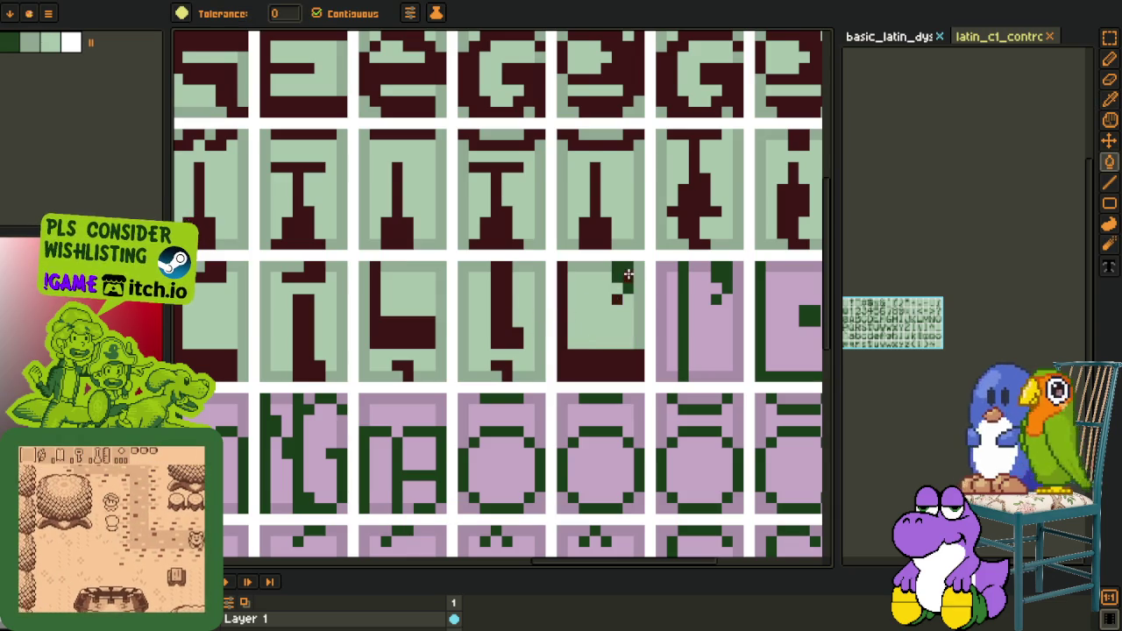
Bring the L row back into view and select the dark red vertical stroke
scroll(613, 281, down, 4)
scroll(624, 285, up, 1)
scroll(535, 256, up, 1)
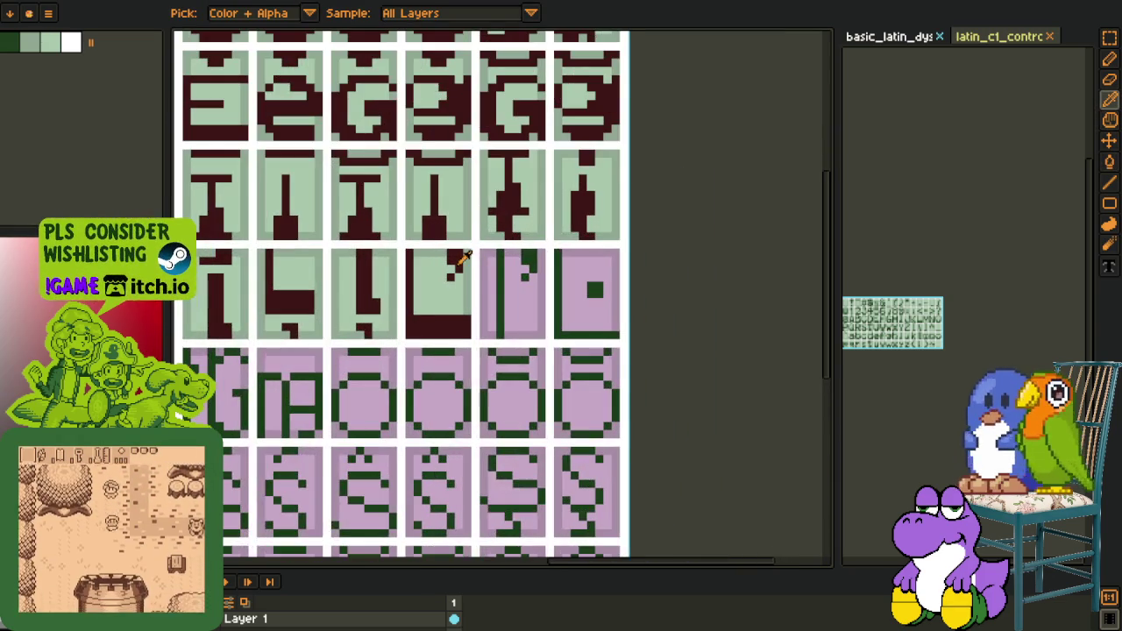
scroll(535, 256, up, 1)
scroll(535, 256, down, 4)
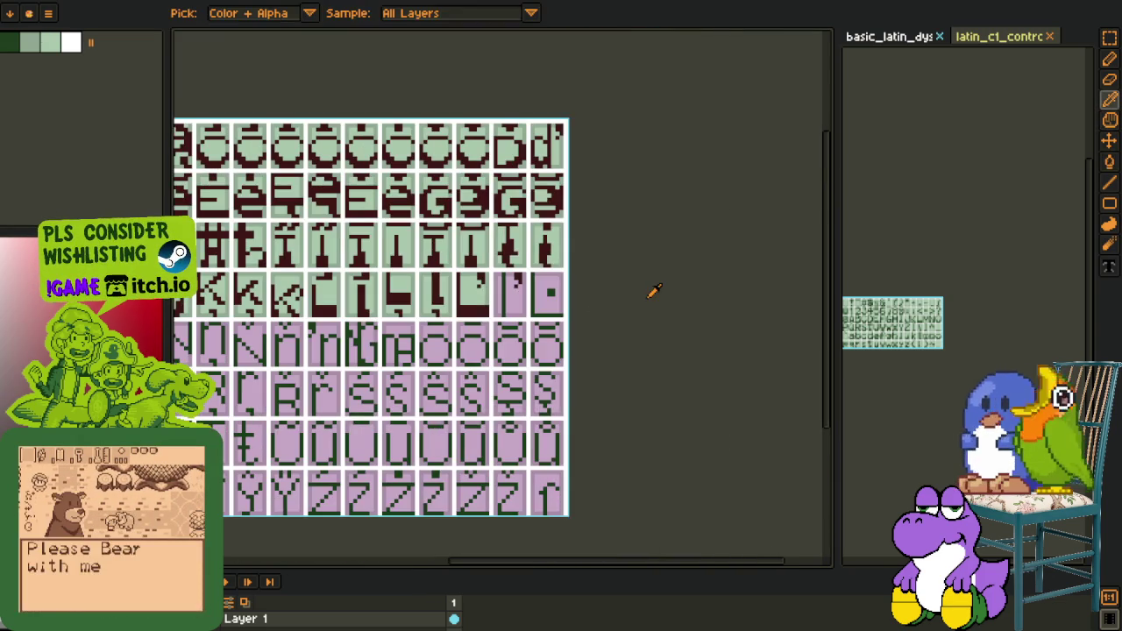
drag(471, 316, 548, 354)
scroll(548, 354, up, 2)
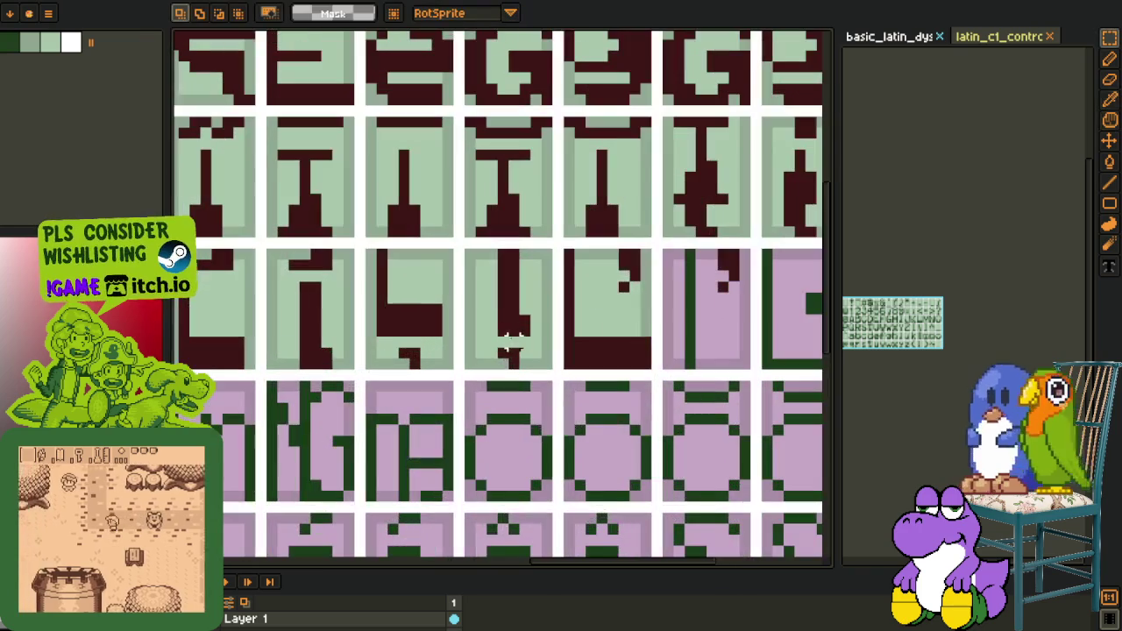
click(518, 298)
click(517, 294)
Move the dark red stroke into the neighbouring glyph cell and clear the selection
scroll(633, 311, down, 2)
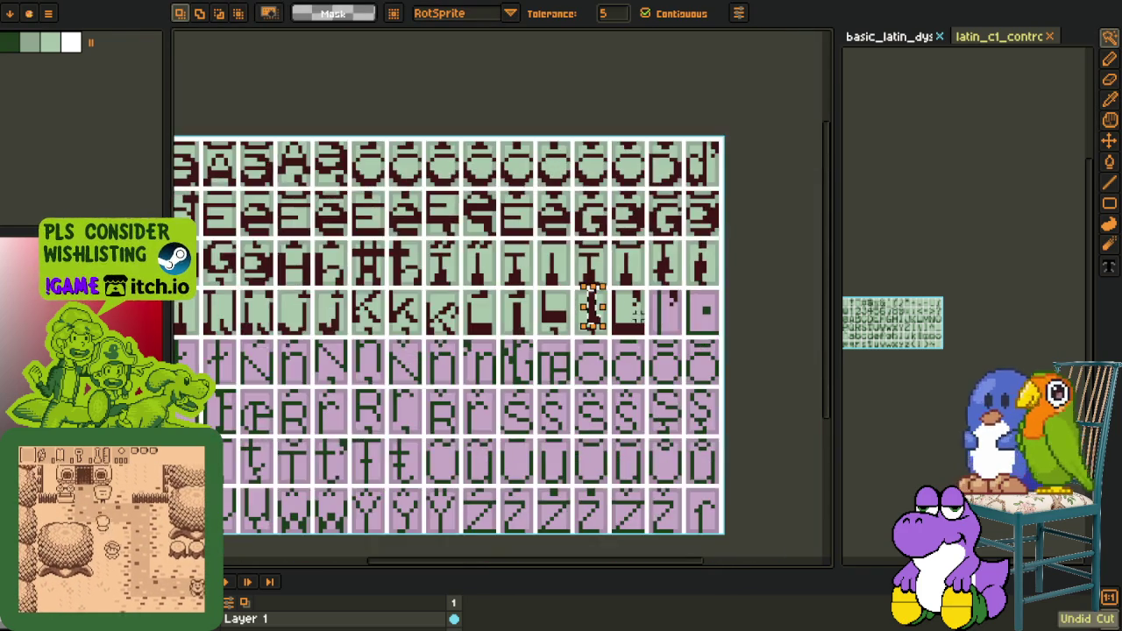
scroll(783, 316, up, 2)
scroll(609, 321, up, 2)
mouse_move(316, 342)
mouse_down()
mouse_move(639, 409)
mouse_move(640, 419)
mouse_up()
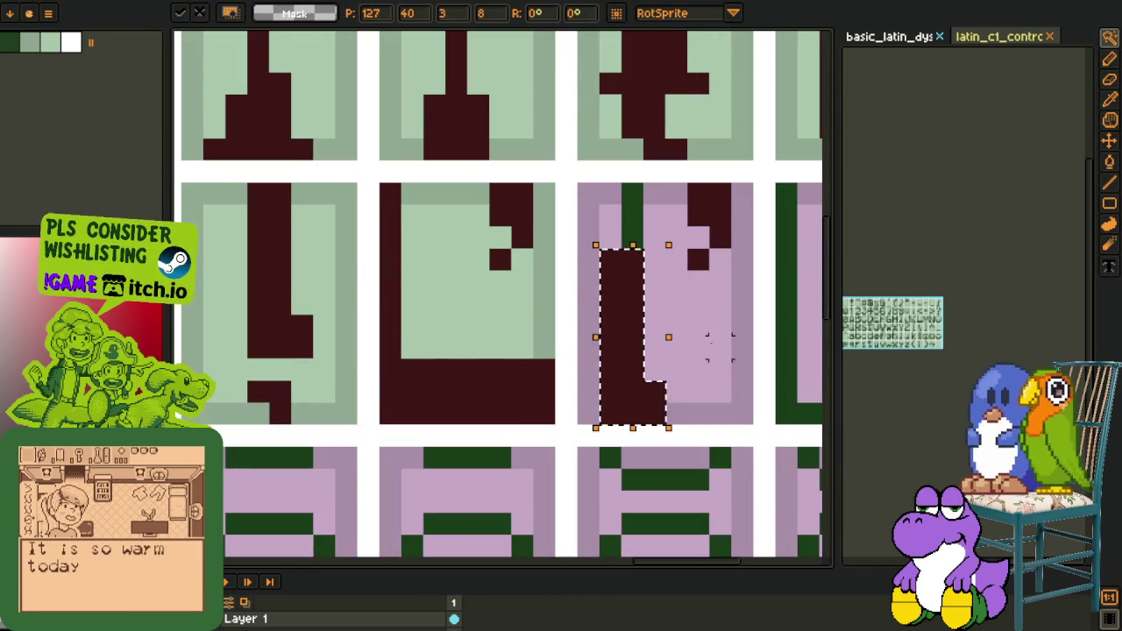
click(719, 348)
scroll(729, 304, down, 3)
key(ctrl+d)
Fill the neighbouring glyph's pink column, mauve border and pink interior light green
scroll(614, 289, up, 2)
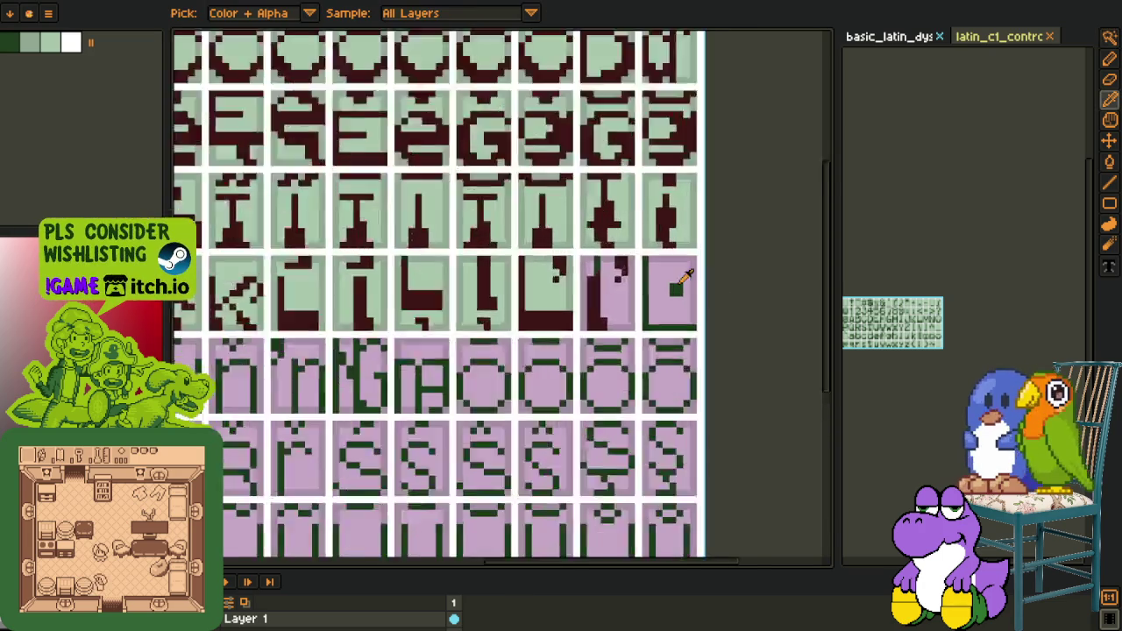
scroll(556, 281, up, 1)
key(b)
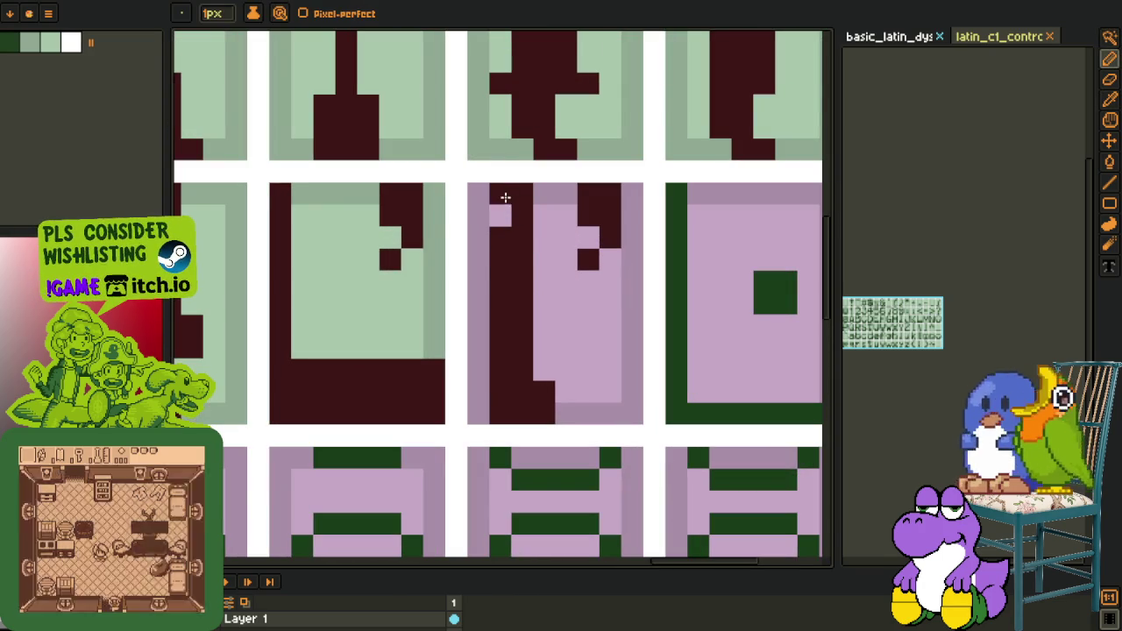
alt+click(434, 223)
key(g)
click(478, 219)
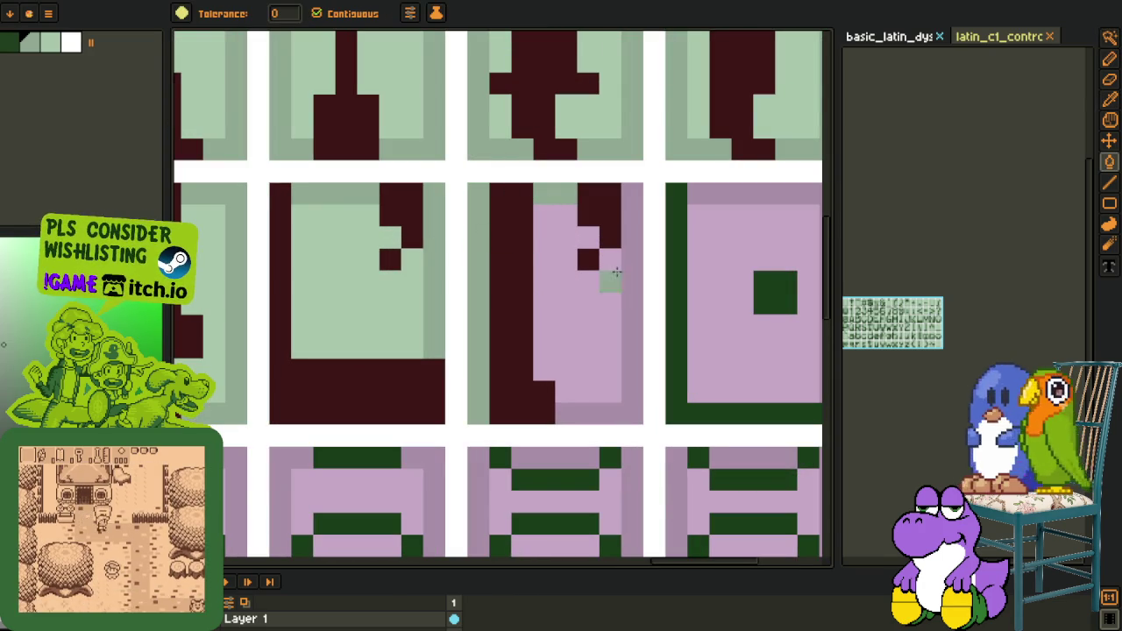
click(633, 303)
alt+click(409, 318)
click(556, 321)
scroll(581, 286, down, 3)
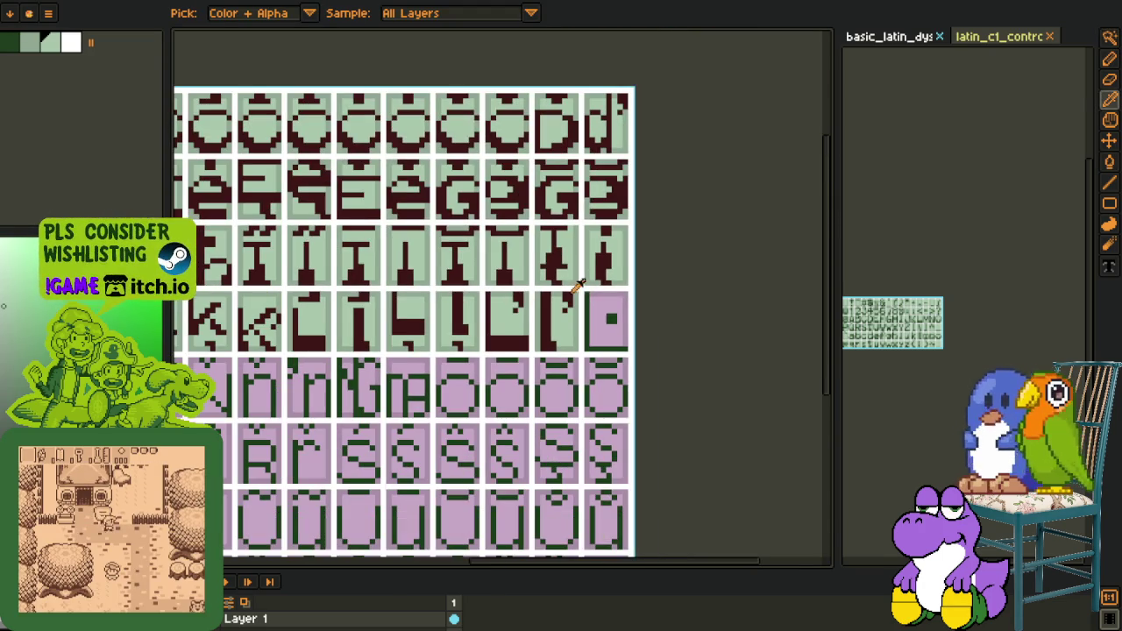
Move a dark red L shape into the next, dotted glyph cell
click(579, 290)
key(m)
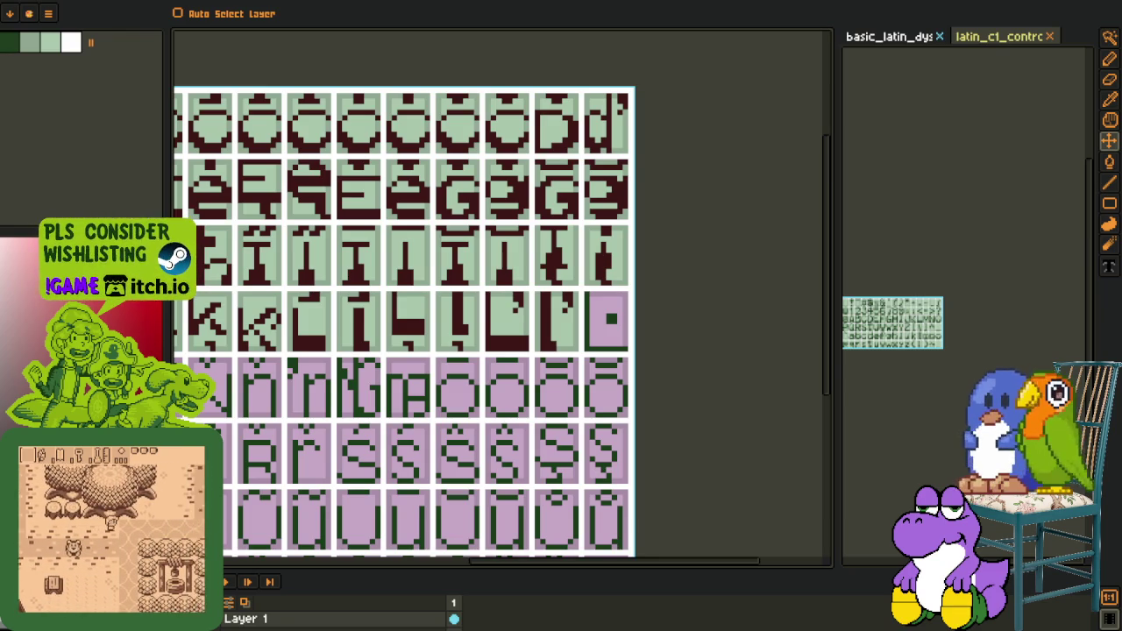
key(i)
drag(641, 351, 578, 328)
scroll(449, 313, up, 1)
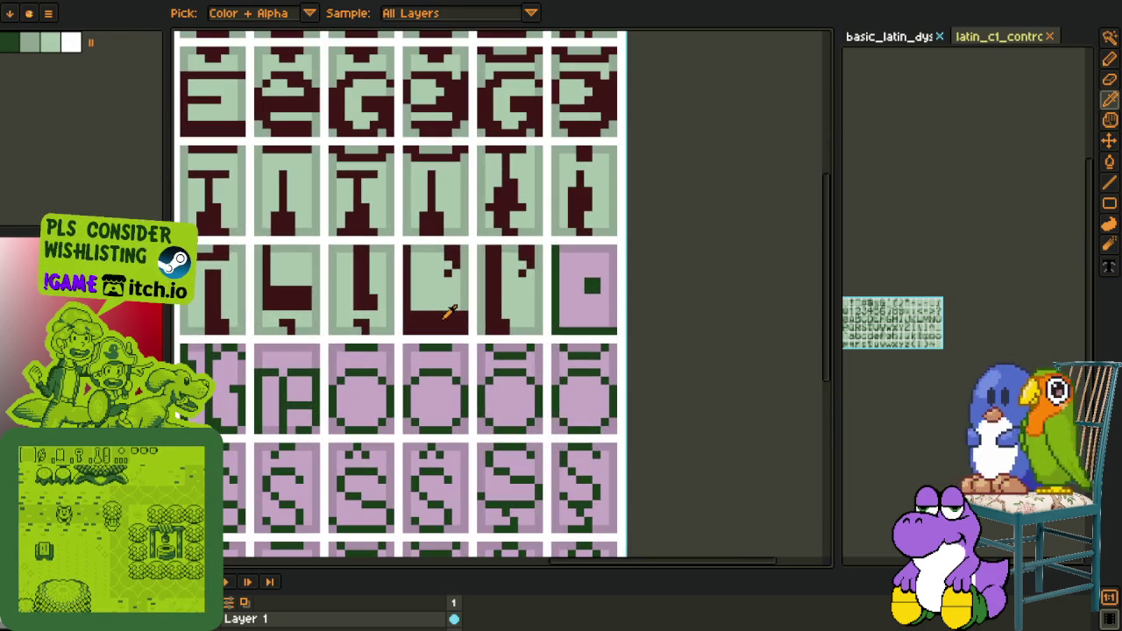
key(m)
click(440, 323)
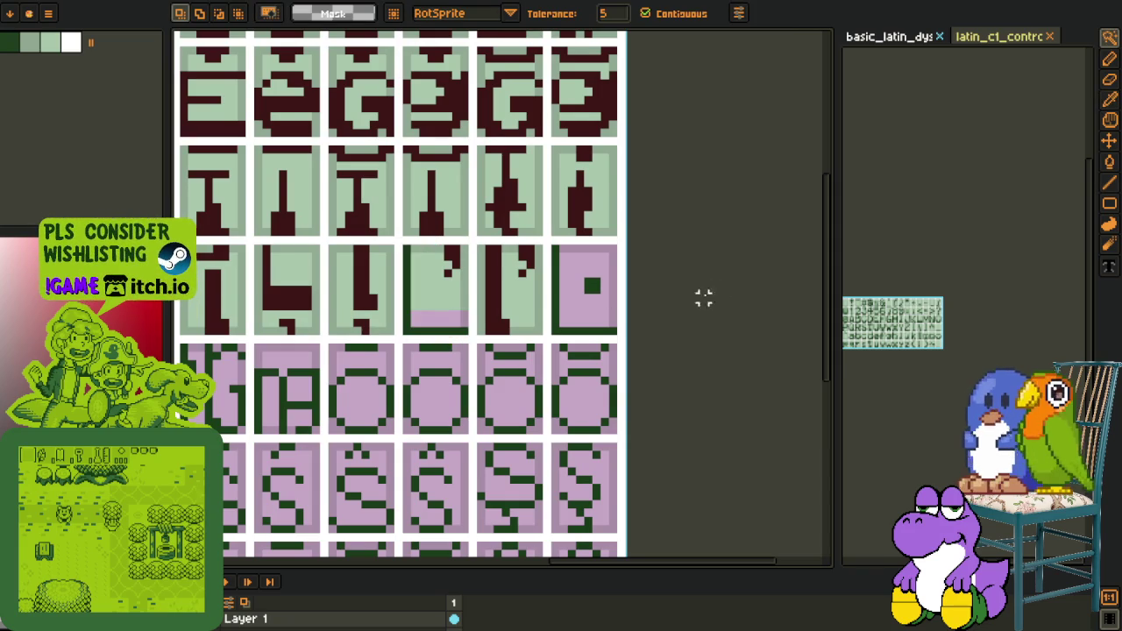
scroll(667, 296, up, 2)
mouse_move(301, 371)
mouse_down()
mouse_move(529, 368)
mouse_move(562, 350)
mouse_up()
key(q)
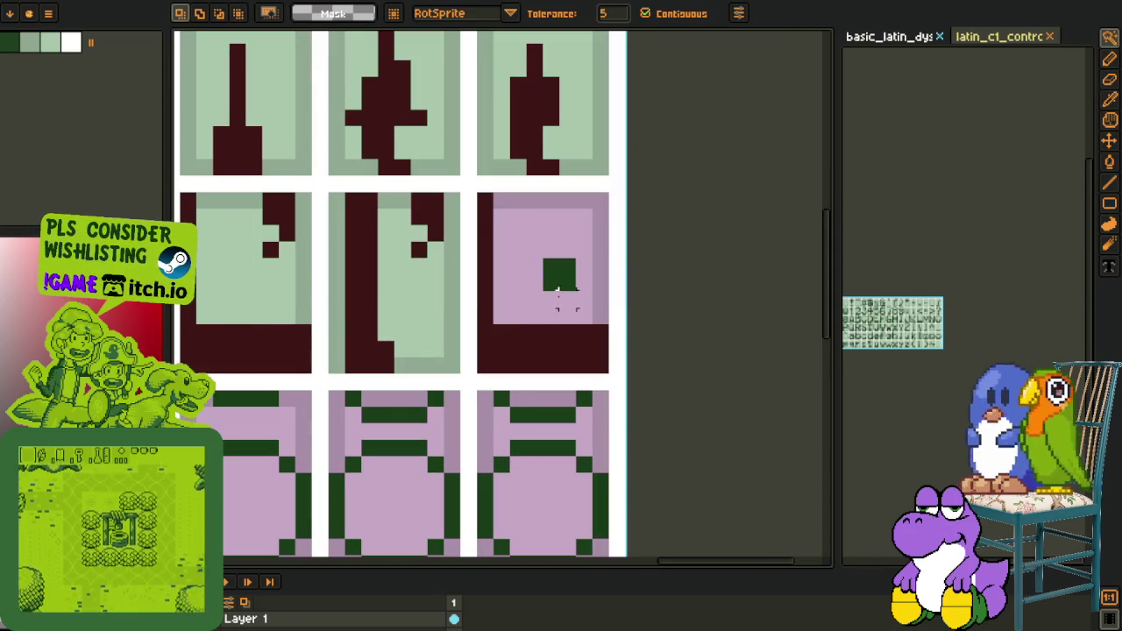
Fill the dotted glyph's dot square dark red and its pink background light green
key(o)
key(g)
click(556, 271)
key(o)
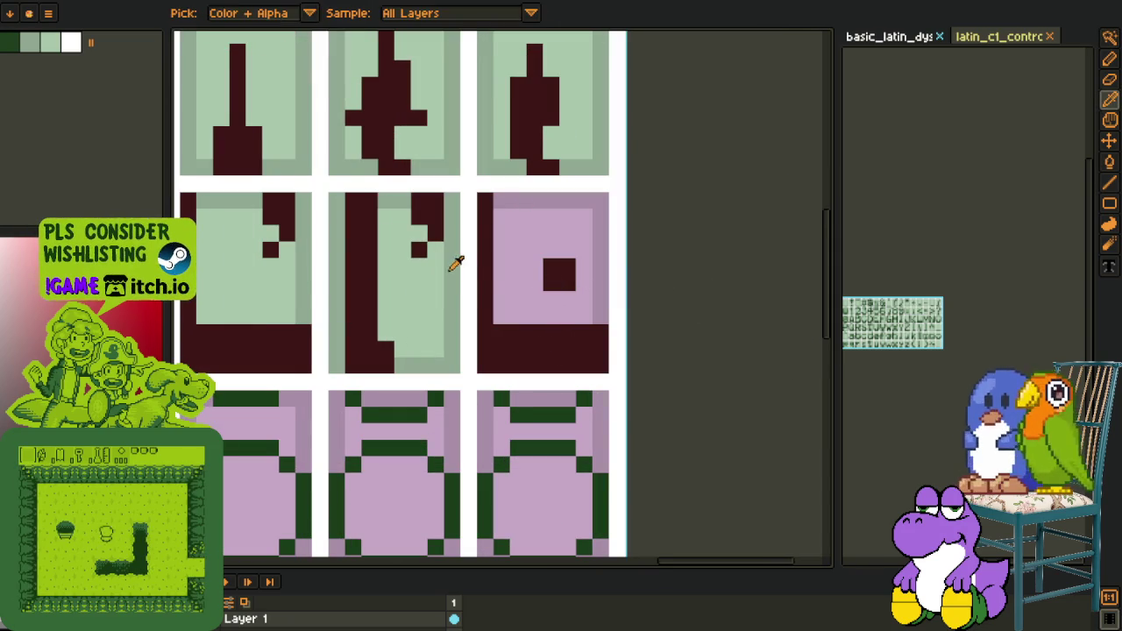
click(456, 255)
key(g)
key(o)
click(431, 251)
key(g)
click(514, 251)
scroll(631, 257, down, 3)
key(o)
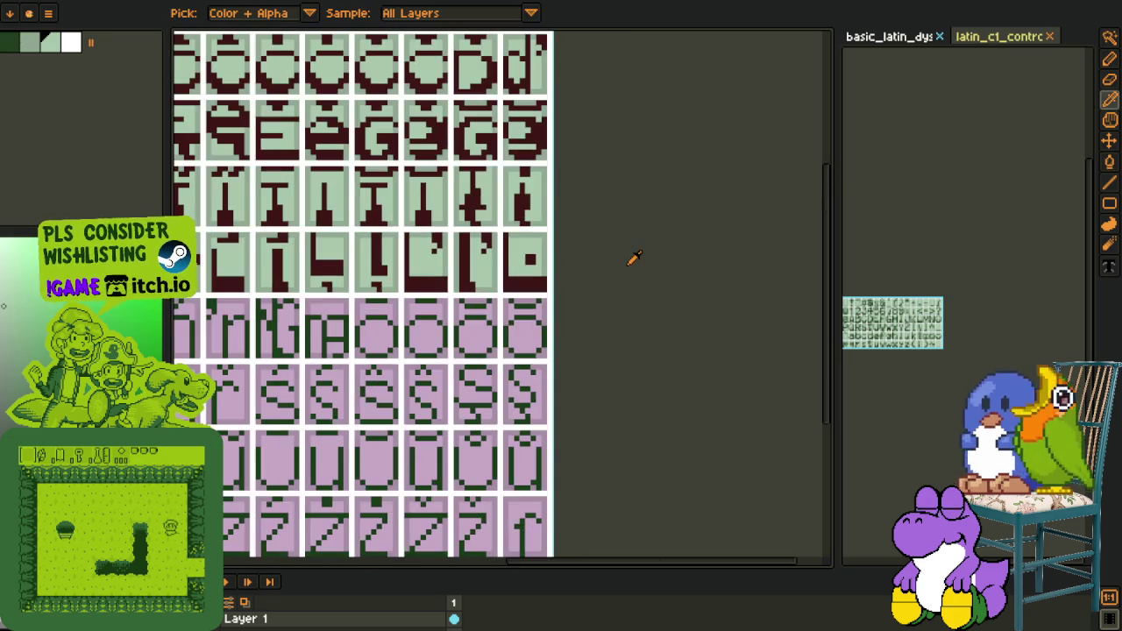
drag(641, 263, 738, 242)
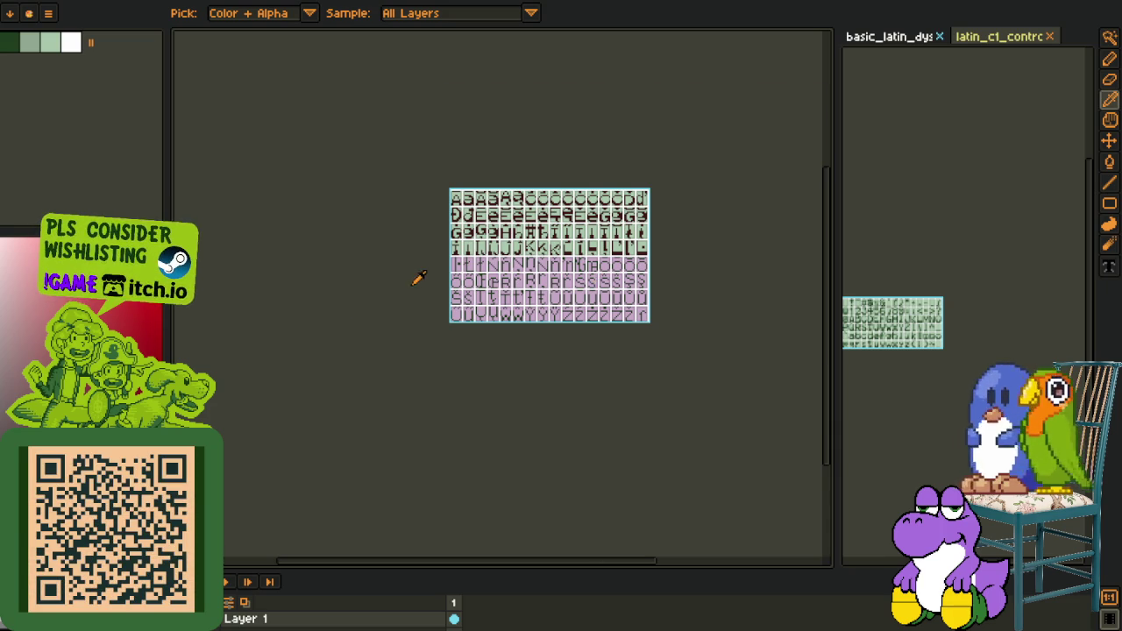
Paste the copied L glyph and position it over the first target cell
scroll(419, 279, up, 2)
scroll(553, 274, up, 2)
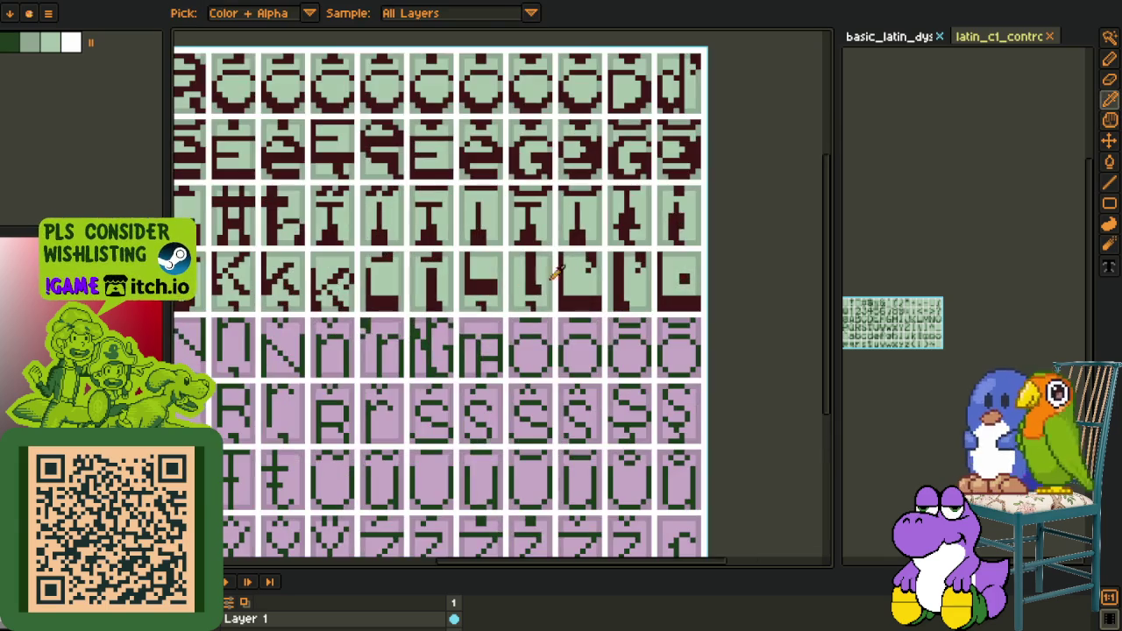
key(m)
scroll(579, 279, up, 1)
scroll(613, 288, up, 1)
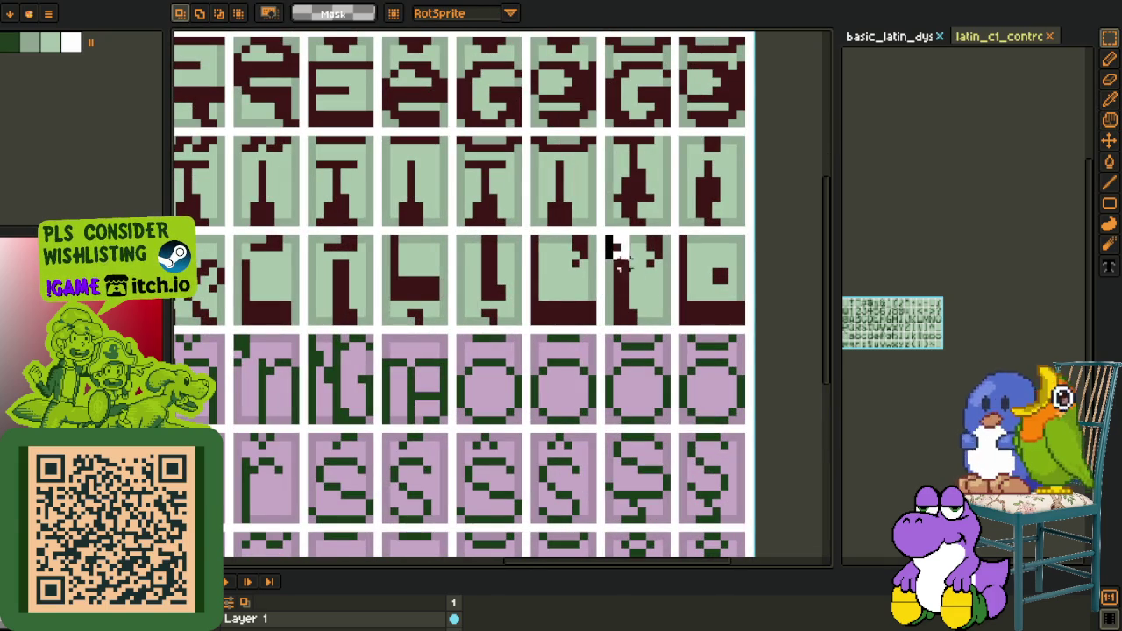
scroll(669, 321, down, 2)
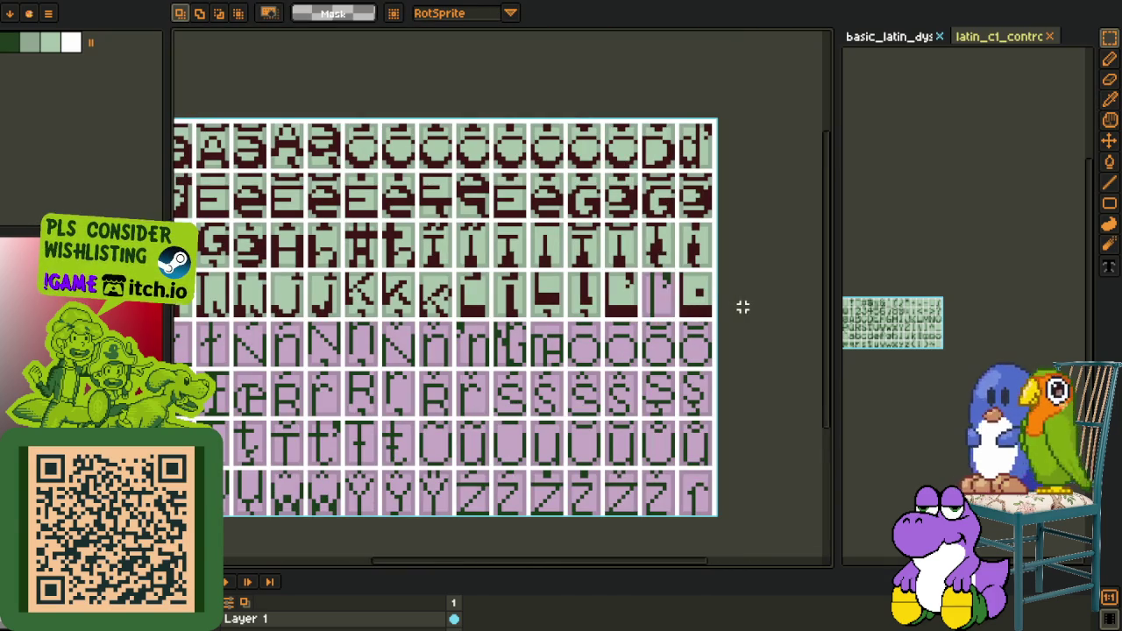
scroll(657, 389, down, 1)
scroll(657, 388, down, 1)
scroll(496, 355, up, 4)
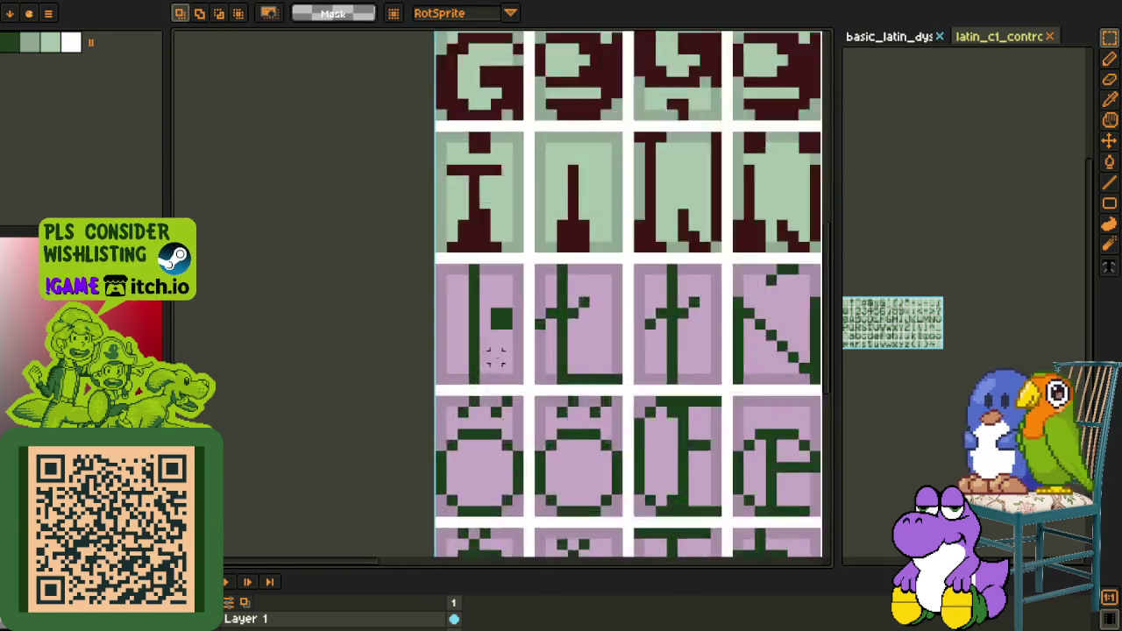
scroll(496, 355, up, 2)
key(ctrl+v)
drag(509, 371, 471, 336)
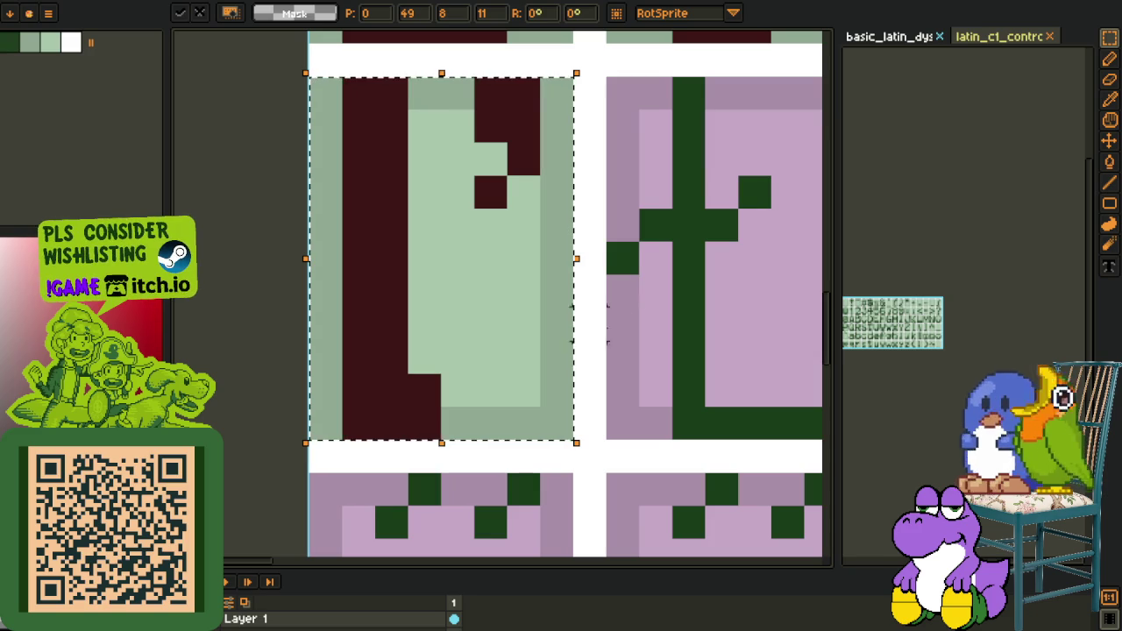
click(424, 258)
Repaint the accent mark's top row mid green and paint out stray dark red pixels
key(o)
click(458, 88)
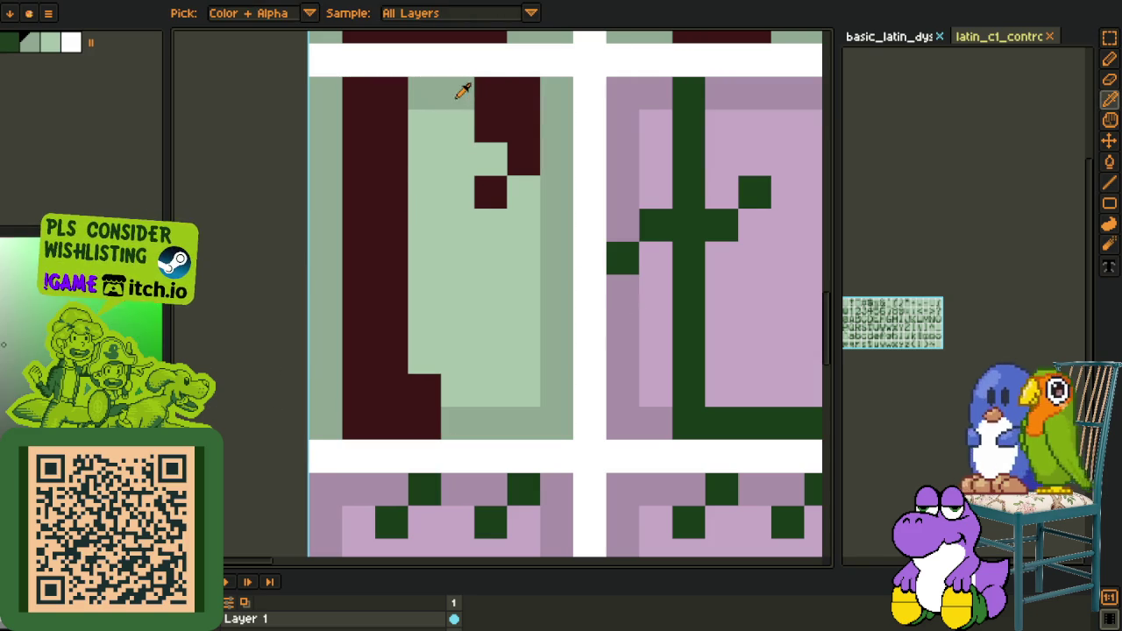
key(p)
drag(491, 94, 523, 94)
key(o)
click(478, 231)
key(p)
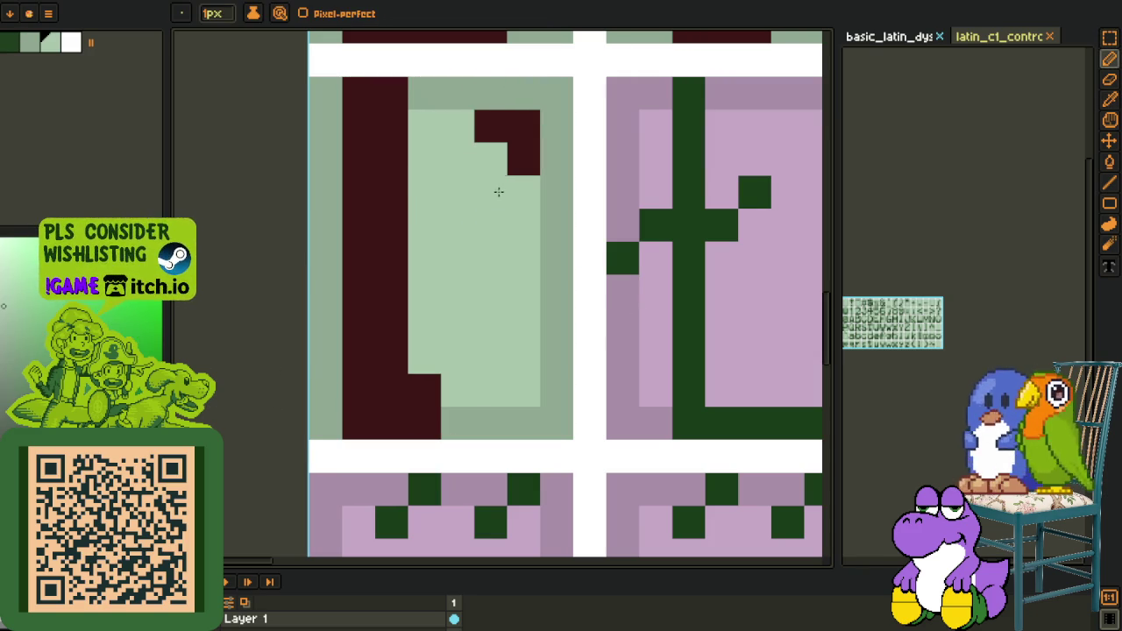
drag(491, 192, 504, 128)
Fill the L's dot dark red, and its green column and pink background light green
key(w)
click(474, 243)
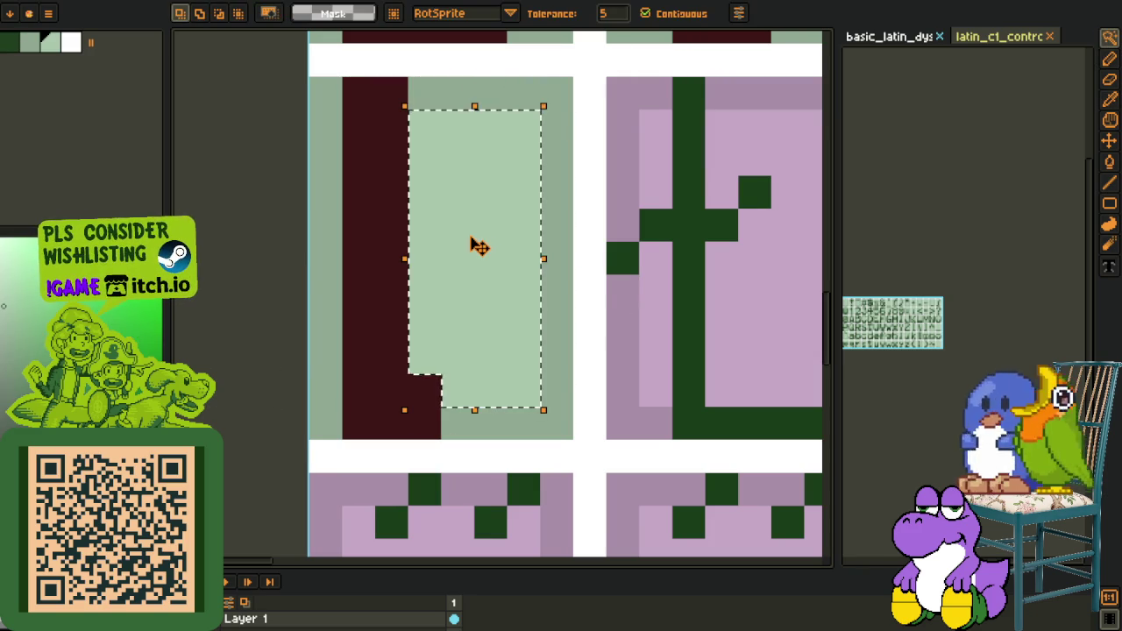
key(ctrl+v)
scroll(474, 243, down, 2)
key(o)
click(430, 279)
key(b)
click(480, 242)
key(o)
scroll(474, 246, up, 2)
key(b)
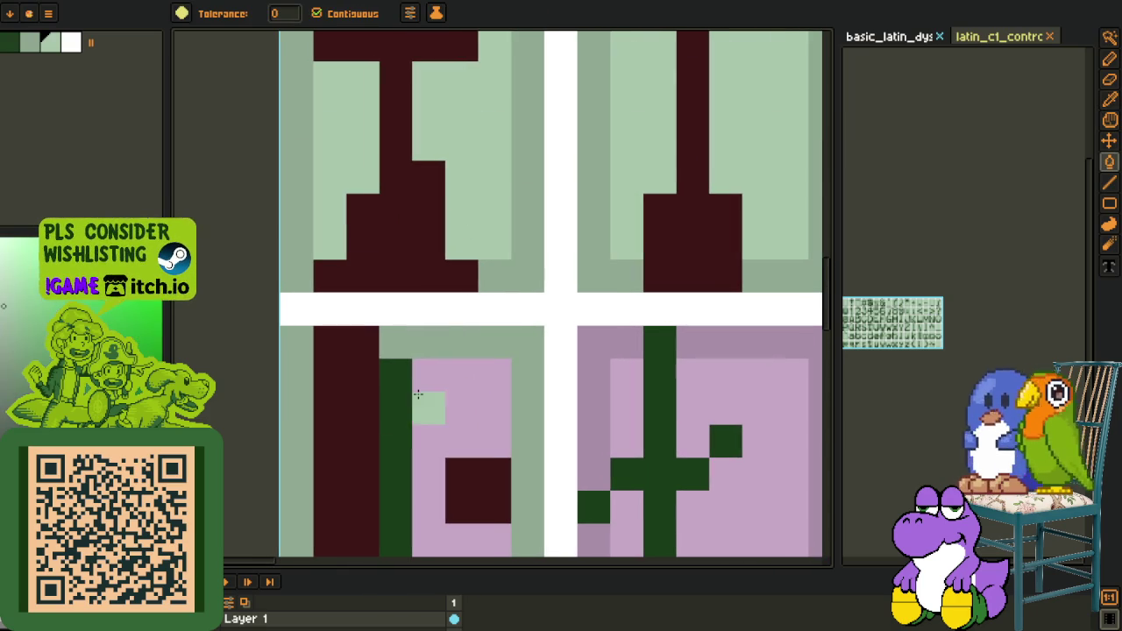
click(395, 399)
click(438, 381)
scroll(441, 351, down, 2)
key(o)
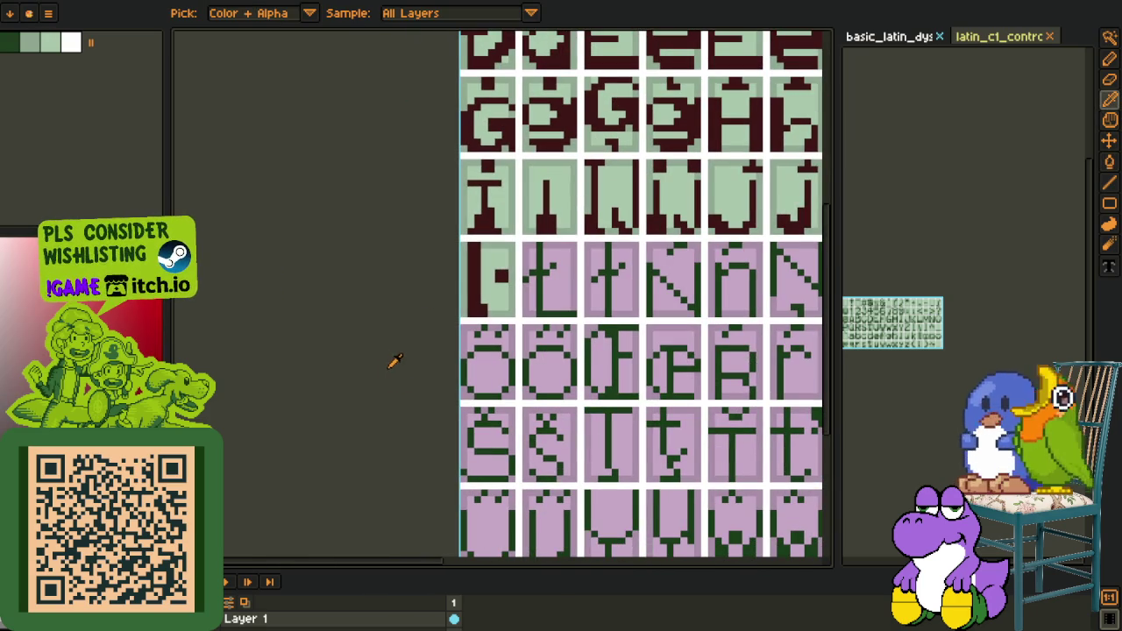
Copy the L glyph's dark red foot into the bottom of the ł cell
key(h)
drag(392, 364, 344, 355)
scroll(422, 296, down, 1)
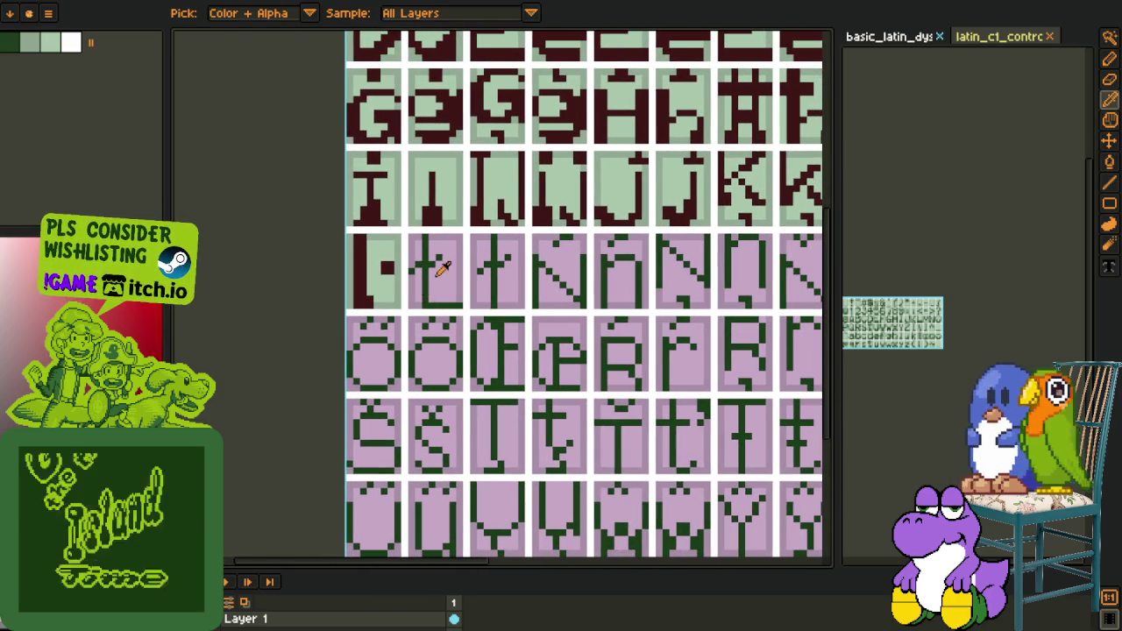
scroll(422, 295, down, 2)
scroll(456, 295, down, 1)
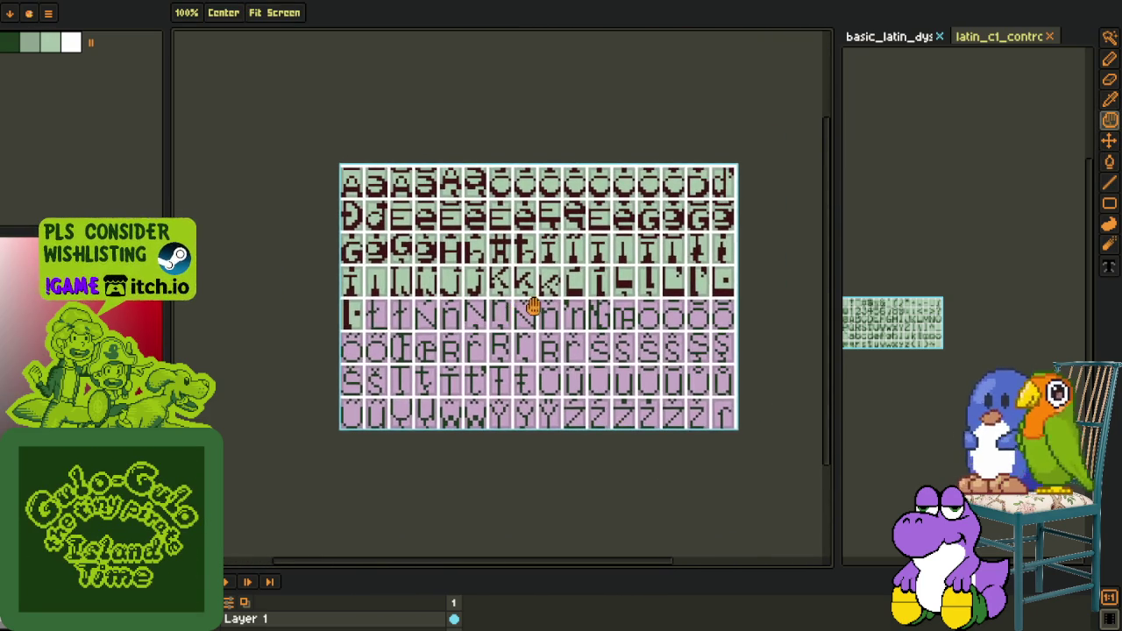
scroll(568, 272, up, 3)
scroll(568, 272, up, 3)
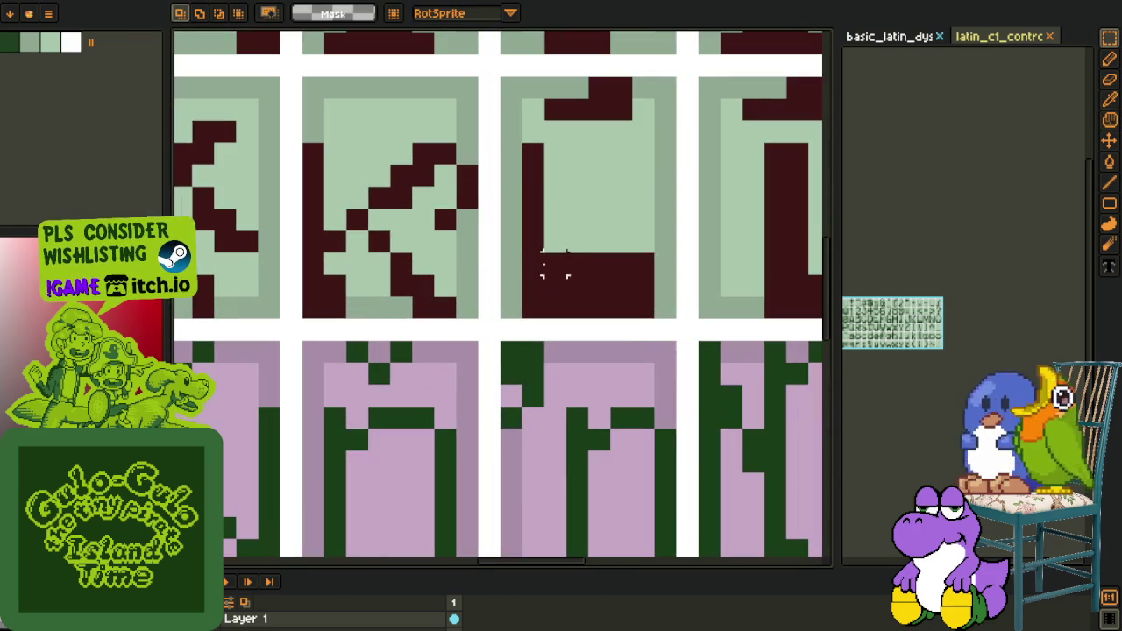
drag(521, 253, 656, 319)
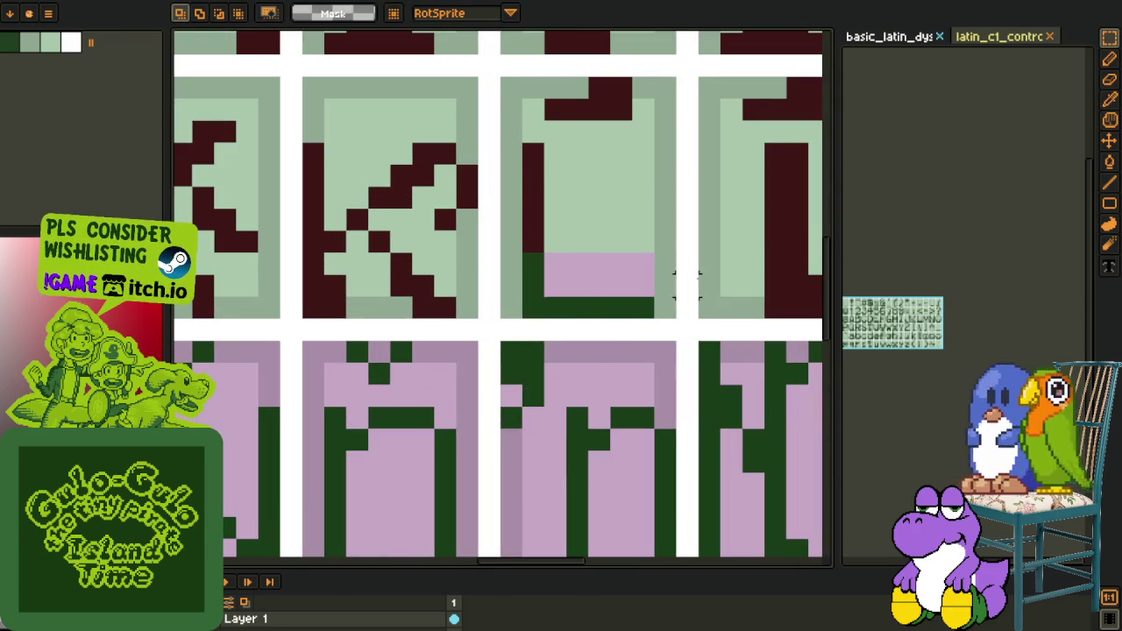
scroll(649, 292, down, 2)
scroll(650, 292, down, 1)
scroll(672, 225, up, 2)
scroll(517, 243, up, 2)
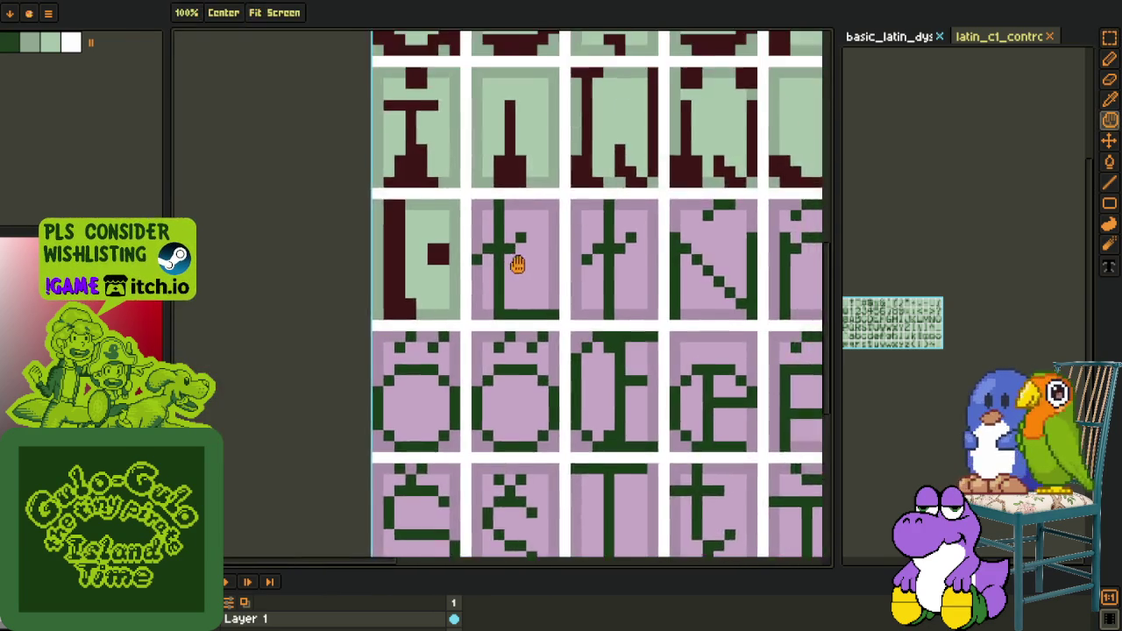
scroll(519, 321, up, 2)
key(ctrl+v)
drag(537, 291, 570, 388)
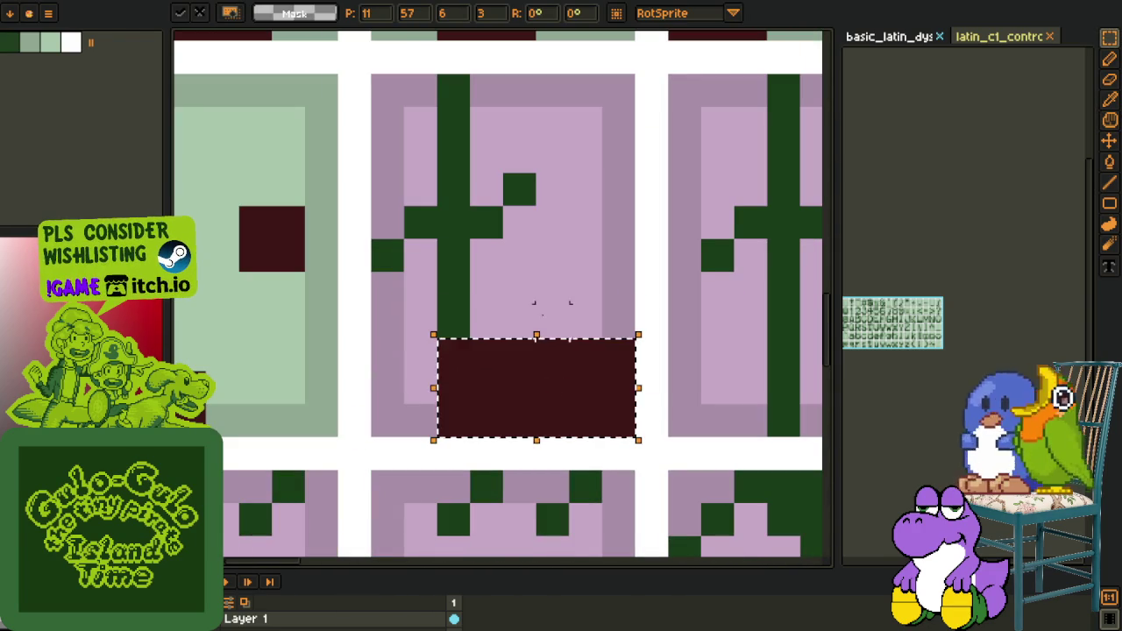
Turn the ł's green stroke pixels dark red and clear a stray pixel to pink
scroll(553, 307, down, 3)
scroll(348, 384, down, 1)
key(i)
scroll(497, 335, up, 3)
key(b)
scroll(484, 321, up, 2)
key(i)
key(b)
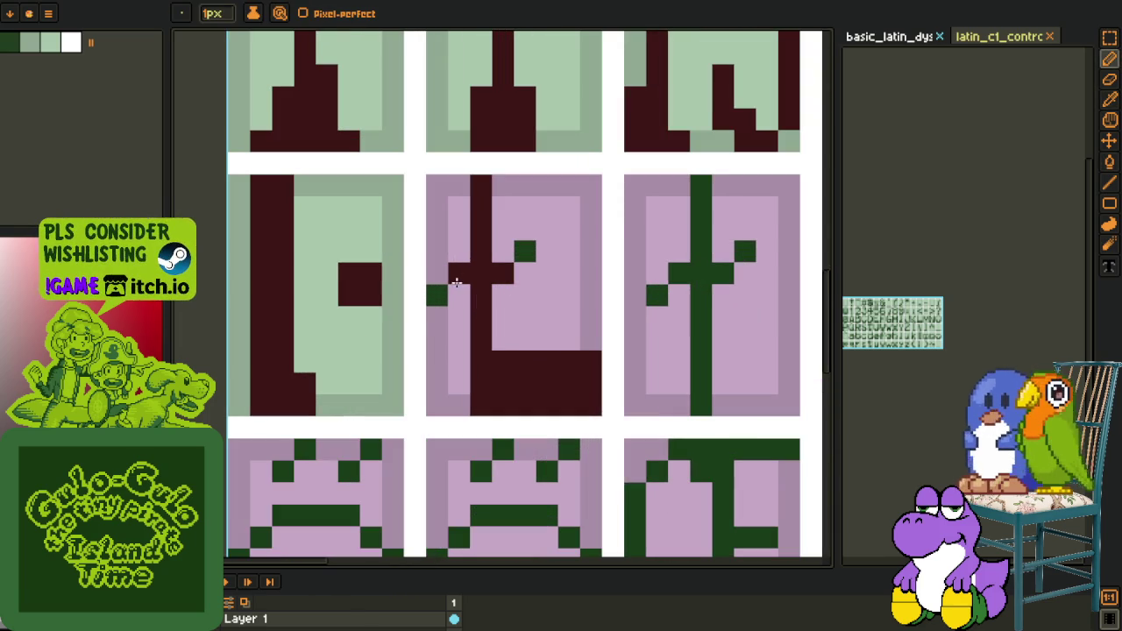
click(519, 255)
click(456, 274)
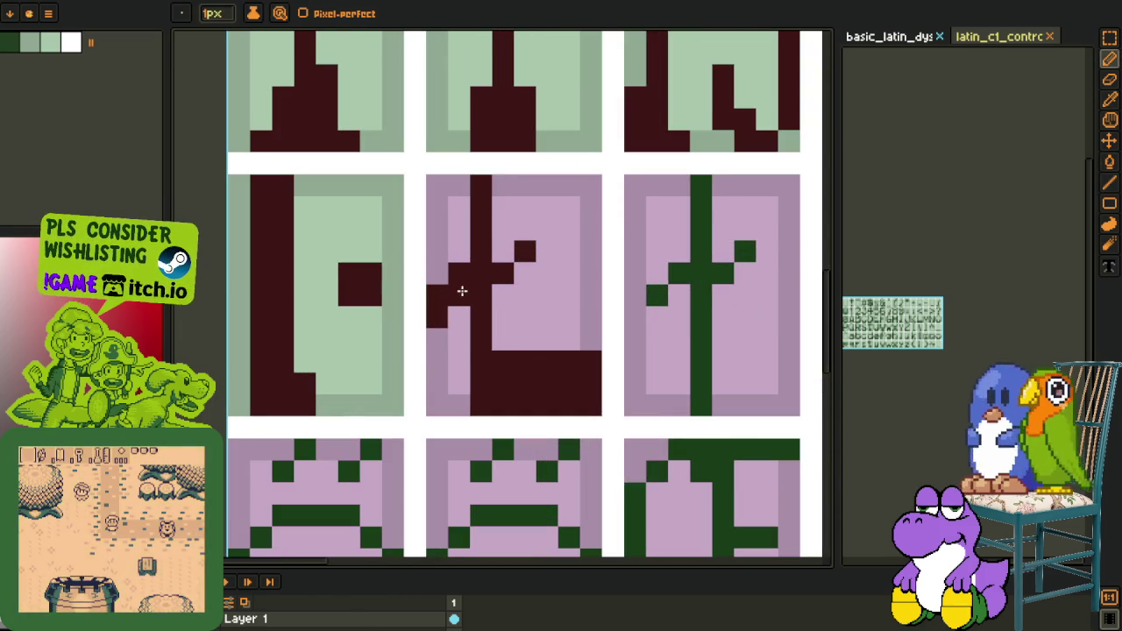
right_click(437, 318)
Fill the ł cell's pink background light green
scroll(434, 316, down, 2)
key(i)
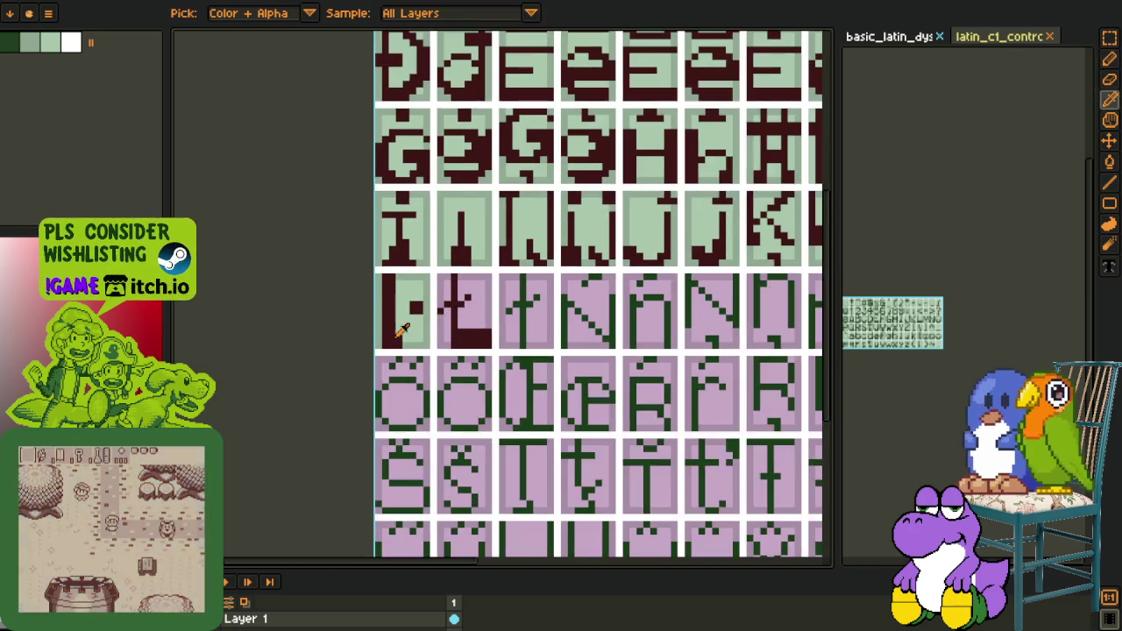
scroll(418, 318, up, 1)
click(418, 318)
key(b)
click(465, 325)
click(509, 289)
key(i)
key(b)
click(480, 320)
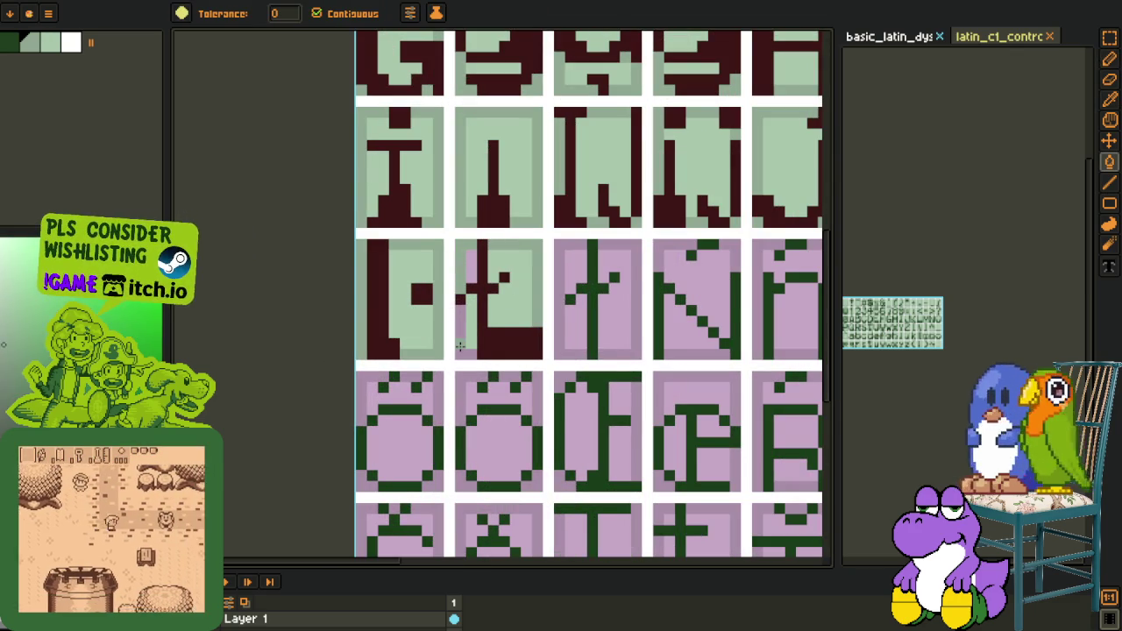
Fill the ł cell's remaining pink border green
key(i)
key(b)
click(474, 281)
click(471, 271)
scroll(472, 271, down, 3)
key(i)
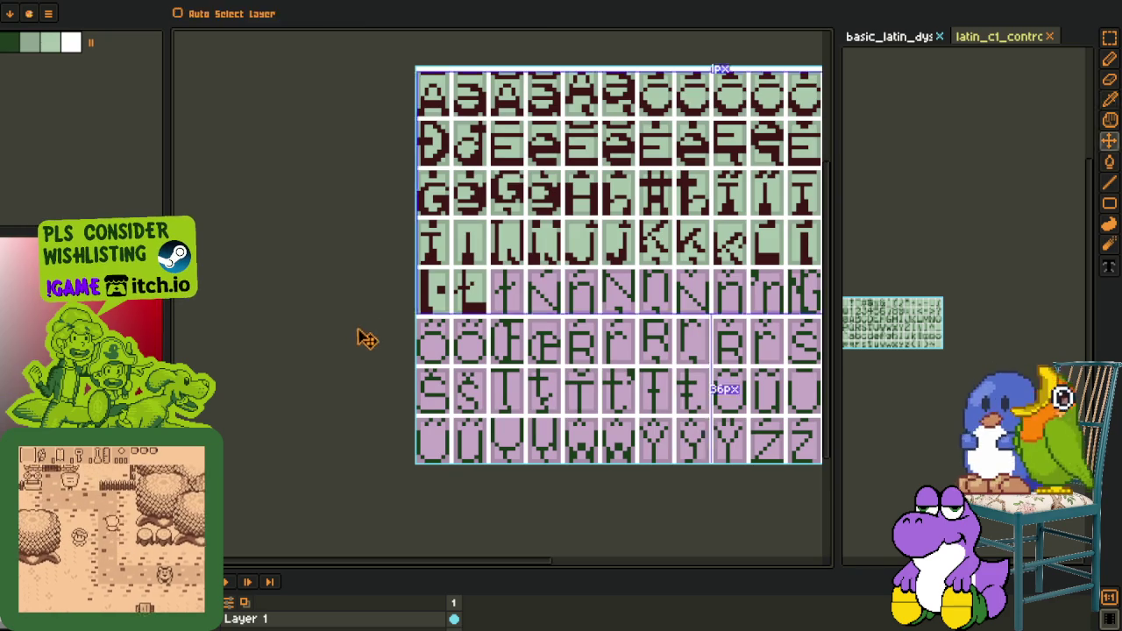
scroll(387, 314, down, 1)
scroll(383, 298, up, 2)
scroll(386, 293, up, 1)
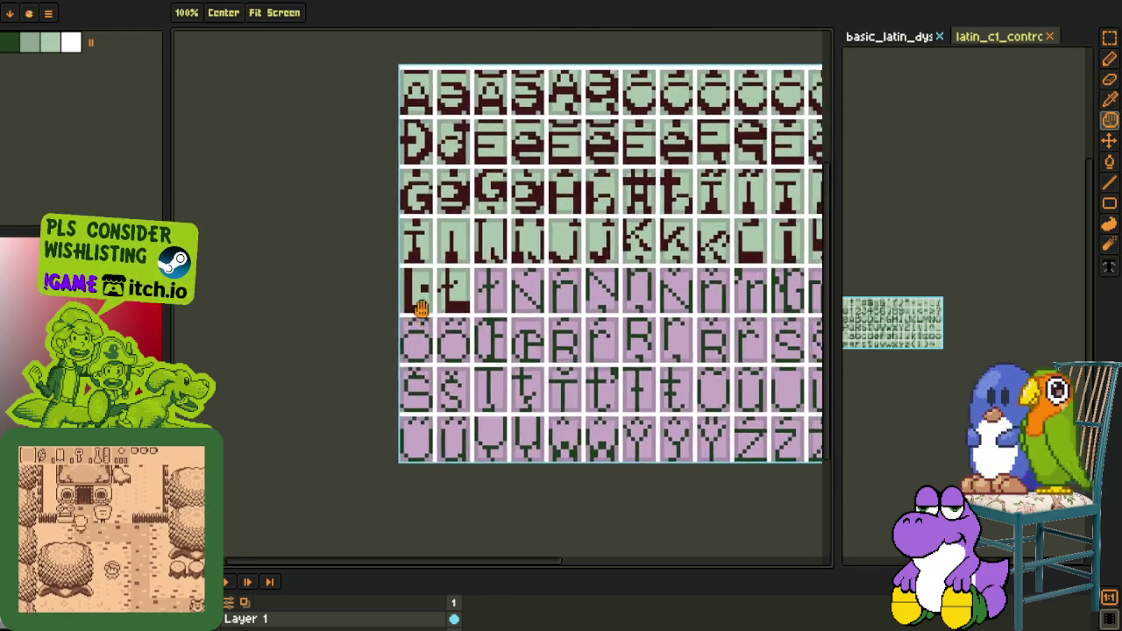
scroll(428, 289, up, 2)
scroll(387, 273, up, 1)
key(m)
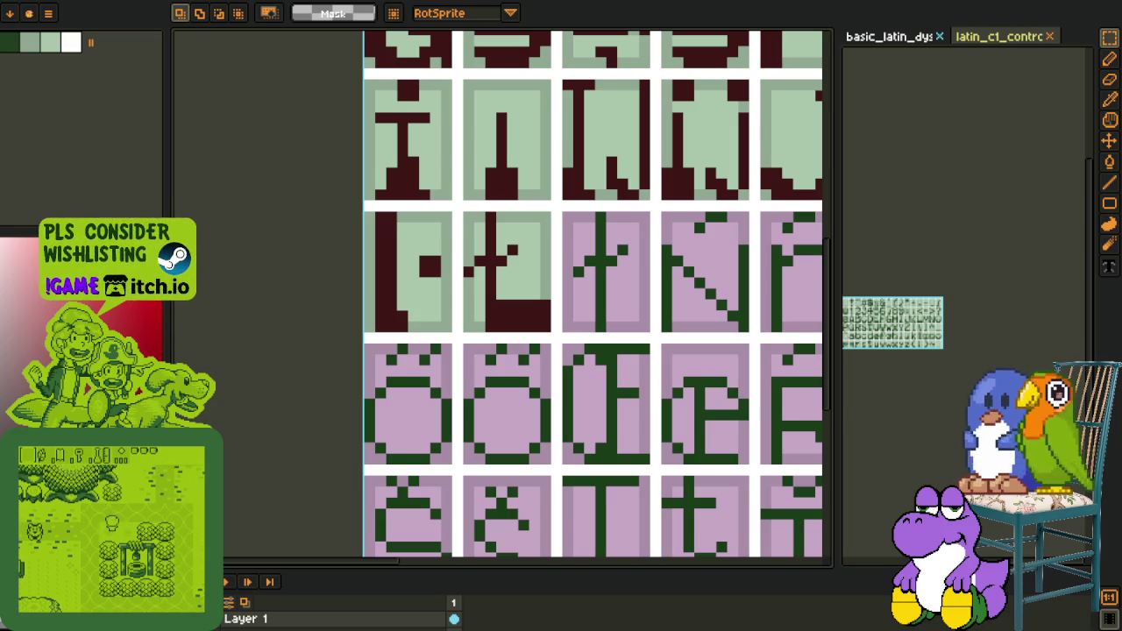
Paste the dark red block at the foot of the third pink glyph, the t
scroll(605, 293, down, 1)
scroll(359, 321, down, 2)
key(o)
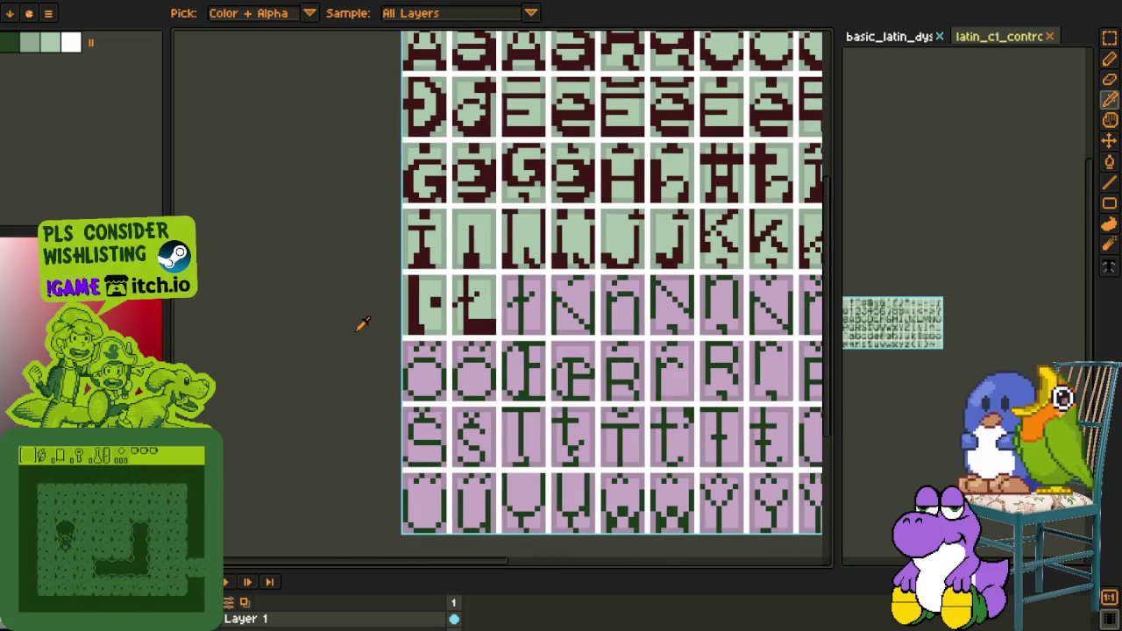
scroll(581, 411, down, 1)
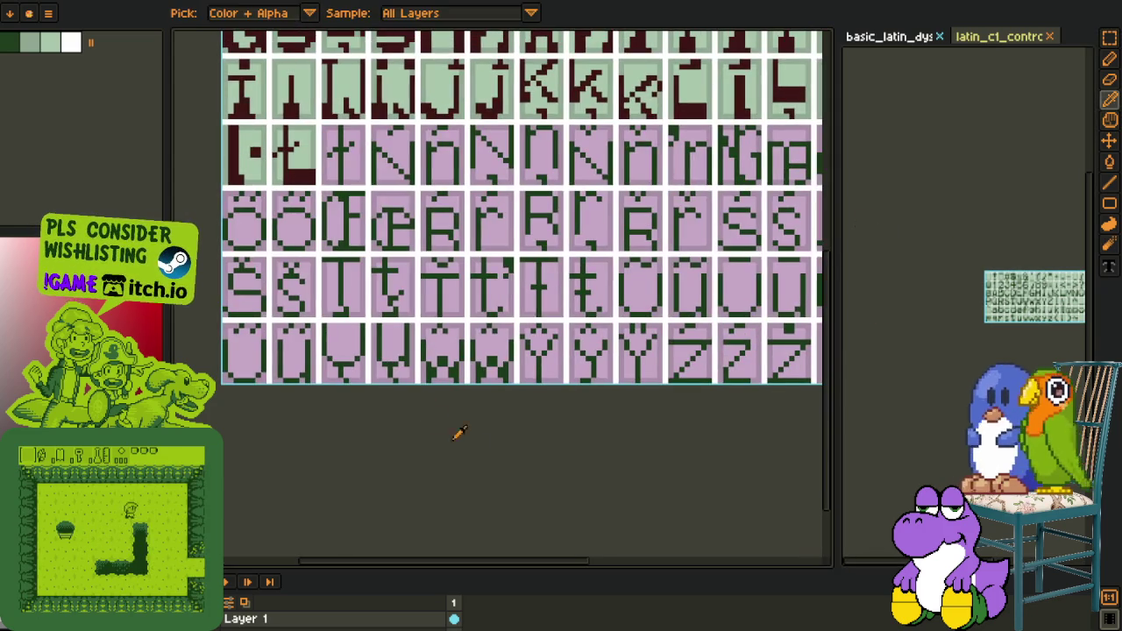
scroll(418, 224, up, 2)
scroll(483, 201, up, 2)
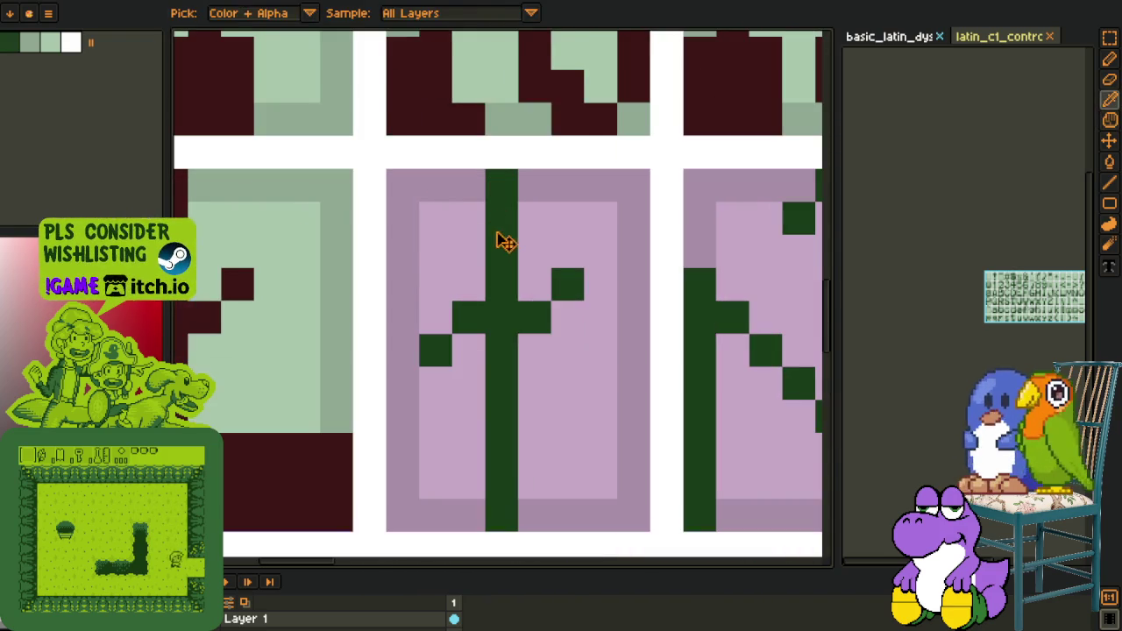
key(ctrl+v)
scroll(499, 216, down, 2)
mouse_move(499, 107)
mouse_down()
mouse_move(517, 357)
mouse_move(526, 329)
mouse_up()
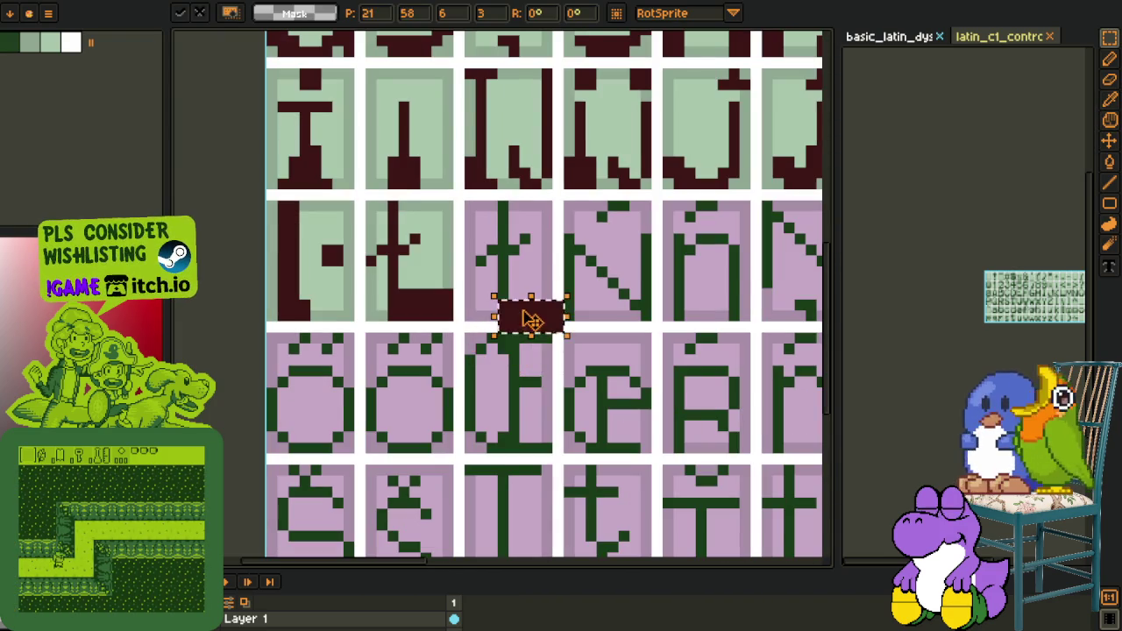
key(Return)
Position the copied L stem over the t glyph's stroke
scroll(694, 220, down, 3)
mouse_move(694, 220)
mouse_down()
mouse_move(547, 220)
mouse_move(547, 255)
mouse_up()
scroll(566, 240, up, 3)
key(w)
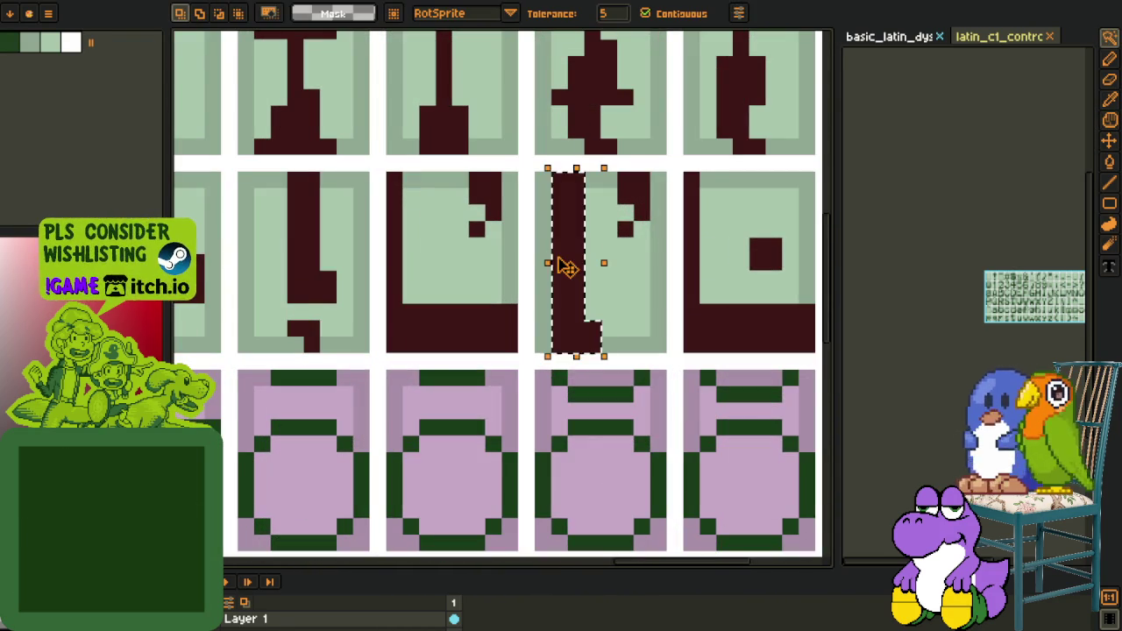
scroll(657, 258, down, 3)
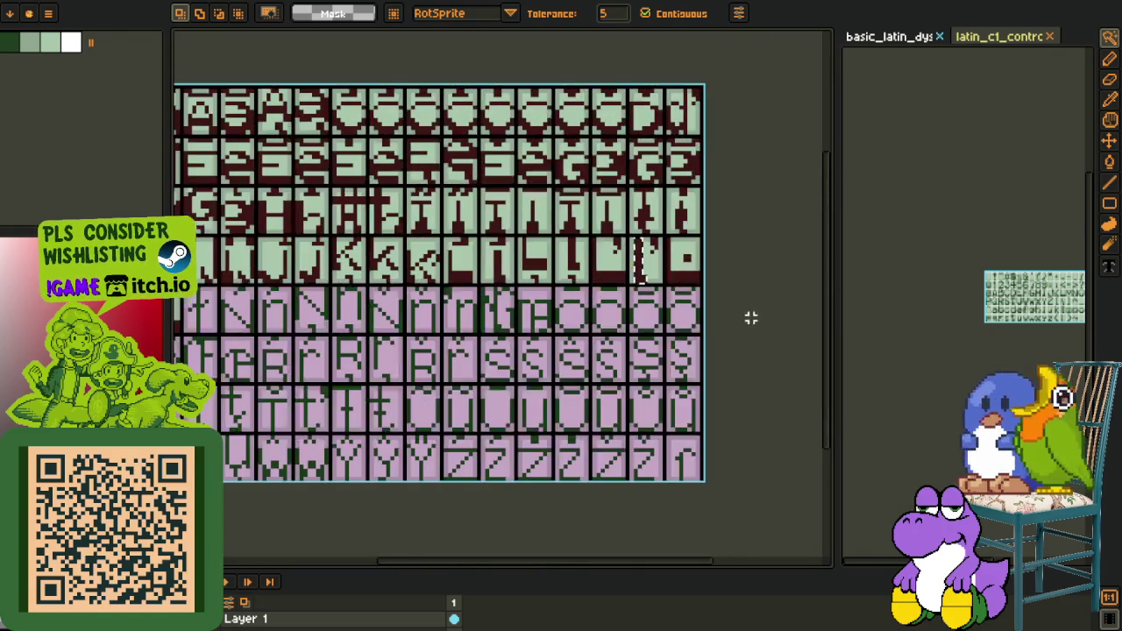
scroll(556, 319, up, 2)
scroll(452, 307, down, 1)
scroll(459, 271, up, 4)
scroll(499, 300, up, 1)
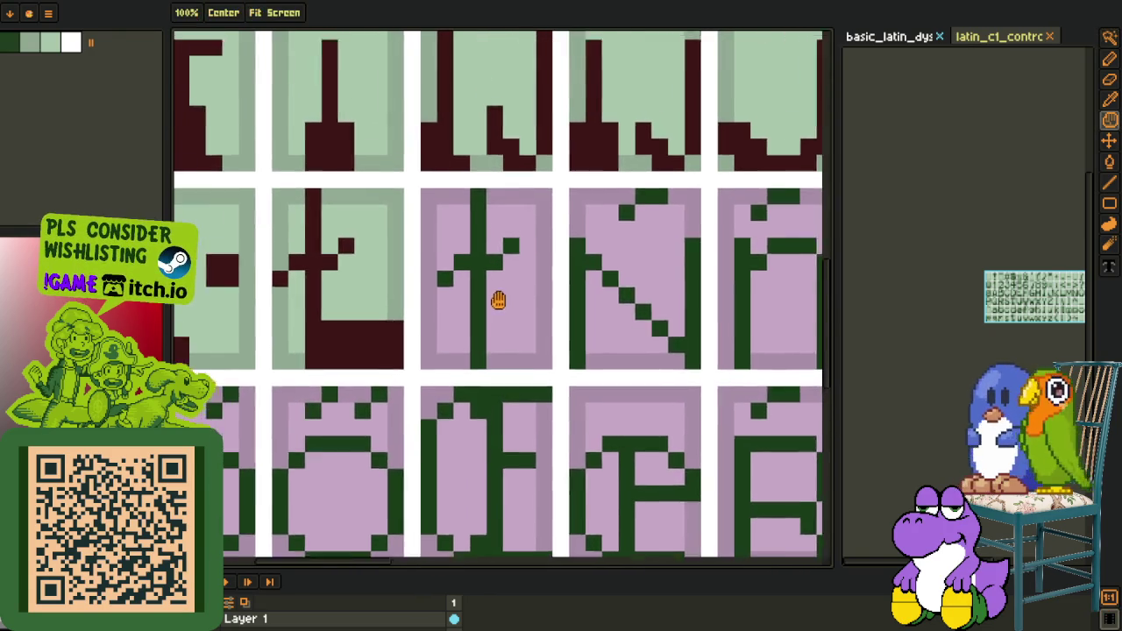
scroll(498, 300, up, 1)
drag(508, 301, 471, 293)
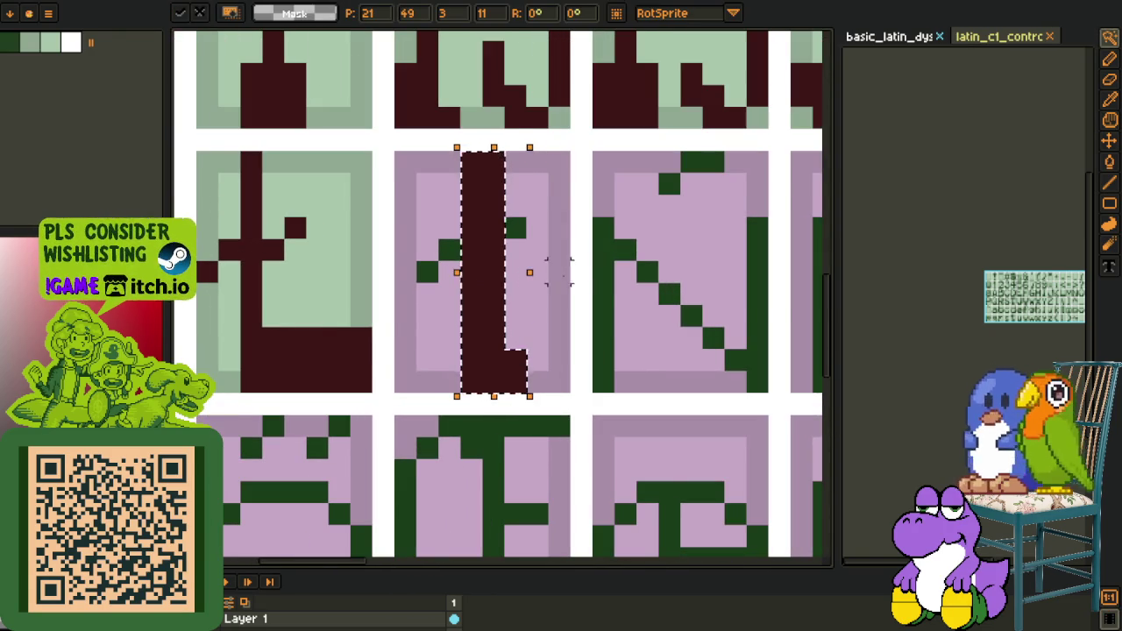
scroll(580, 271, down, 3)
Repaint a remaining green stroke pixel of the t dark red
key(o)
scroll(498, 279, up, 2)
scroll(498, 278, up, 2)
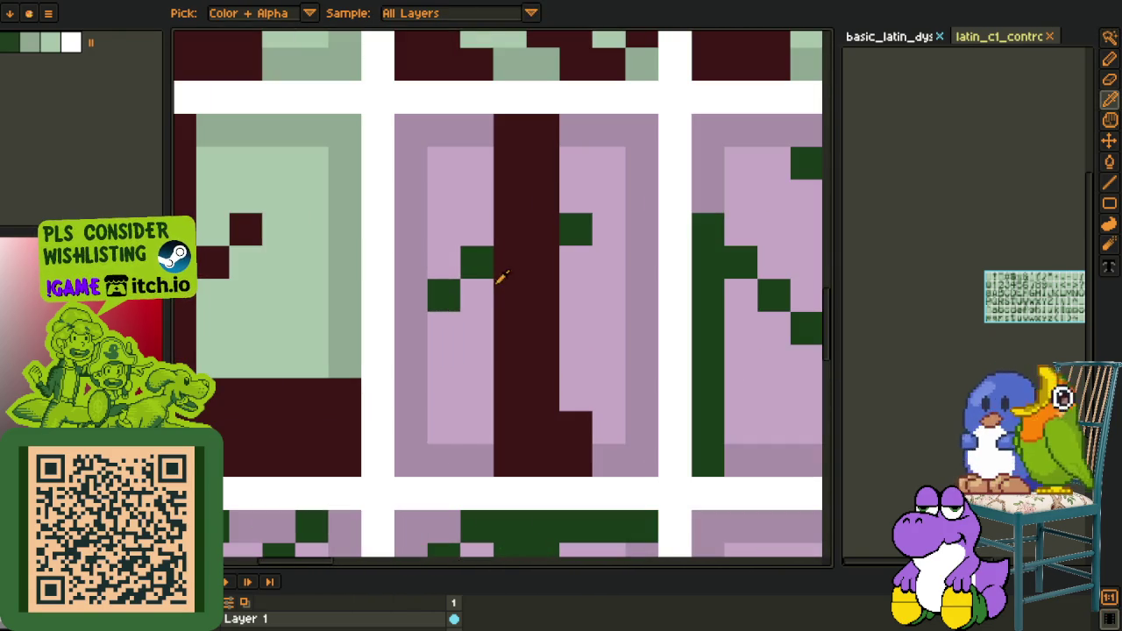
click(500, 278)
key(b)
click(485, 263)
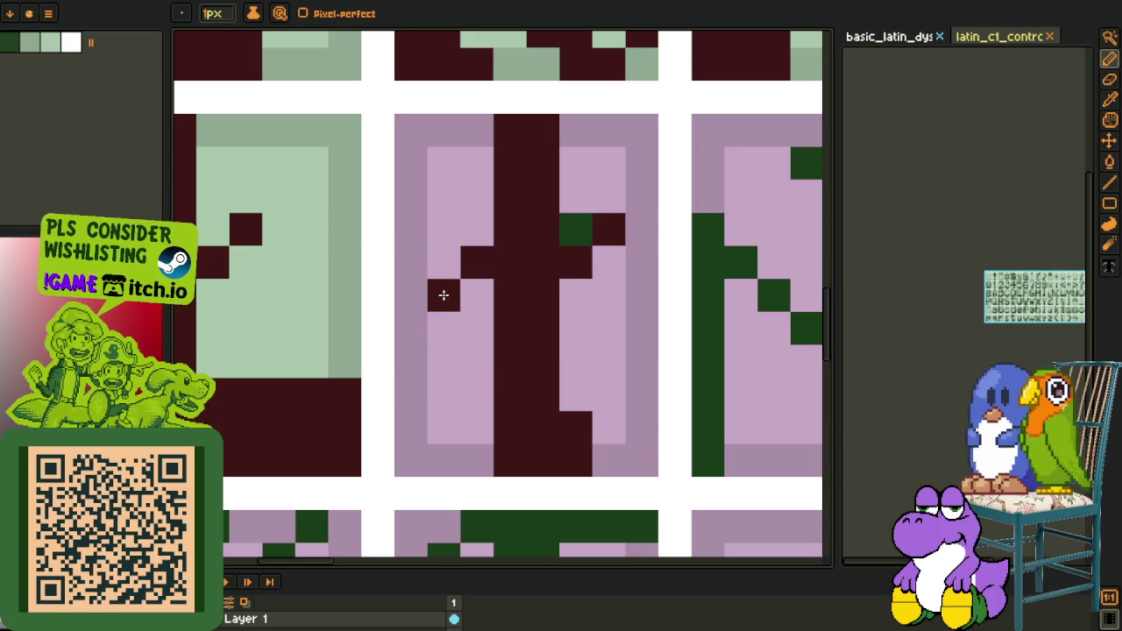
Flood-fill the t cell's pink areas light green
key(o)
click(297, 322)
key(g)
click(448, 354)
click(575, 230)
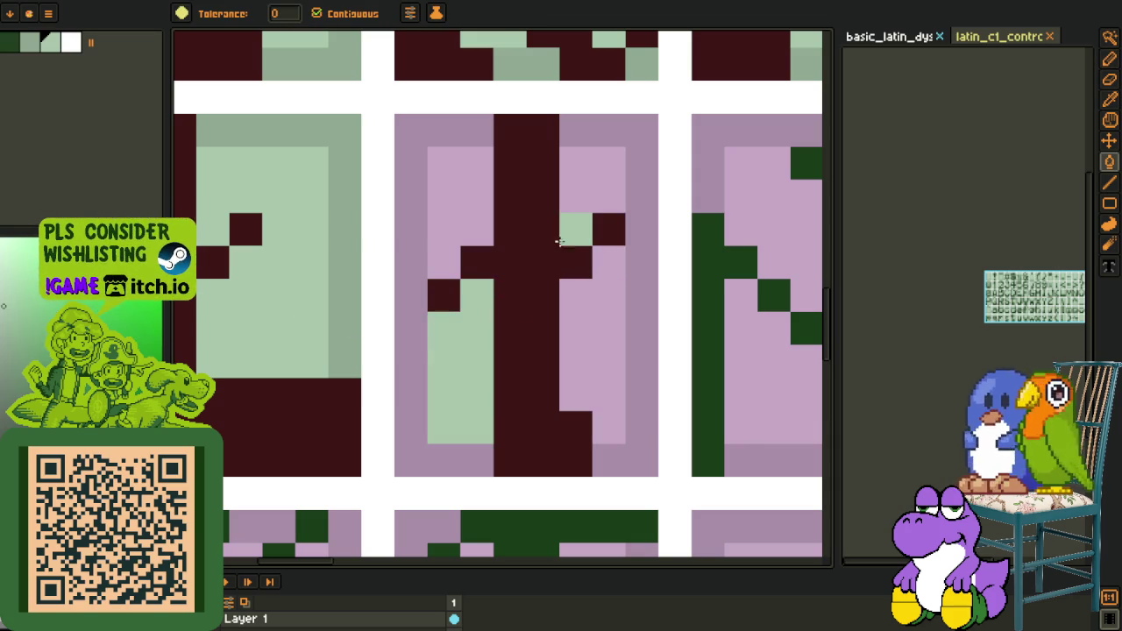
click(594, 187)
click(496, 232)
click(456, 202)
Fill the last pink area light green and the t cell's pink border grey-green
key(o)
click(351, 243)
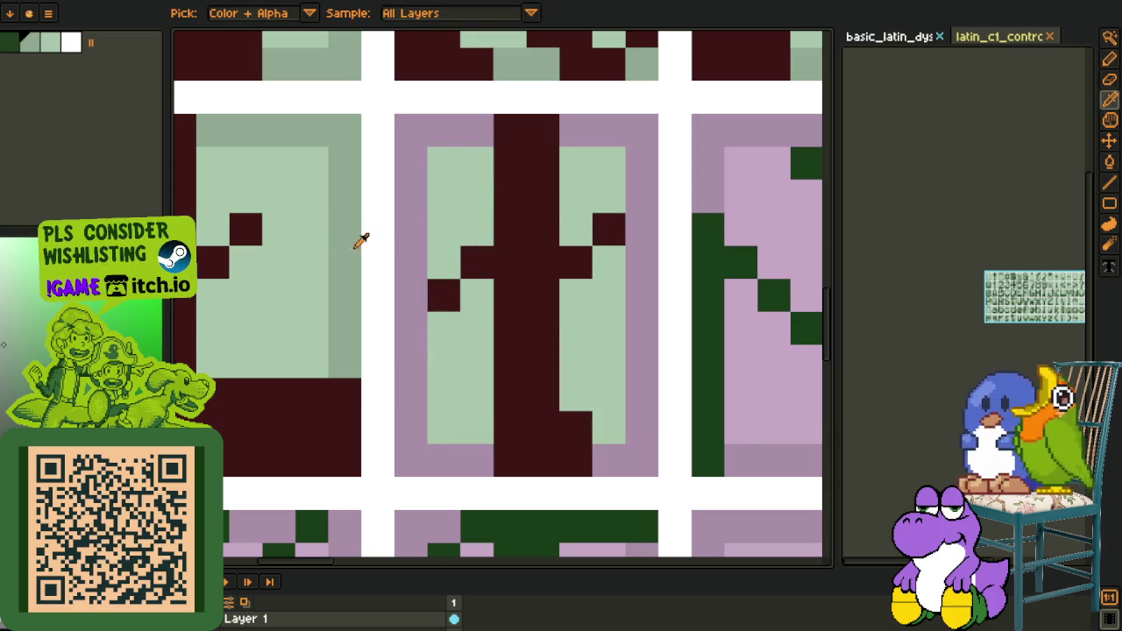
key(g)
click(414, 221)
click(594, 133)
scroll(595, 133, down, 3)
Switch to the all-green glyph sheet and bring its glyph grid into view
key(o)
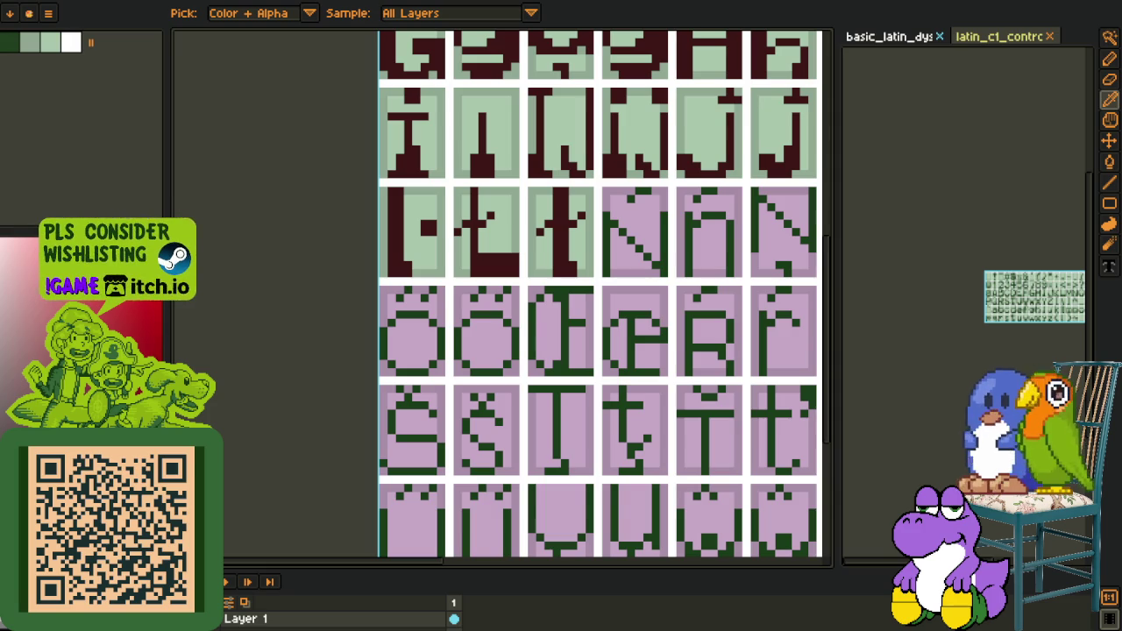
scroll(522, 241, down, 2)
drag(727, 430, 546, 396)
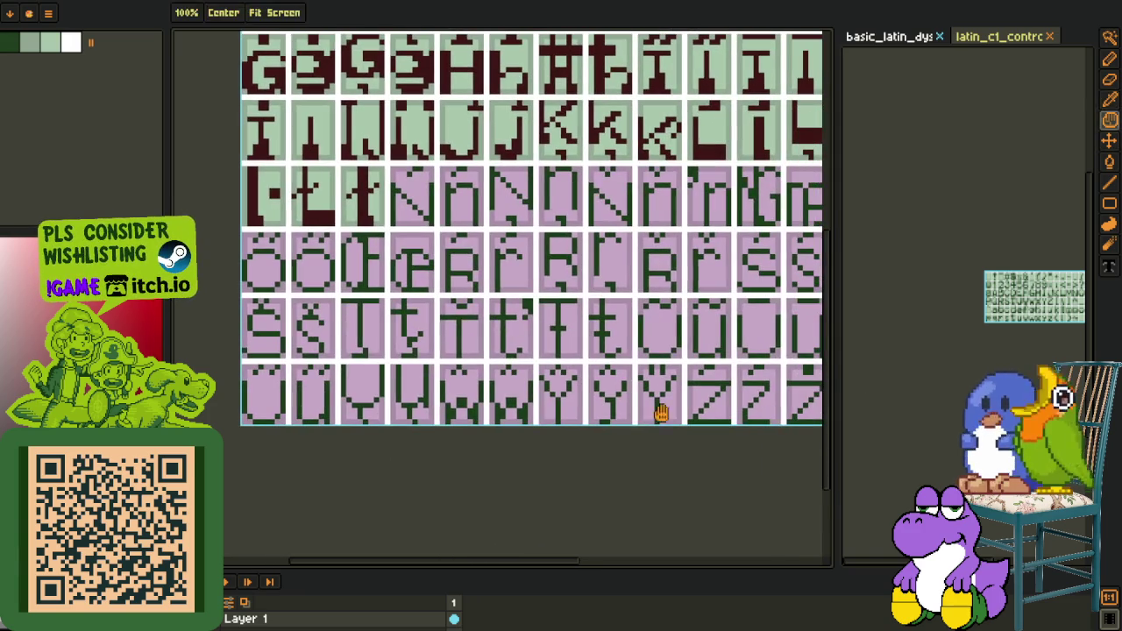
key(ctrl+Tab)
mouse_move(526, 213)
mouse_down()
mouse_move(333, 187)
mouse_move(620, 482)
mouse_up()
scroll(368, 245, up, 3)
Place the copied green N glyph into the second cell of the pink sheet
key(o)
scroll(387, 284, up, 3)
key(r)
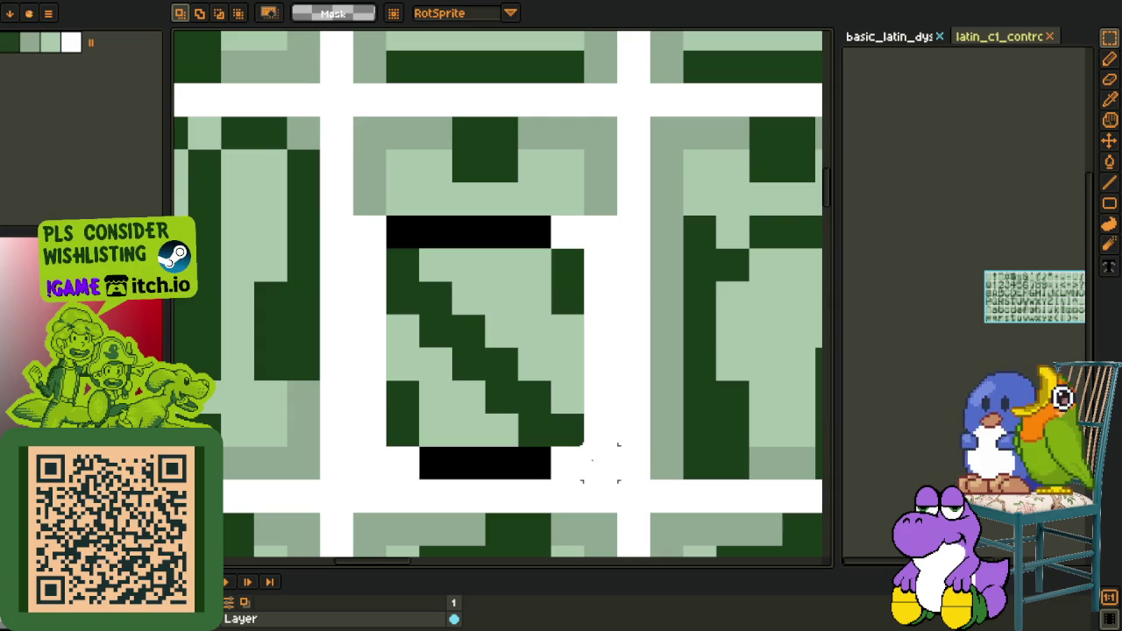
key(ctrl+Tab)
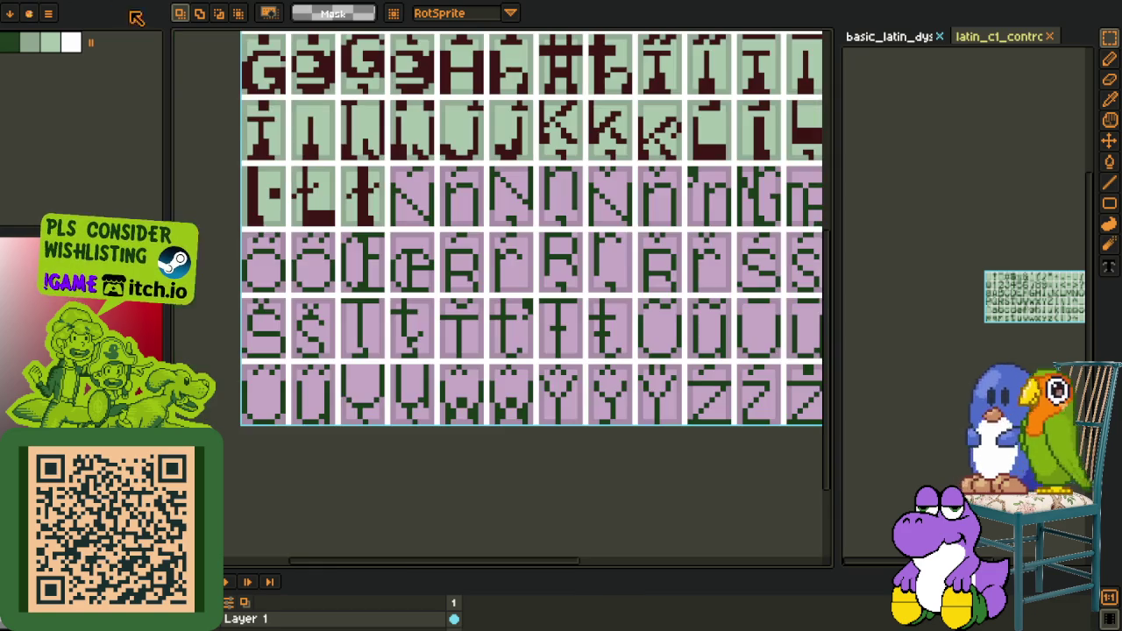
drag(386, 134, 367, 136)
scroll(407, 201, up, 3)
key(ctrl+v)
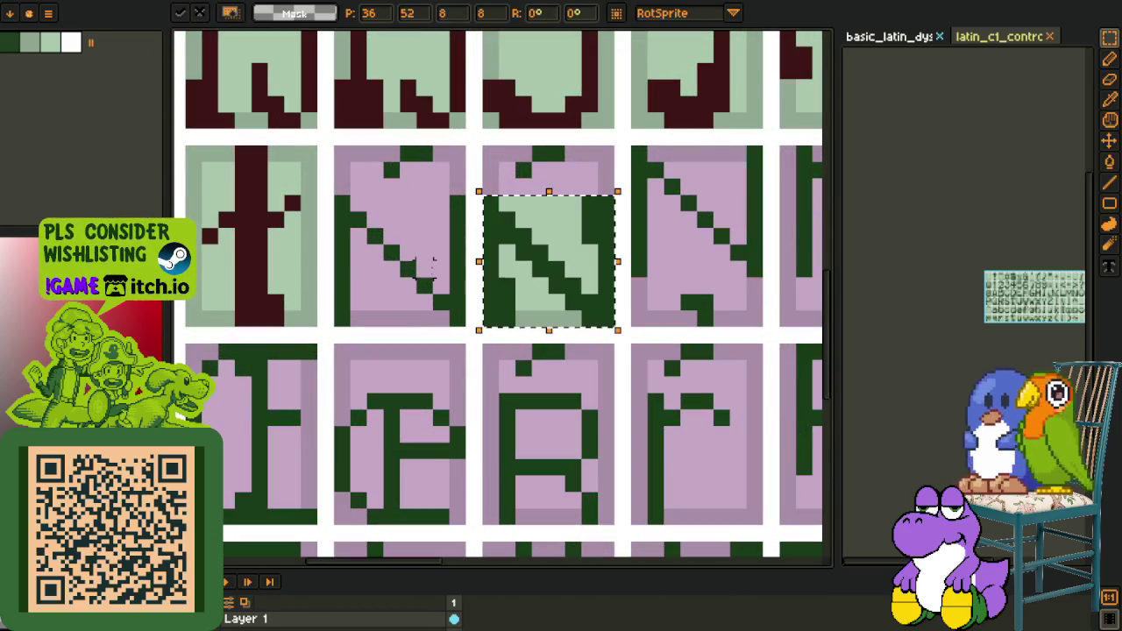
drag(566, 293, 414, 288)
key(Return)
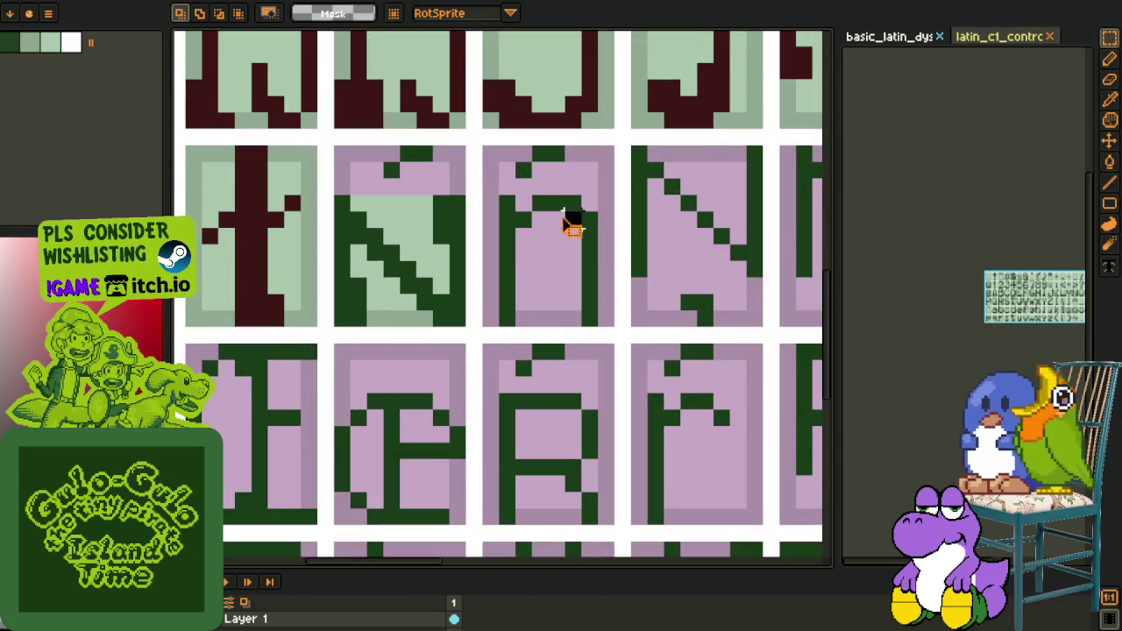
Bring another N glyph from the green sheet into the pink sheet's second-column cell
key(ctrl+Tab)
scroll(476, 188, down, 5)
scroll(500, 150, up, 2)
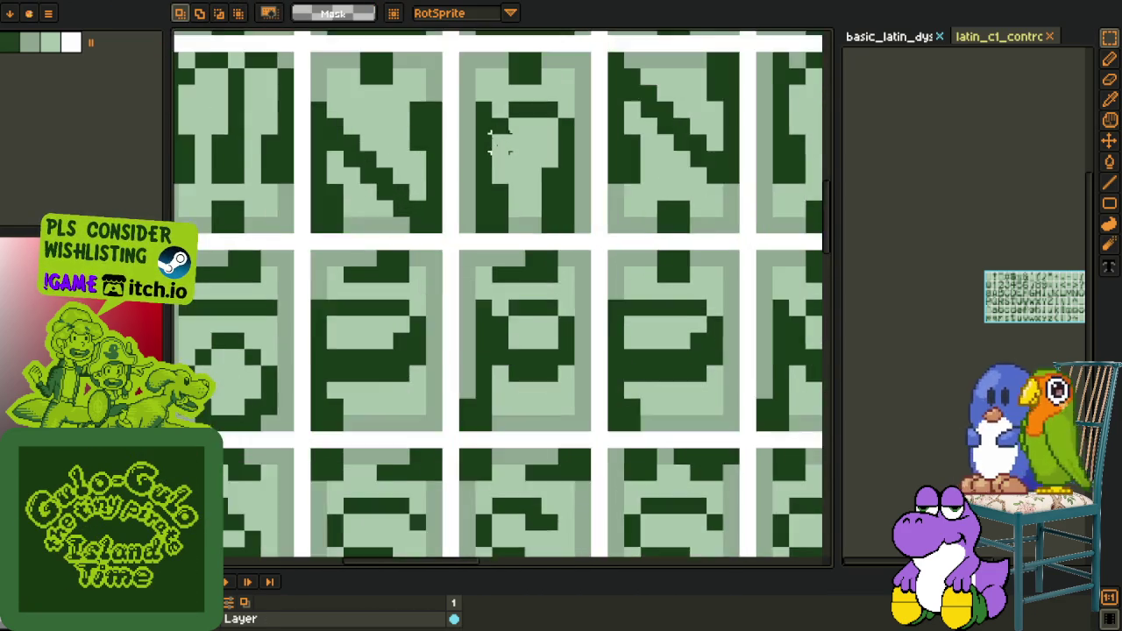
scroll(459, 100, up, 1)
click(460, 103)
key(ctrl+z)
key(ctrl+Tab)
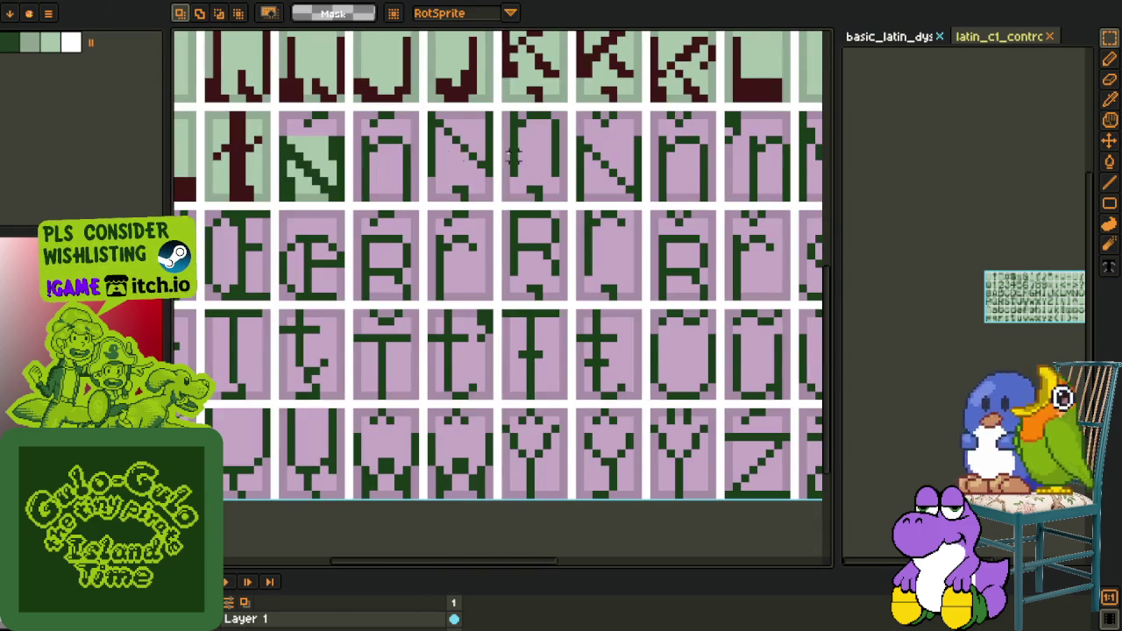
scroll(389, 146, up, 2)
scroll(440, 171, up, 1)
drag(440, 171, 516, 237)
key(ctrl+v)
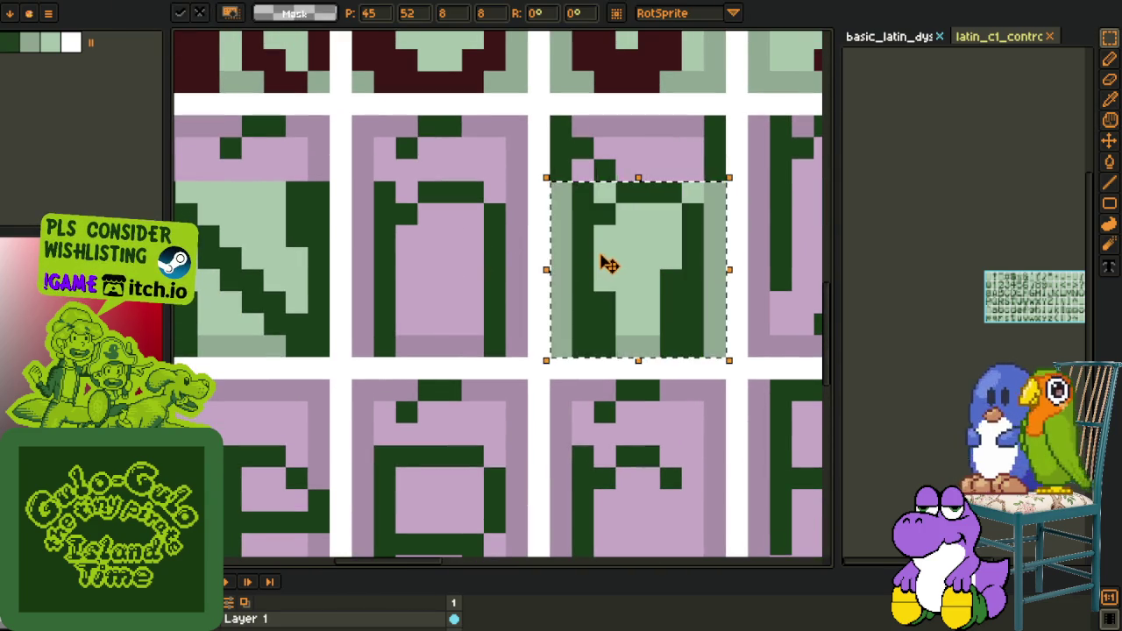
drag(604, 260, 416, 263)
key(Return)
Recolour the glyphs' dark green #0F380F to dark red #3D0F0F with Replace Color
scroll(624, 191, down, 3)
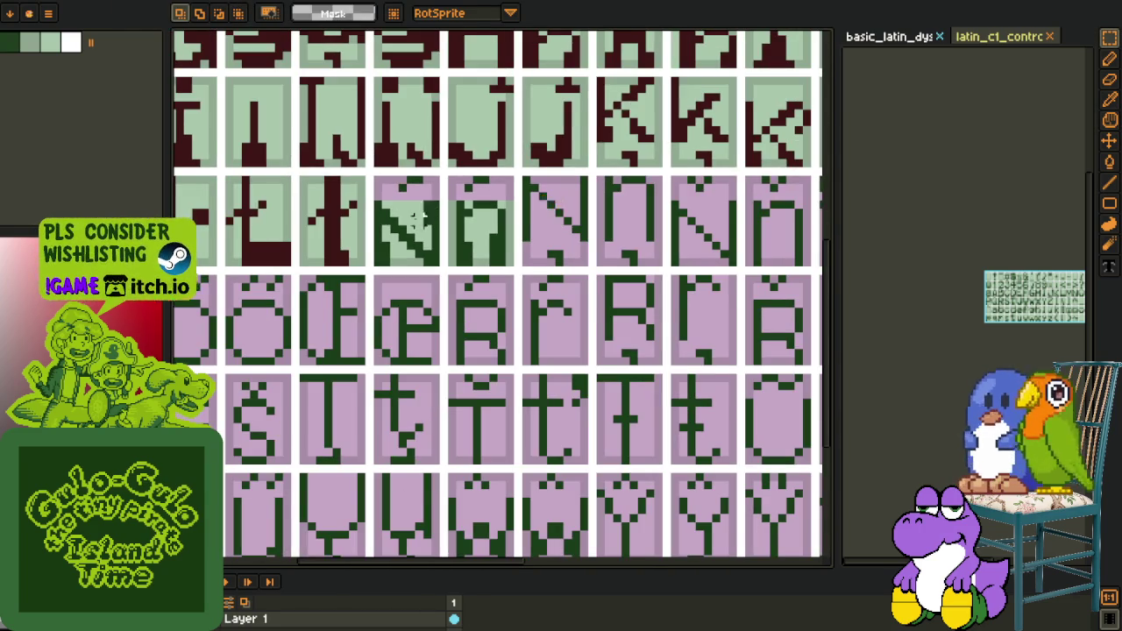
key(i)
scroll(413, 220, down, 2)
scroll(373, 228, up, 3)
click(401, 230)
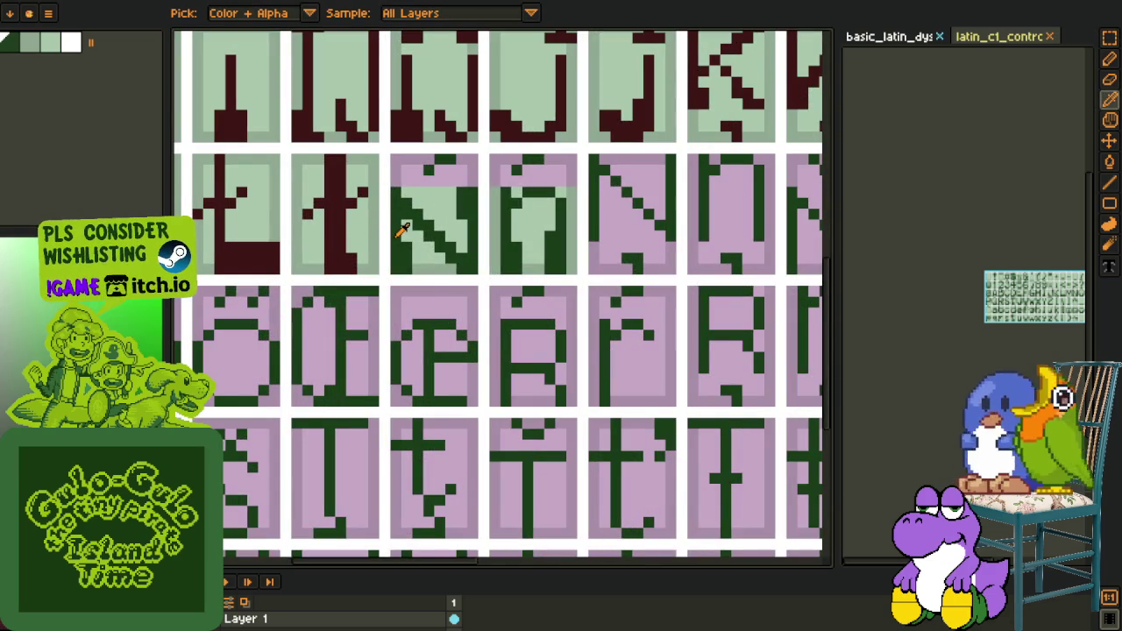
key(ctrl+shift+r)
click(449, 494)
Pencil the tilde pixels dark red in the first and second N cells
scroll(461, 478, down, 3)
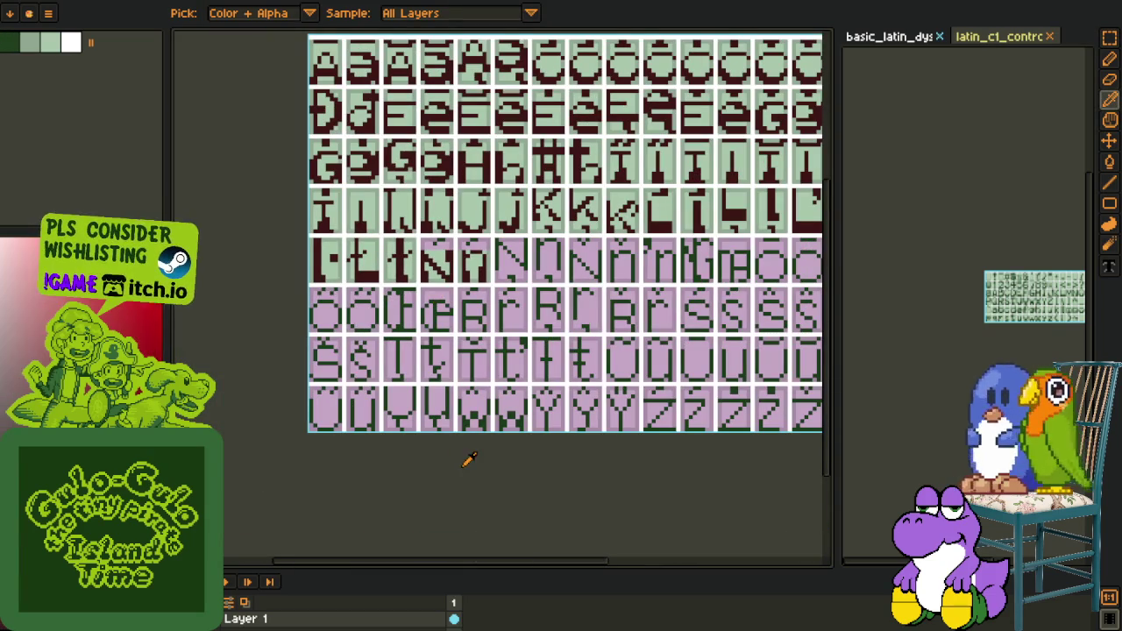
scroll(298, 347, up, 2)
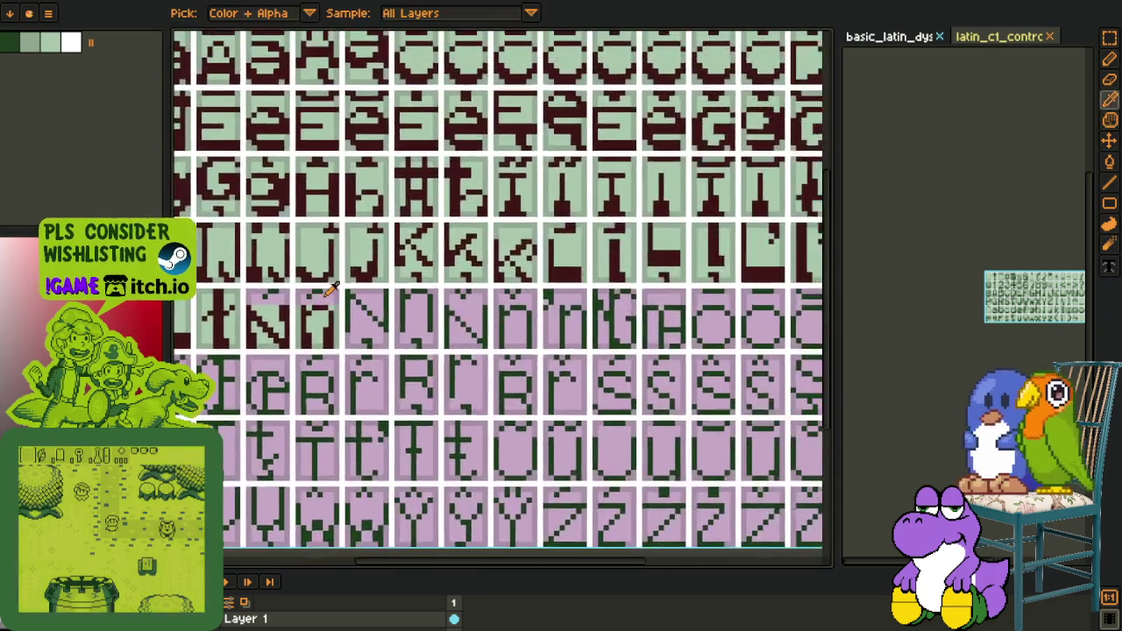
scroll(324, 342, up, 3)
scroll(346, 334, down, 1)
scroll(337, 317, up, 2)
key(b)
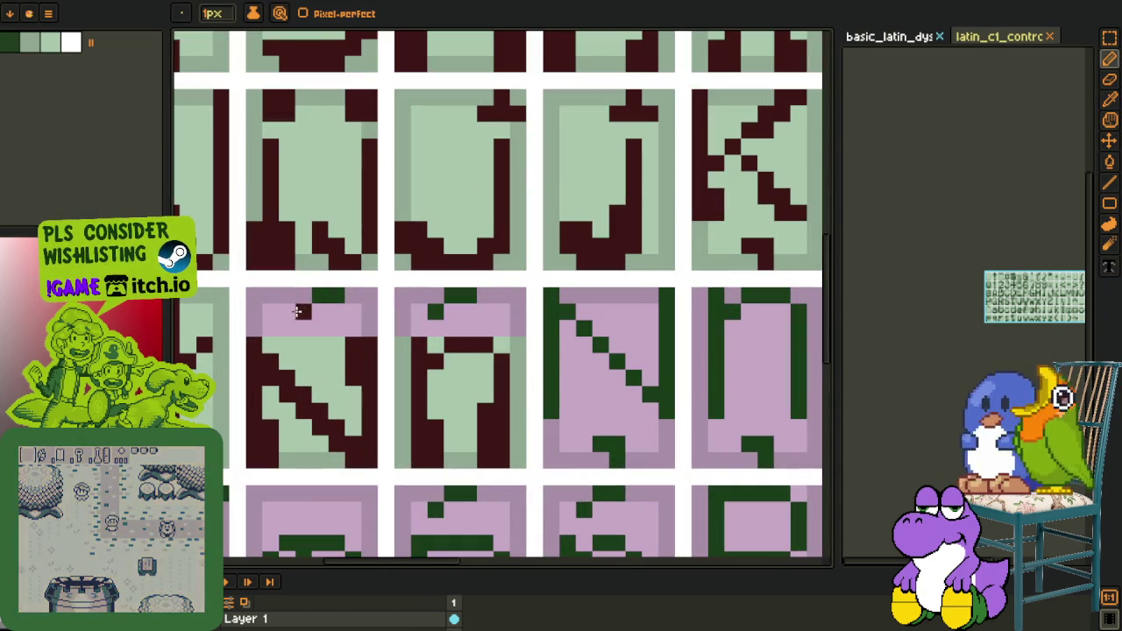
drag(334, 308, 317, 296)
drag(432, 312, 472, 312)
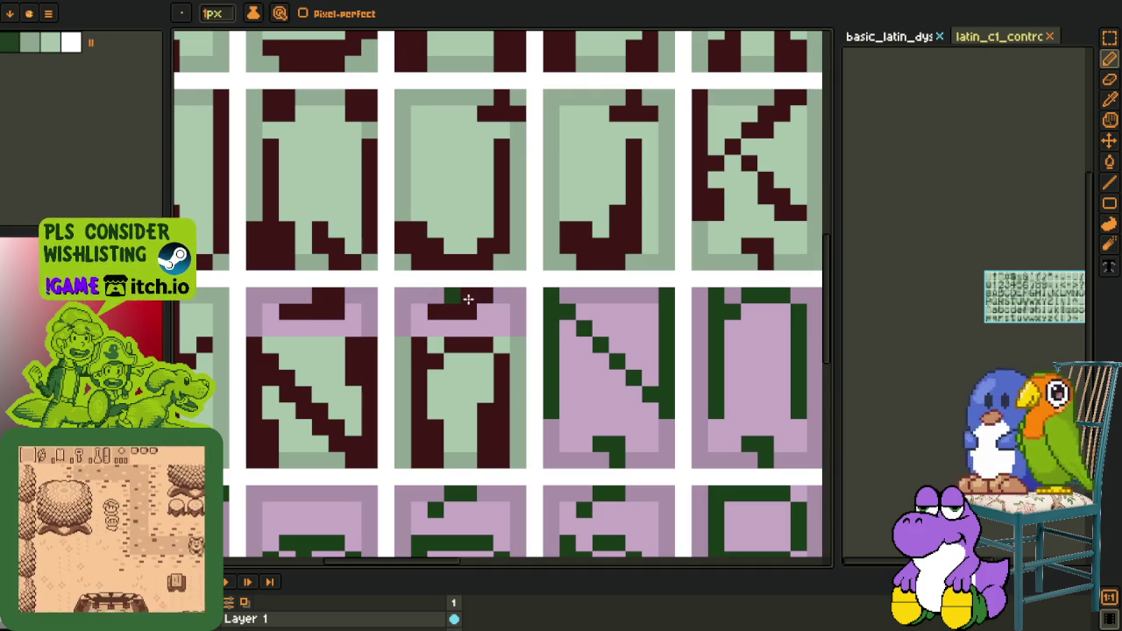
Bucket-fill the pink backgrounds of the N tiles light green
key(o)
click(454, 298)
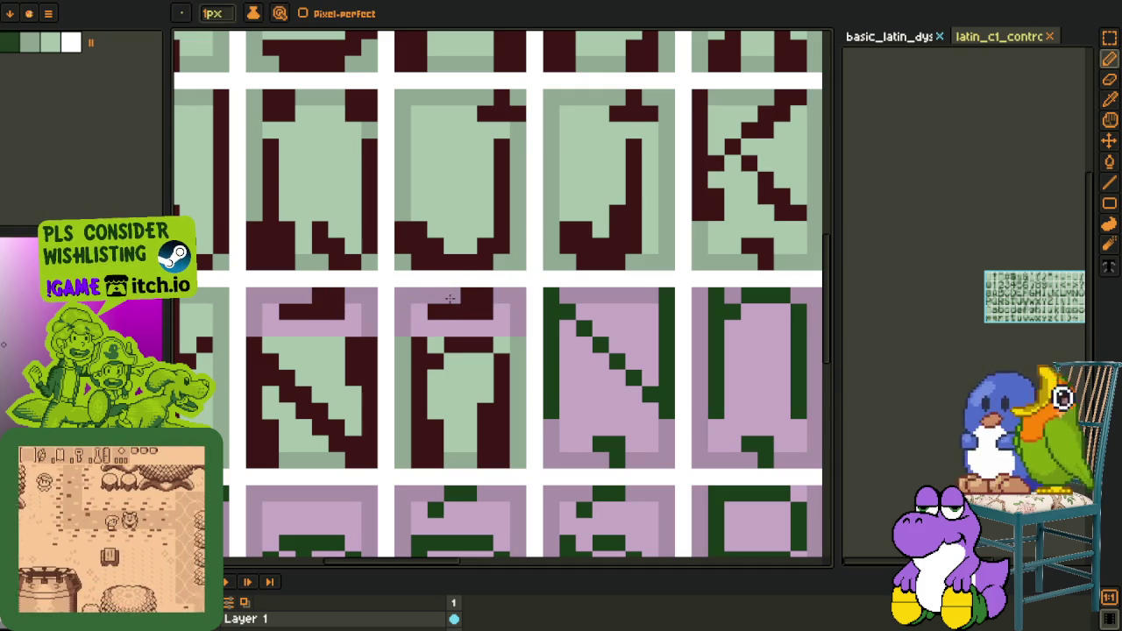
drag(409, 318, 480, 303)
key(g)
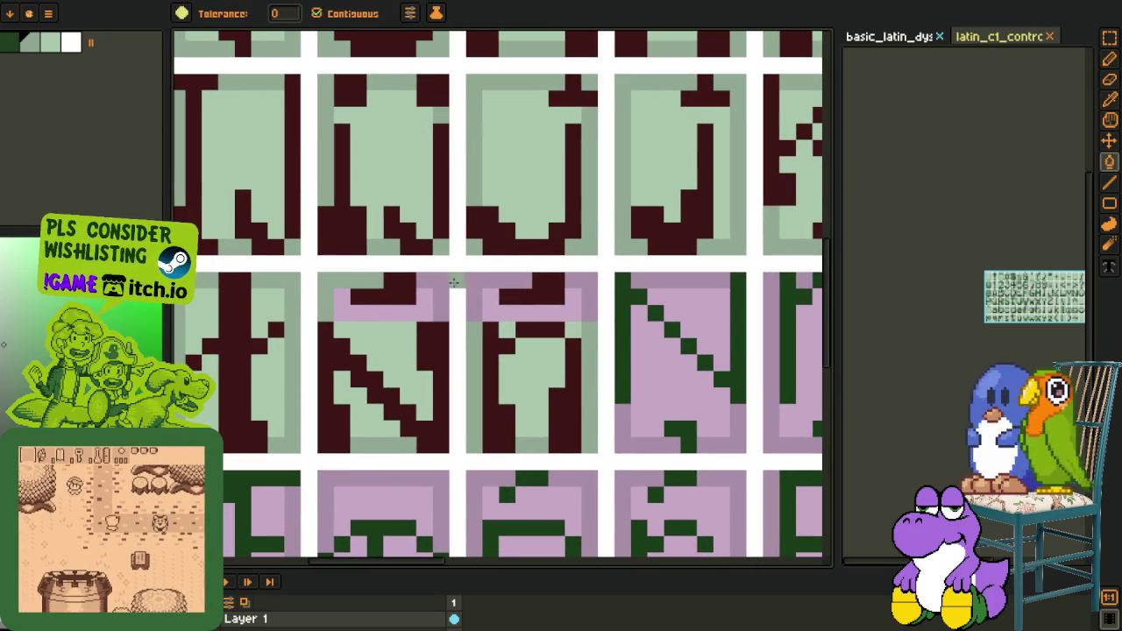
key(o)
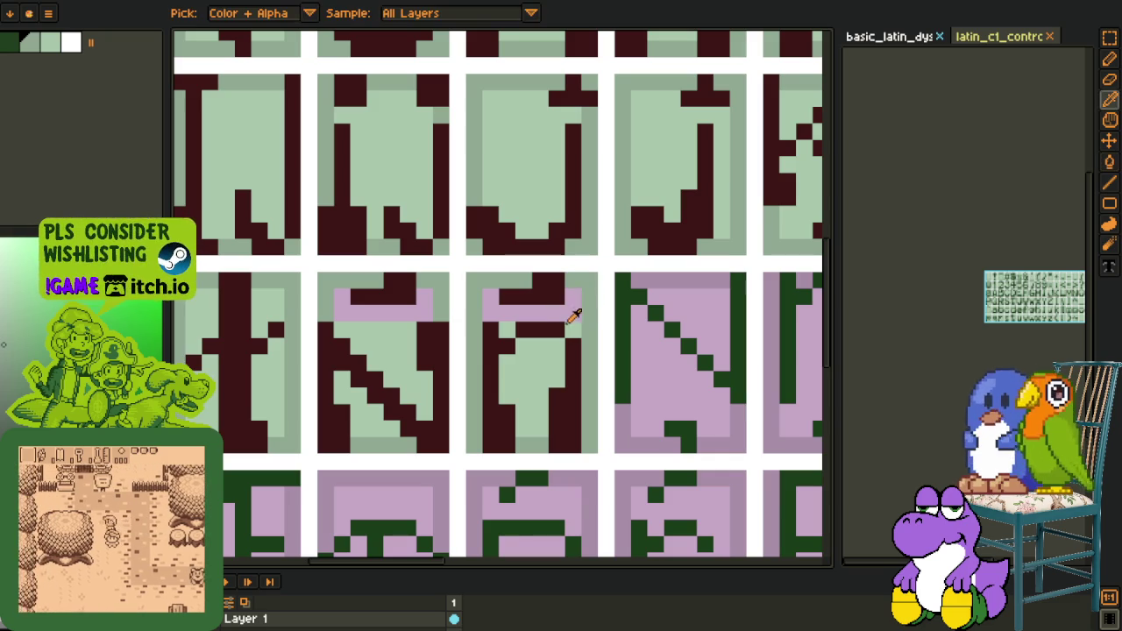
click(576, 313)
key(g)
click(570, 315)
click(412, 313)
scroll(411, 313, down, 5)
drag(382, 386, 383, 142)
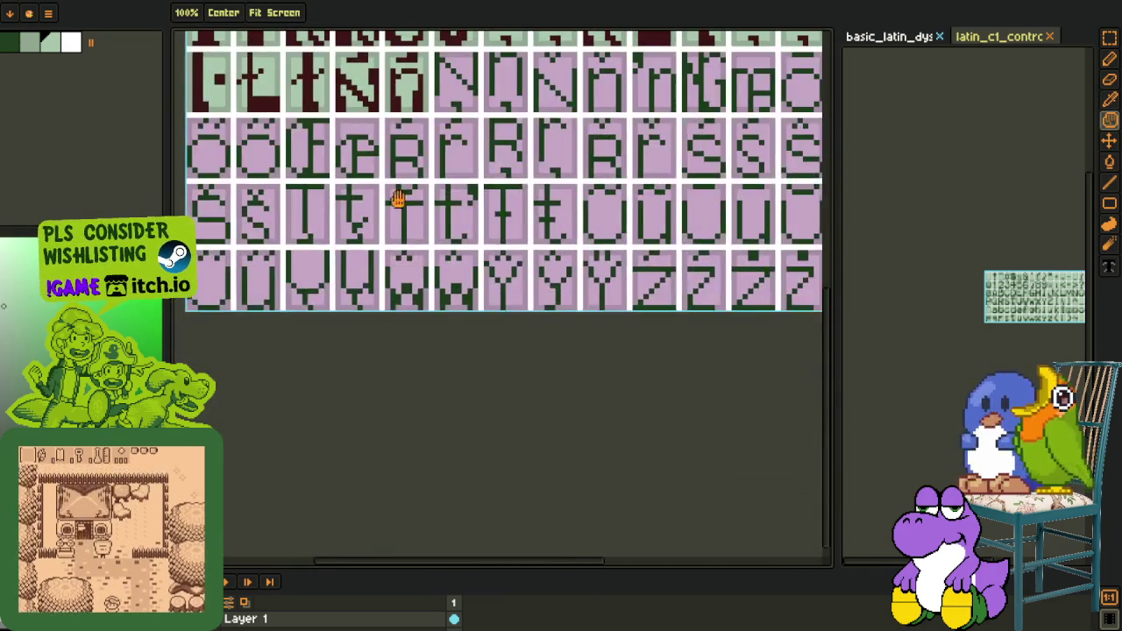
Move the selected N and Ñ tiles right into the next cells
scroll(384, 429, up, 1)
scroll(350, 200, up, 2)
key(r)
scroll(351, 200, up, 1)
drag(280, 165, 535, 290)
scroll(358, 363, down, 2)
click(368, 342)
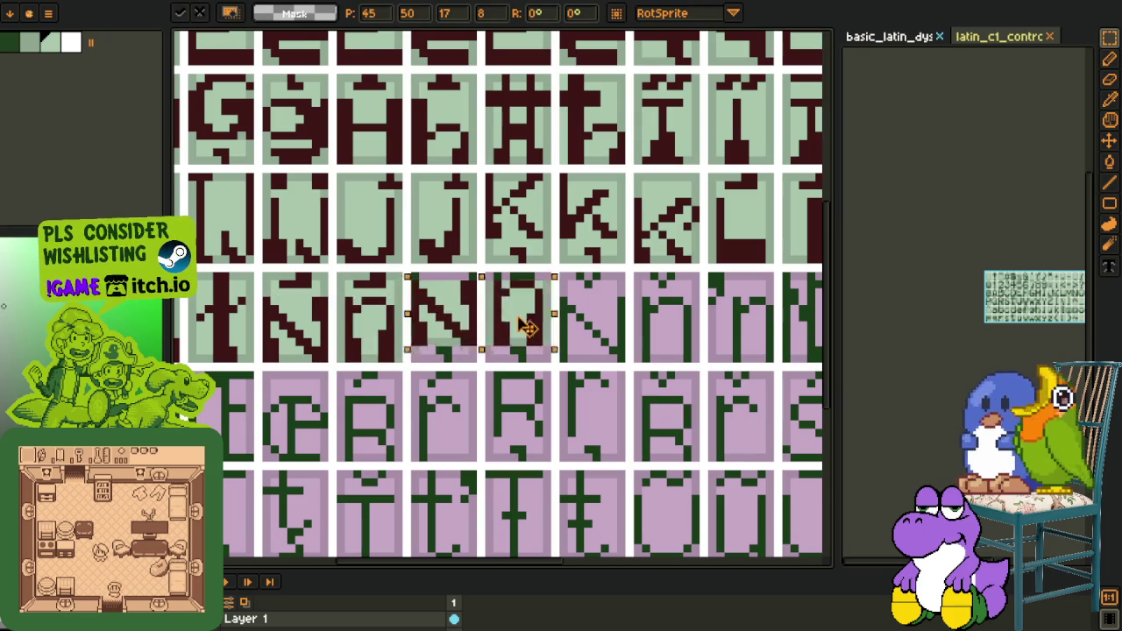
drag(368, 342, 522, 320)
key(i)
scroll(579, 342, up, 2)
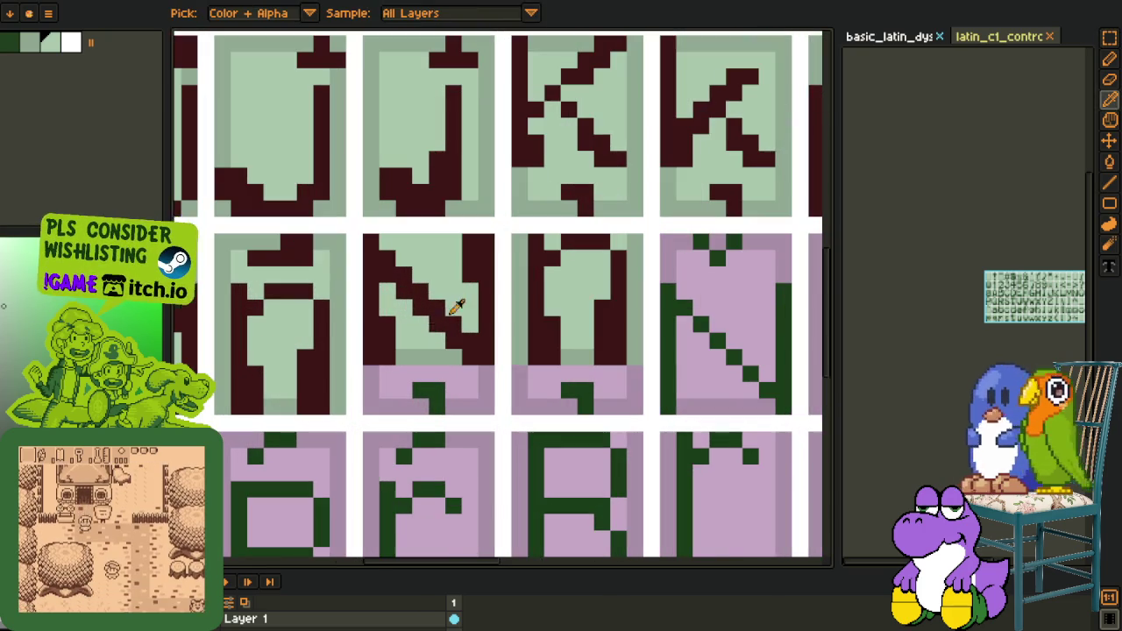
Sample the dark red and bucket-fill the two green glyph blocks dark red
key(g)
key(i)
click(621, 250)
key(g)
key(b)
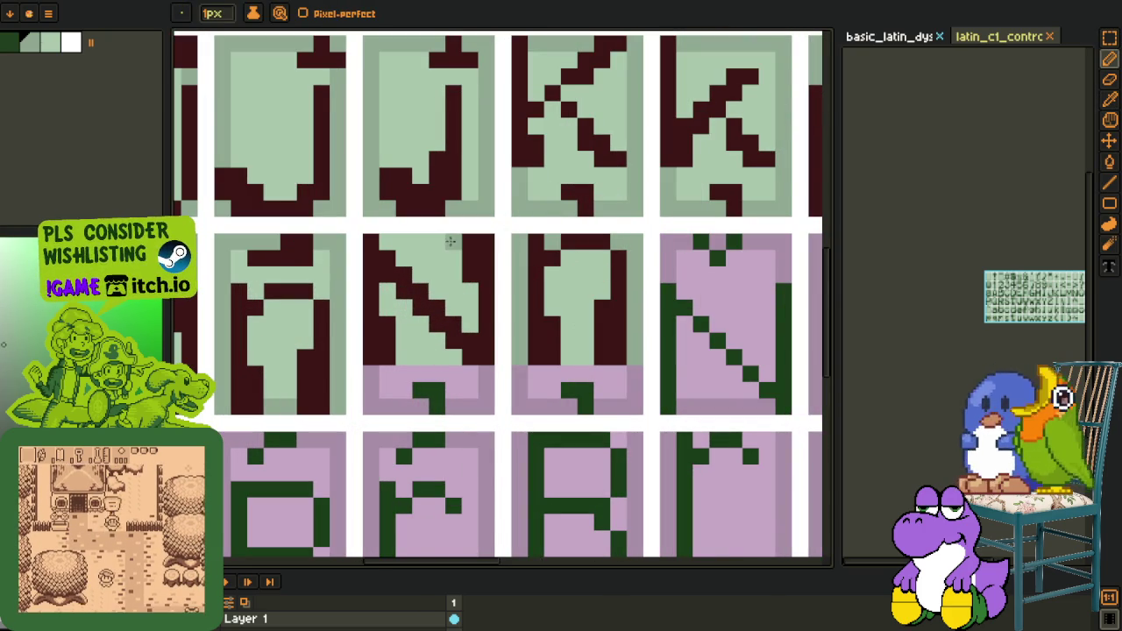
scroll(390, 236, down, 4)
key(i)
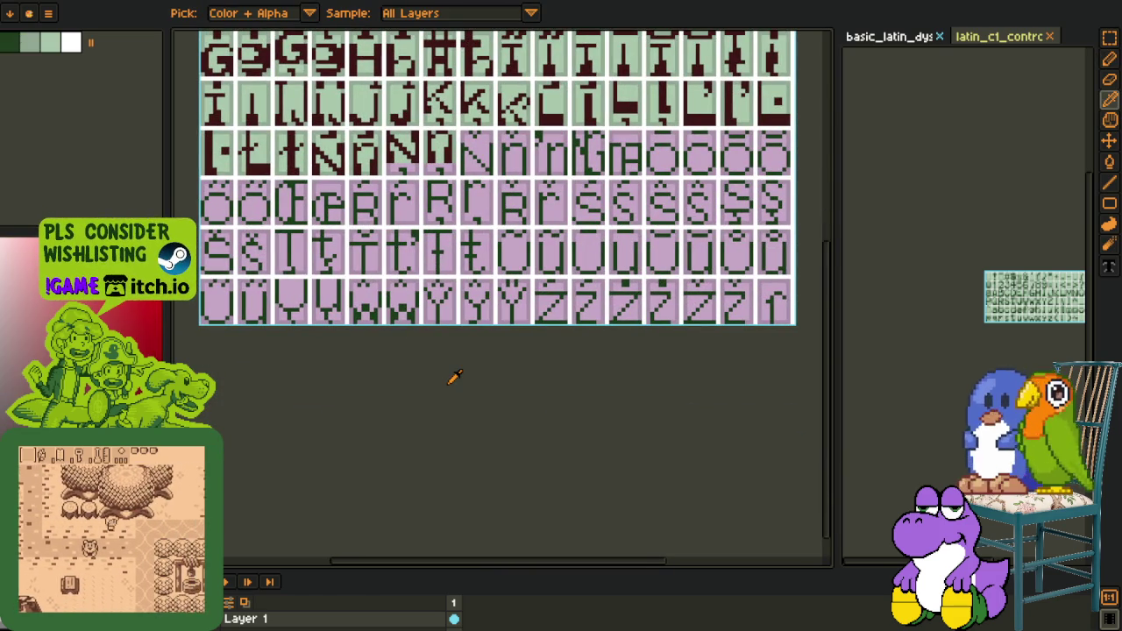
scroll(465, 378, up, 3)
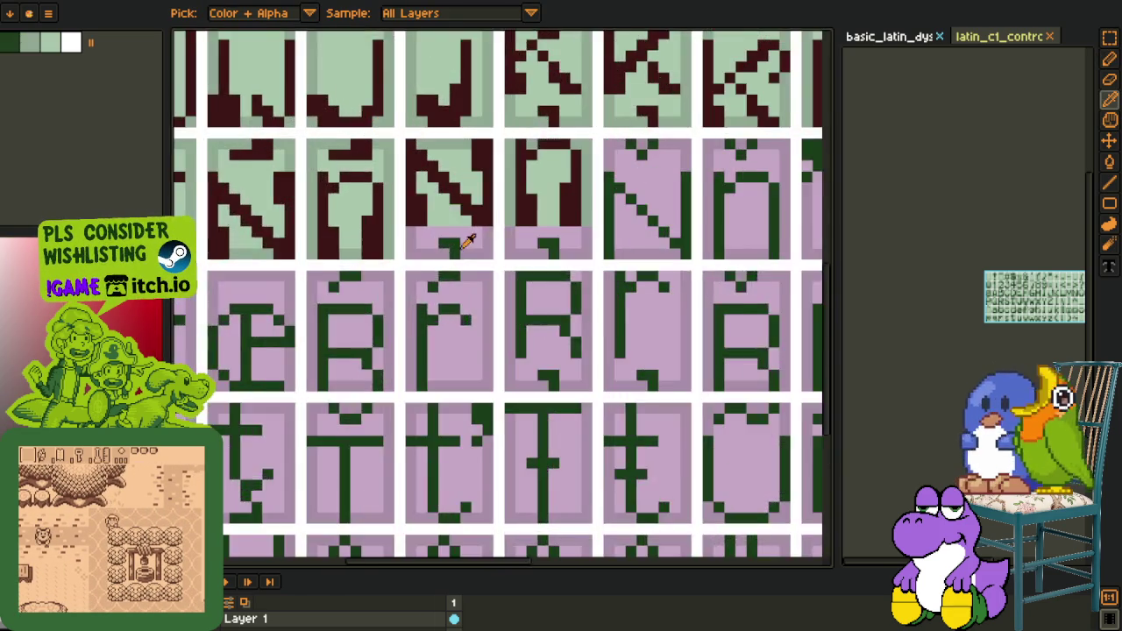
scroll(469, 243, up, 2)
key(f)
click(443, 249)
click(641, 250)
Fill the remaining pink areas of the N and O cells light green
alt+click(637, 174)
click(639, 219)
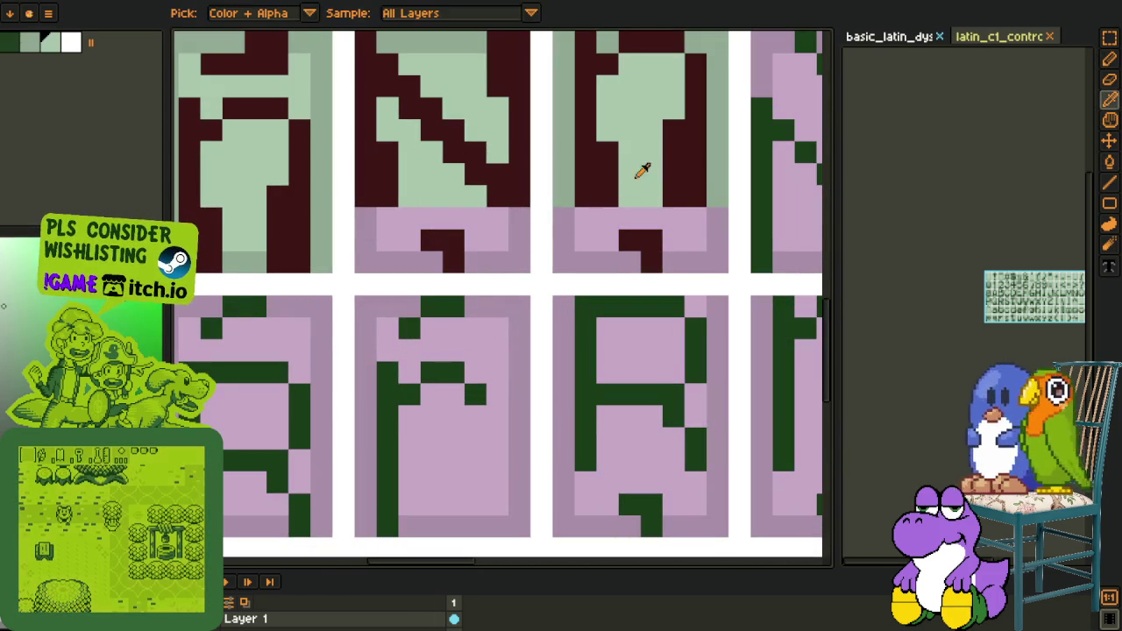
click(494, 221)
key(b)
scroll(456, 88, up, 2)
alt+click(457, 89)
click(524, 297)
click(390, 316)
click(570, 316)
click(719, 294)
Paste the copied N and O glyph block into the next cells
scroll(707, 314, down, 3)
scroll(527, 290, down, 2)
scroll(529, 313, down, 2)
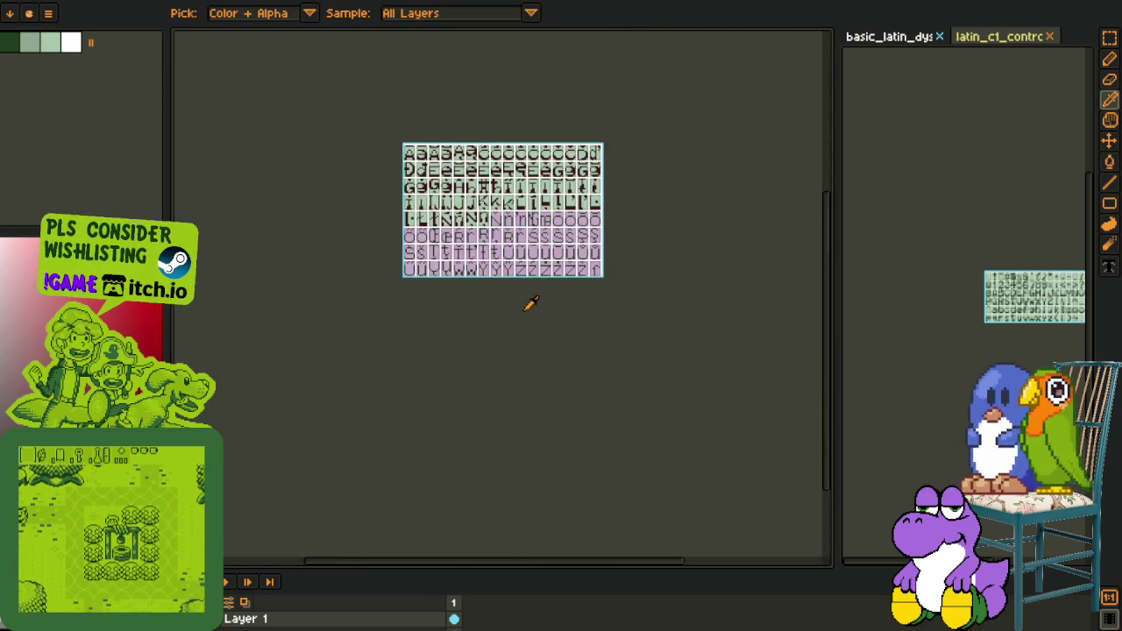
scroll(538, 328, up, 2)
scroll(444, 196, up, 2)
scroll(463, 254, up, 2)
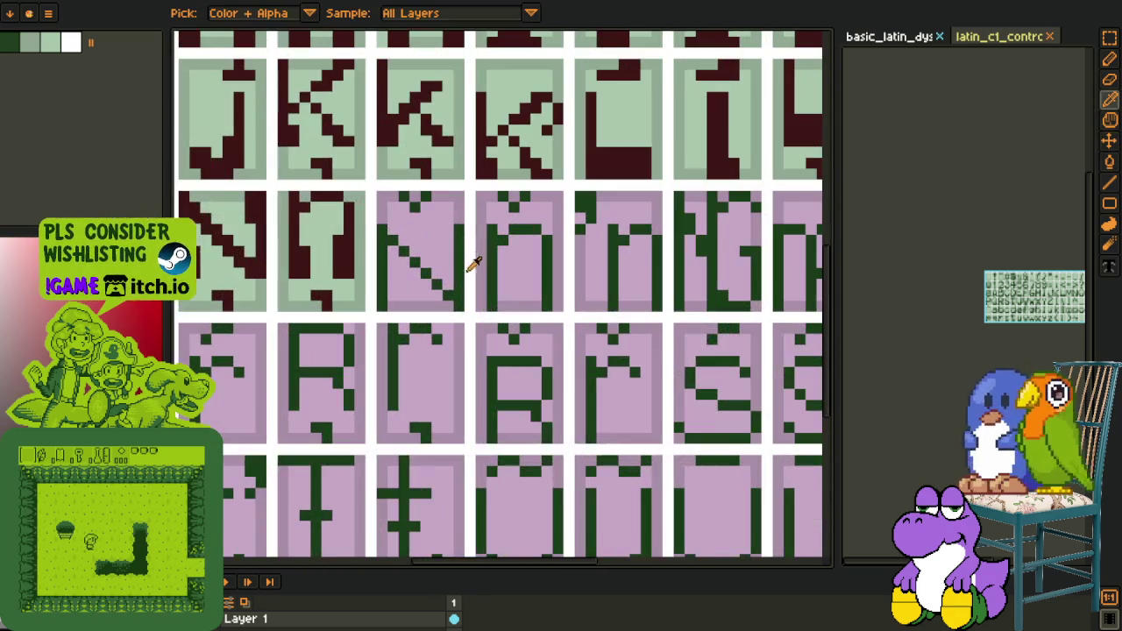
scroll(463, 254, up, 2)
key(ctrl+v)
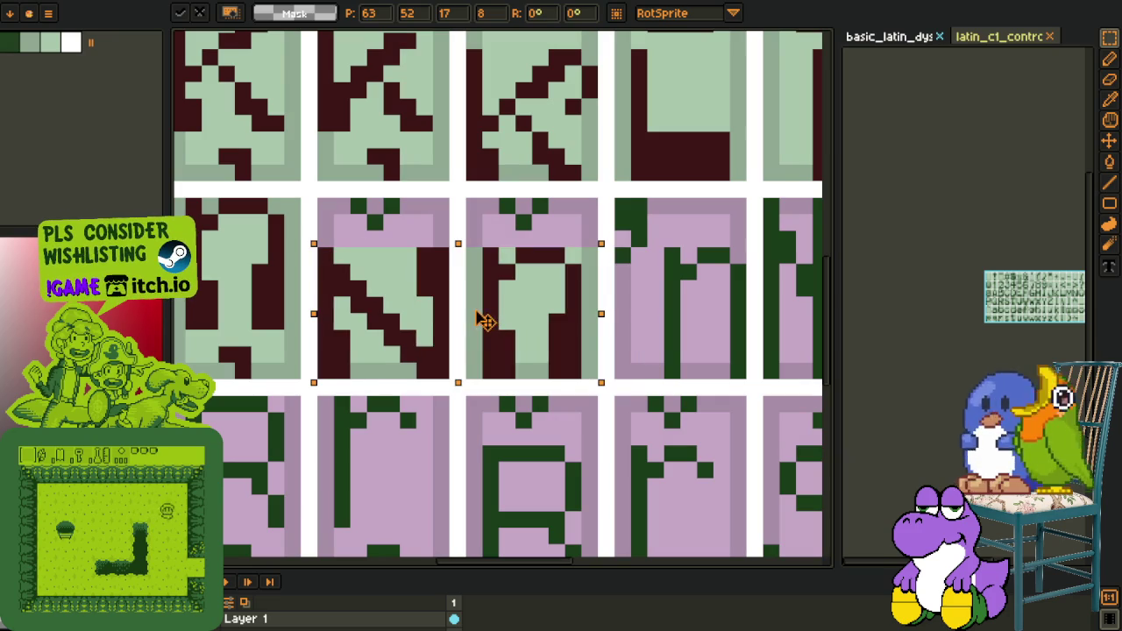
key(Return)
Pencil the caron pixels dark red and bucket-fill the pink areas light green
scroll(652, 201, down, 1)
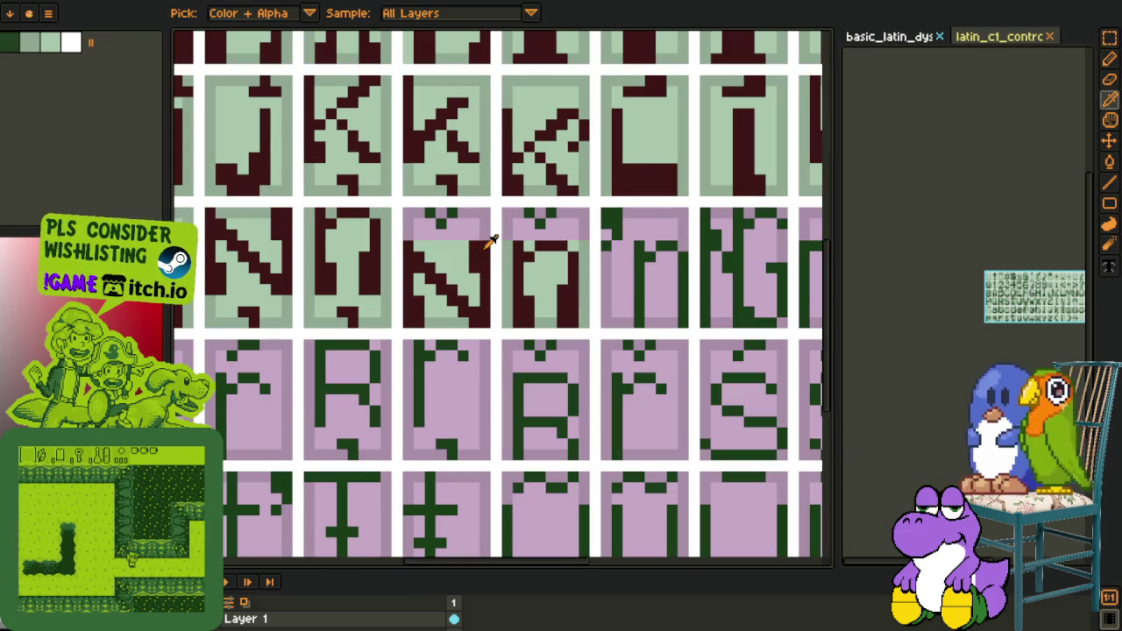
key(b)
scroll(450, 219, up, 2)
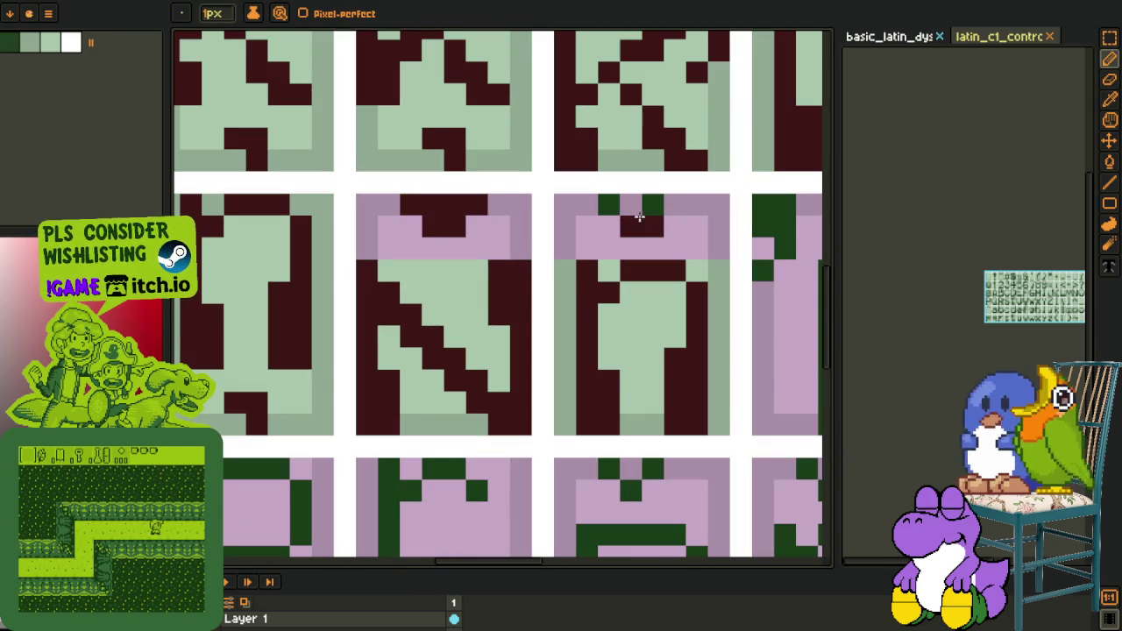
drag(609, 205, 675, 206)
key(o)
click(713, 283)
key(g)
click(574, 230)
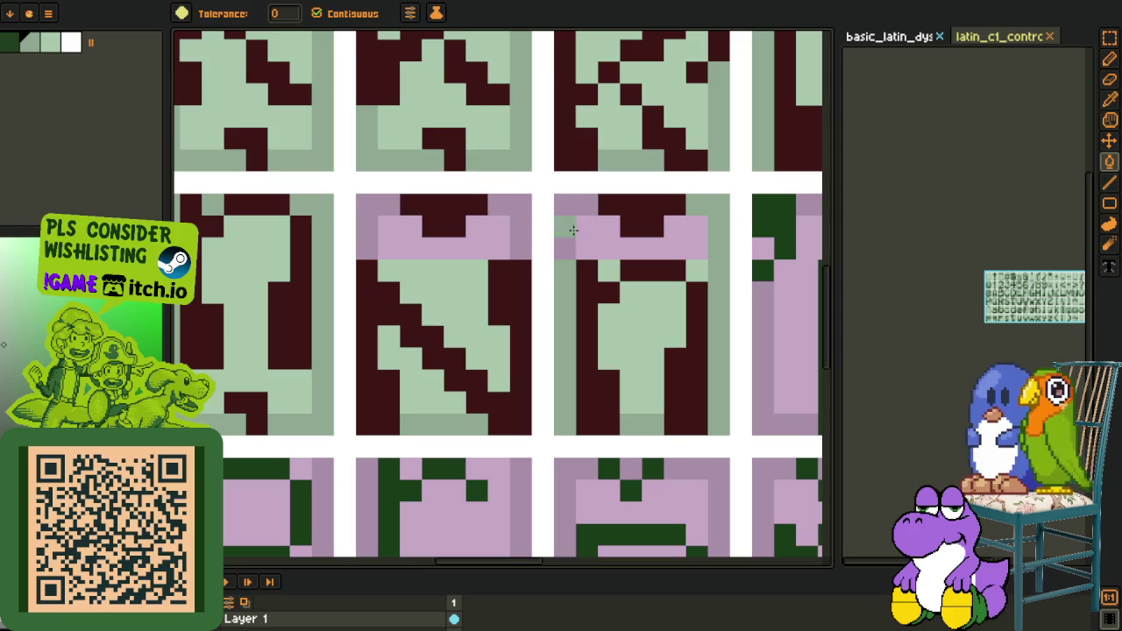
click(419, 254)
click(588, 249)
Pan down to the lower glyph rows and save the glyph sheet
scroll(587, 249, down, 3)
key(o)
scroll(571, 378, down, 2)
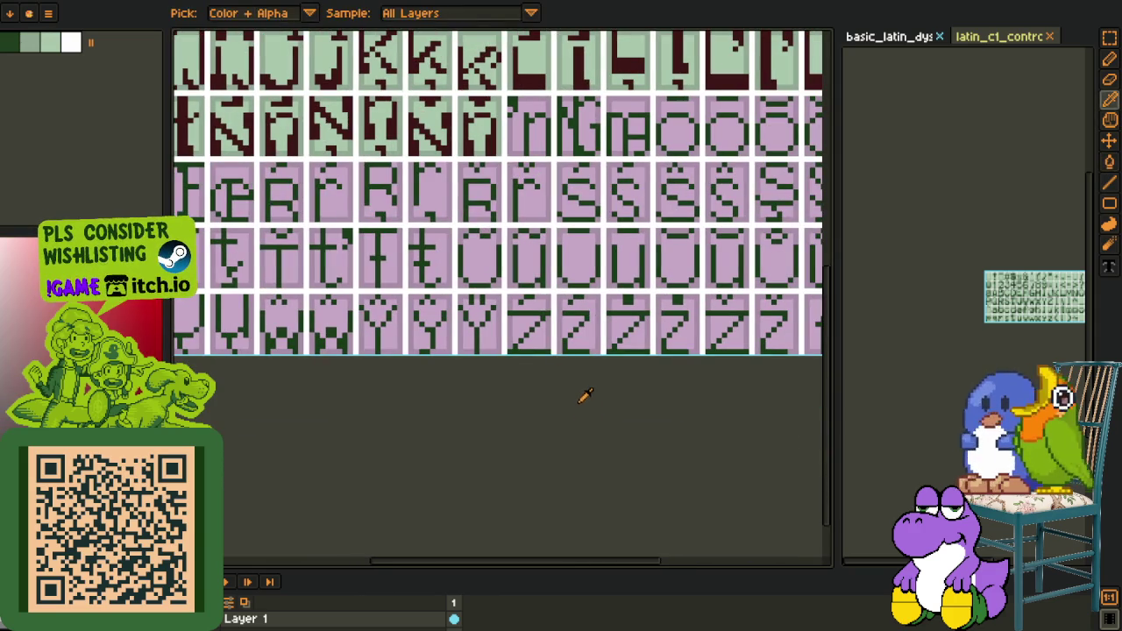
scroll(582, 390, down, 1)
key(p)
scroll(561, 403, down, 1)
drag(557, 406, 557, 493)
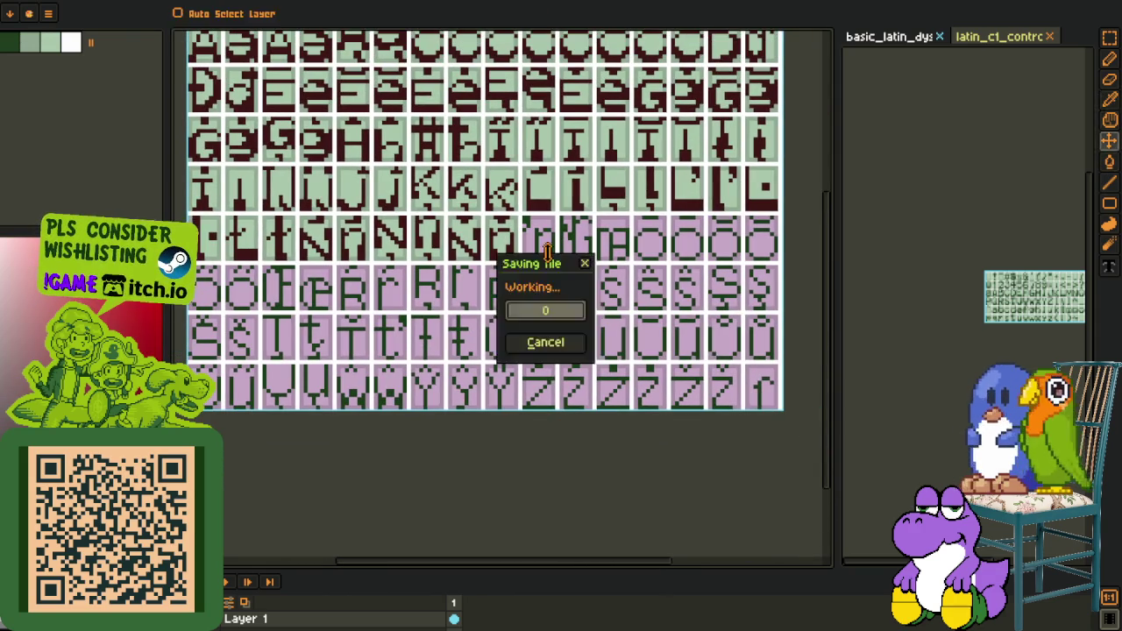
key(o)
scroll(543, 259, up, 2)
scroll(544, 260, up, 3)
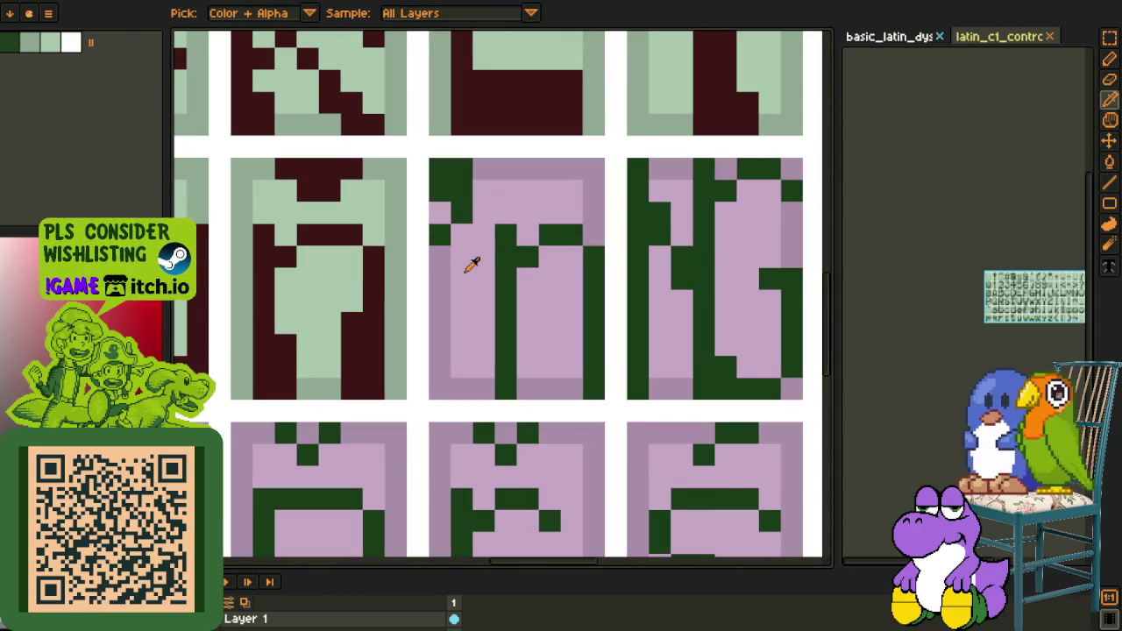
Place the n shape into the fourth N cell, undoing the stray black-and-white patch
key(r)
mouse_move(249, 221)
mouse_down()
mouse_move(389, 402)
mouse_move(588, 368)
mouse_up()
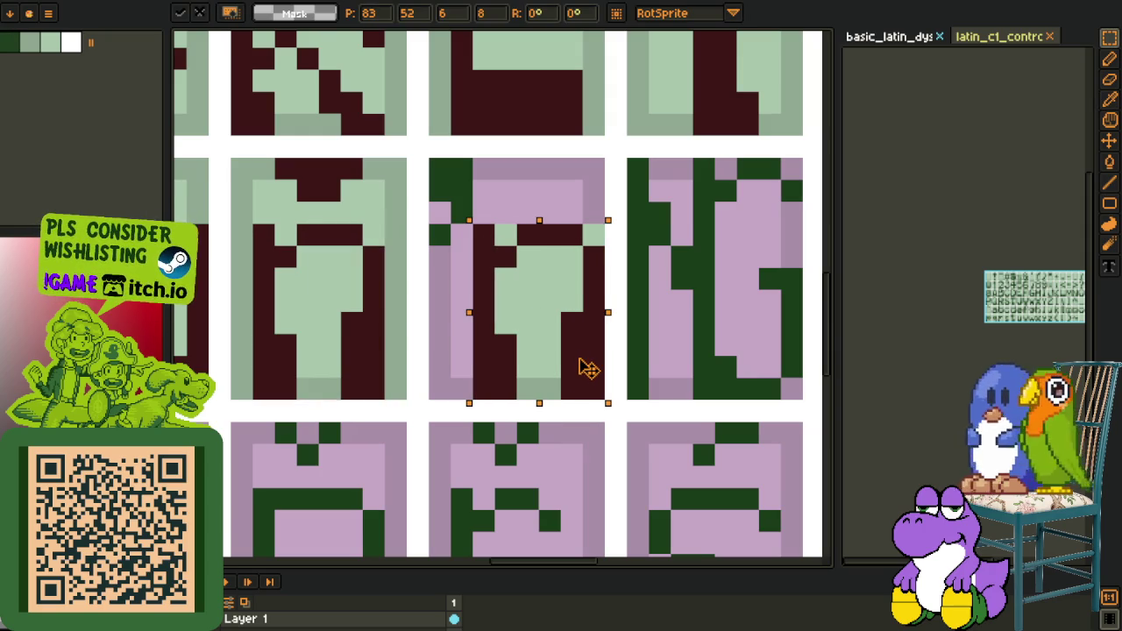
click(662, 302)
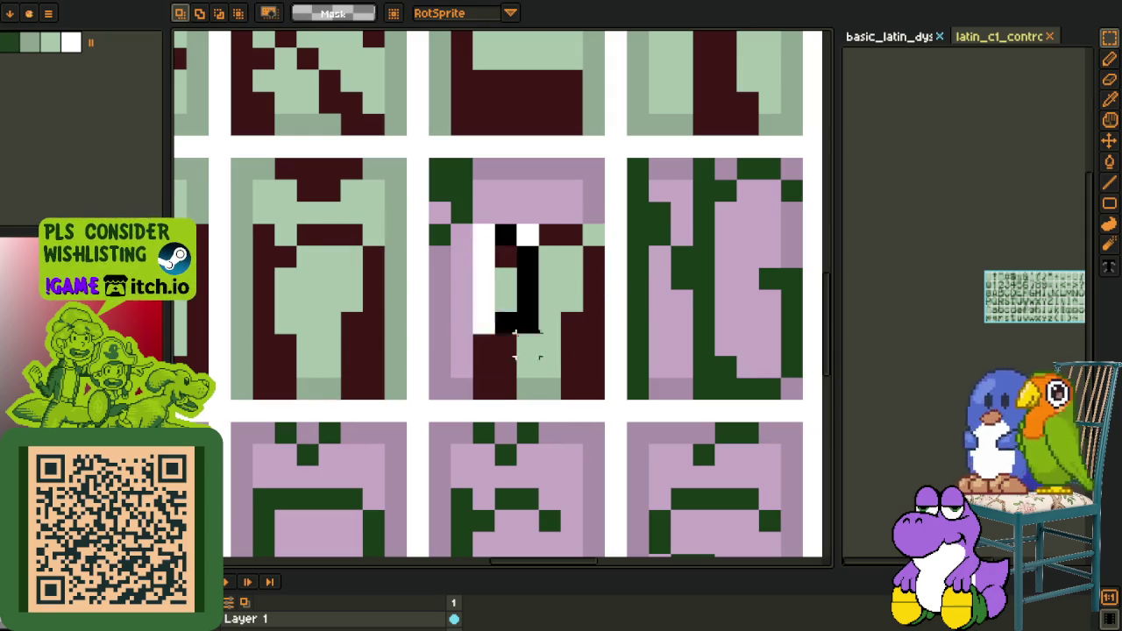
key(ctrl+z)
key(o)
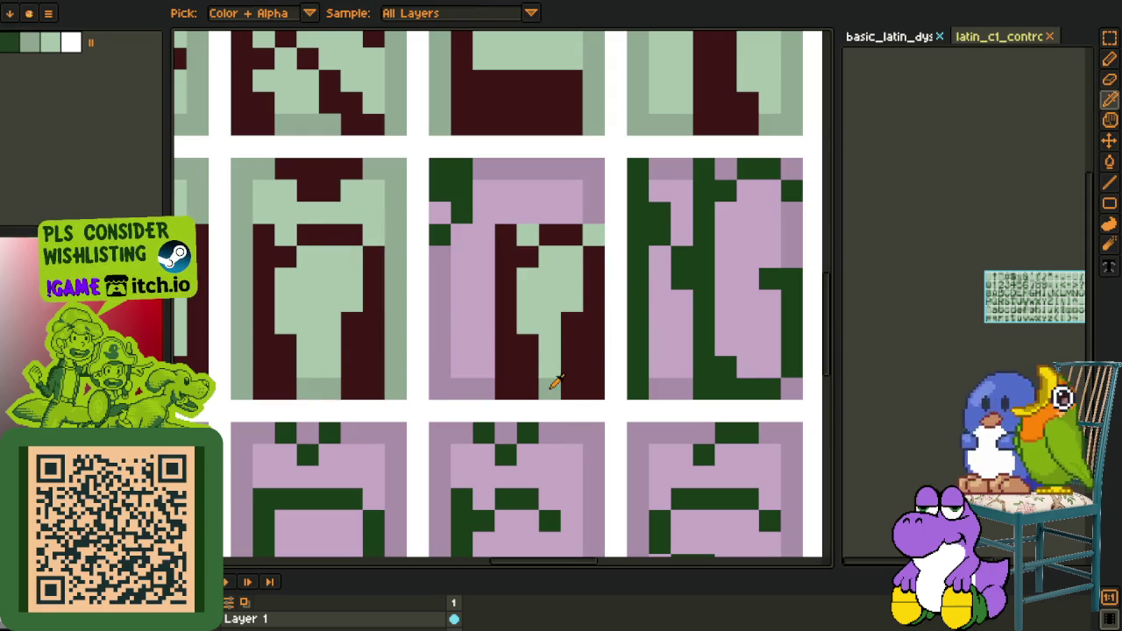
click(556, 383)
key(b)
Bucket-fill the cell's background light green and its accent stroke dark red
click(439, 329)
key(o)
key(g)
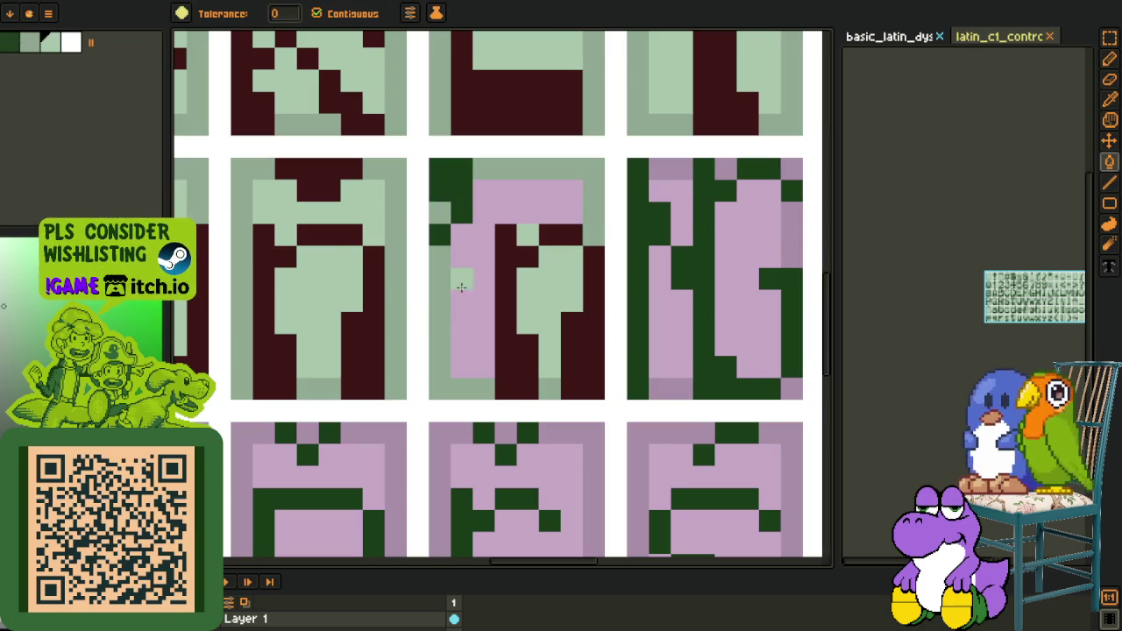
click(459, 275)
key(o)
click(383, 258)
key(g)
click(445, 177)
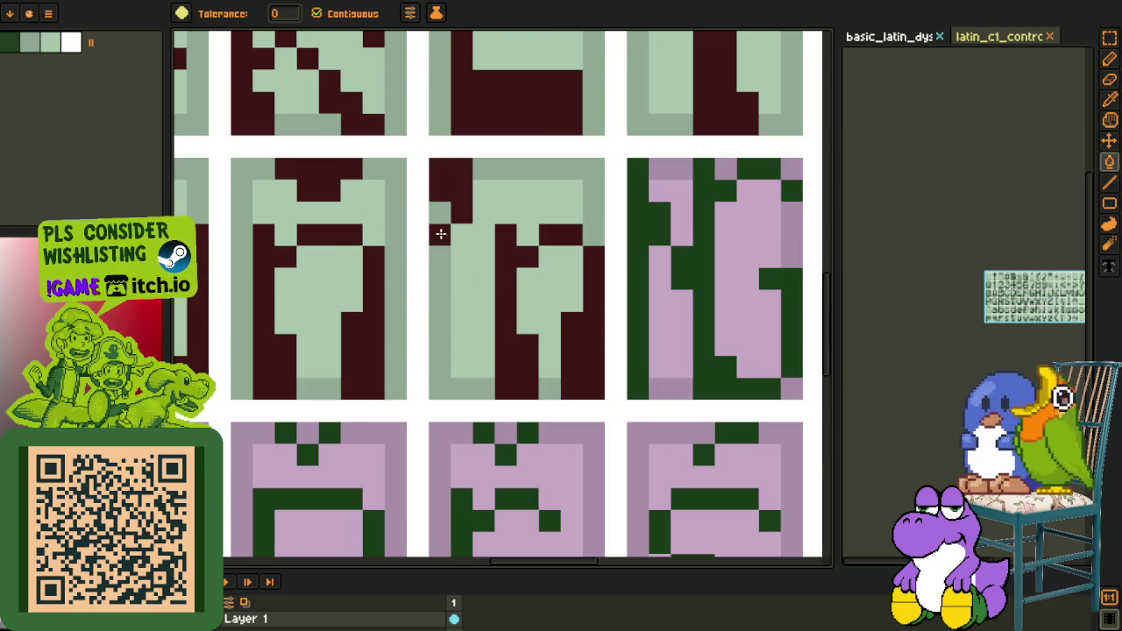
scroll(440, 234, down, 5)
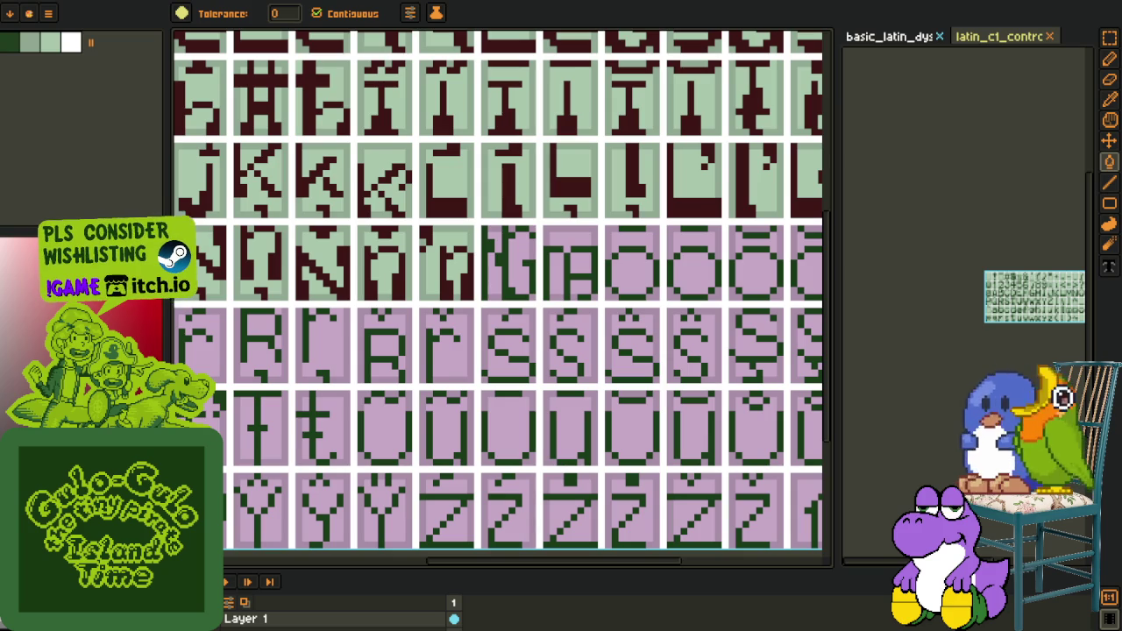
Bucket-fill the capital Eng glyph's three green strokes dark red
scroll(438, 379, down, 1)
scroll(439, 379, down, 3)
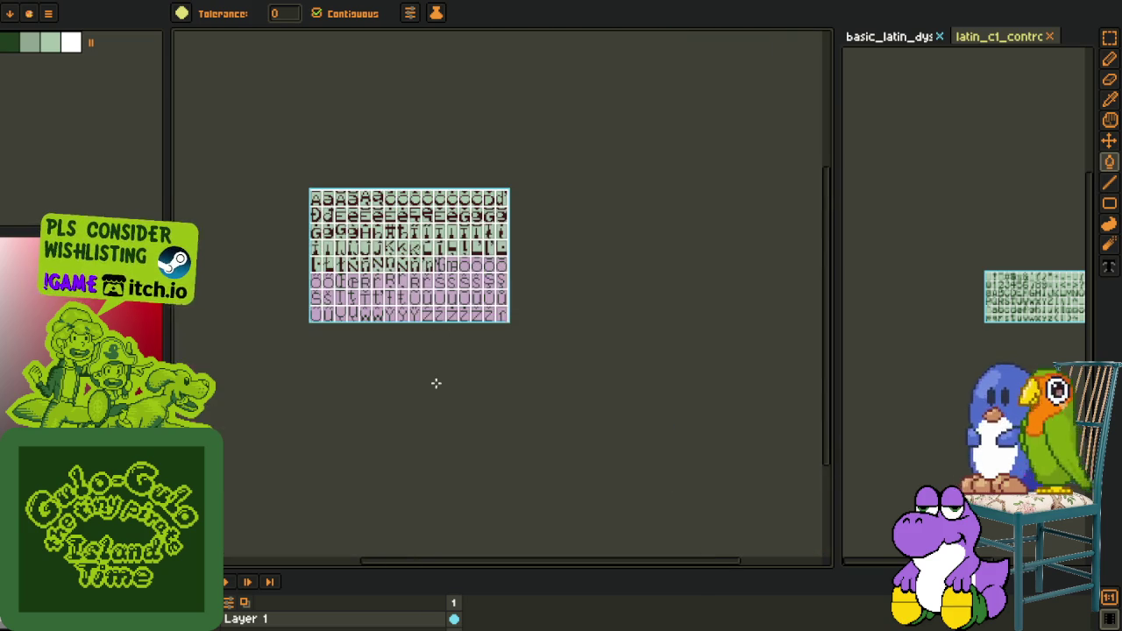
key(o)
scroll(416, 292, up, 2)
scroll(456, 314, up, 1)
scroll(439, 320, up, 2)
scroll(420, 325, up, 1)
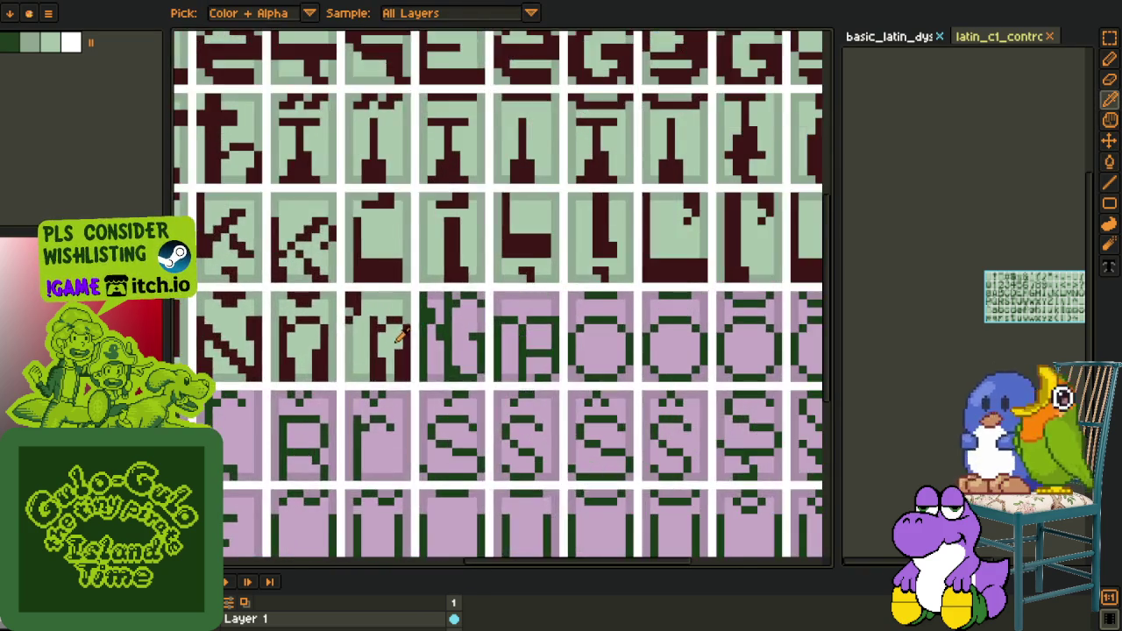
scroll(399, 336, up, 1)
key(l)
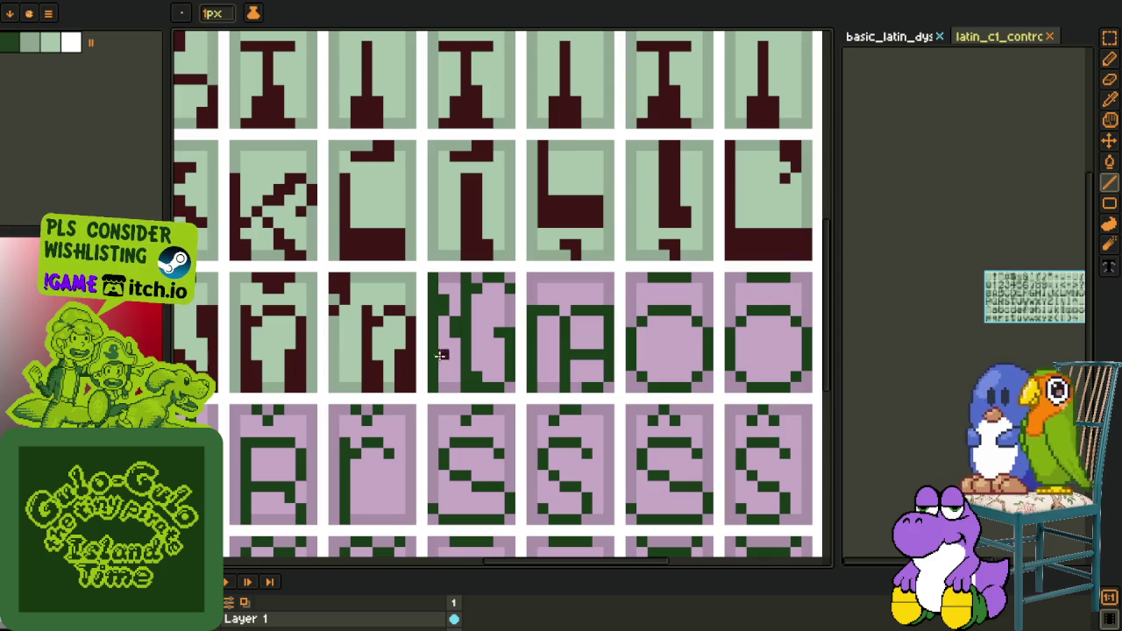
key(f)
click(439, 337)
click(456, 332)
click(510, 350)
Pencil dark red pixels at the glyph's top and lower left
scroll(502, 342, up, 1)
key(b)
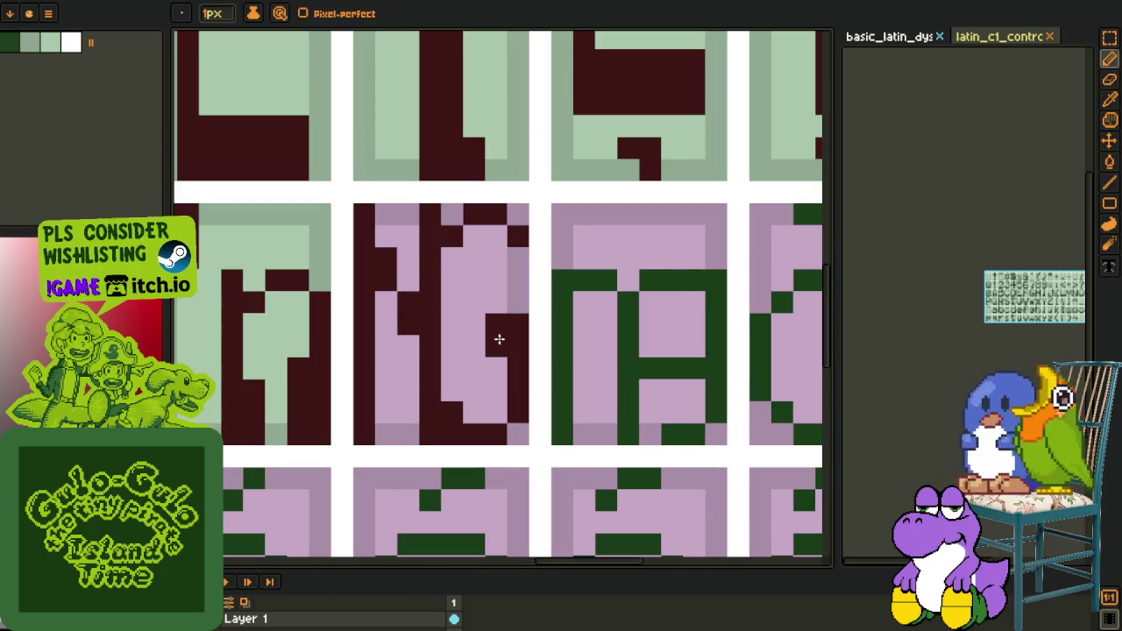
click(493, 235)
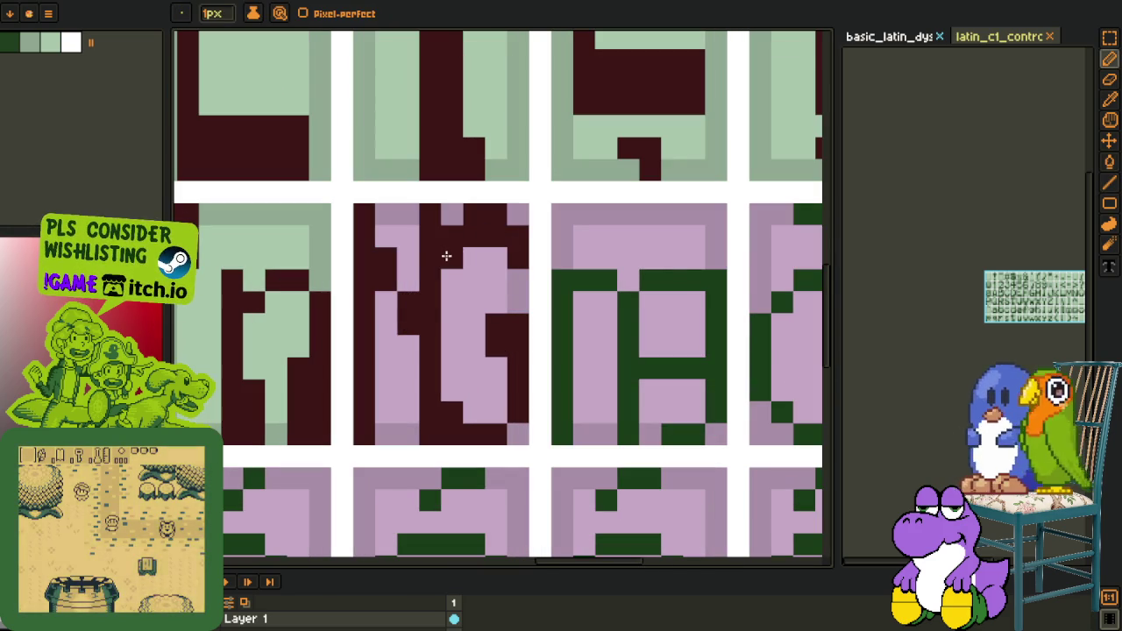
scroll(446, 253, down, 1)
scroll(447, 253, left, 1)
click(420, 392)
Sample the light green and bucket-fill the glyph's pink background with it
key(o)
scroll(414, 409, down, 2)
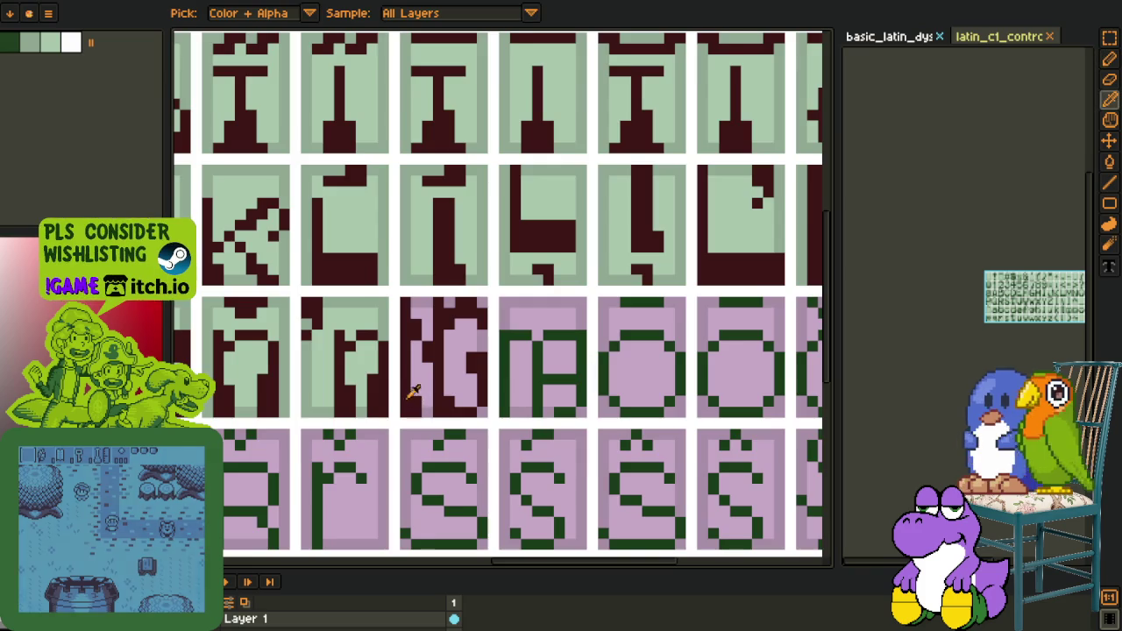
scroll(359, 304, up, 1)
click(359, 304)
key(g)
click(496, 351)
Save the glyph sheet with Ctrl+S
key(o)
key(g)
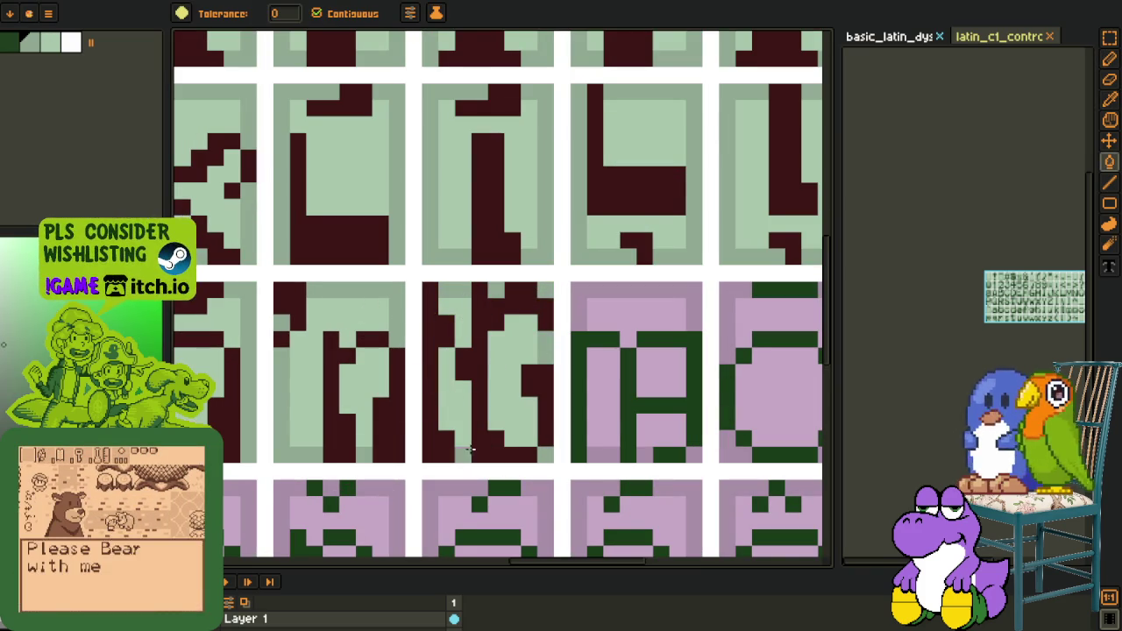
scroll(545, 361, down, 2)
key(p)
key(o)
key(ctrl+s)
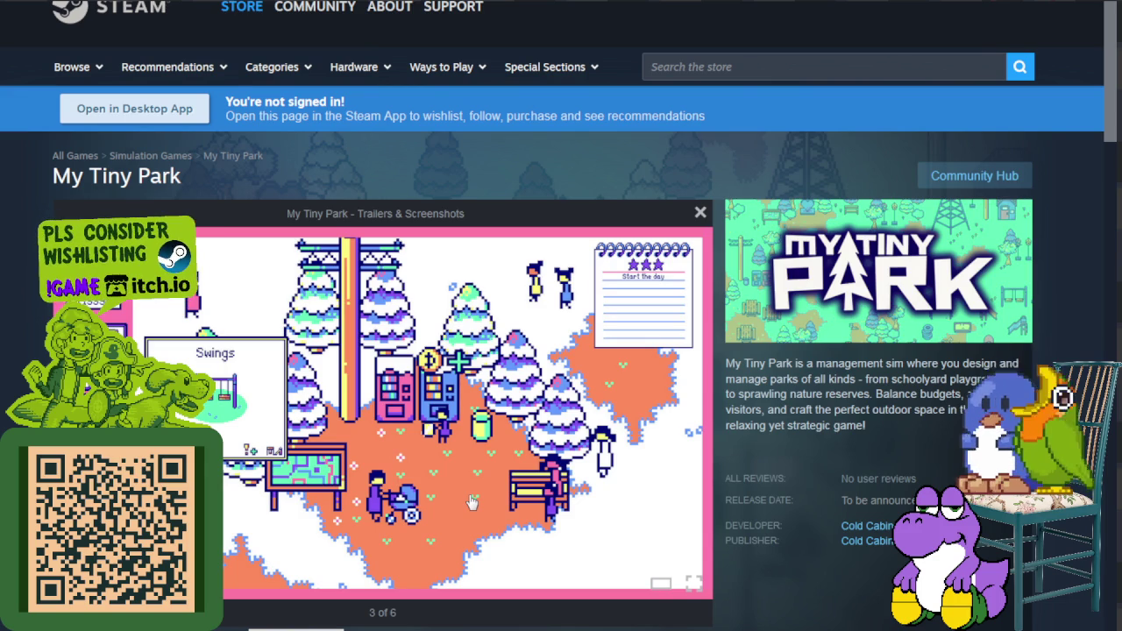
Step through the My Tiny Park screenshots, past research and snowy park, ending on the Flag image
click(694, 423)
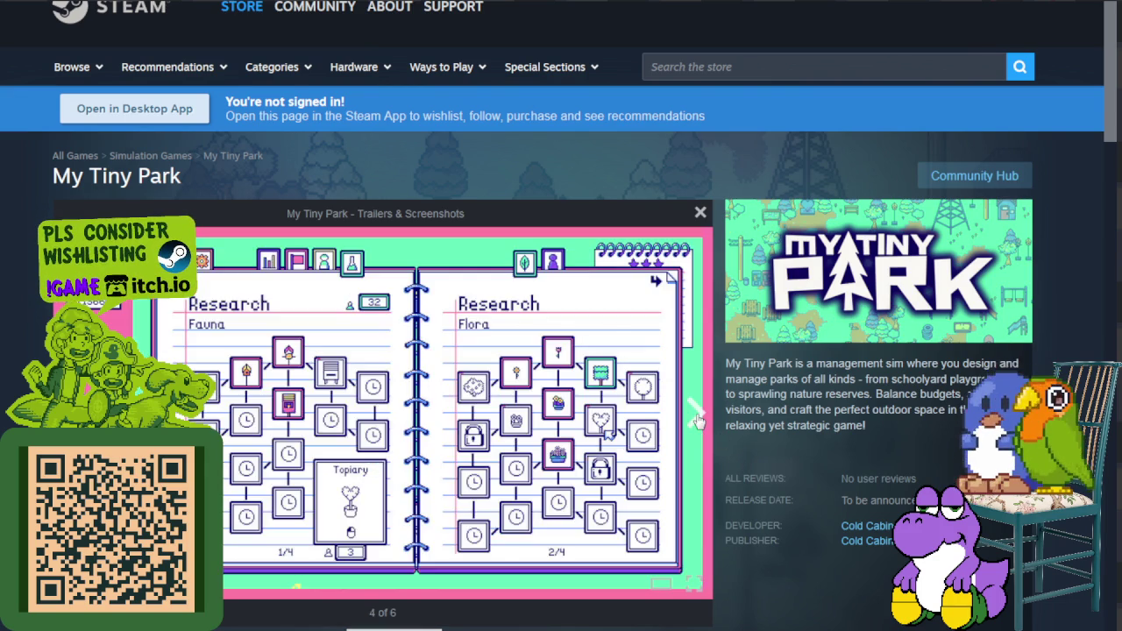
click(699, 422)
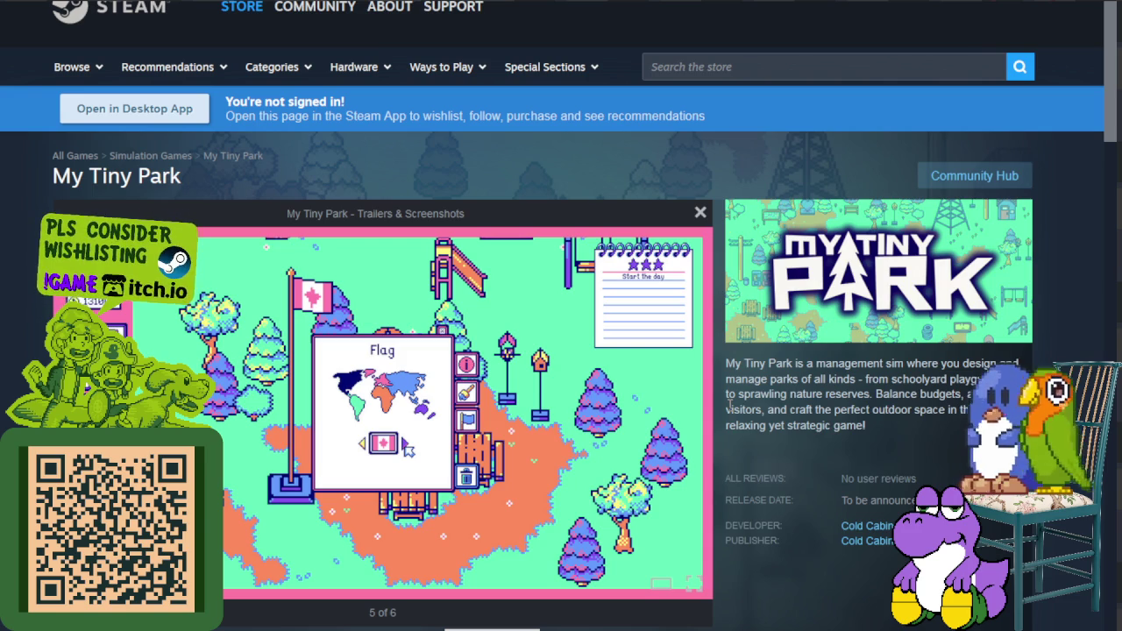
key(Right)
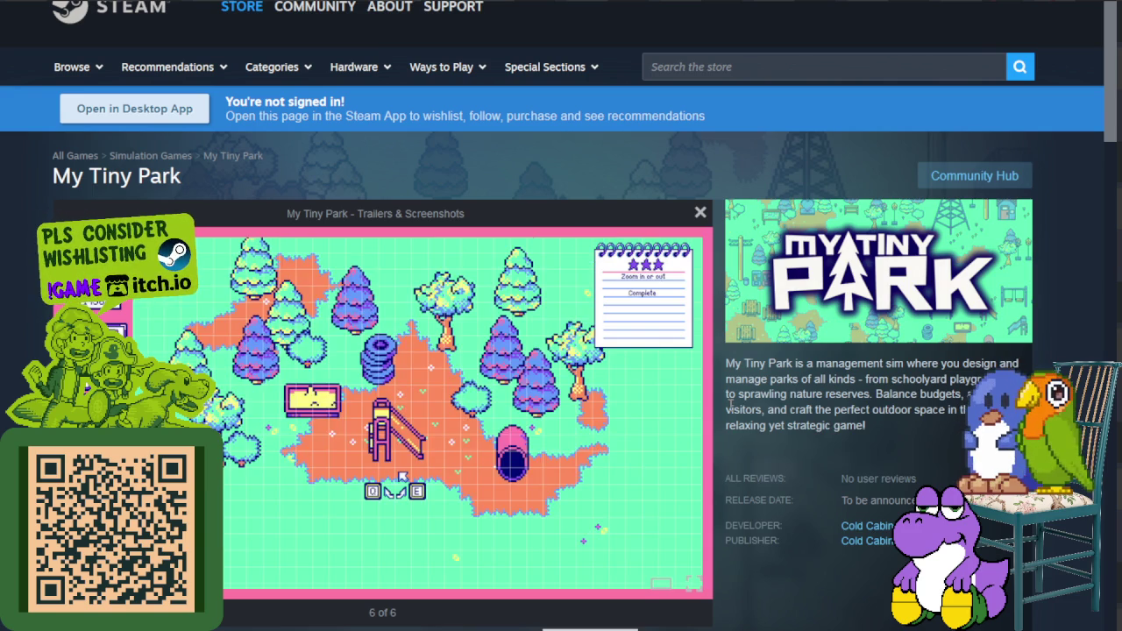
double_click(688, 430)
click(686, 434)
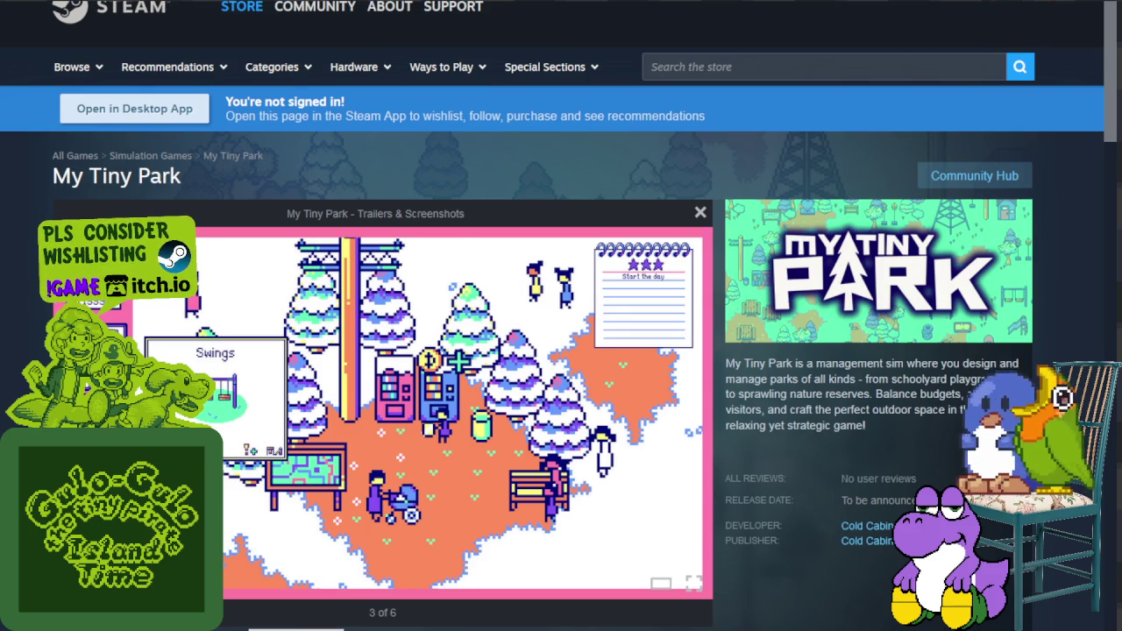
key(Right)
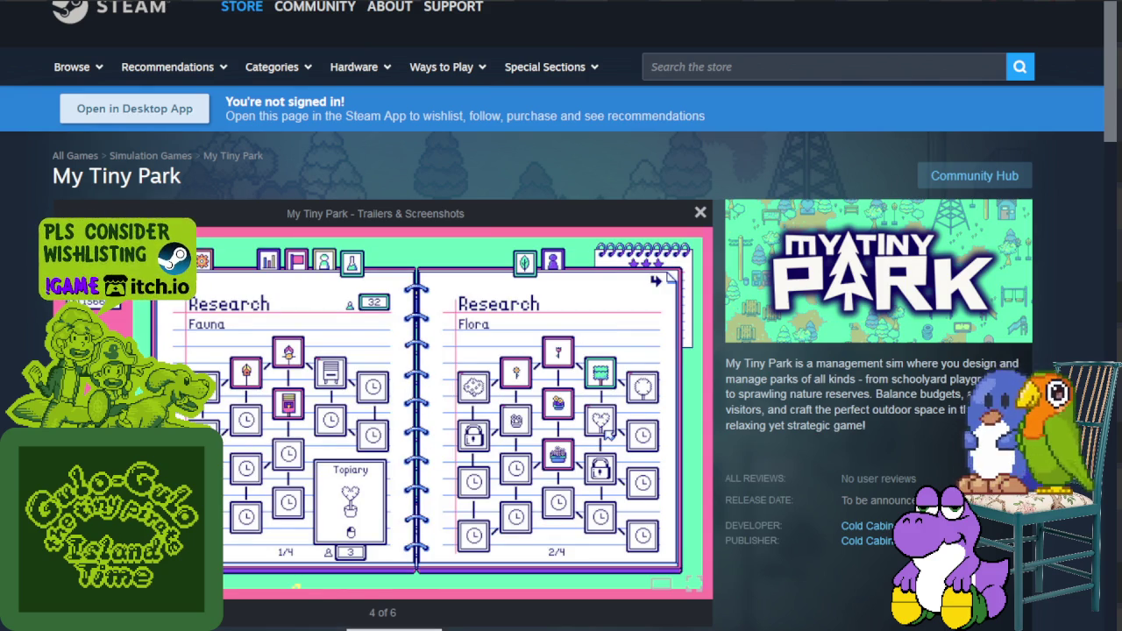
key(Right)
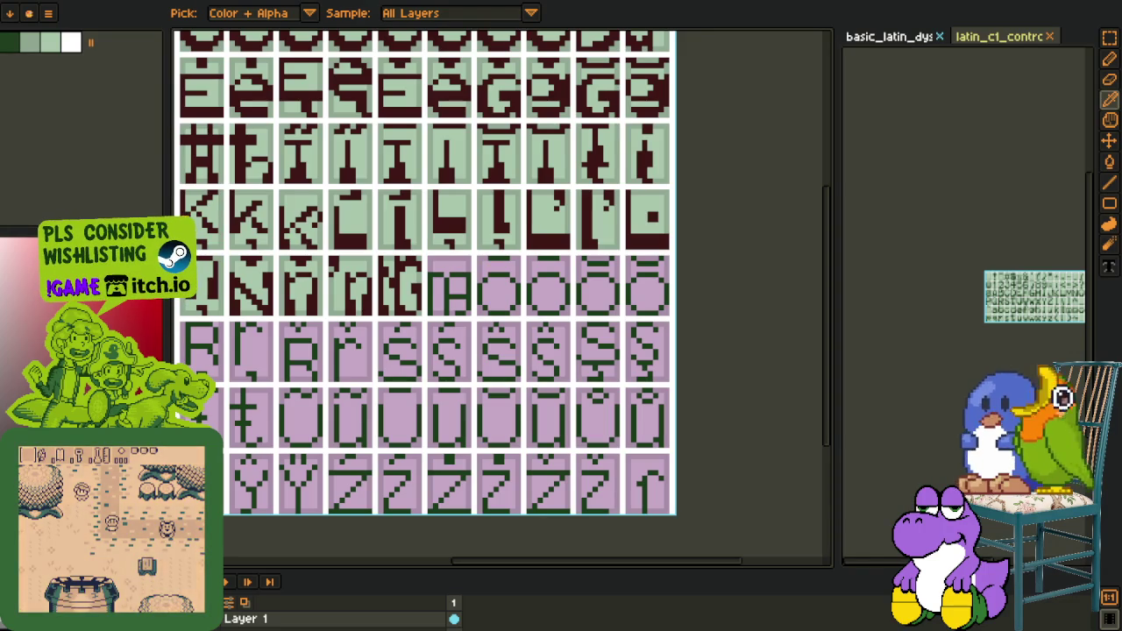
Sample dark red and bucket-fill the lowercase eng glyph's green strokes with it
scroll(435, 355, down, 2)
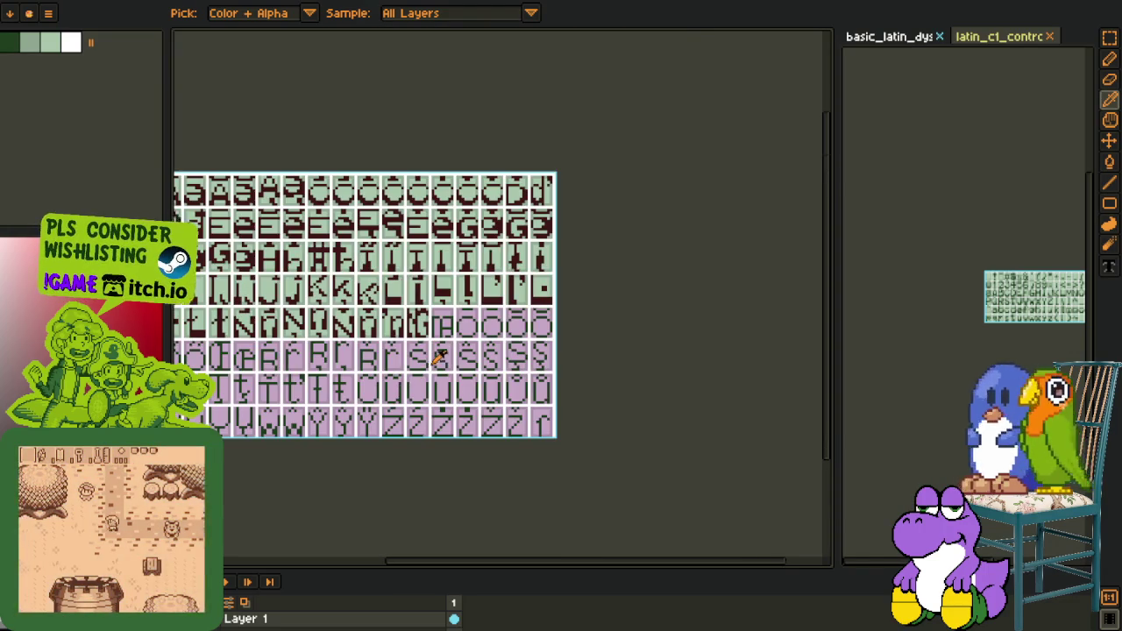
scroll(434, 321, up, 2)
scroll(399, 337, up, 1)
scroll(408, 345, up, 2)
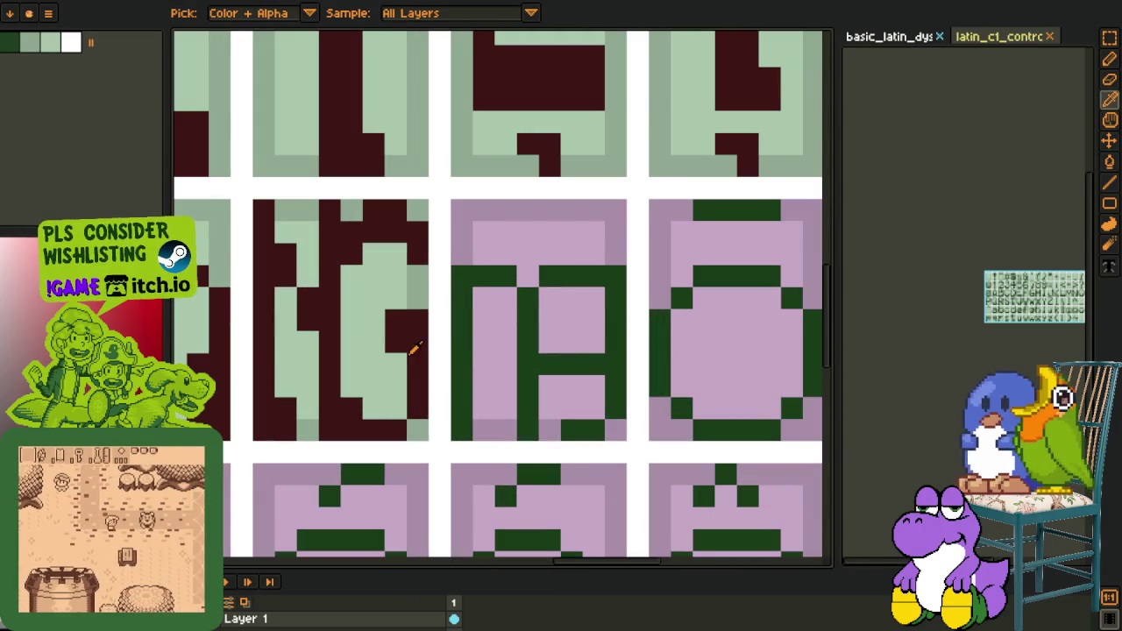
click(407, 351)
key(b)
click(462, 342)
click(526, 338)
click(584, 429)
Pencil extra dark red pixels into the eng glyph
key(b)
click(562, 299)
mouse_move(563, 299)
mouse_down()
mouse_move(546, 301)
mouse_move(596, 344)
mouse_up()
key(h)
scroll(561, 377, down, 2)
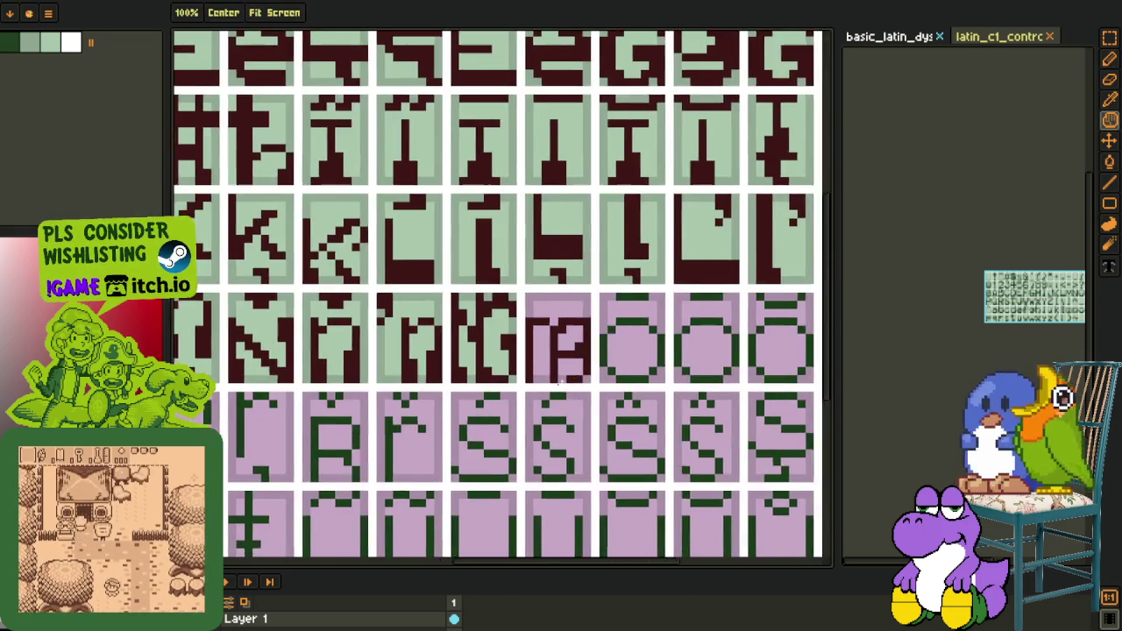
scroll(561, 381, up, 2)
scroll(539, 358, down, 1)
key(b)
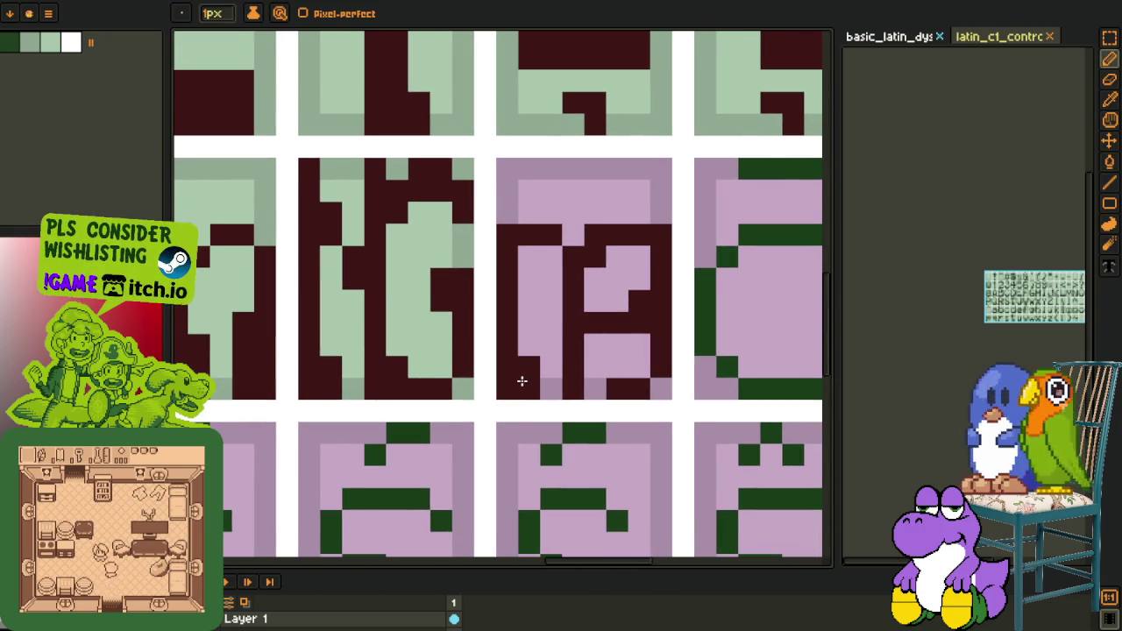
scroll(521, 381, down, 3)
Bucket-fill four pink areas around the eng glyph light green
key(z)
scroll(528, 299, up, 2)
key(i)
key(g)
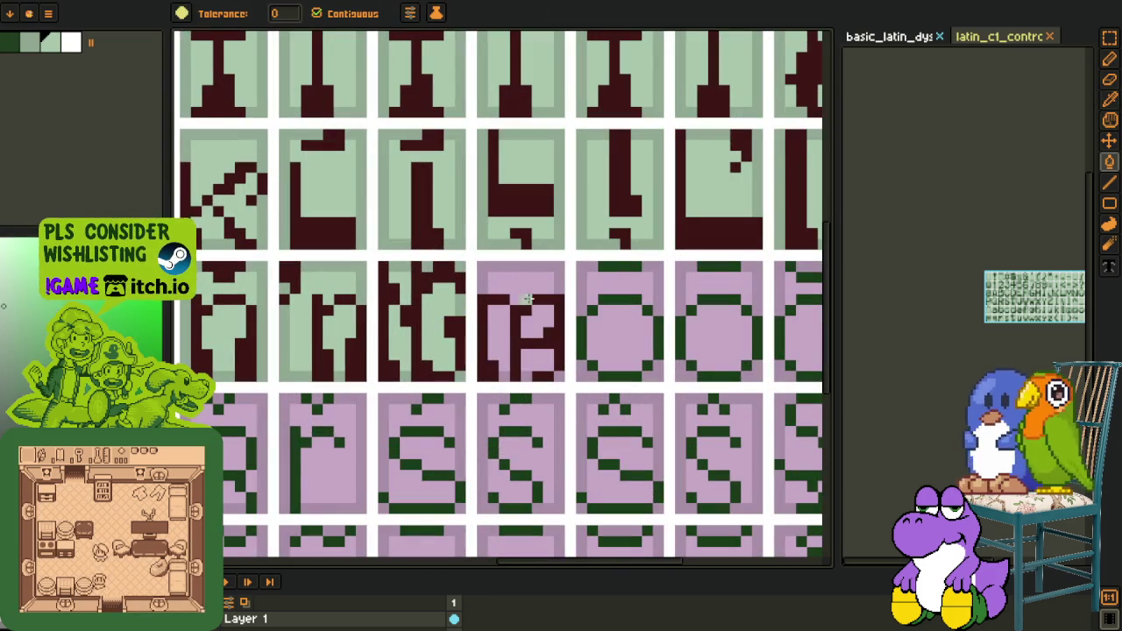
click(504, 321)
click(536, 322)
click(537, 360)
click(534, 279)
Resample light green and fill the remaining pink pixels along the bottom
key(o)
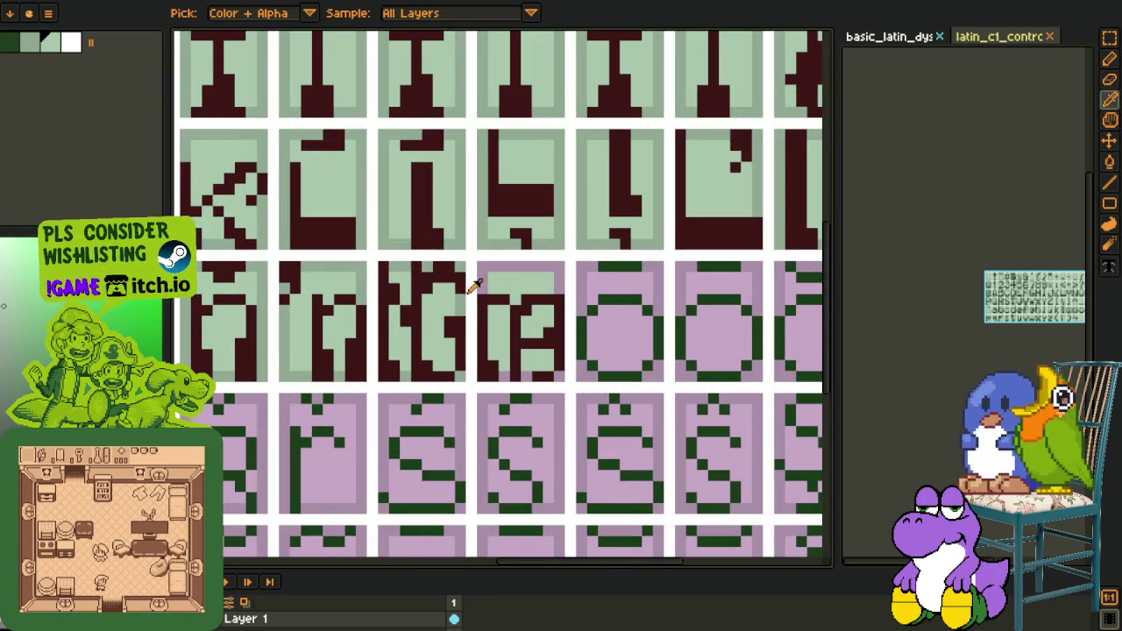
scroll(475, 284, up, 3)
key(g)
click(513, 243)
scroll(513, 243, down, 4)
scroll(546, 346, up, 3)
click(555, 321)
click(501, 321)
click(458, 321)
Save the glyph sheet with Ctrl+S
scroll(458, 321, down, 3)
key(o)
scroll(526, 307, down, 2)
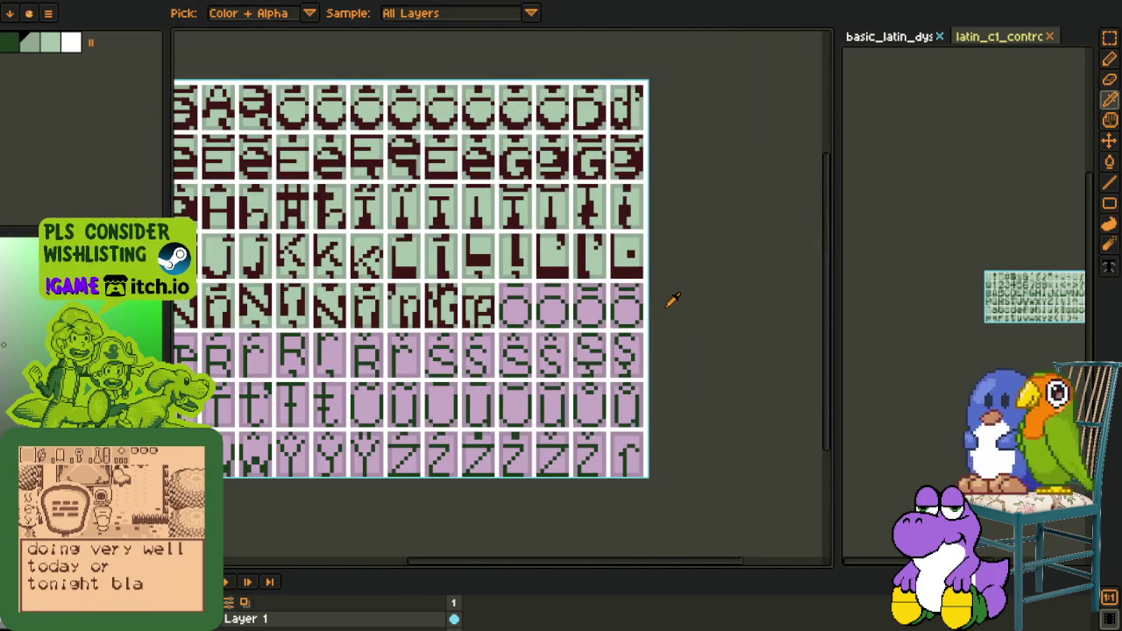
key(ctrl+s)
scroll(935, 360, up, 2)
key(m)
scroll(935, 360, up, 2)
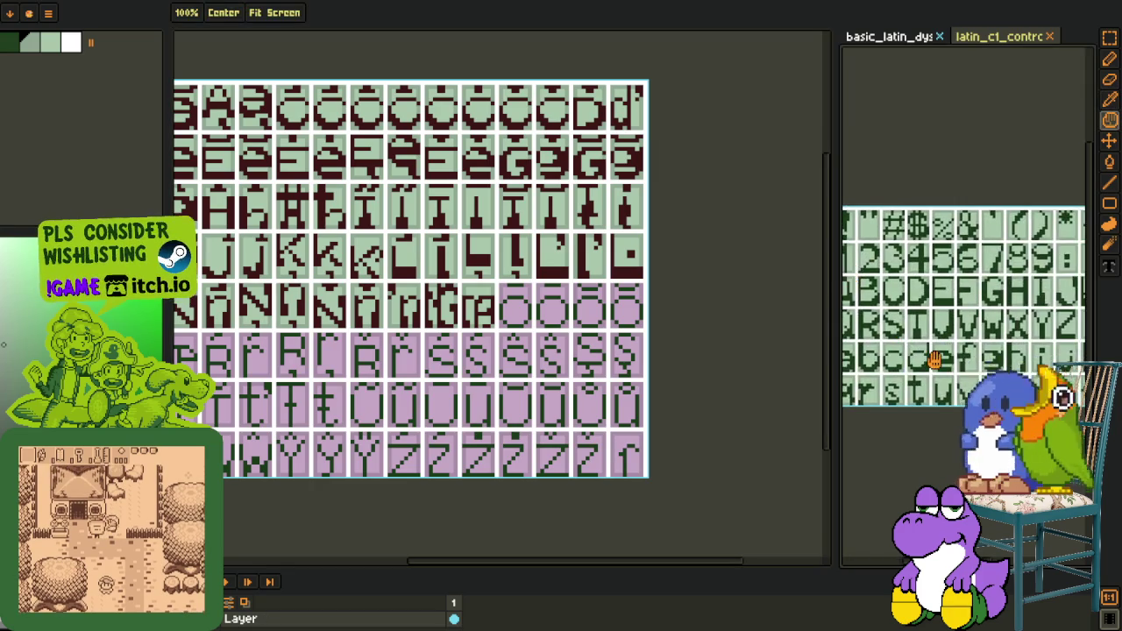
Select the reference O glyph in the basic_latin sheet, undoing an accidental delete
scroll(934, 359, up, 2)
scroll(973, 351, down, 2)
scroll(1015, 342, up, 1)
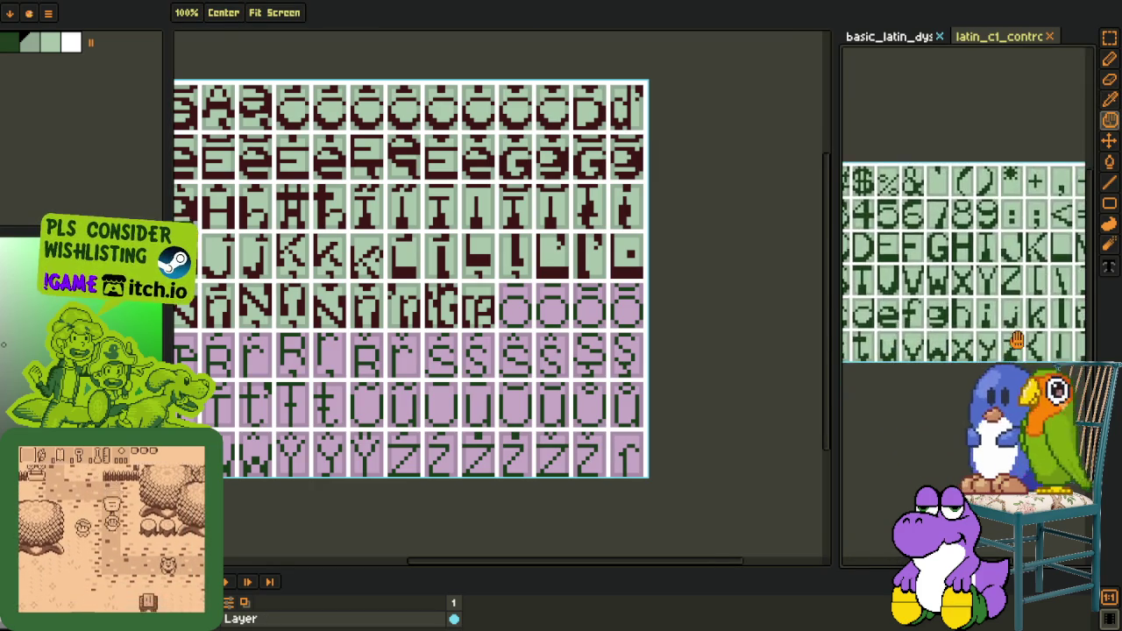
scroll(1015, 342, up, 1)
key(r)
scroll(904, 333, up, 3)
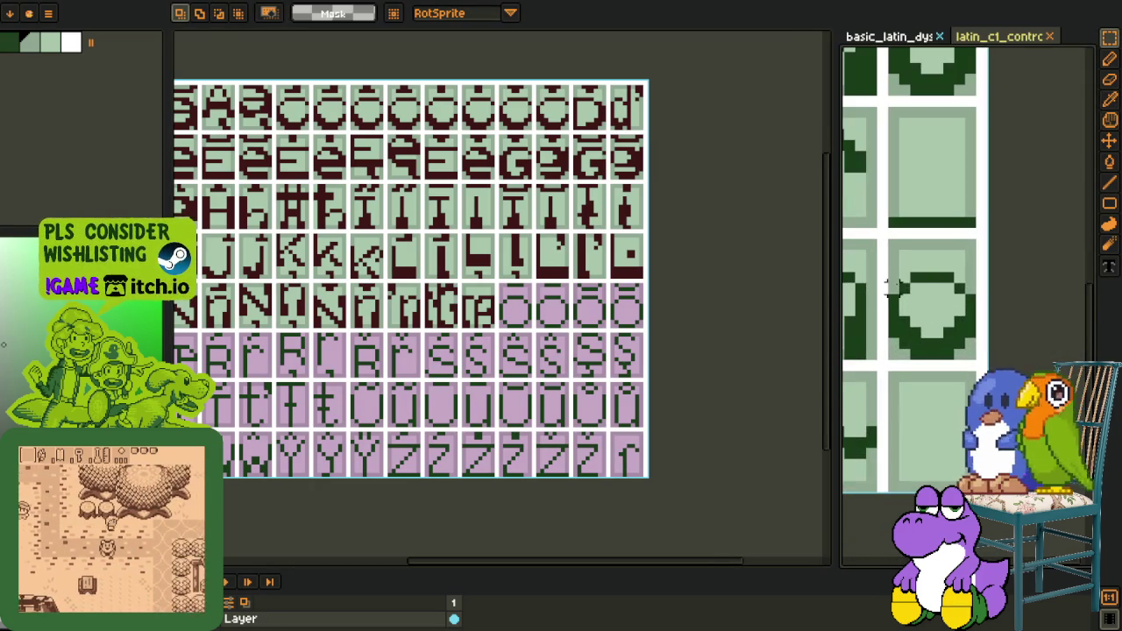
drag(887, 273, 977, 359)
key(Delete)
key(ctrl+z)
Paste the O into the first accented-O cell and align it
key(z)
scroll(447, 325, up, 2)
scroll(448, 324, up, 2)
scroll(447, 324, up, 2)
key(ctrl+v)
drag(464, 333, 447, 343)
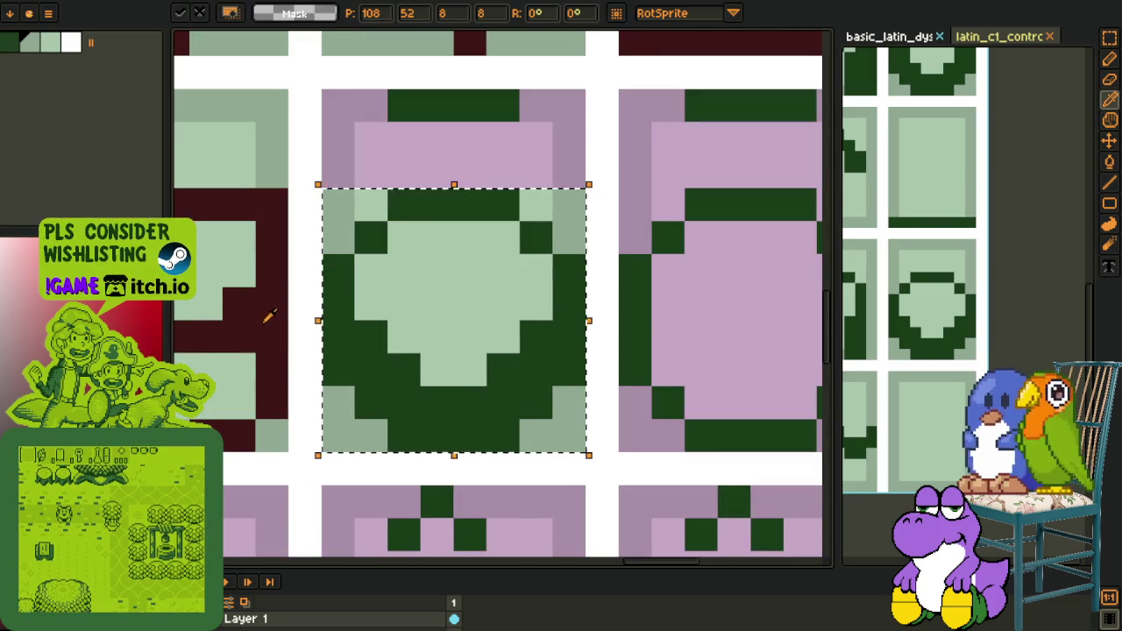
Replace the pasted O's dark green with dark red using Replace Color
alt+click(431, 100)
key(shift+r)
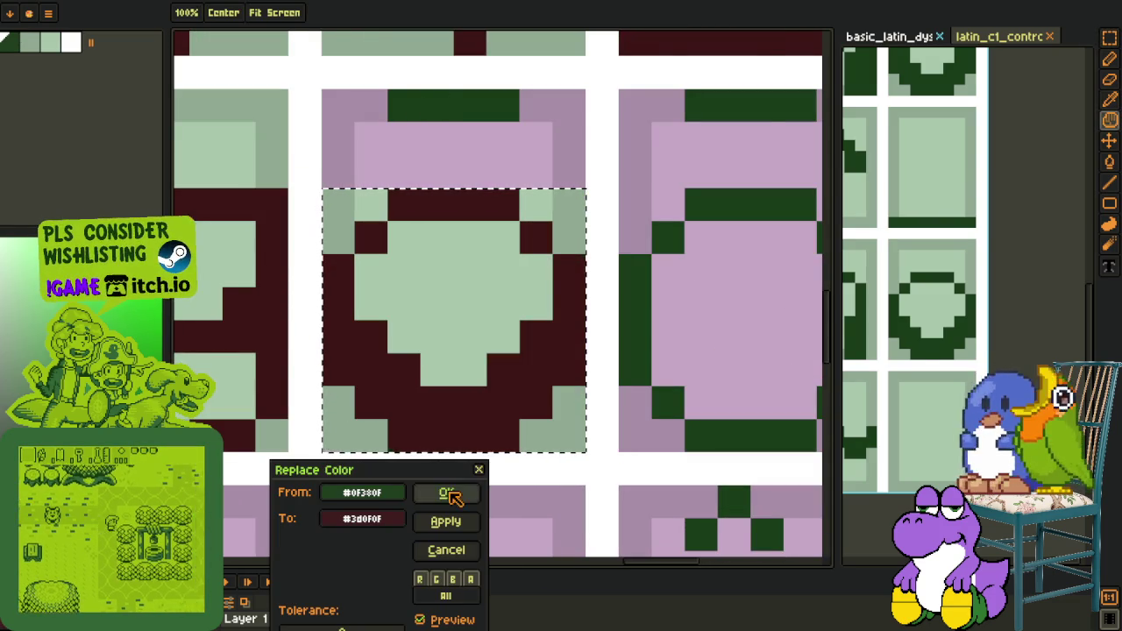
click(450, 497)
scroll(447, 333, down, 5)
scroll(447, 333, down, 2)
Paste red O copies into the neighbouring accented-O cells
key(r)
scroll(470, 344, up, 3)
scroll(470, 344, up, 1)
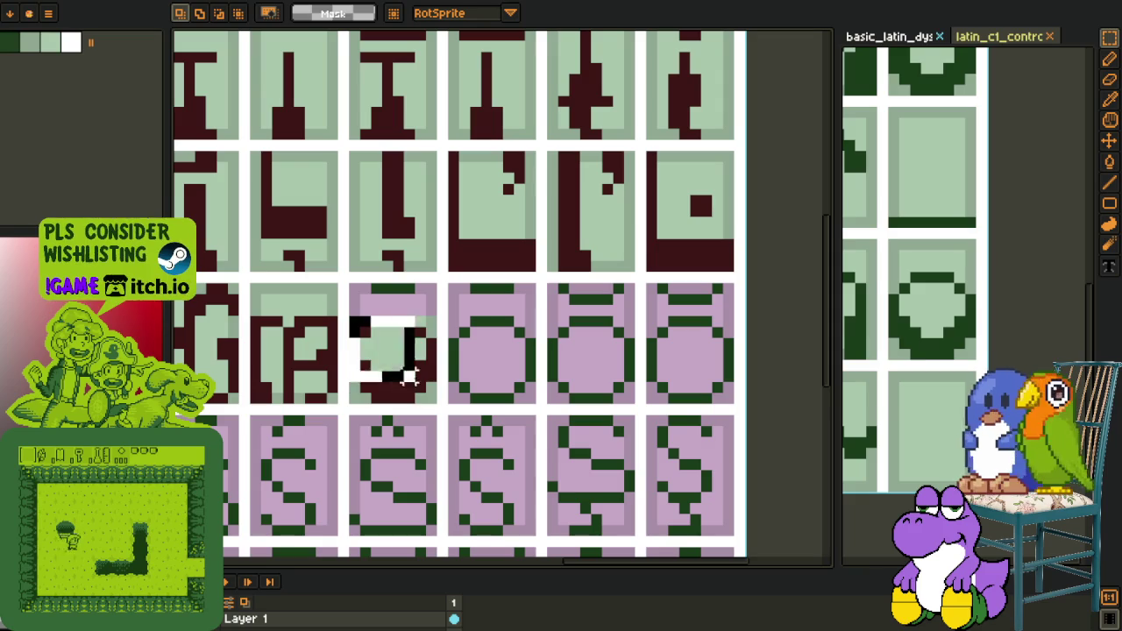
key(ctrl+v)
drag(412, 385, 702, 388)
key(ctrl+v)
key(ctrl+v)
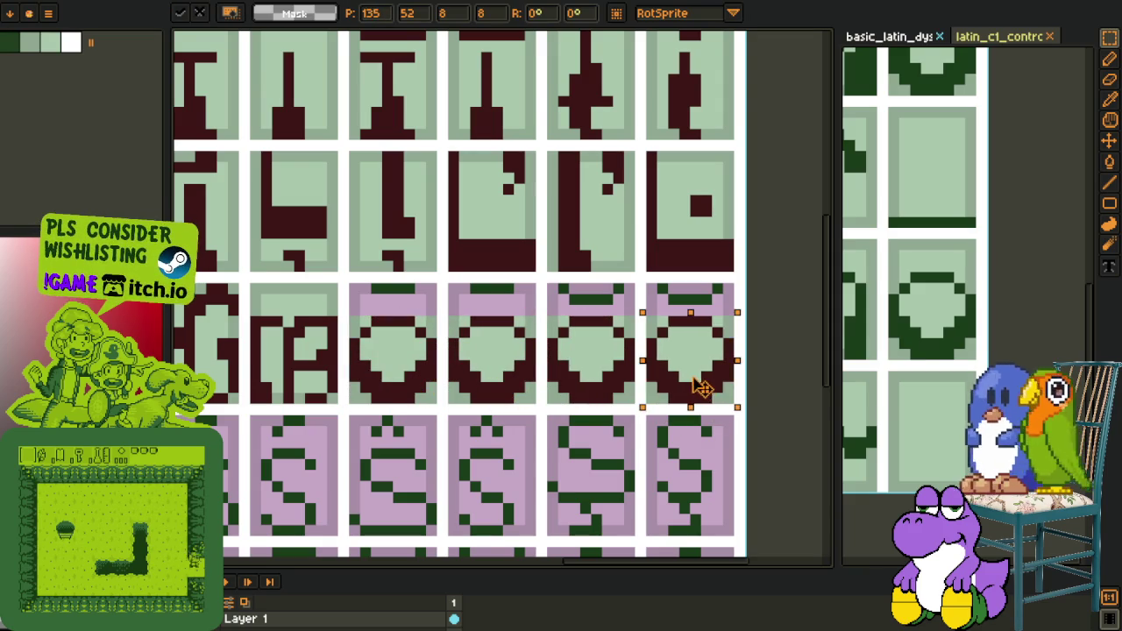
key(Return)
scroll(701, 388, down, 3)
scroll(702, 388, down, 1)
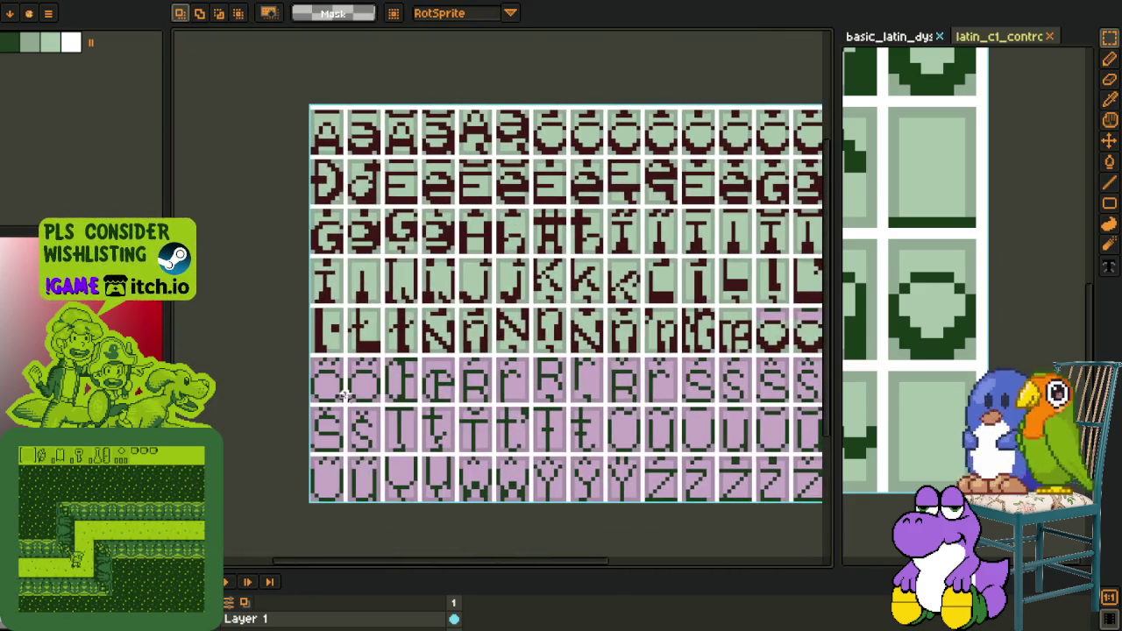
Paste the red O glyph twice and place the copies into the left and right pink cells
scroll(343, 399, up, 2)
scroll(325, 381, up, 2)
key(ctrl+v)
drag(470, 388, 437, 463)
key(ctrl+v)
mouse_move(664, 471)
mouse_down()
mouse_move(757, 463)
mouse_move(744, 450)
mouse_up()
key(Return)
scroll(744, 450, down, 2)
scroll(582, 464, down, 1)
scroll(556, 492, up, 1)
scroll(576, 333, down, 1)
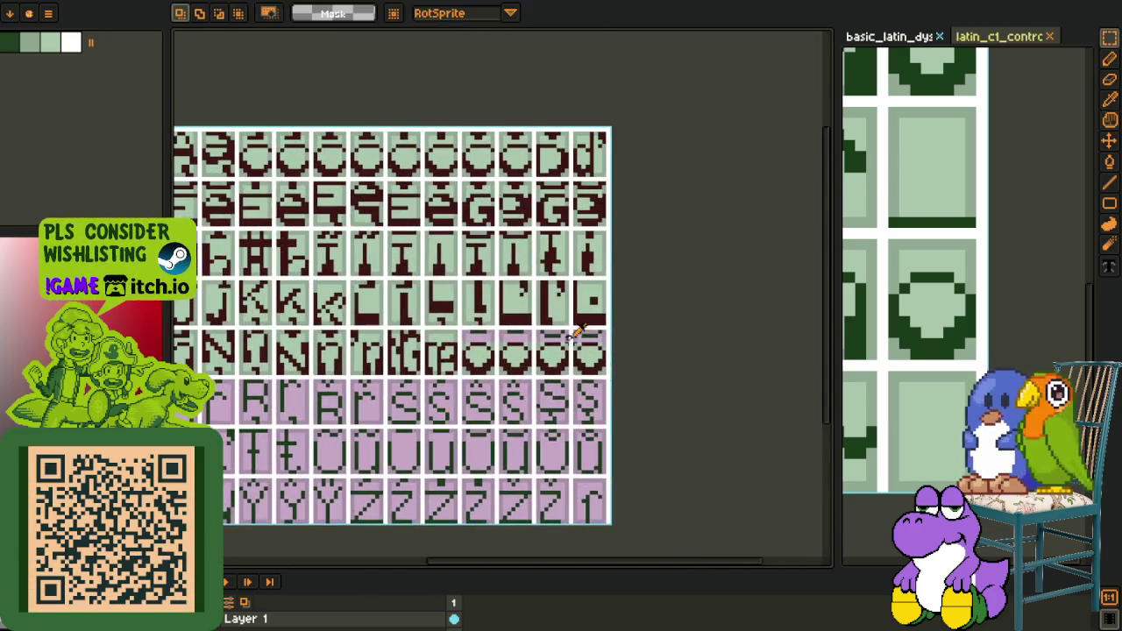
scroll(576, 333, up, 2)
scroll(426, 356, up, 2)
Repaint the two green accent bars dark red with the pencil
key(b)
drag(386, 313, 467, 311)
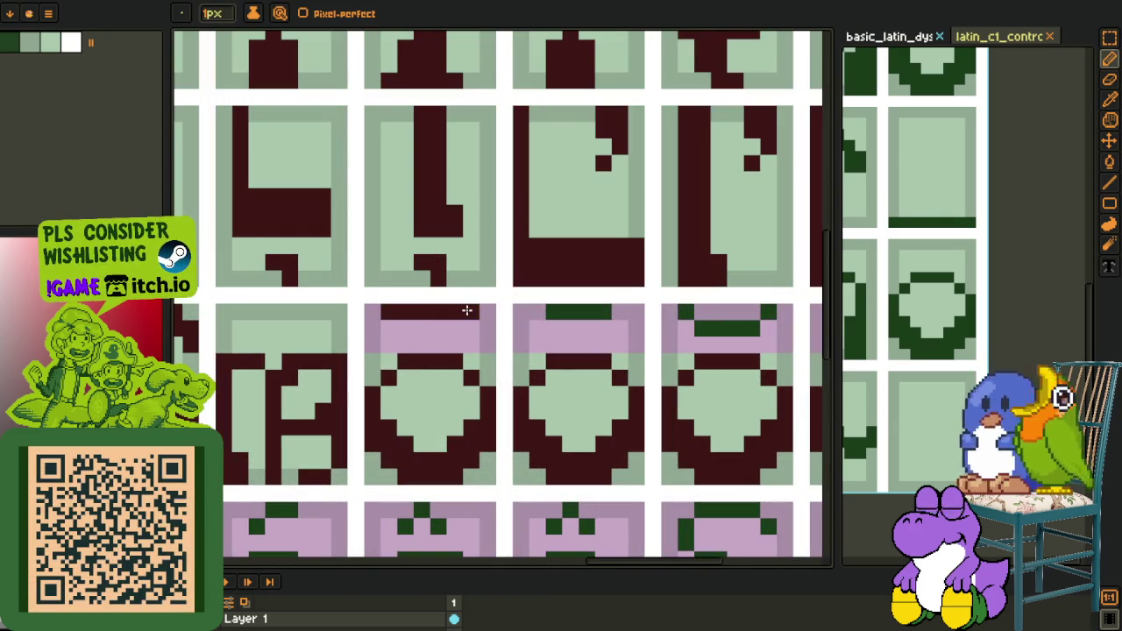
drag(540, 317, 601, 313)
Sample sage green and bucket-fill the pink edge strips around the accented O cells
key(o)
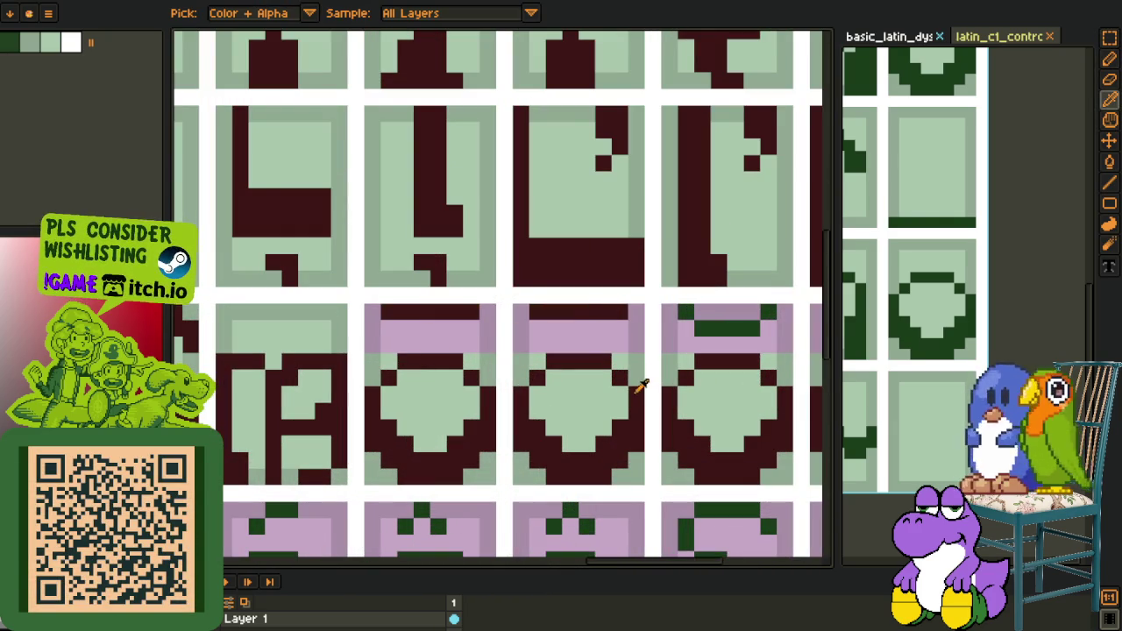
click(643, 368)
key(g)
click(488, 328)
click(373, 339)
drag(569, 342, 493, 343)
scroll(507, 338, down, 3)
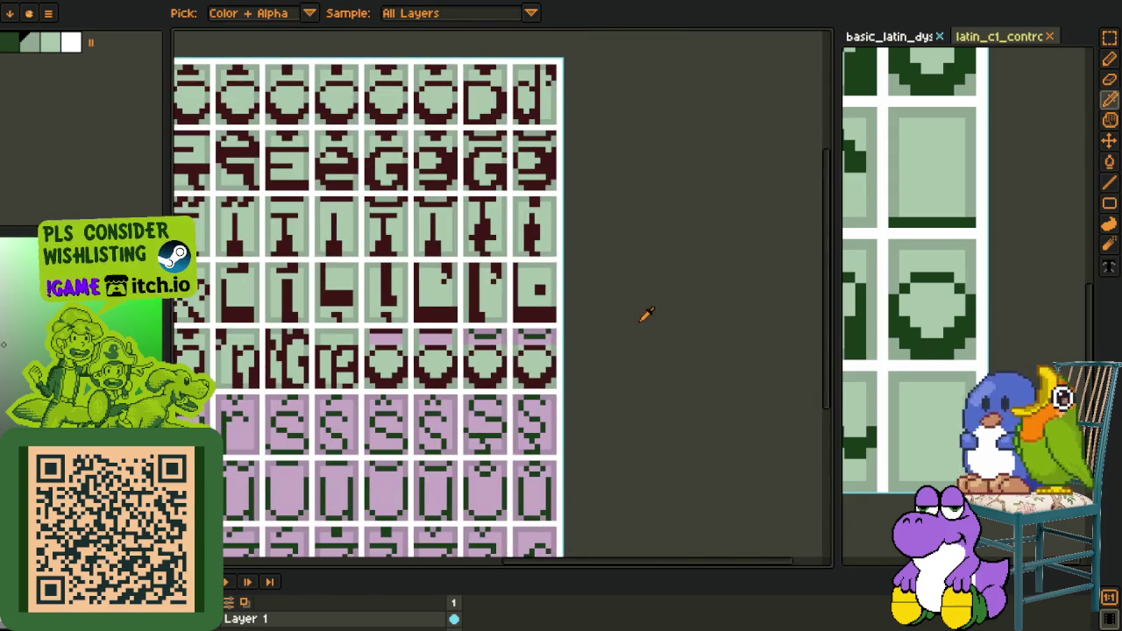
scroll(641, 315, down, 3)
scroll(501, 351, down, 2)
Bring the whole glyph sheet into view and undo a stray stroke across the glyph row
drag(443, 355, 407, 367)
scroll(408, 366, up, 3)
scroll(430, 324, up, 1)
scroll(451, 283, down, 2)
scroll(457, 293, down, 1)
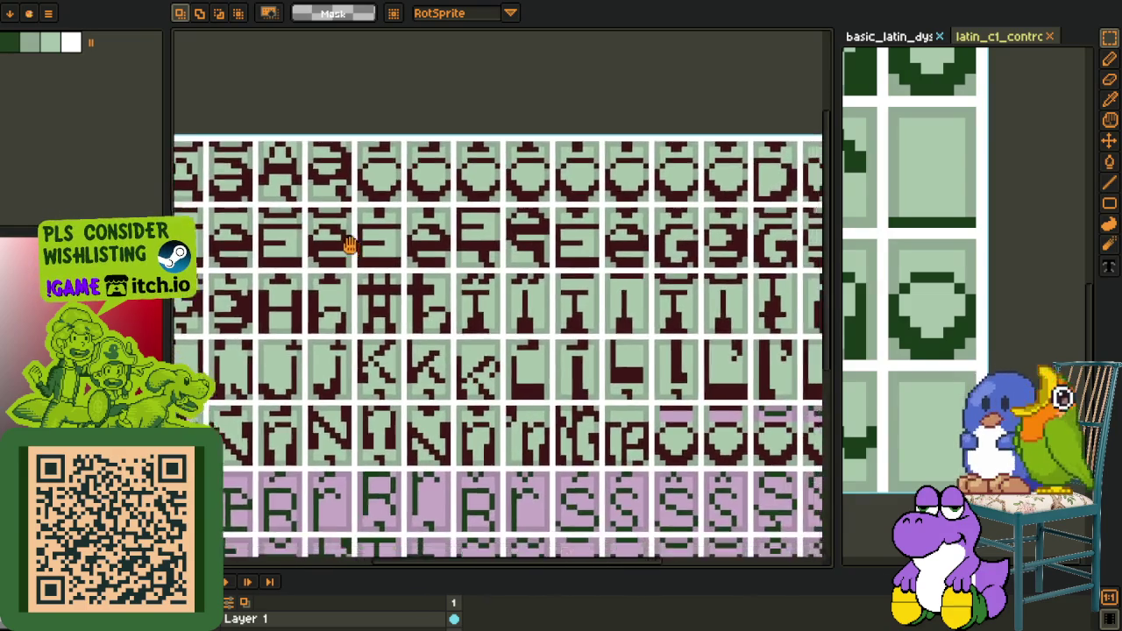
scroll(421, 274, up, 1)
scroll(421, 274, up, 1)
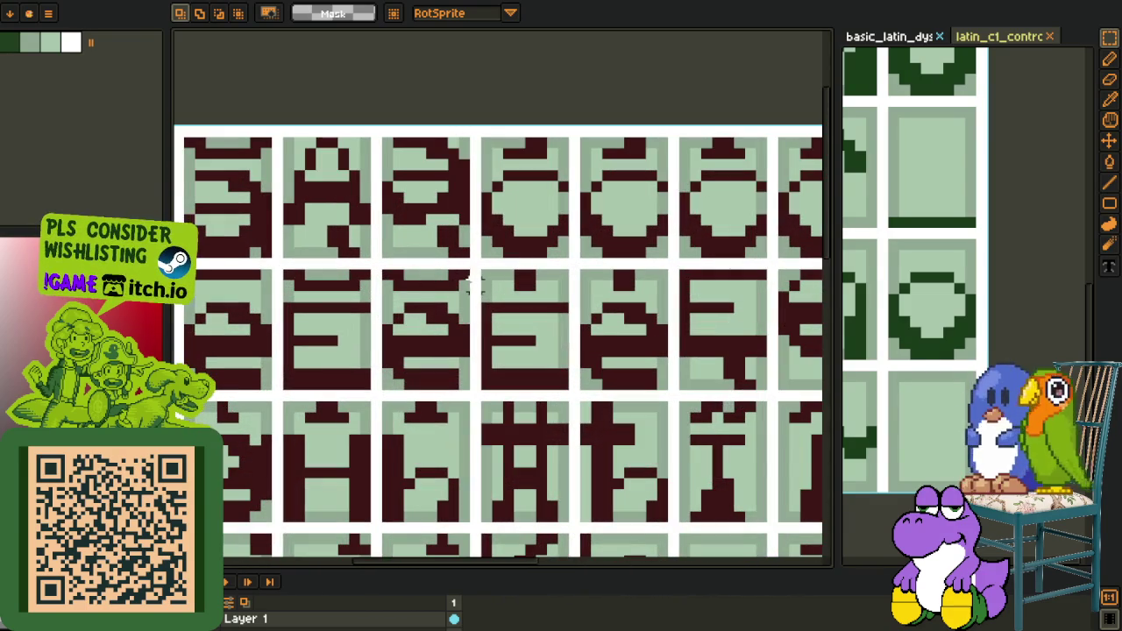
drag(457, 281, 298, 276)
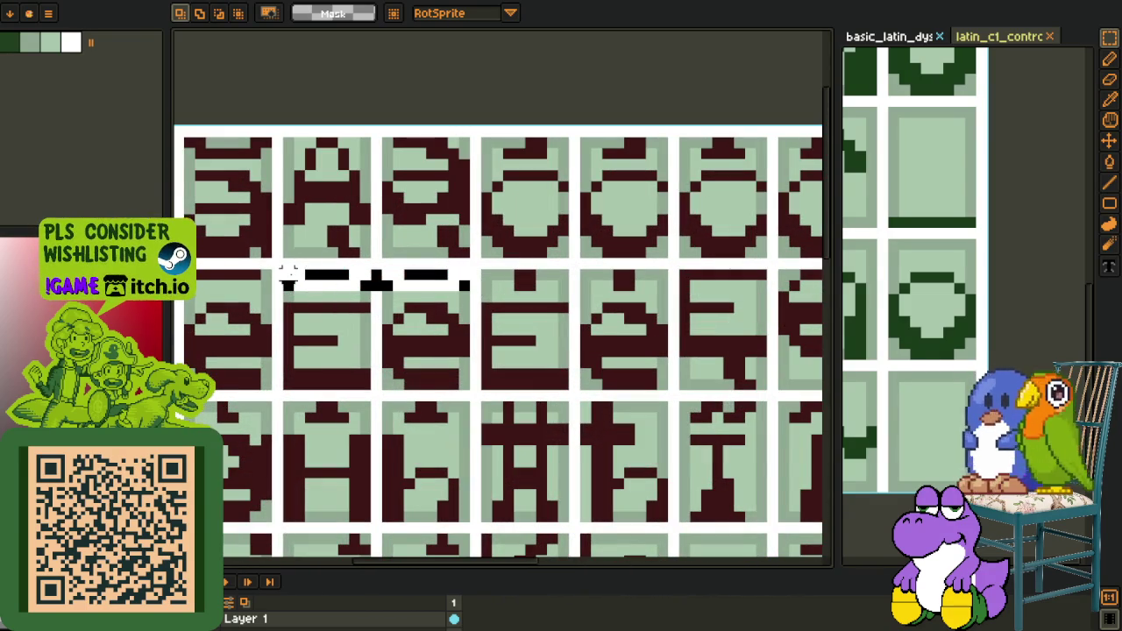
key(ctrl+z)
Select the accent bars across two cells and fill three pink gaps in the accent row sage
scroll(443, 288, down, 2)
scroll(530, 298, down, 1)
scroll(530, 298, up, 2)
scroll(530, 299, up, 1)
drag(344, 237, 725, 288)
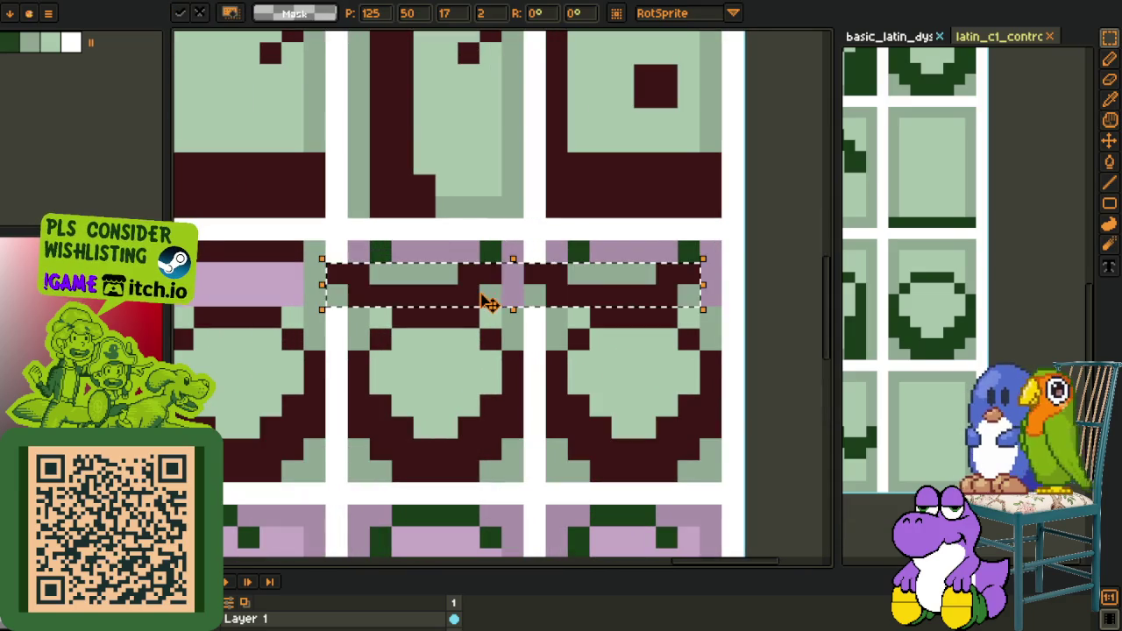
scroll(523, 279, down, 2)
key(o)
scroll(614, 301, up, 2)
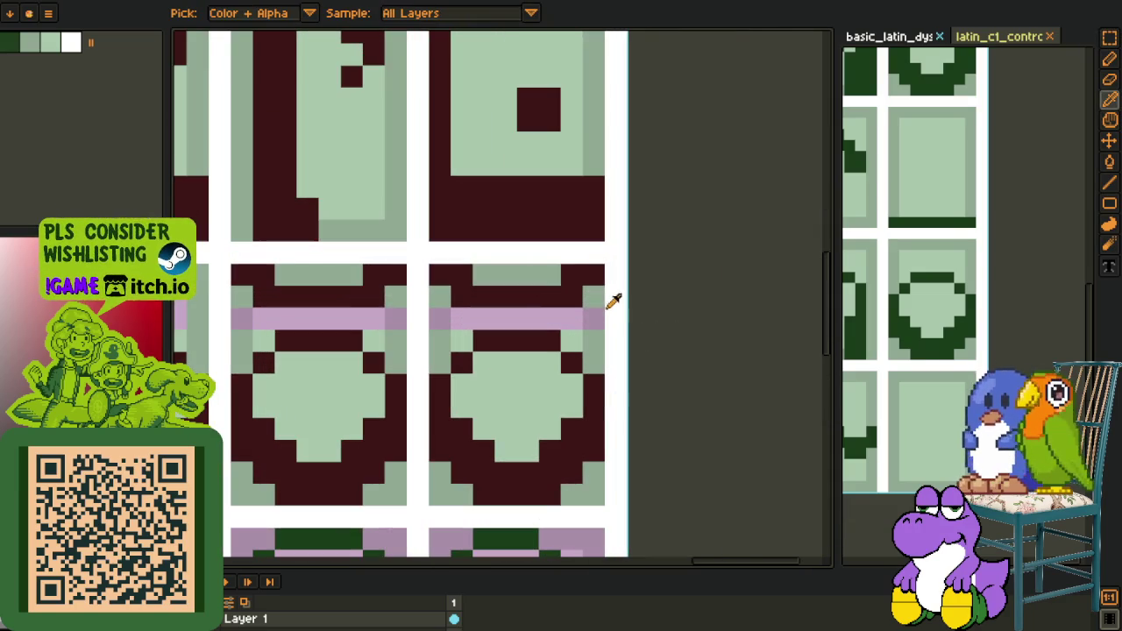
key(f)
click(440, 320)
click(395, 319)
click(351, 319)
drag(338, 323, 411, 316)
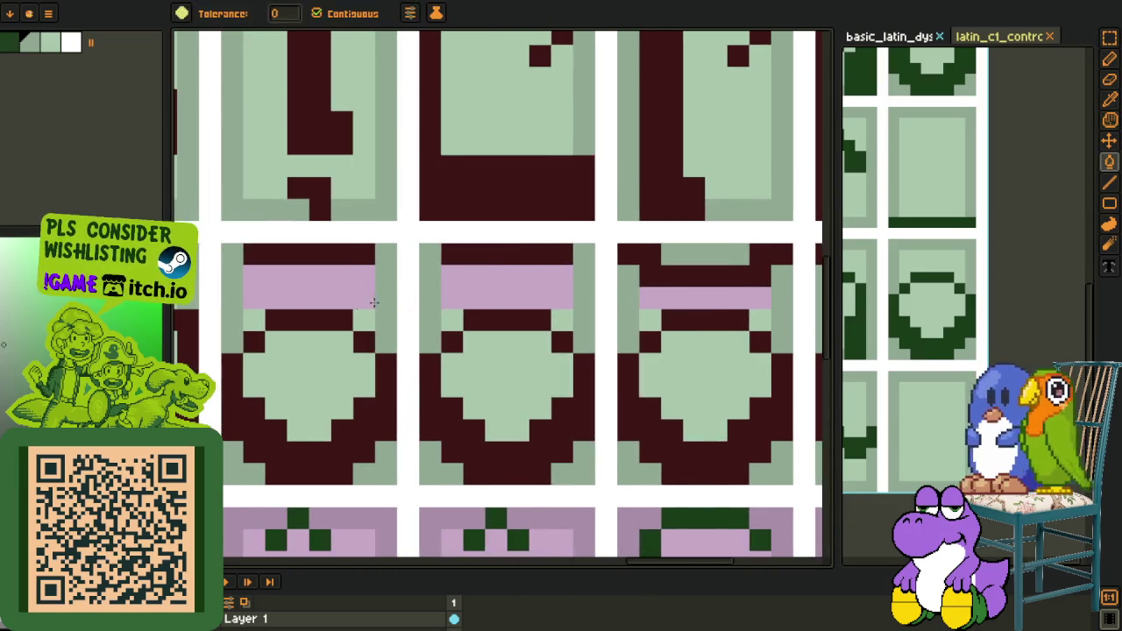
Adjust the view and sample the light green background colour from the canvas
key(o)
key(f)
scroll(494, 308, down, 2)
scroll(328, 274, down, 1)
key(h)
key(f)
scroll(435, 275, down, 3)
key(z)
scroll(430, 325, up, 2)
key(o)
scroll(325, 187, up, 3)
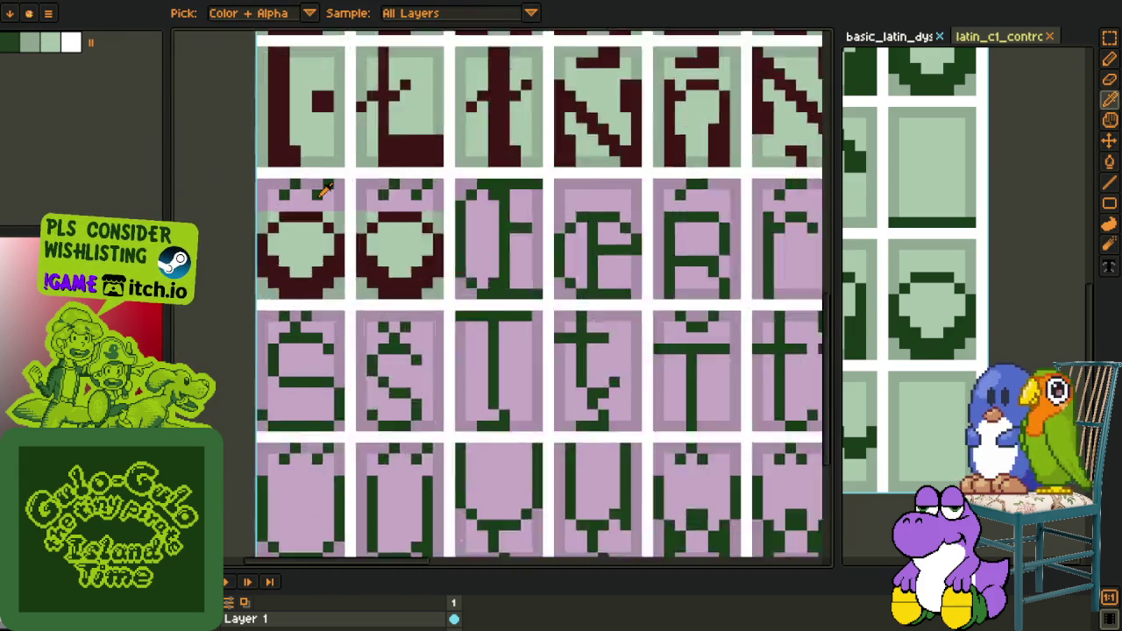
click(355, 218)
key(b)
scroll(346, 202, down, 2)
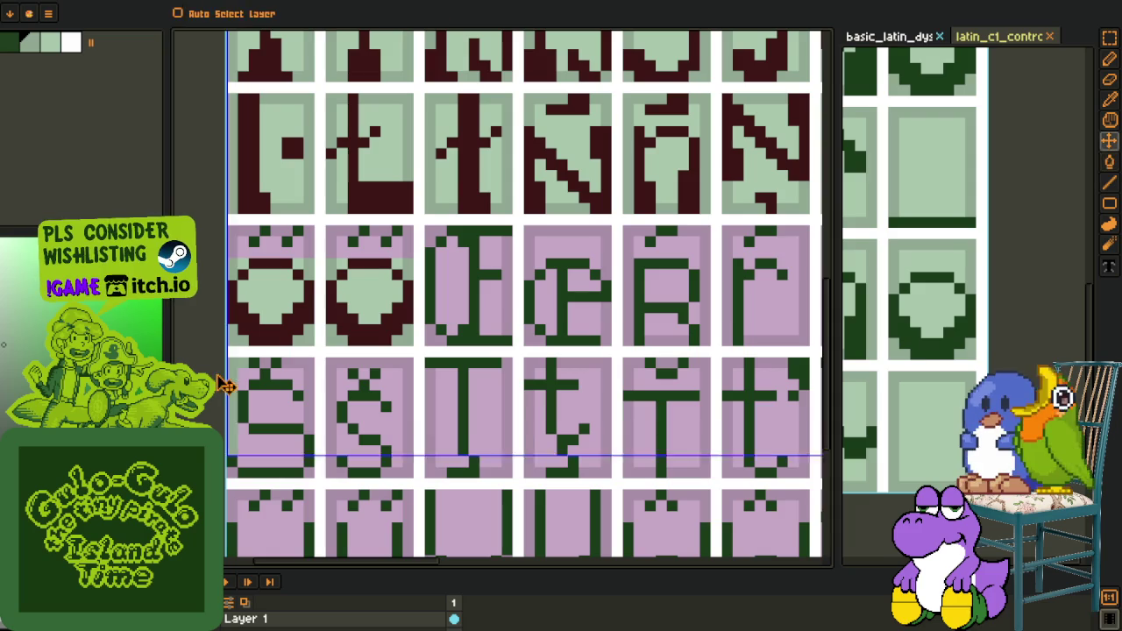
key(o)
scroll(193, 342, down, 2)
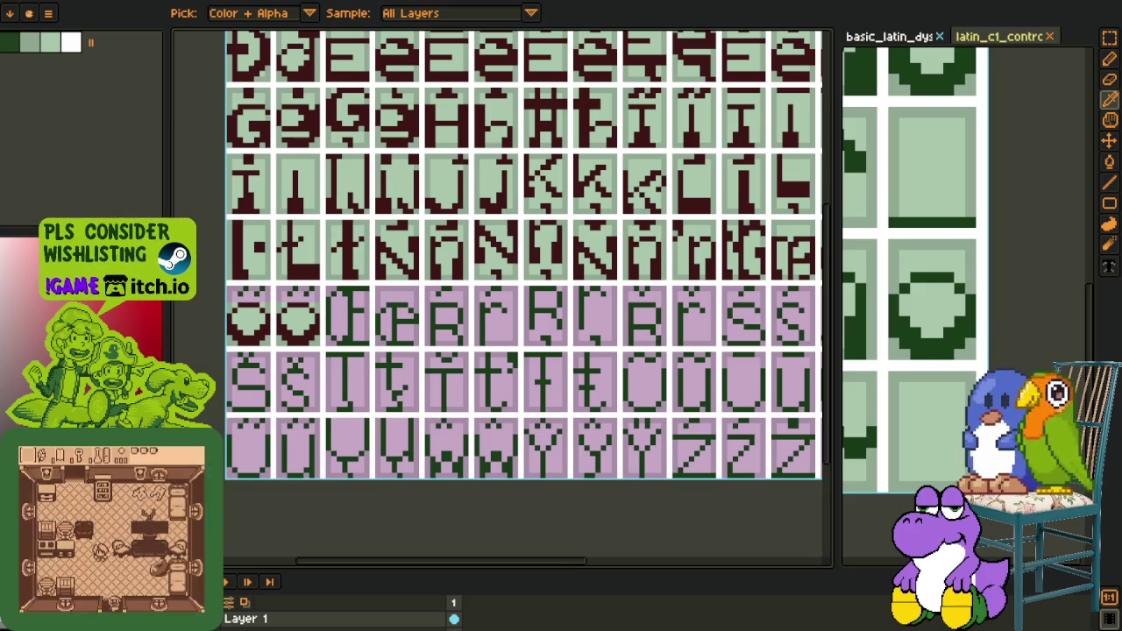
Repaint the two green umlaut dots dark red
scroll(349, 326, up, 1)
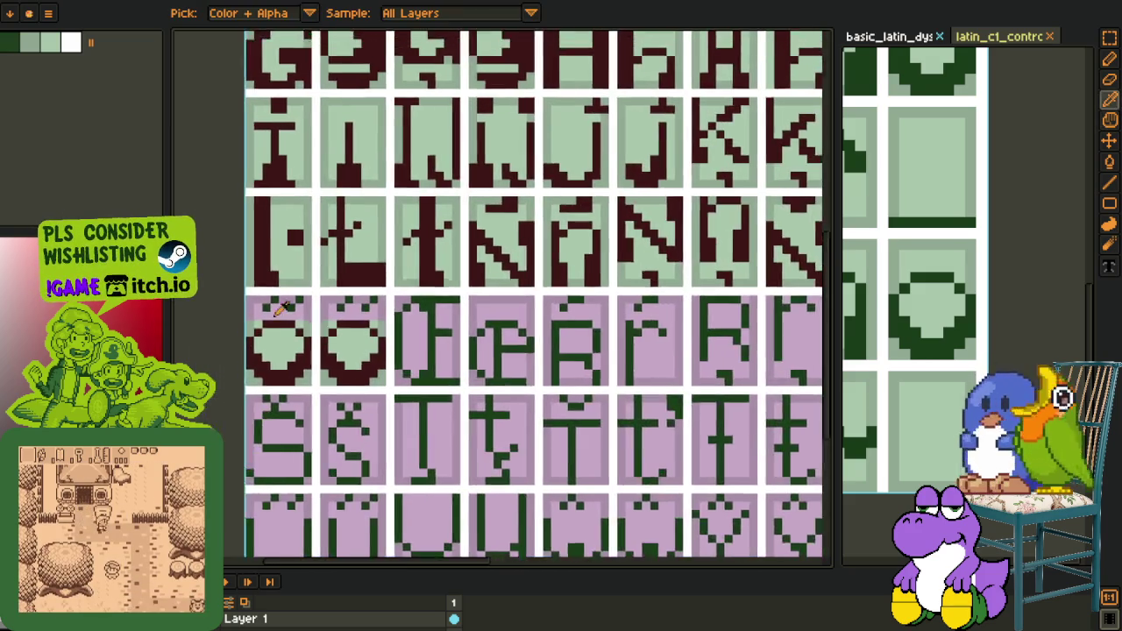
scroll(324, 298, up, 3)
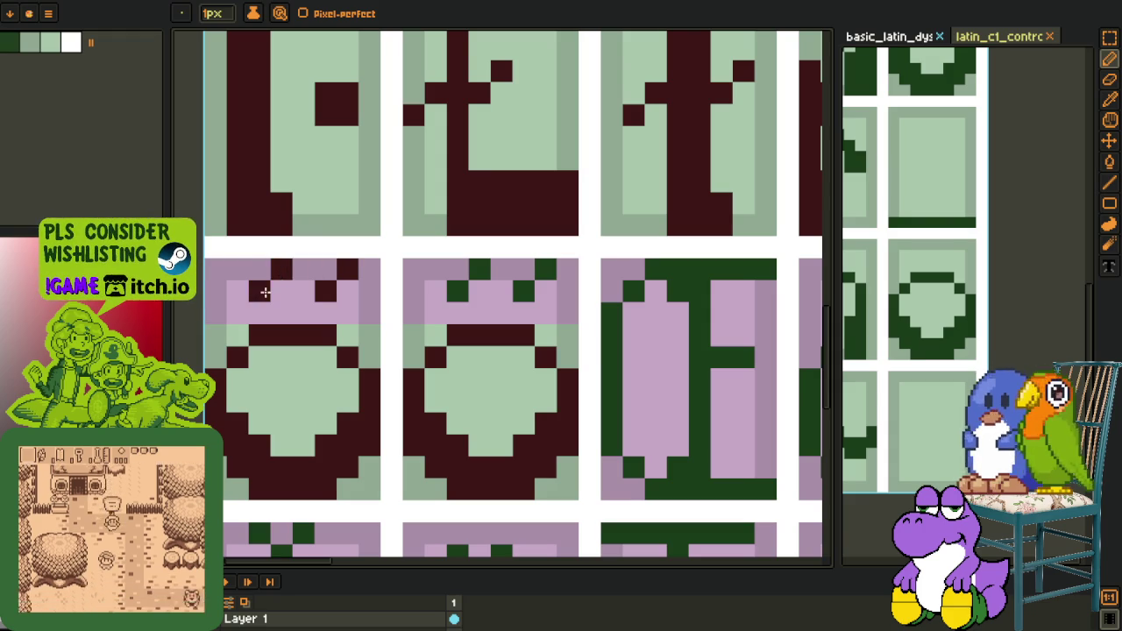
drag(517, 278, 539, 251)
Sample the green background and fill the pink bands of the left and middle O cells
key(o)
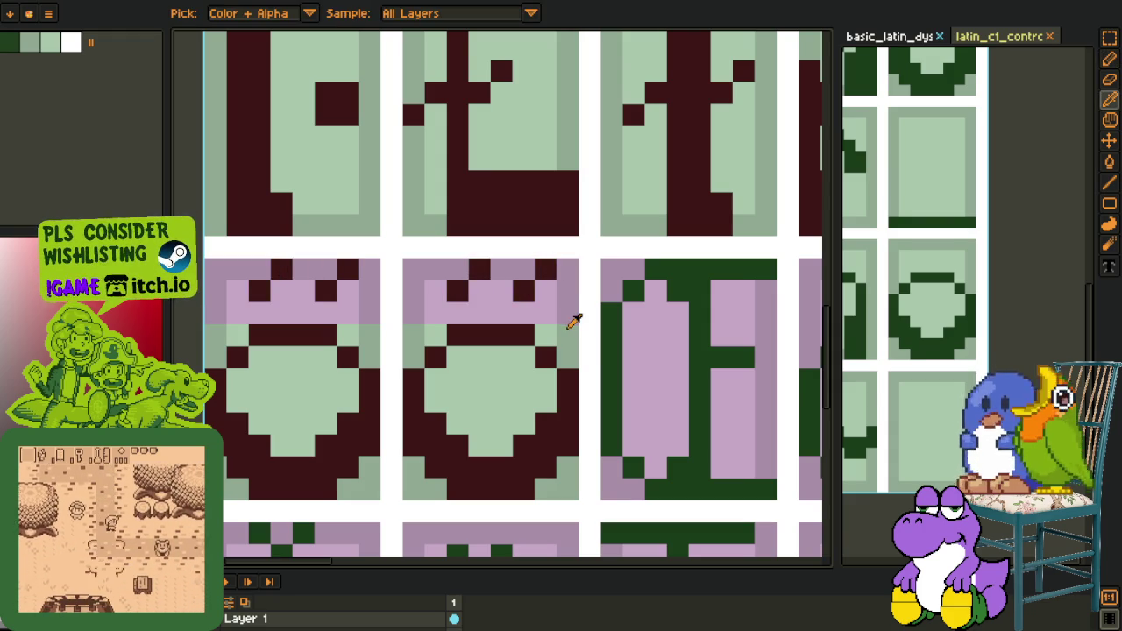
click(571, 318)
key(g)
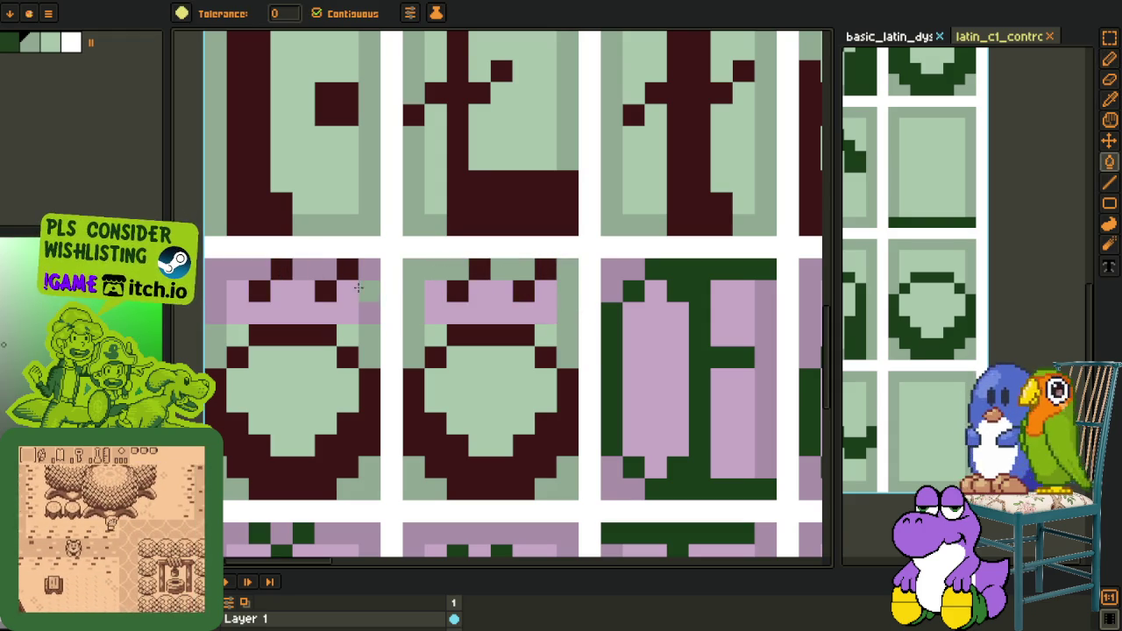
key(o)
click(243, 325)
key(g)
click(338, 313)
click(481, 311)
scroll(496, 343, down, 3)
Save the glyph sheet with Ctrl+S
key(o)
key(m)
key(ctrl+s)
key(o)
scroll(541, 390, down, 3)
scroll(526, 368, down, 2)
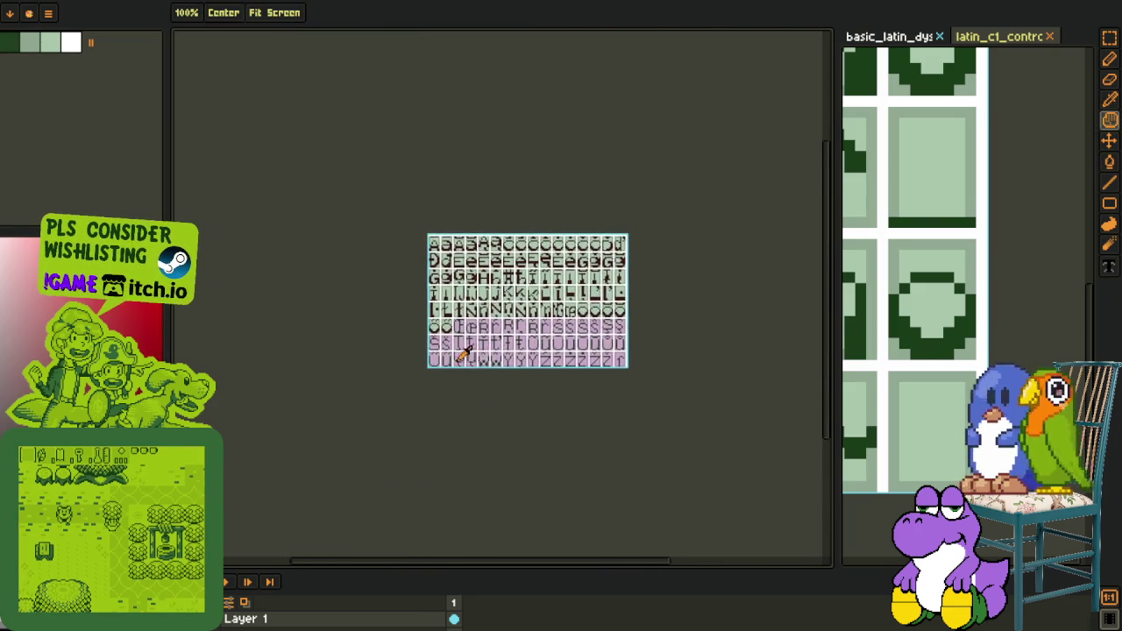
Recolour the next glyph's green strokes and corner pixels dark red, redrawing its bottom row
scroll(480, 348, up, 5)
scroll(506, 277, up, 3)
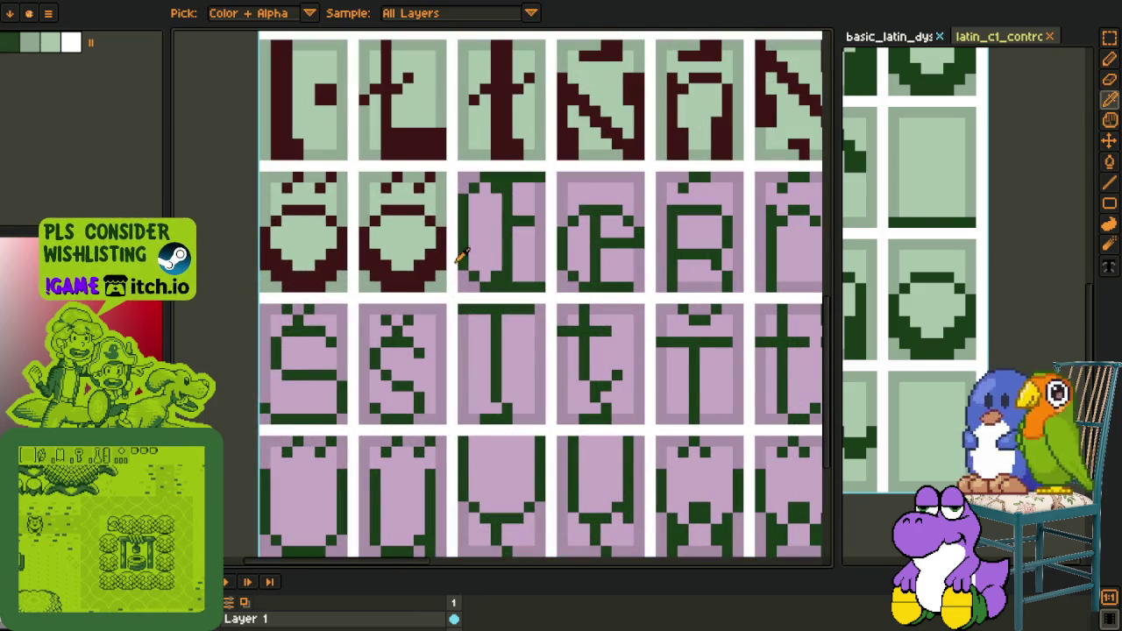
key(g)
click(501, 283)
scroll(492, 213, up, 2)
click(451, 160)
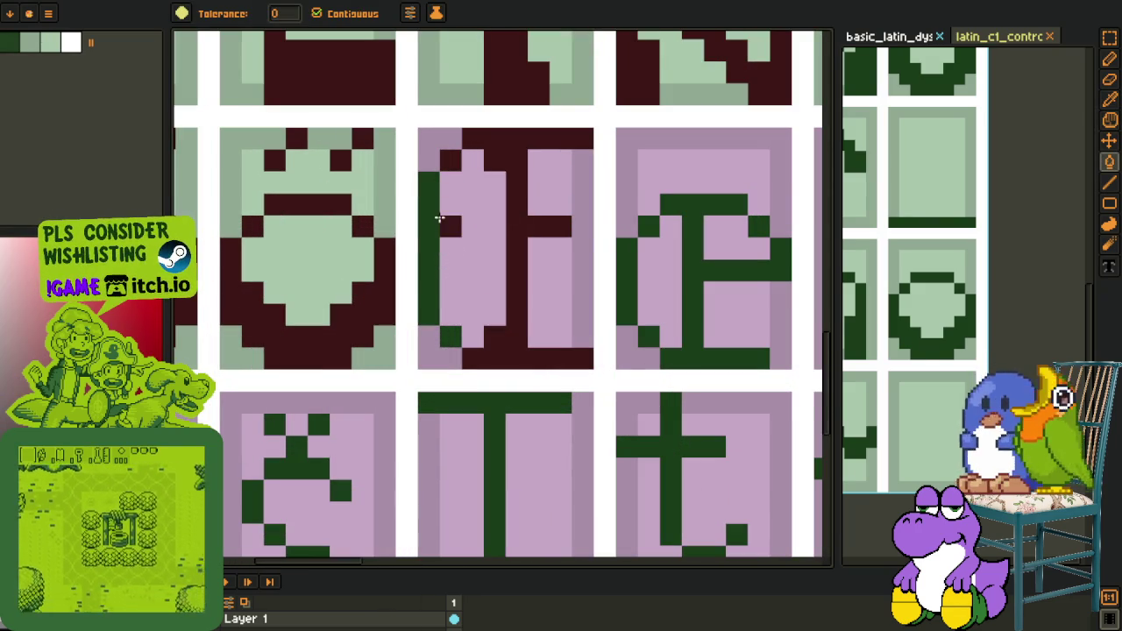
click(429, 243)
click(450, 328)
key(b)
mouse_move(450, 329)
mouse_down()
mouse_move(476, 333)
mouse_move(506, 318)
mouse_move(578, 343)
mouse_up()
Fill the following glyph's green left stroke dark red, undoing the last fill
scroll(578, 343, down, 4)
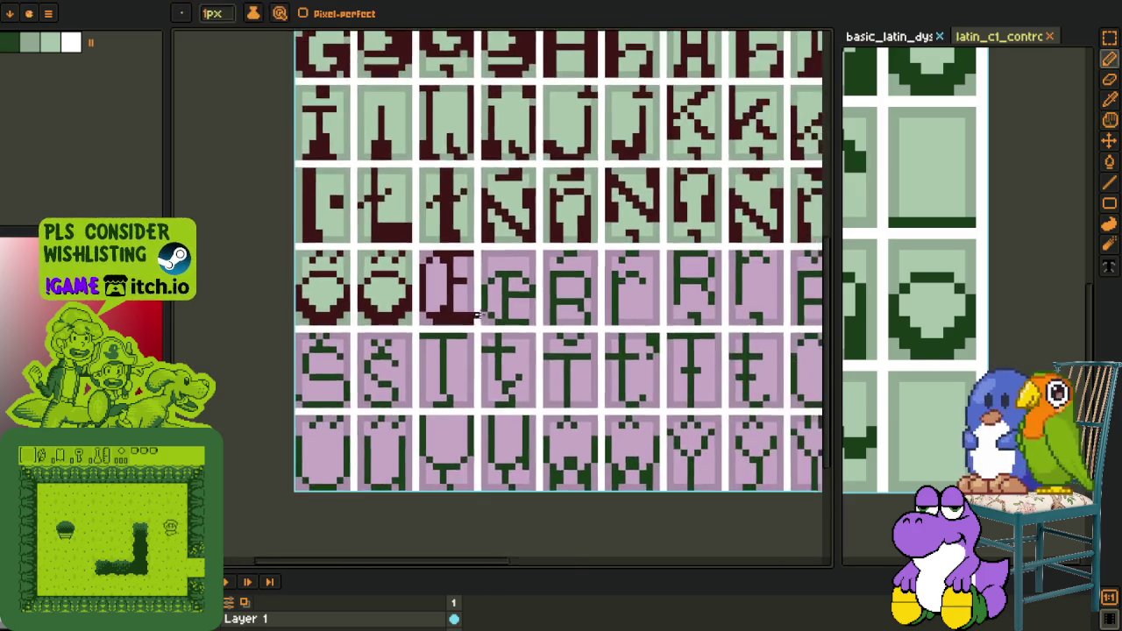
key(i)
scroll(497, 256, up, 4)
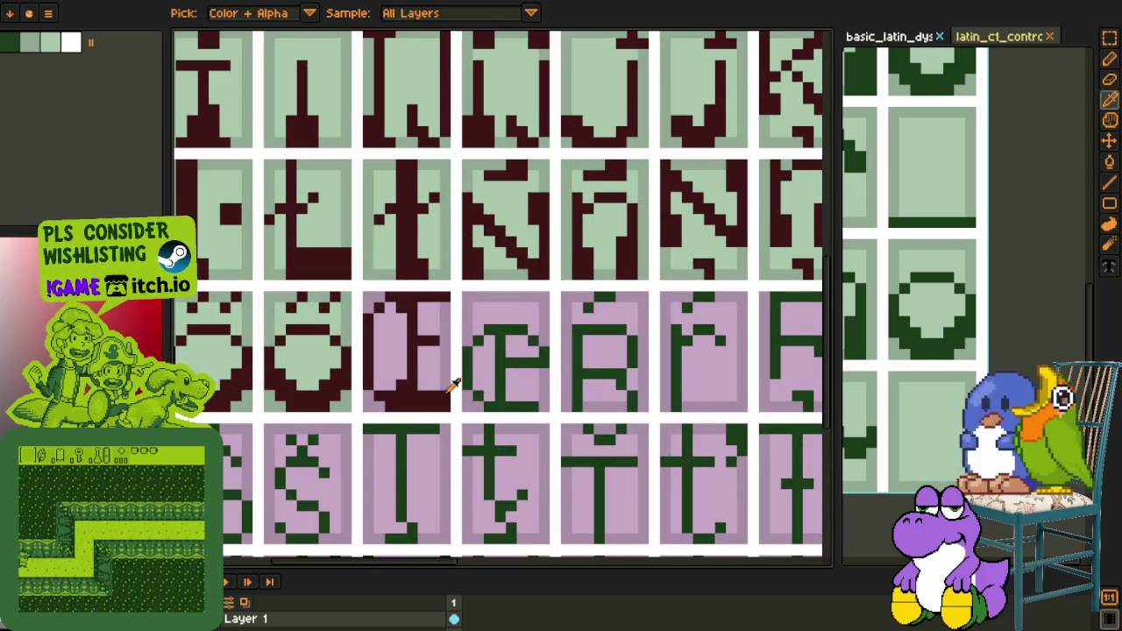
key(g)
scroll(509, 396, up, 1)
key(b)
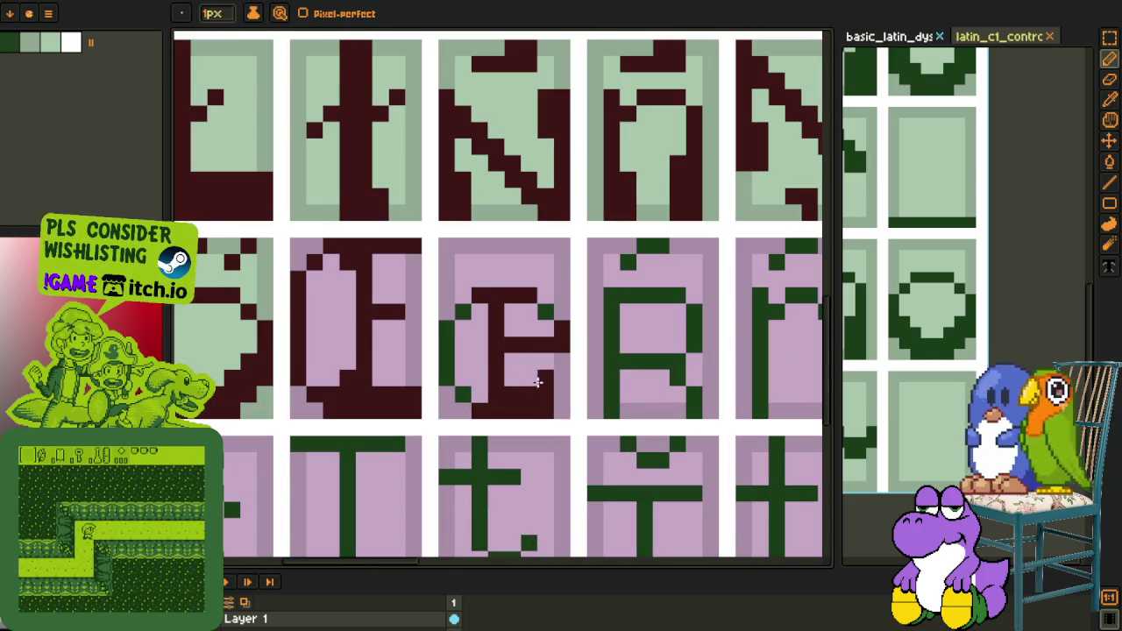
key(g)
click(445, 343)
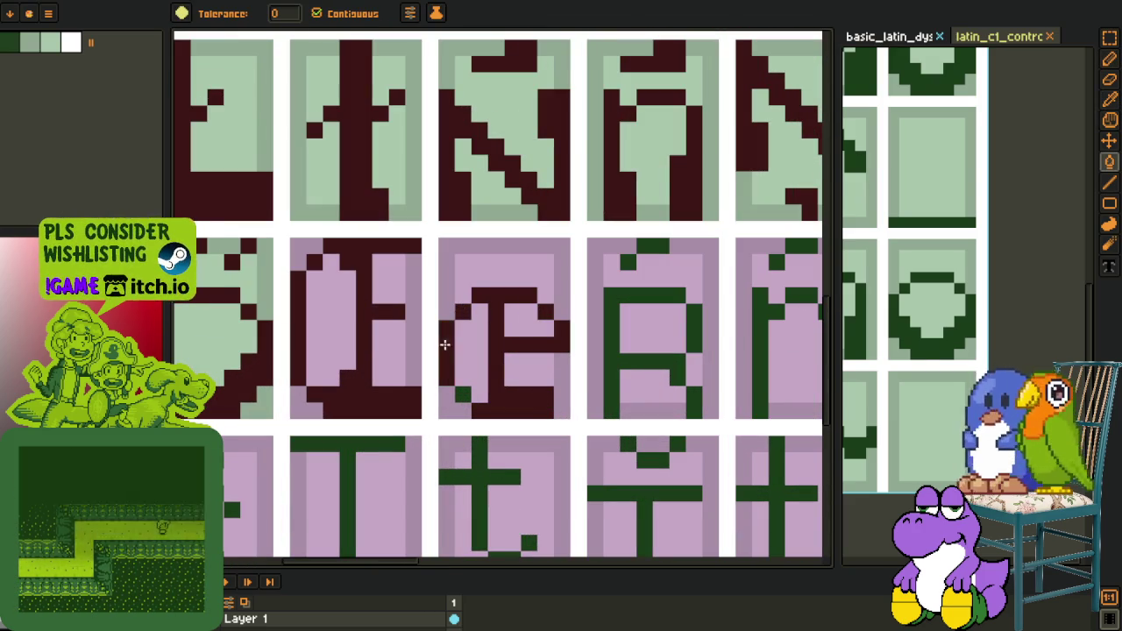
click(462, 388)
key(ctrl+z)
key(b)
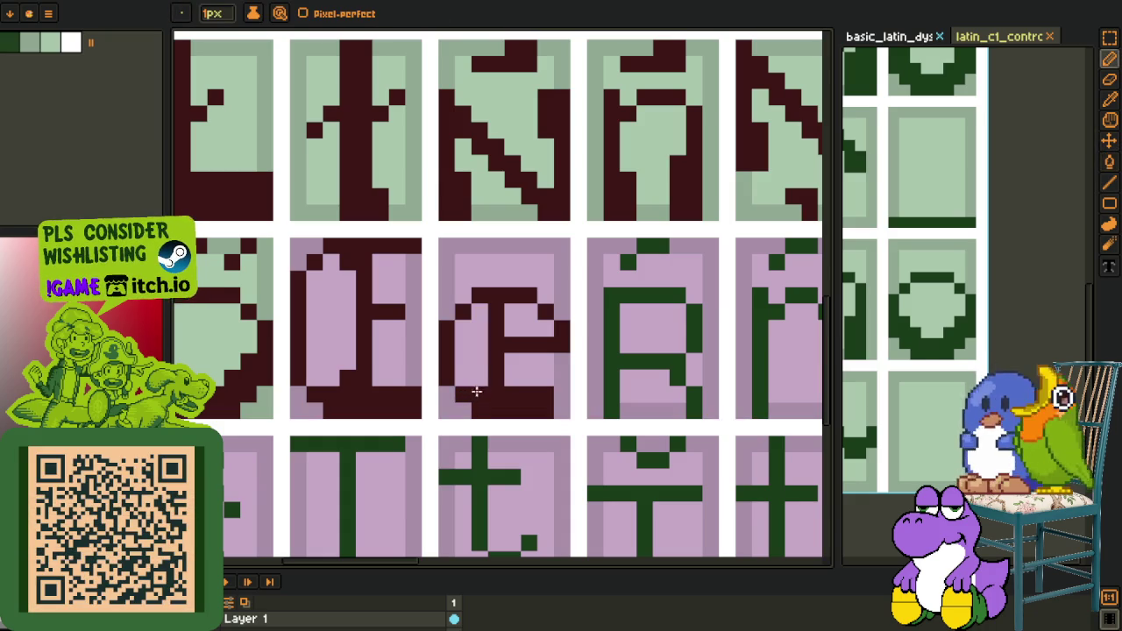
scroll(309, 378, down, 3)
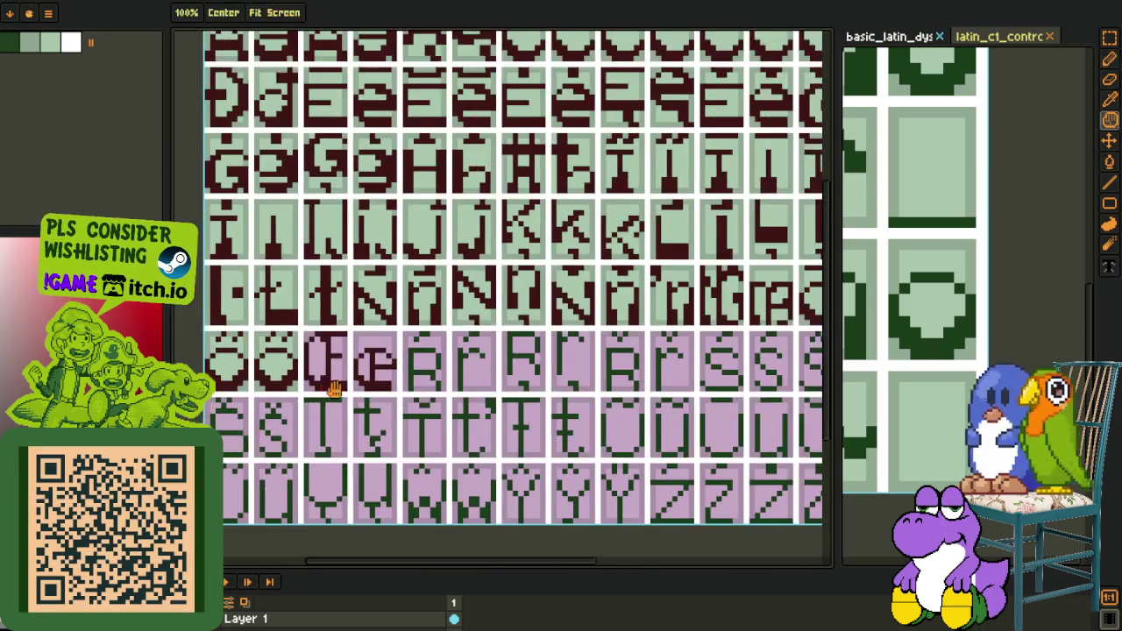
Sample light green and fill the O corner, right edge strip, and I and E cell borders
key(o)
scroll(351, 342, up, 3)
click(386, 337)
key(g)
scroll(387, 337, up, 1)
click(387, 337)
click(532, 282)
click(406, 115)
drag(646, 220, 453, 272)
click(475, 168)
click(543, 326)
click(395, 377)
Fill the remaining pink regions and stray pixels of the E and I cells light green
key(o)
drag(389, 371, 459, 437)
key(b)
click(528, 268)
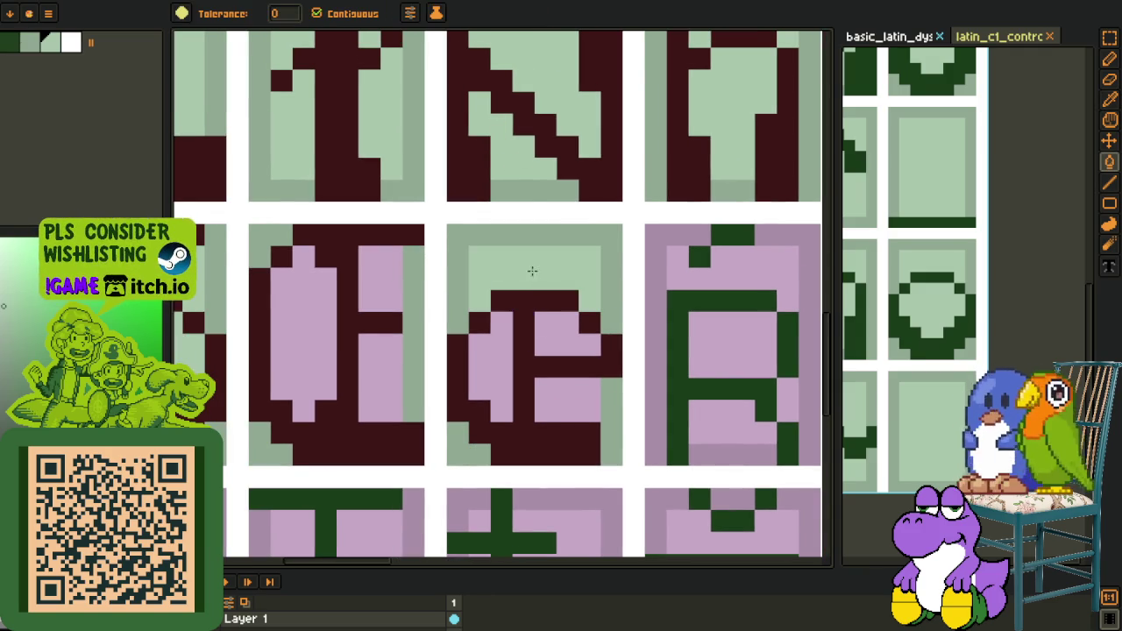
click(566, 345)
click(567, 389)
click(499, 388)
click(387, 368)
click(381, 386)
click(381, 290)
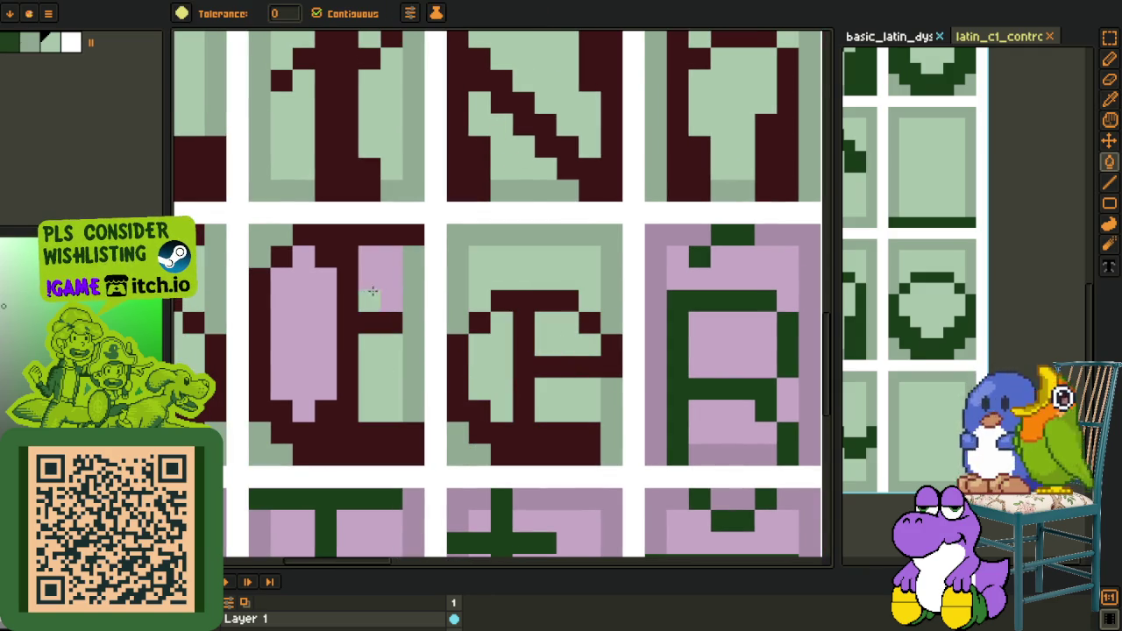
click(306, 321)
Sample the dark red glyph colour from the canvas
scroll(306, 321, down, 3)
scroll(436, 292, down, 3)
key(o)
click(432, 295)
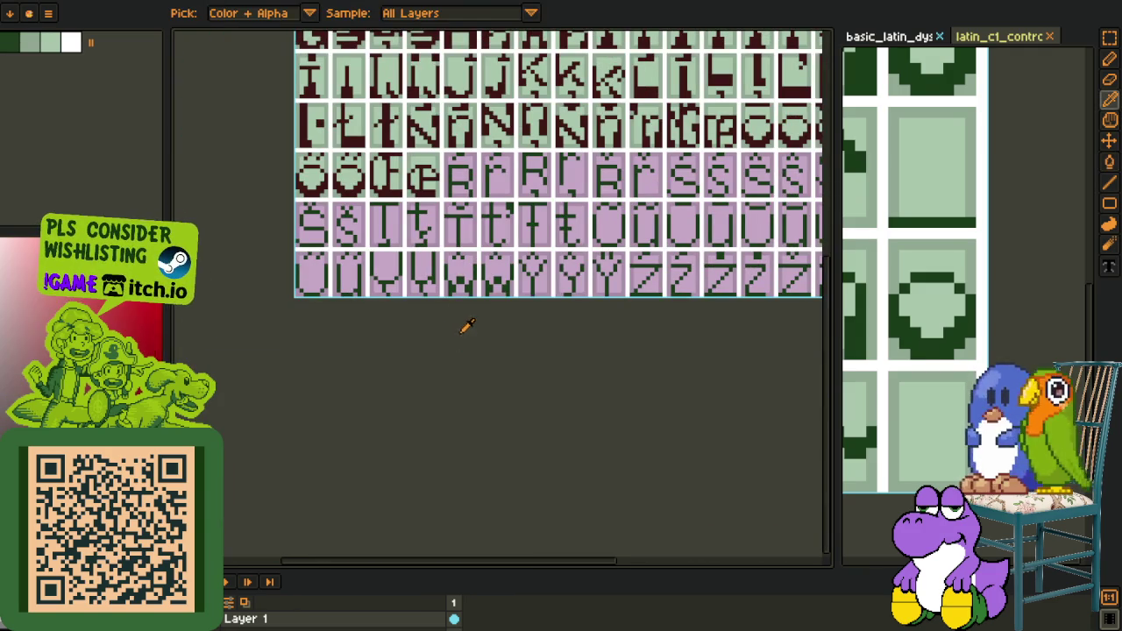
Show the latin_c1_control glyph sheet in the side panel and reveal more of its columns
scroll(945, 263, down, 2)
key(space)
scroll(999, 283, down, 1)
scroll(989, 293, down, 2)
scroll(942, 310, down, 1)
scroll(925, 299, down, 1)
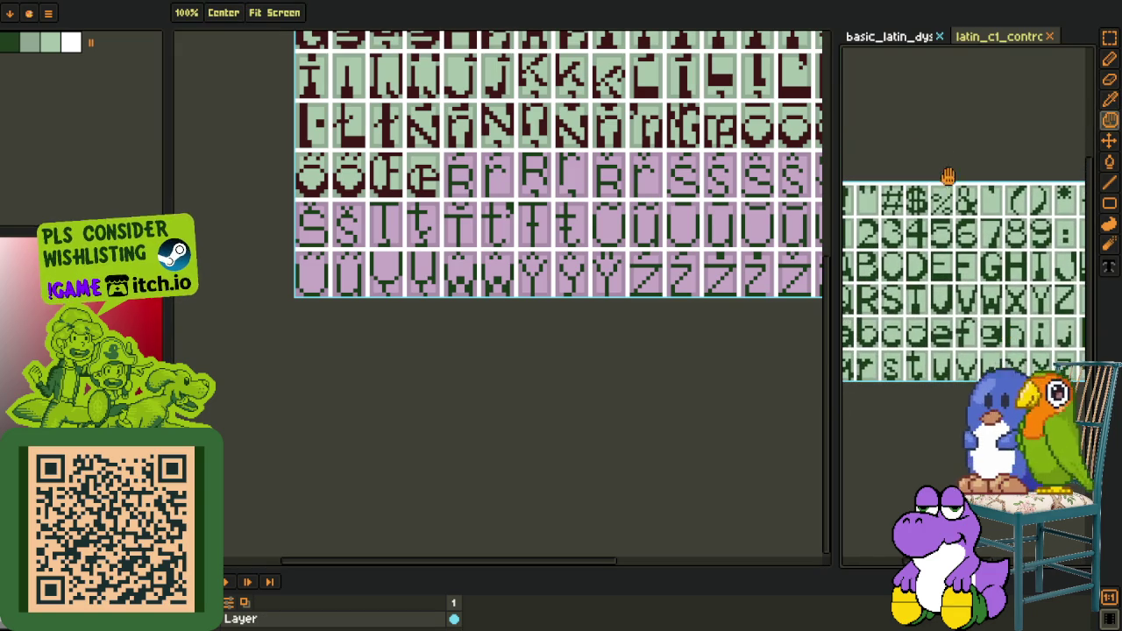
click(993, 37)
scroll(1008, 281, up, 3)
scroll(1014, 281, down, 3)
scroll(1026, 299, up, 3)
scroll(867, 300, down, 1)
drag(867, 300, 917, 340)
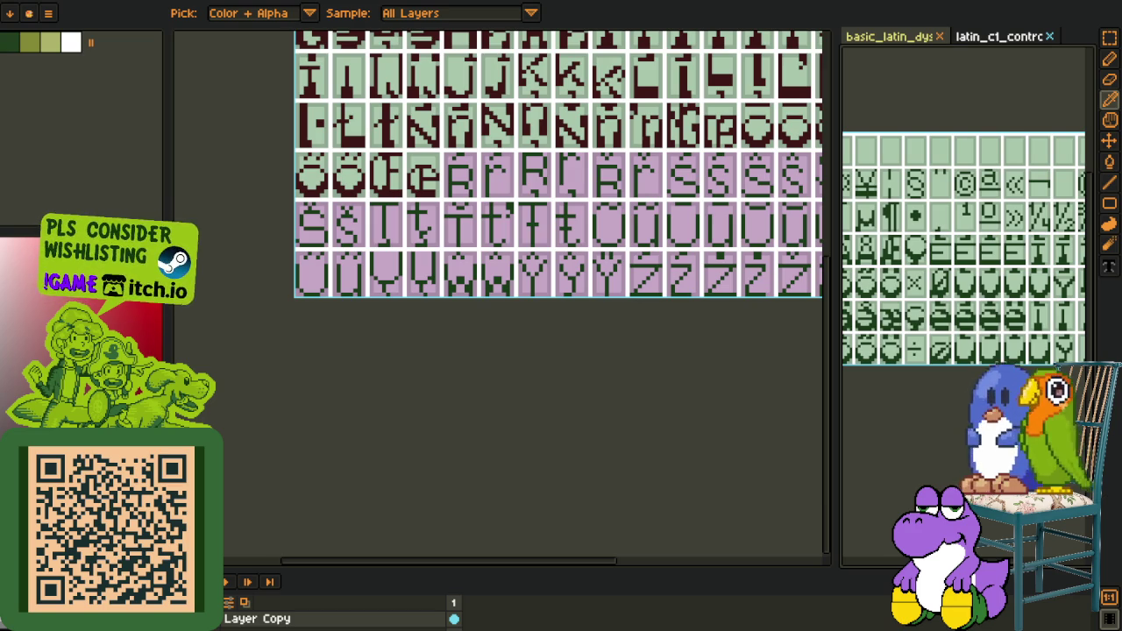
Switch the main canvas to the green basic Latin reference sheet with Ctrl+Tab
click(820, 437)
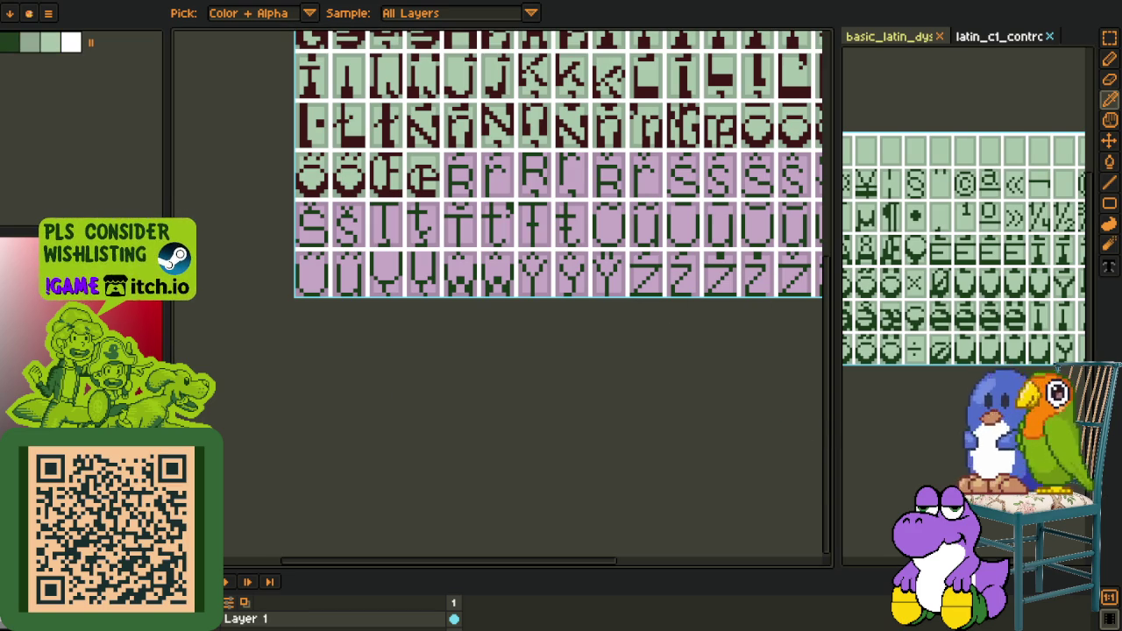
click(887, 409)
key(ctrl+Tab)
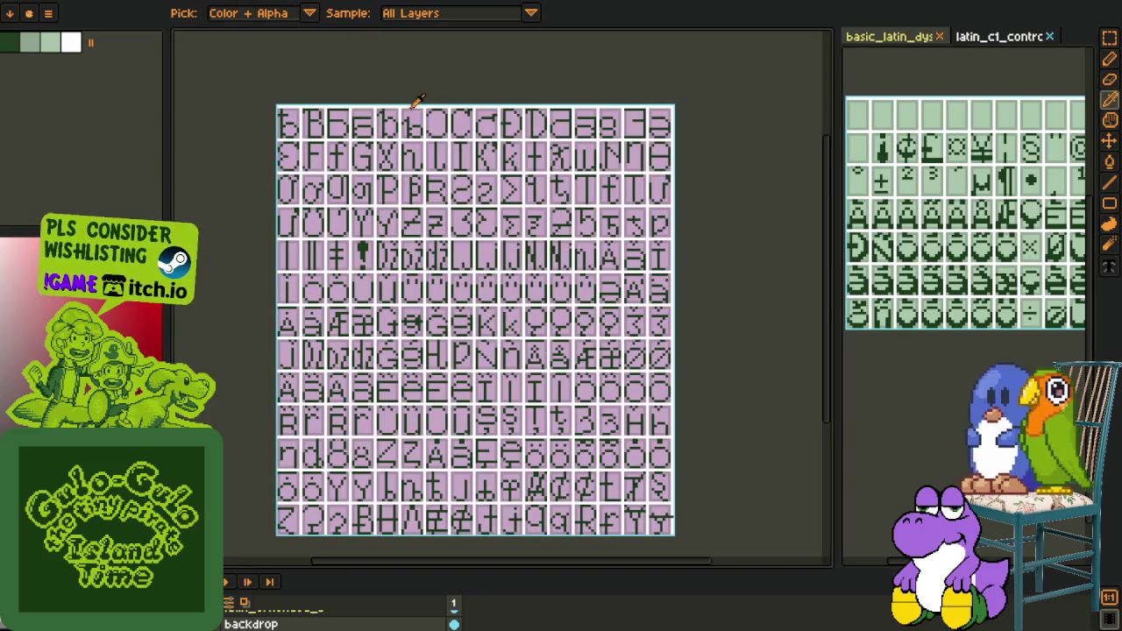
key(ctrl+Tab)
scroll(413, 108, down, 2)
Rectangle-select and copy the R glyph from the green reference sheet
scroll(442, 152, down, 1)
scroll(518, 228, down, 1)
scroll(493, 237, up, 3)
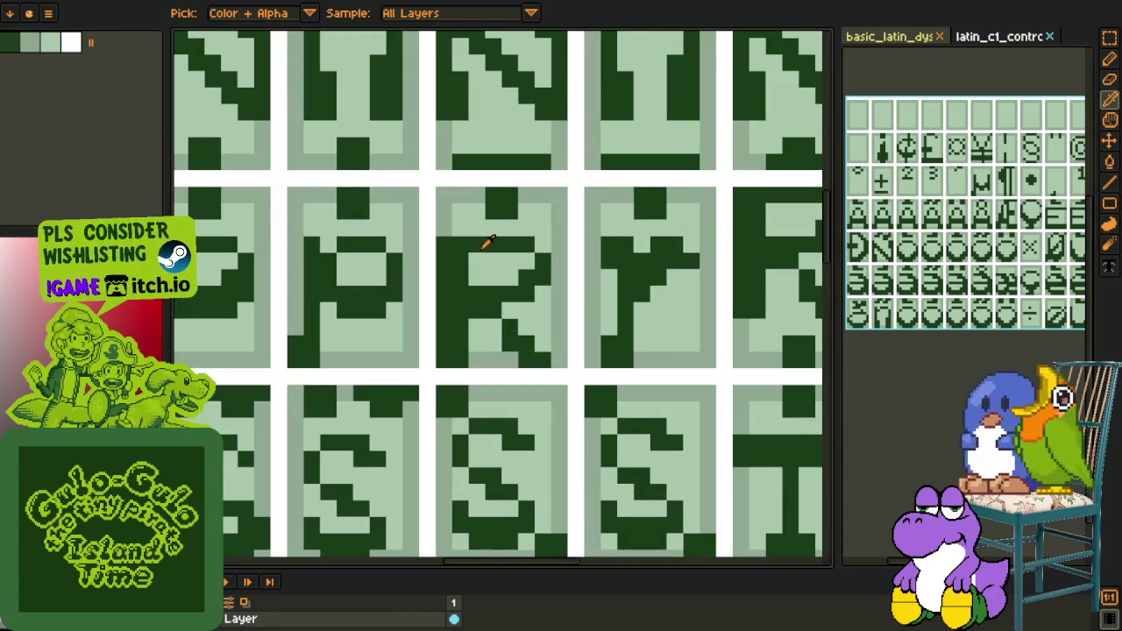
key(r)
drag(436, 236, 571, 363)
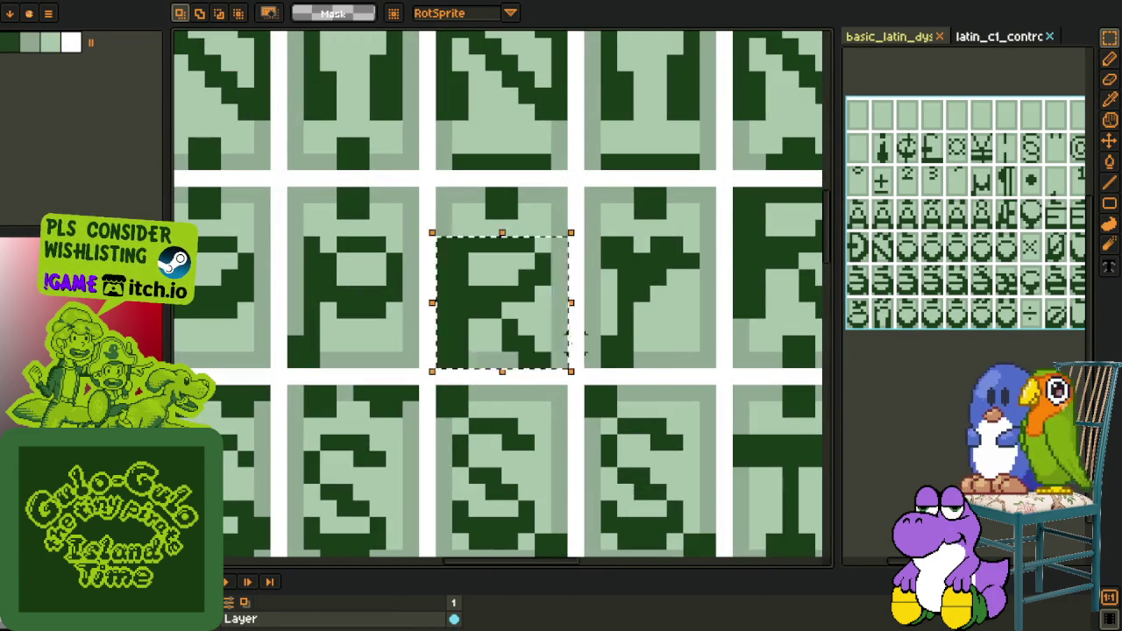
key(ctrl+shift+a)
Paste the R into the purple accented-letter sheet and move it into its cell
key(ctrl+Tab)
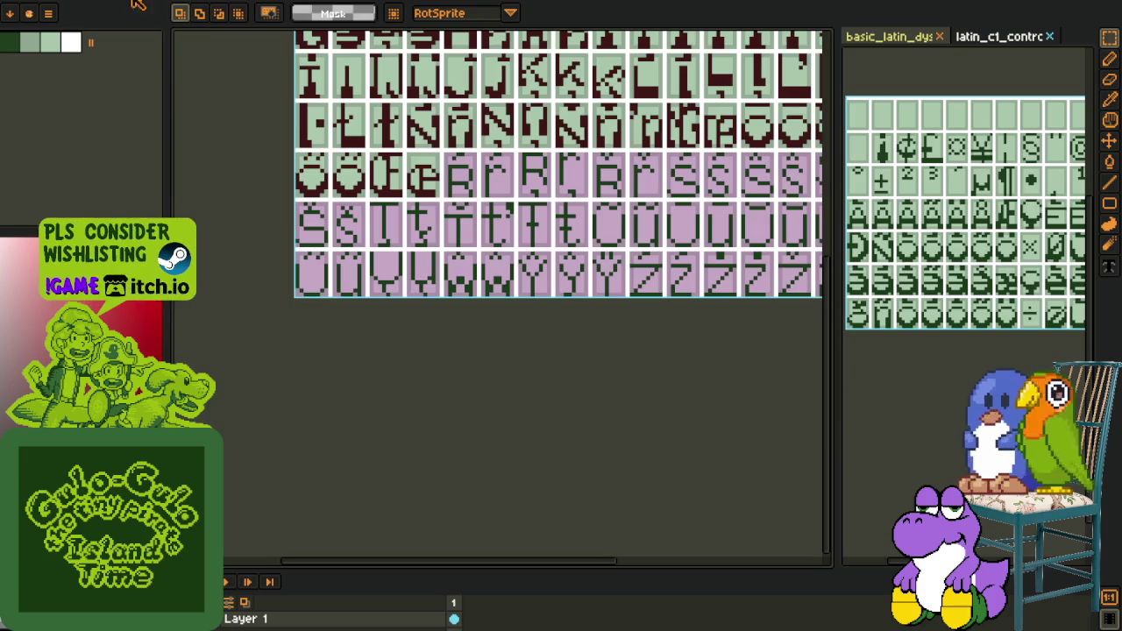
scroll(403, 243, down, 1)
scroll(400, 220, up, 1)
scroll(429, 220, up, 1)
scroll(452, 294, up, 1)
key(ctrl+v)
drag(453, 295, 388, 296)
Recolour the pasted R's green to the sampled dark red with Replace Color
key(o)
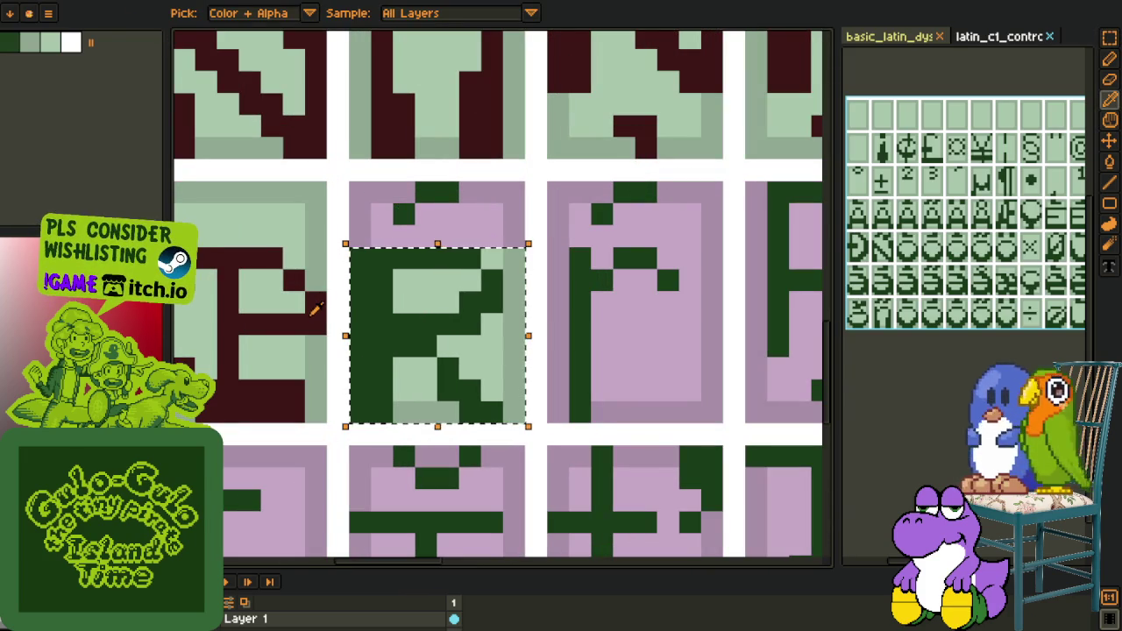
click(388, 313)
key(shift+r)
click(443, 494)
scroll(459, 355, down, 1)
scroll(459, 355, down, 4)
Show the basic_latin sheet alongside and copy its lowercase r glyph
key(r)
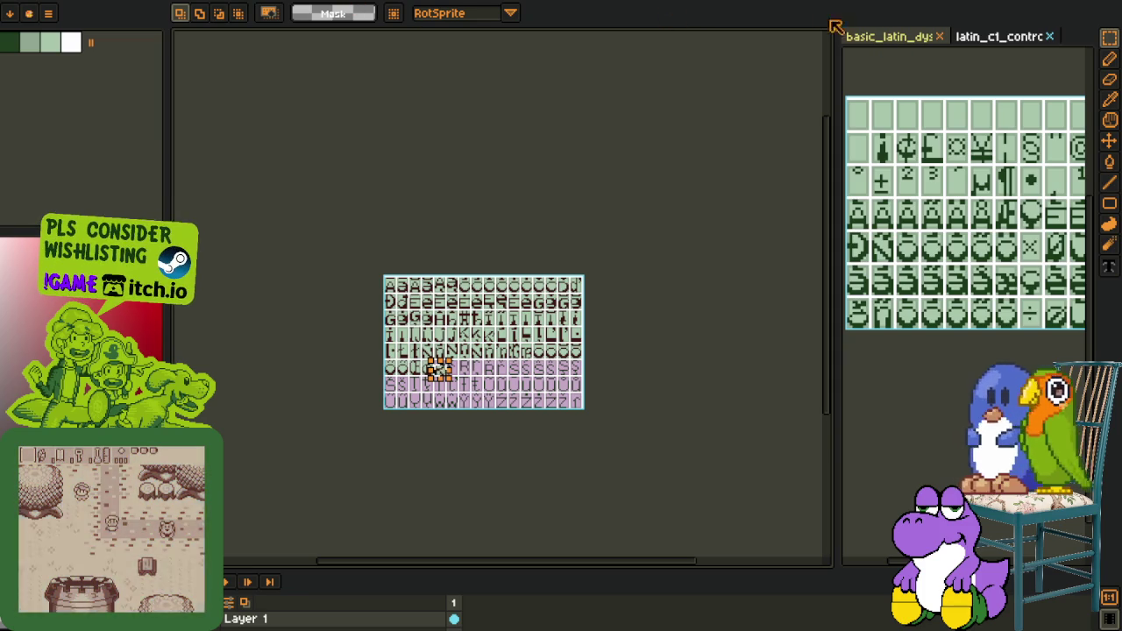
click(899, 41)
key(h)
scroll(920, 308, up, 1)
mouse_move(956, 281)
mouse_down()
mouse_move(852, 275)
mouse_move(965, 281)
mouse_up()
key(r)
scroll(947, 278, up, 2)
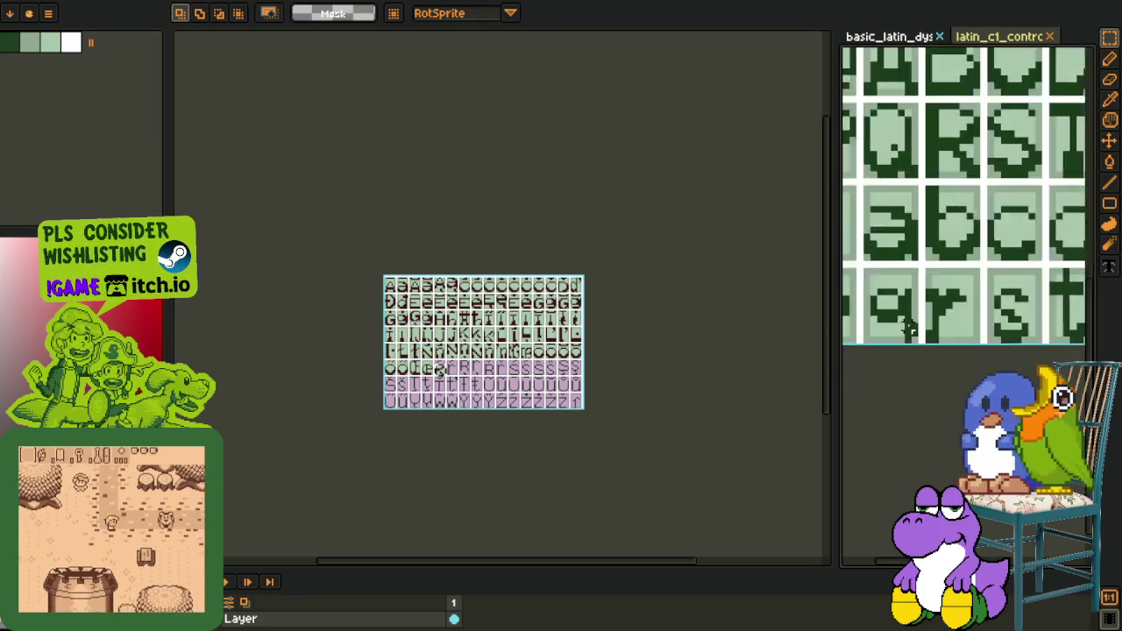
scroll(947, 279, up, 3)
drag(915, 221, 1053, 400)
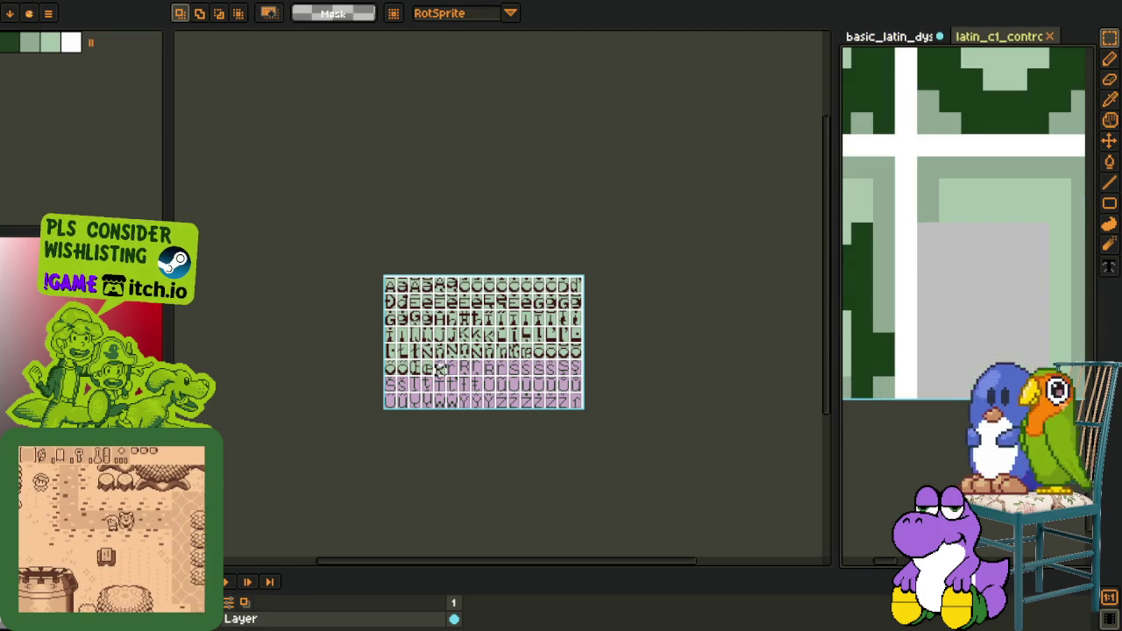
key(ctrl+d)
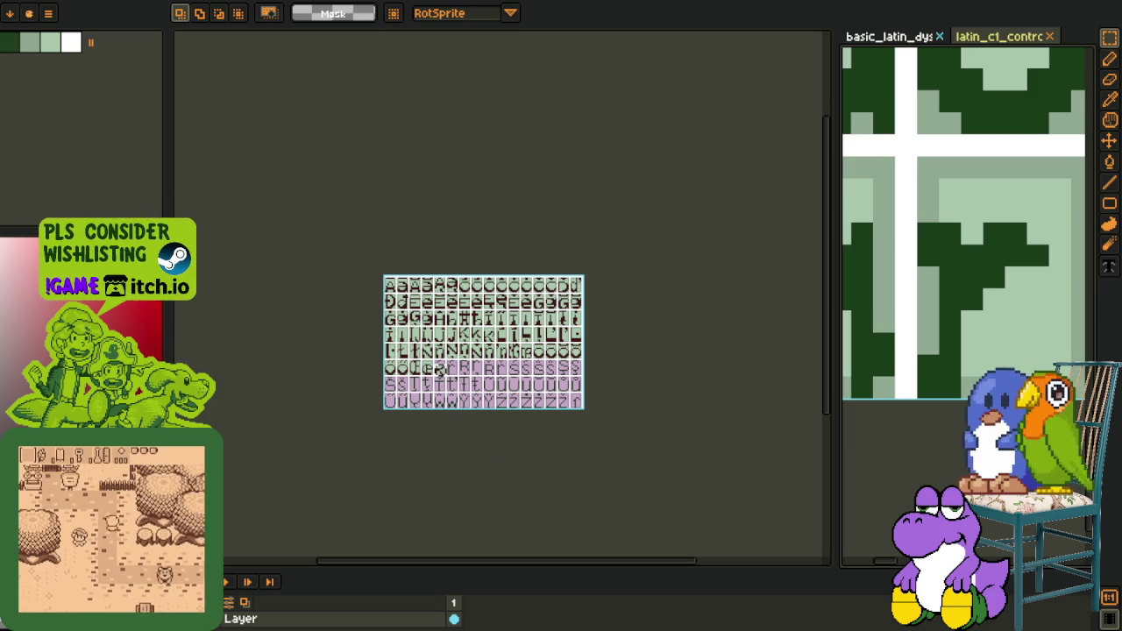
Paste the lowercase r into the accented-letter sheet
scroll(438, 369, up, 3)
scroll(456, 350, up, 2)
scroll(465, 333, up, 2)
scroll(471, 317, up, 1)
key(ctrl+v)
key(i)
key(ctrl+shift+r)
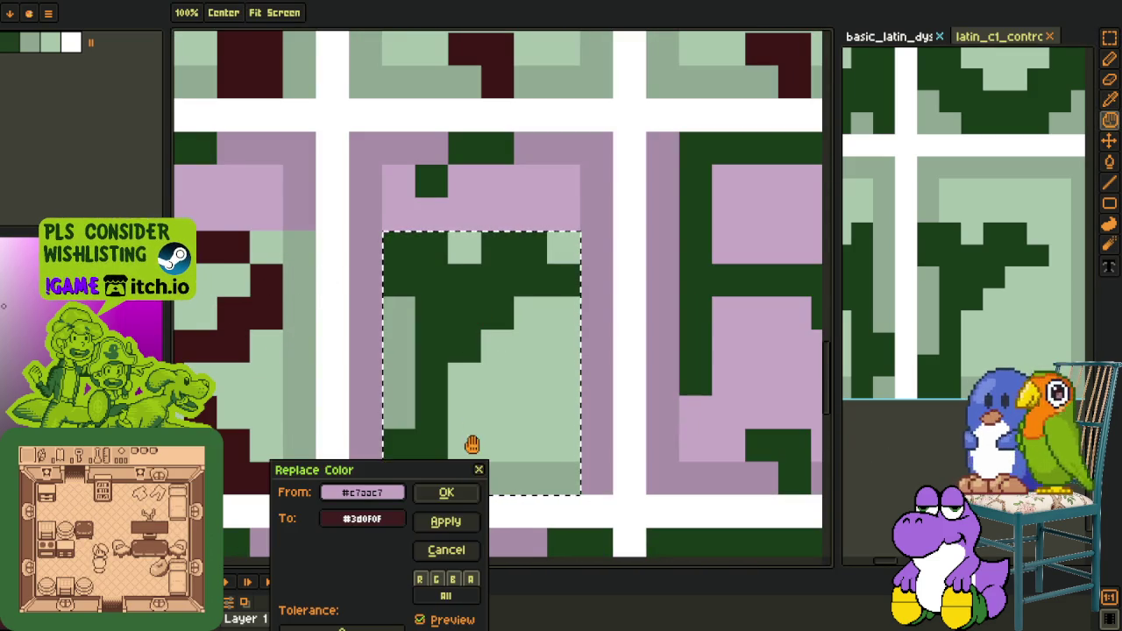
Replace the pasted r's dark green with dark red #3d0f0f
click(447, 422)
key(ctrl+shift+r)
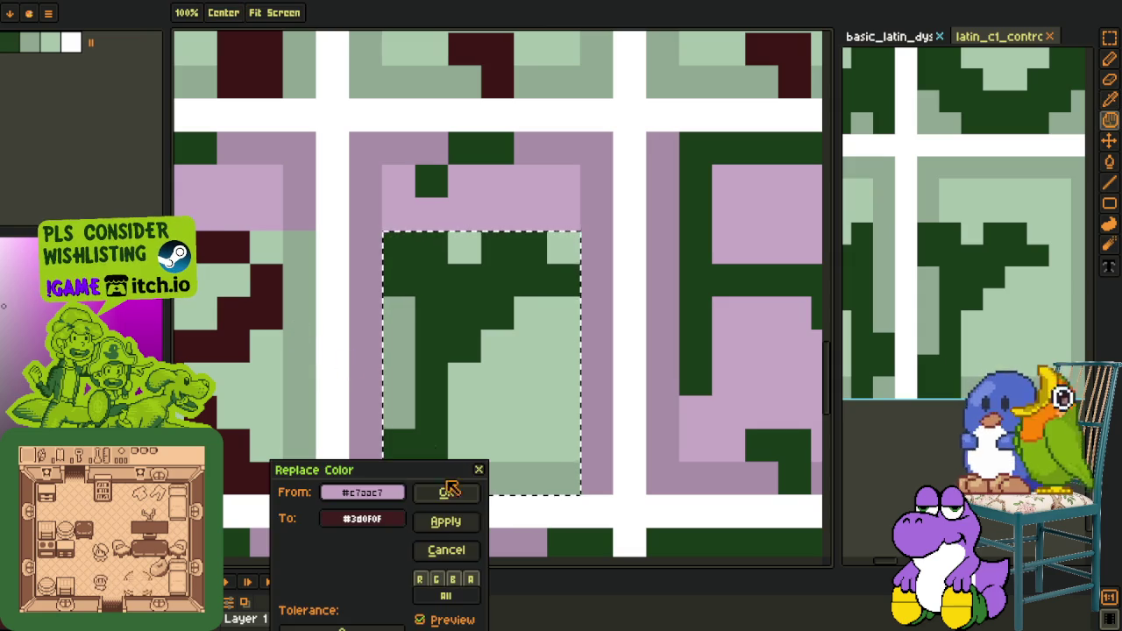
key(Escape)
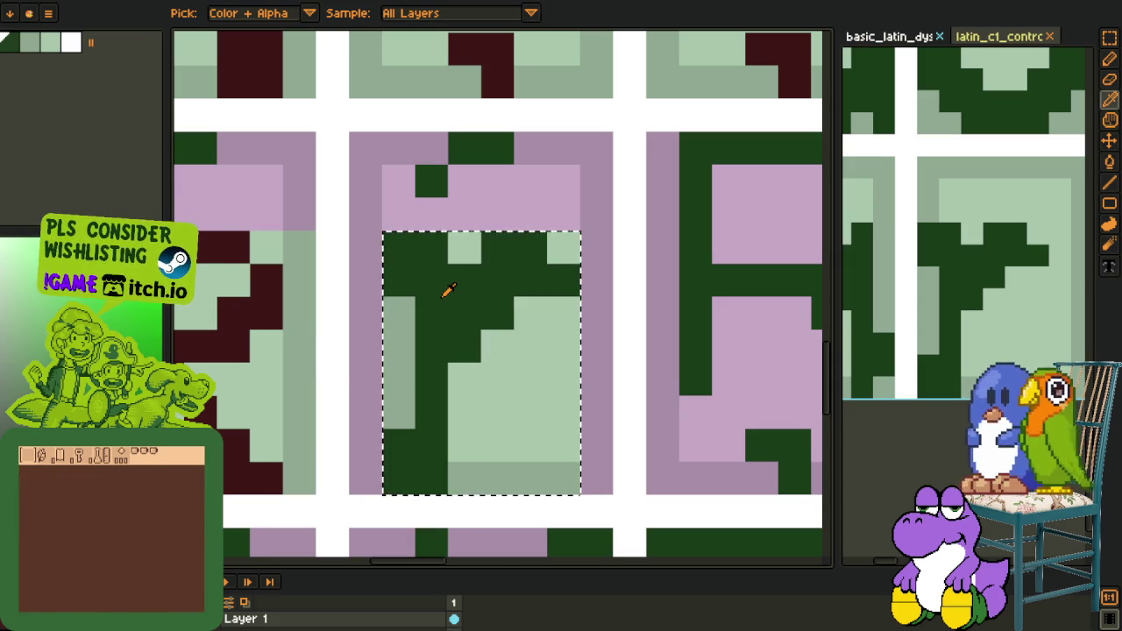
key(ctrl+shift+r)
click(446, 492)
Sample the light green and bucket-fill the pink border strips of the R tiles
key(o)
scroll(473, 483, down, 5)
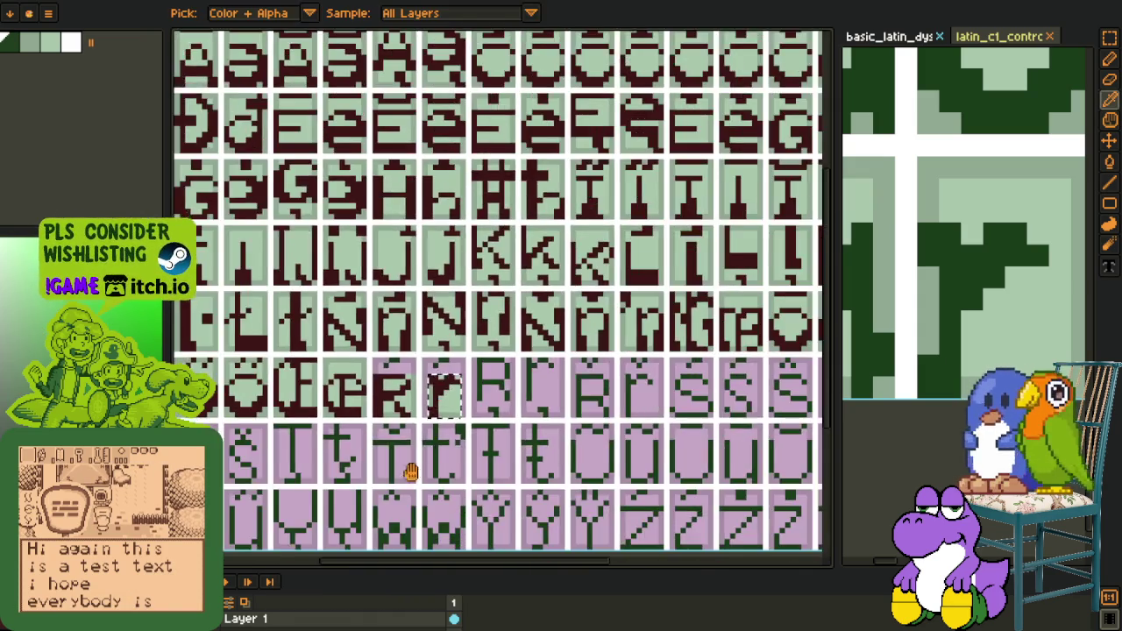
scroll(441, 349, down, 3)
scroll(454, 132, up, 1)
scroll(454, 131, up, 2)
scroll(465, 158, up, 1)
scroll(482, 198, up, 1)
click(483, 198)
drag(363, 204, 456, 311)
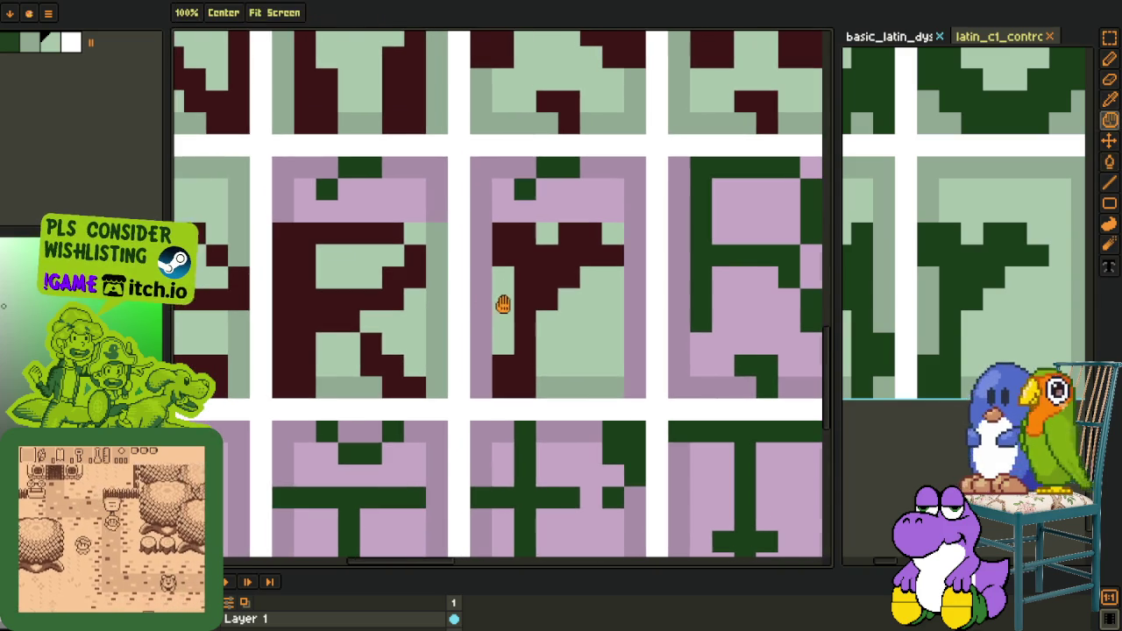
key(b)
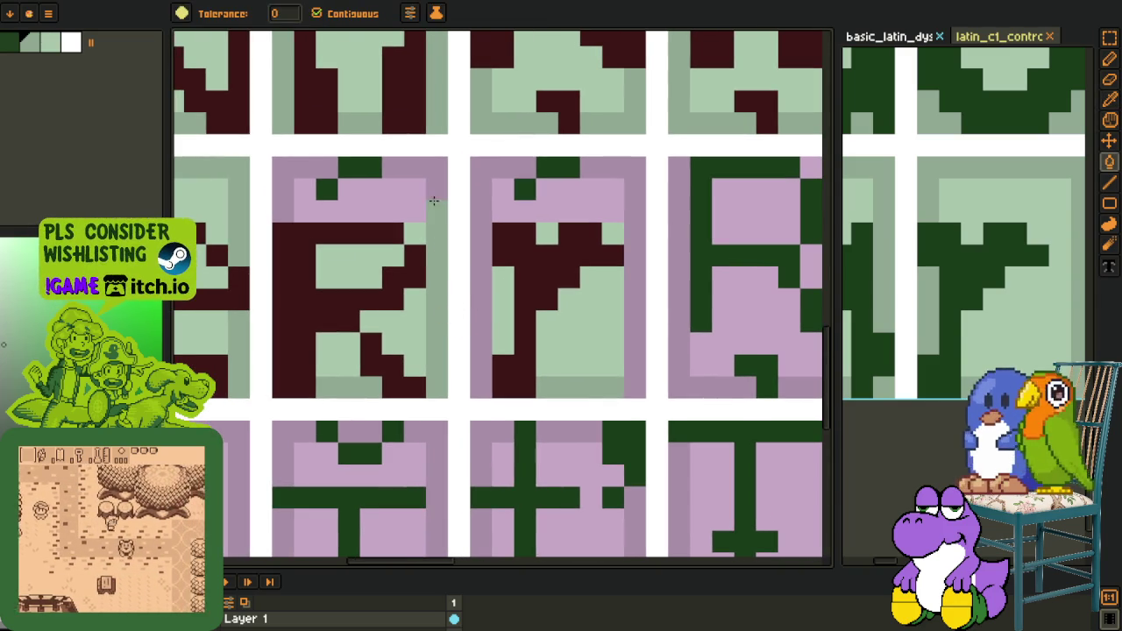
click(439, 171)
click(481, 264)
click(635, 264)
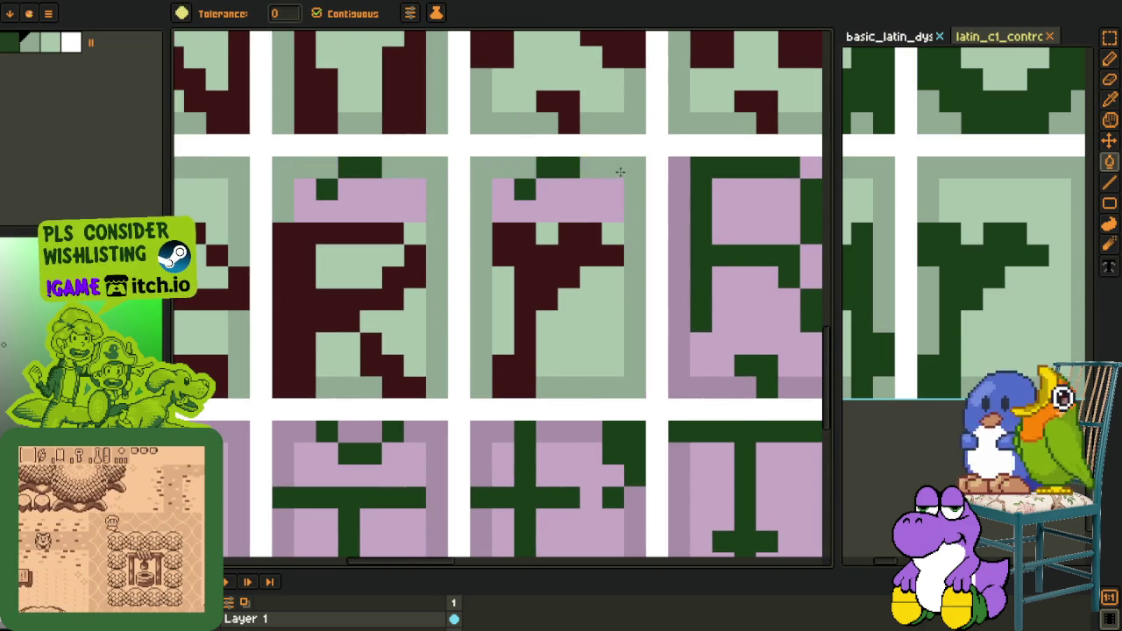
Fill the remaining pink strips in the R and r tiles light green
scroll(547, 286, down, 3)
scroll(546, 287, up, 1)
key(o)
scroll(513, 170, down, 1)
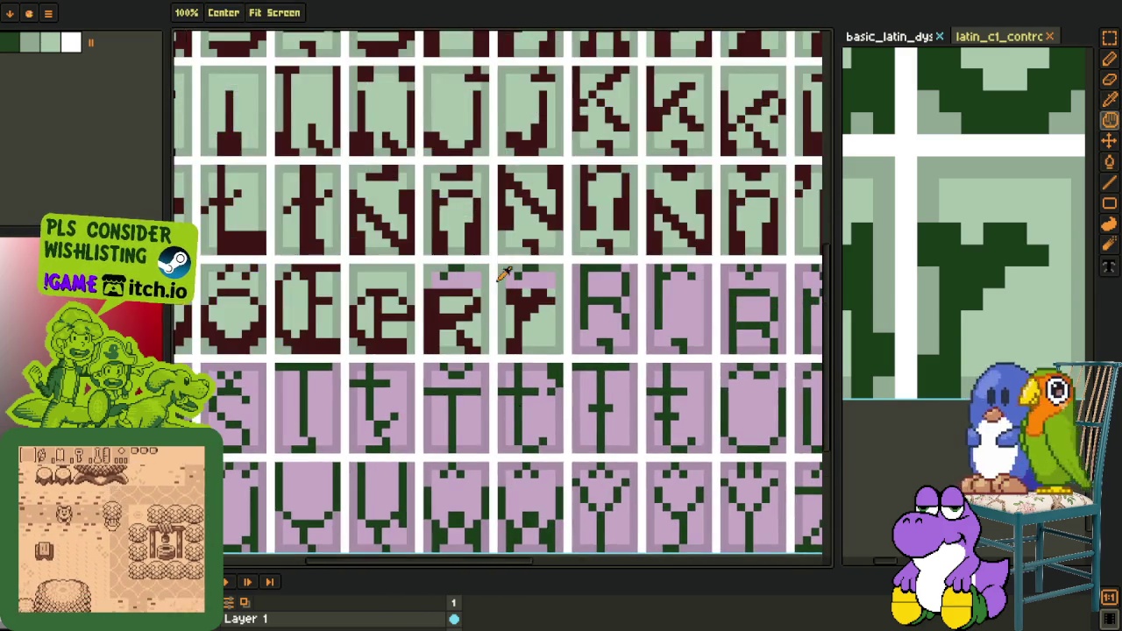
key(b)
scroll(576, 383, up, 3)
scroll(548, 281, up, 2)
click(549, 281)
click(421, 273)
Pencil the acute accent pixels of Ŕ and ŕ in the sampled dark red
key(o)
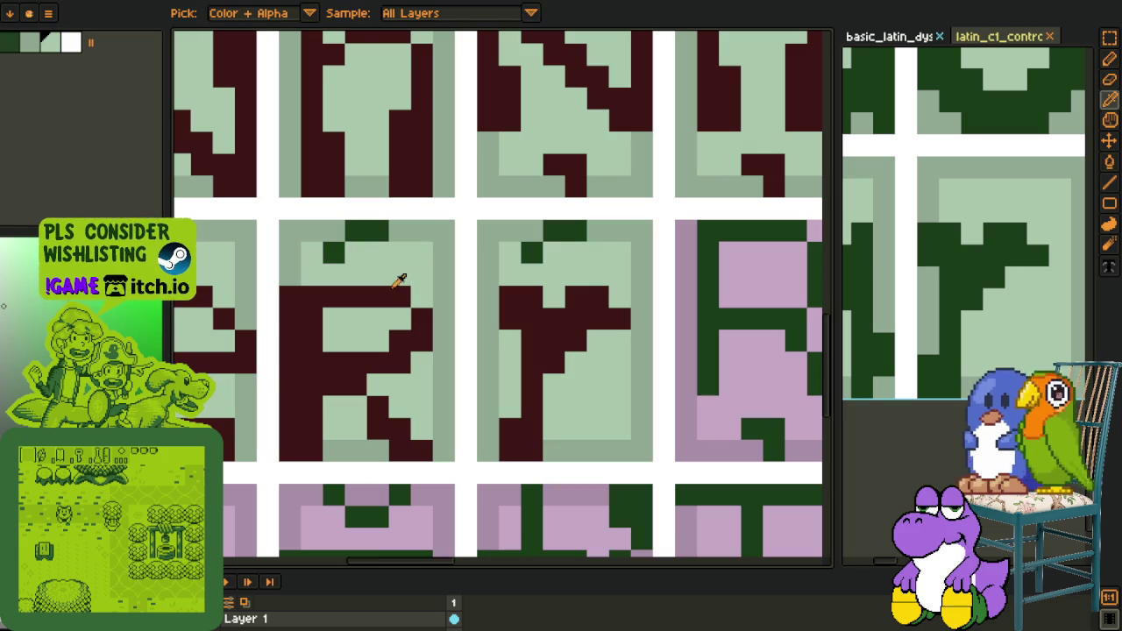
click(409, 289)
key(p)
click(336, 255)
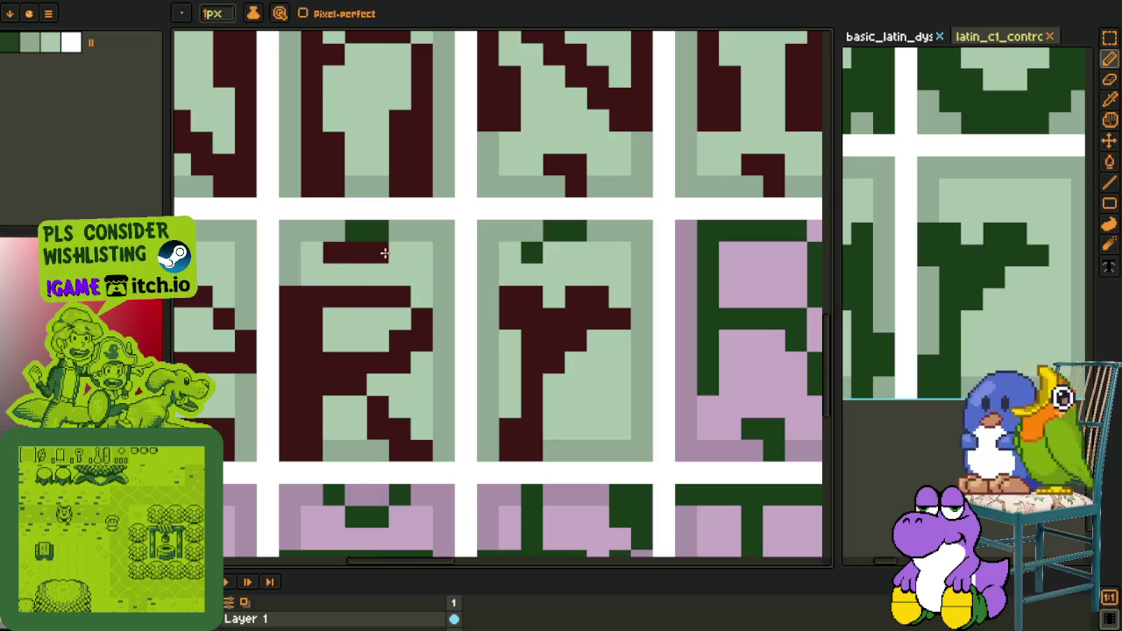
click(377, 230)
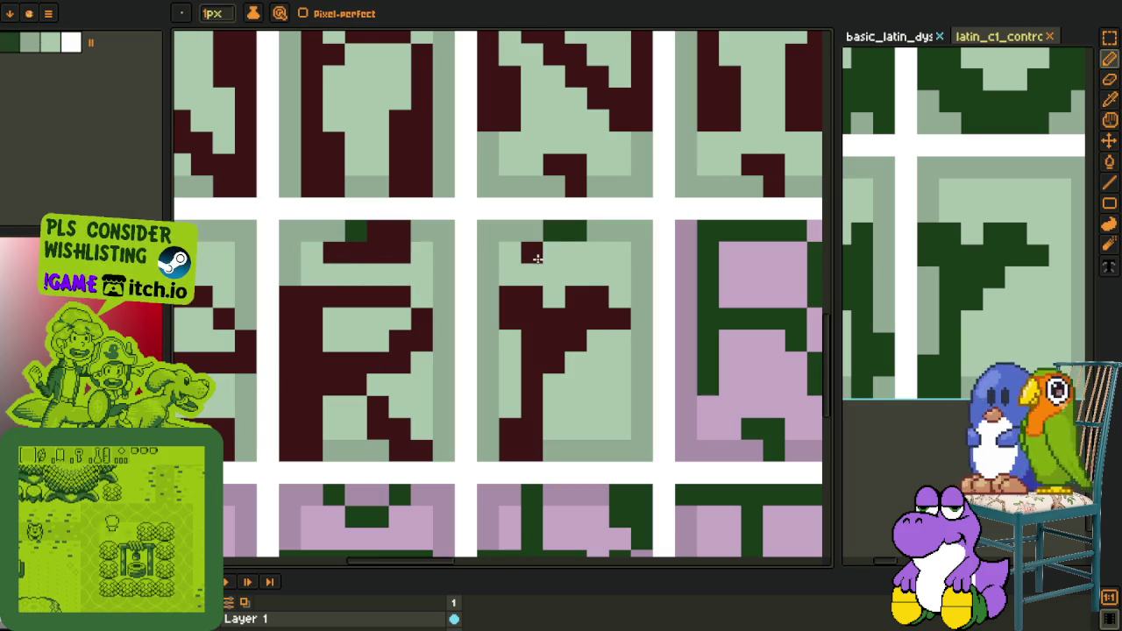
drag(532, 253, 576, 252)
Sample the dark green colour from the canvas for pencil drawing
key(o)
click(549, 226)
key(p)
scroll(366, 235, down, 3)
key(o)
scroll(366, 235, down, 2)
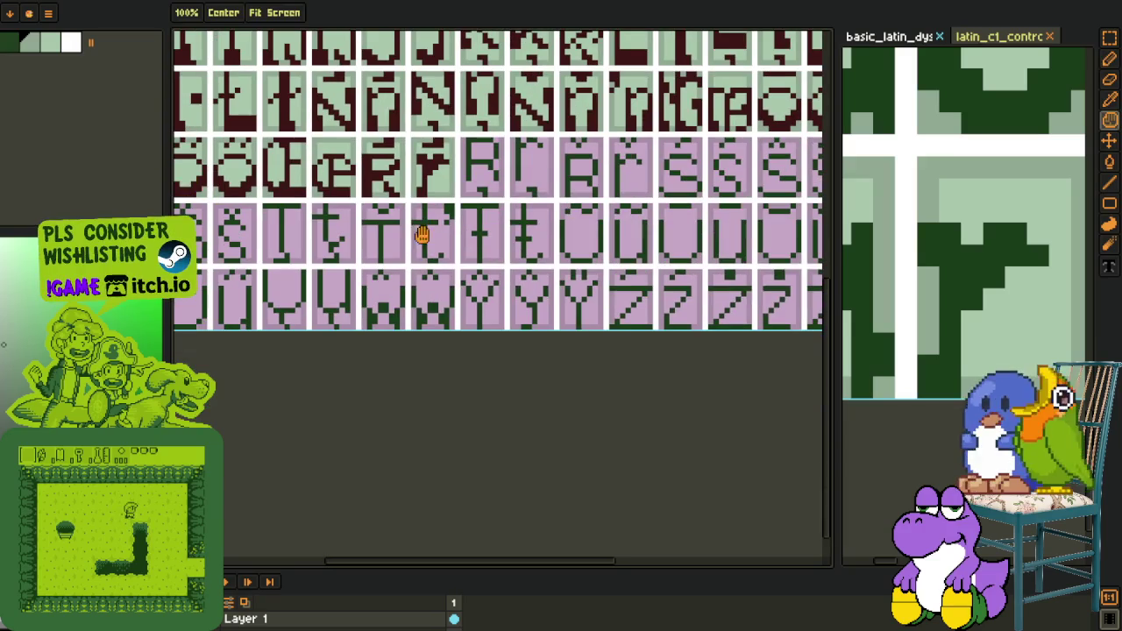
scroll(443, 191, down, 2)
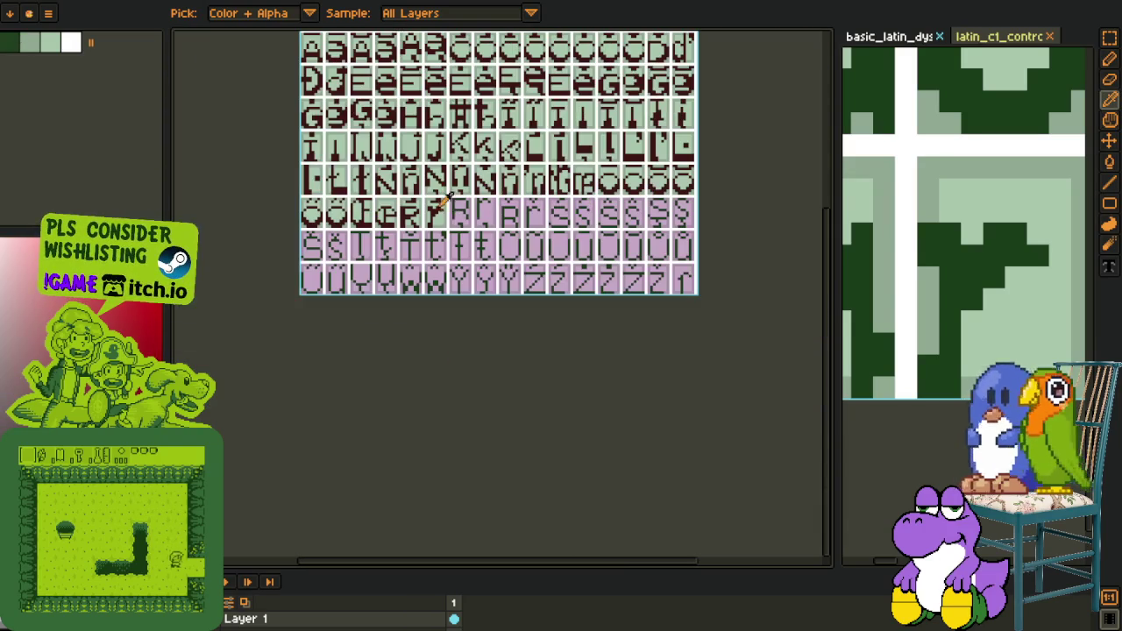
scroll(460, 206, up, 2)
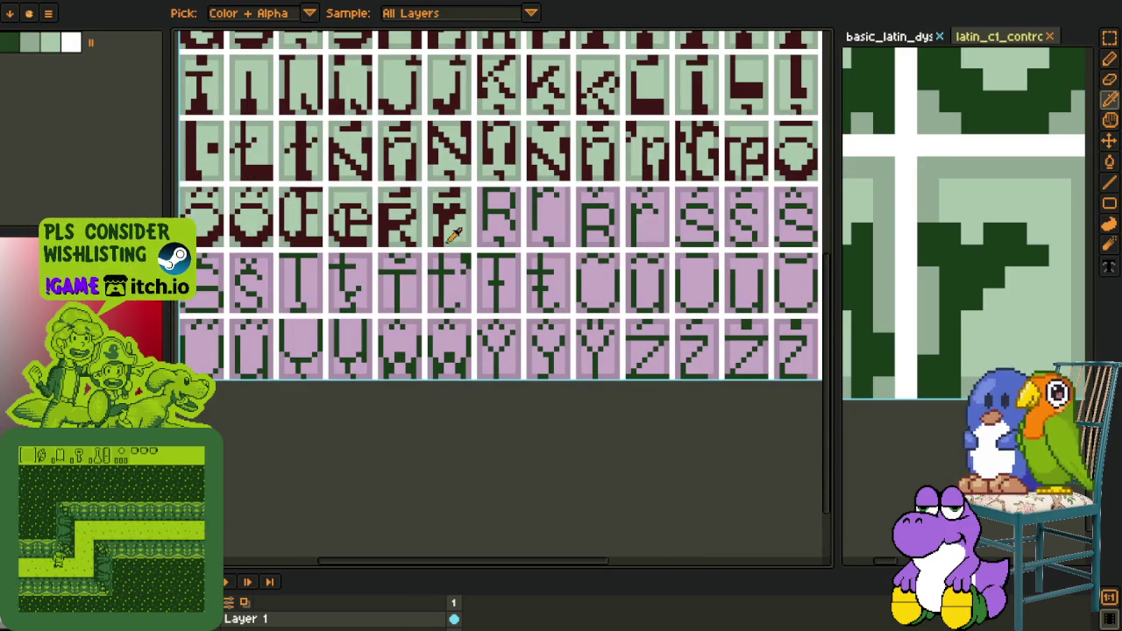